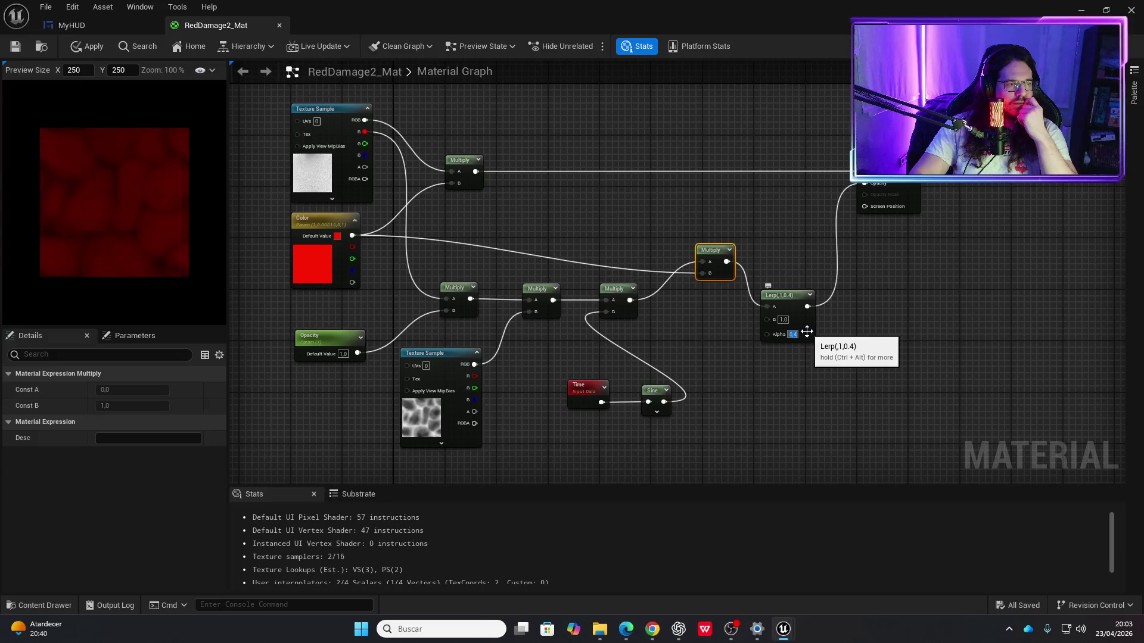
Step: Wire the Sine output into the Lerp and set the Sine Period to 1,75
drag(630, 299, 680, 312)
click(666, 358)
click(665, 354)
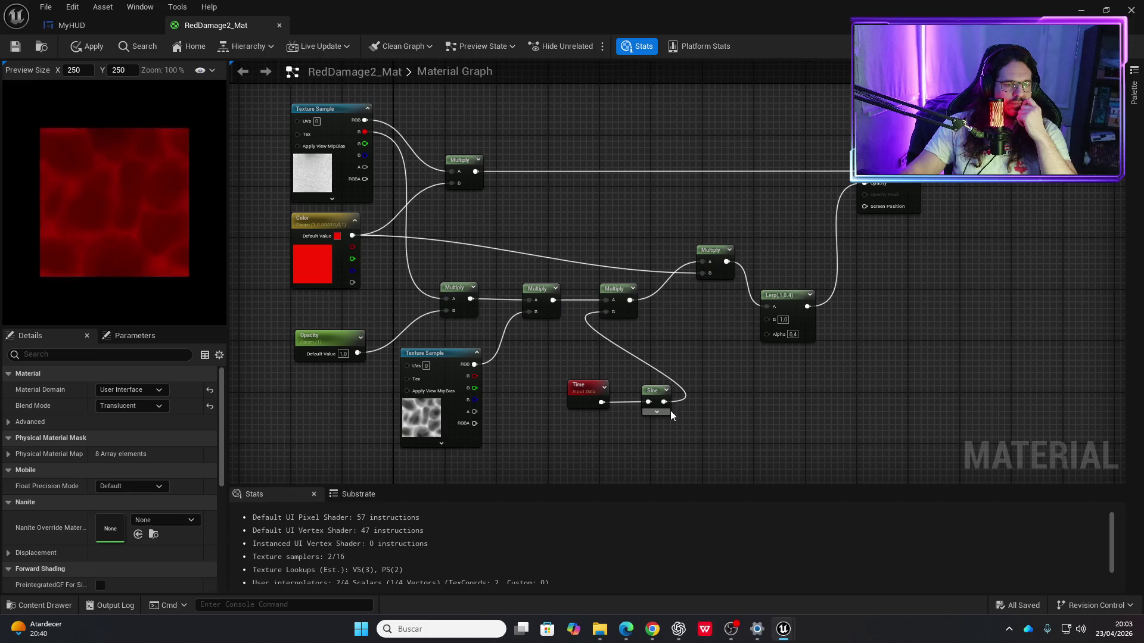
mouse_move(664, 401)
mouse_down()
mouse_move(767, 319)
mouse_move(756, 334)
mouse_move(767, 334)
mouse_up()
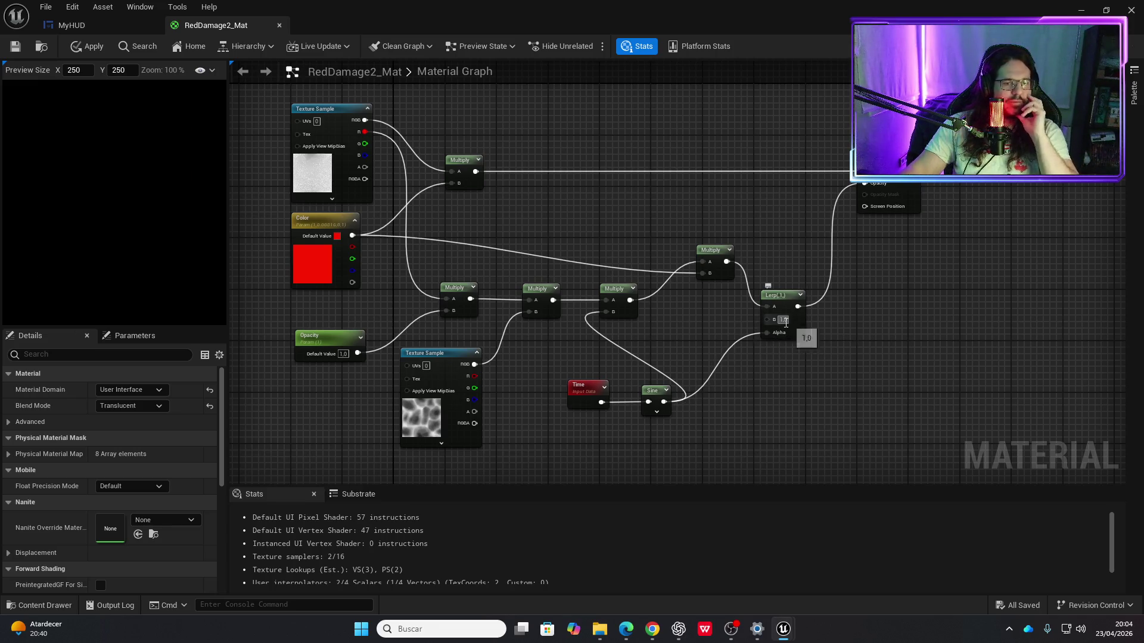
click(656, 411)
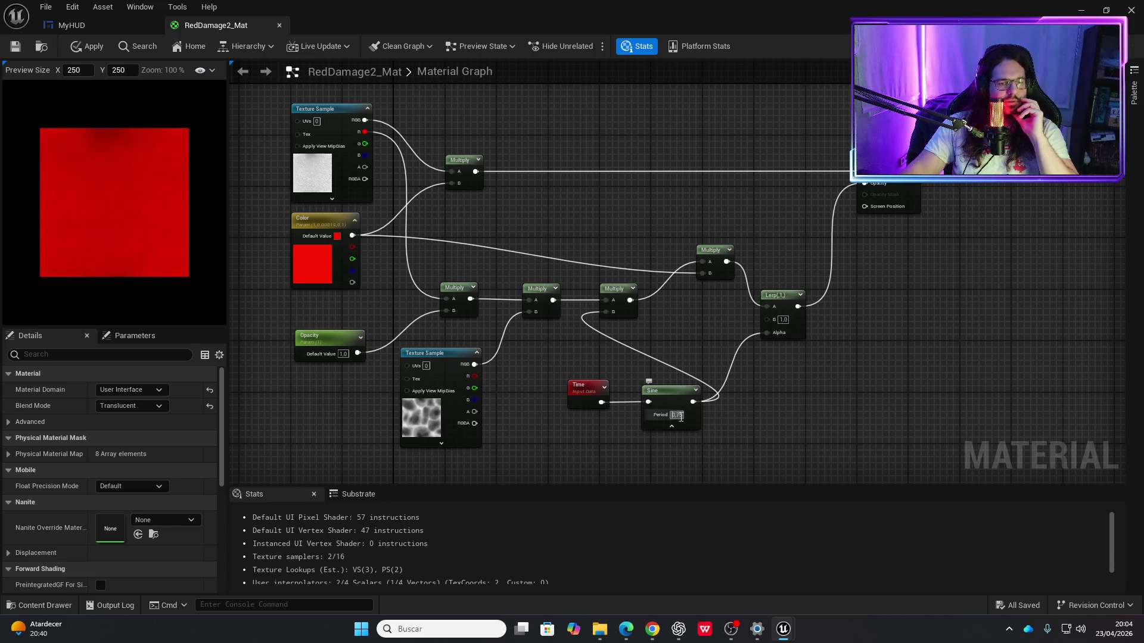
click(675, 415)
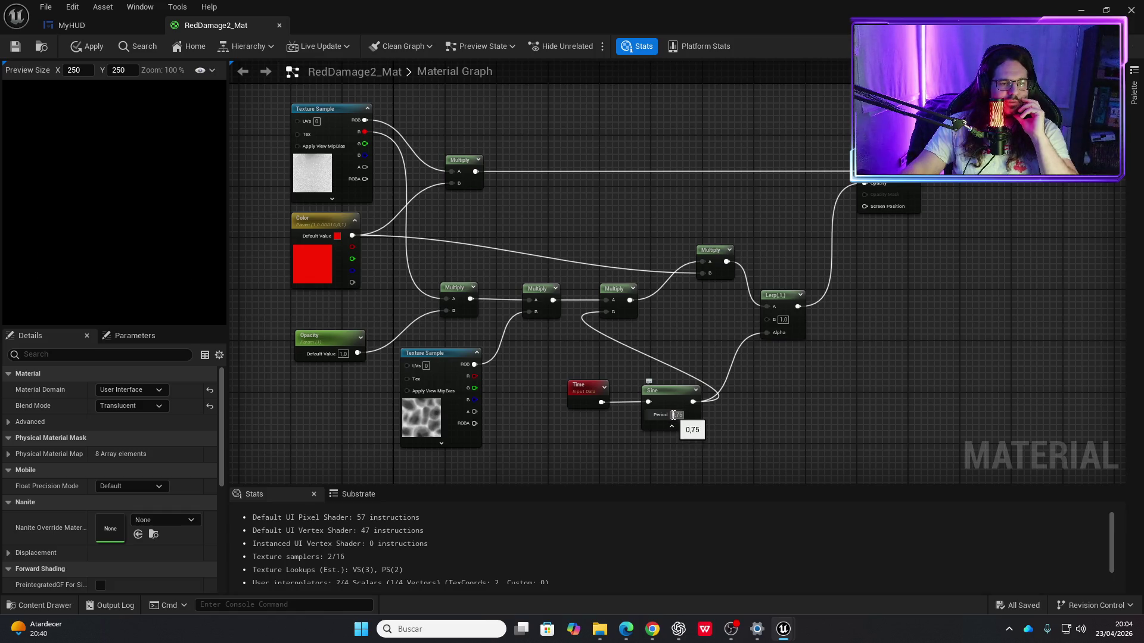
text(1)
key(Return)
Step: Reselect the Period value, then disconnect the Sine from the Multiply and Lerp
click(681, 416)
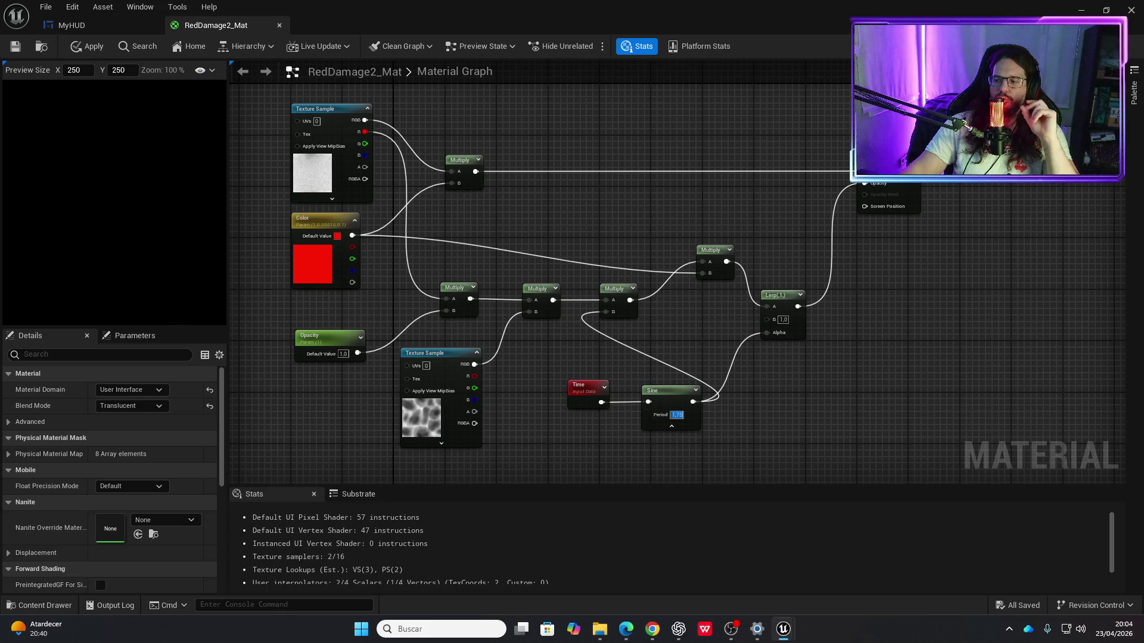
key(alt+Tab)
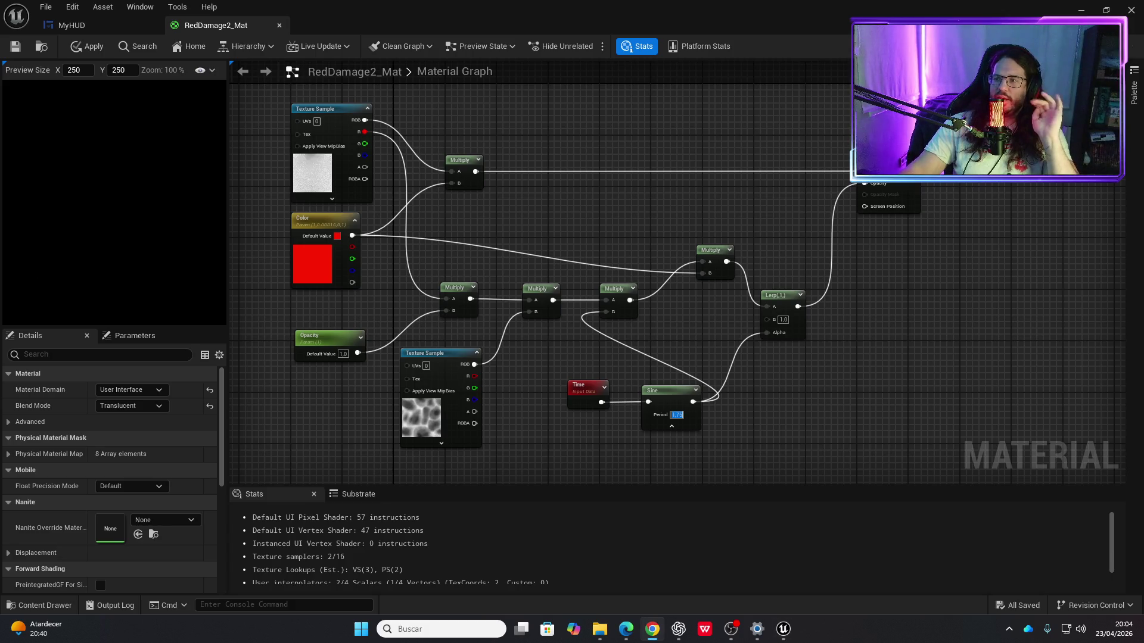
key(alt+Tab)
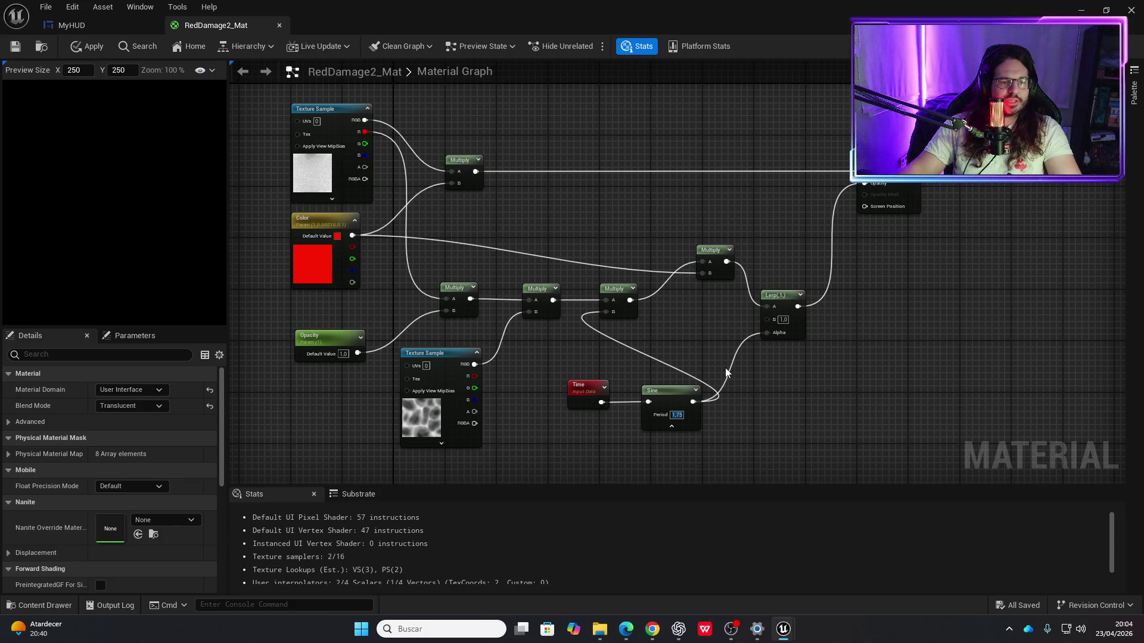
alt+click(693, 402)
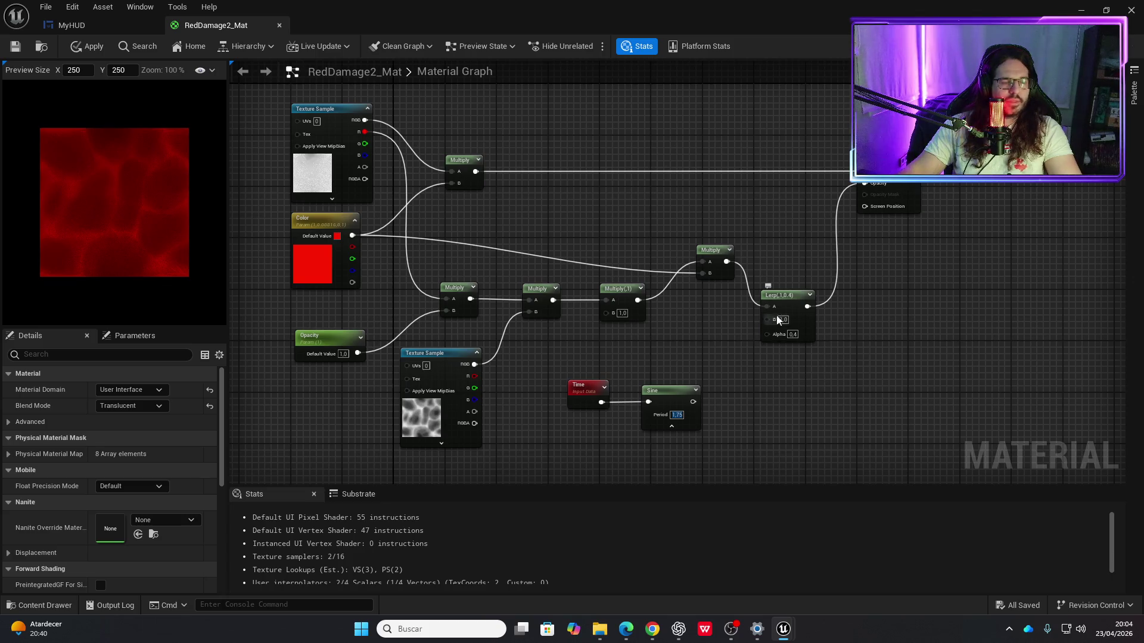
Step: Set the Lerp Alpha to 0,9
text(0,1)
key(Return)
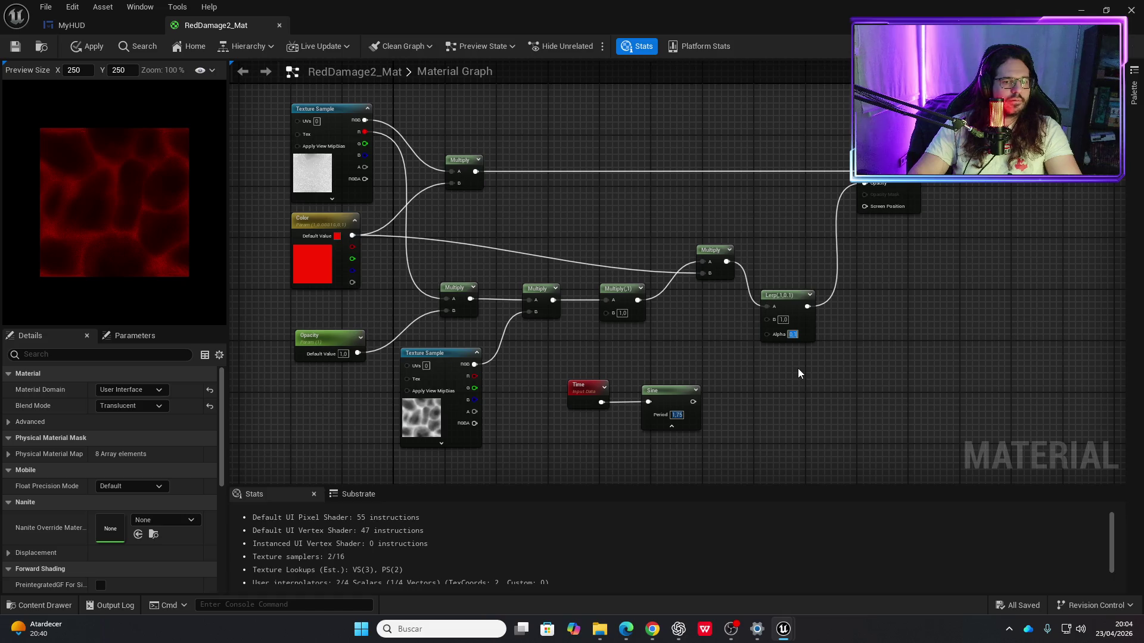
text(0,9)
key(Return)
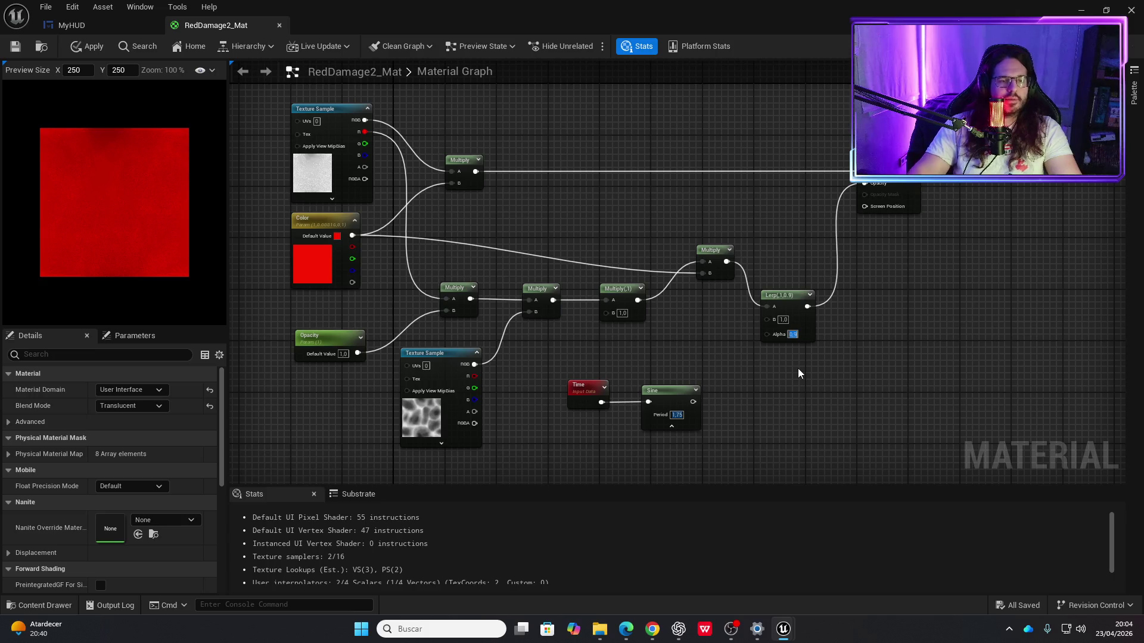
Step: Connect the noise Texture Sample RGB to the material's Opacity and reposition the node
mouse_move(475, 364)
mouse_down()
mouse_move(866, 196)
mouse_move(870, 184)
mouse_up()
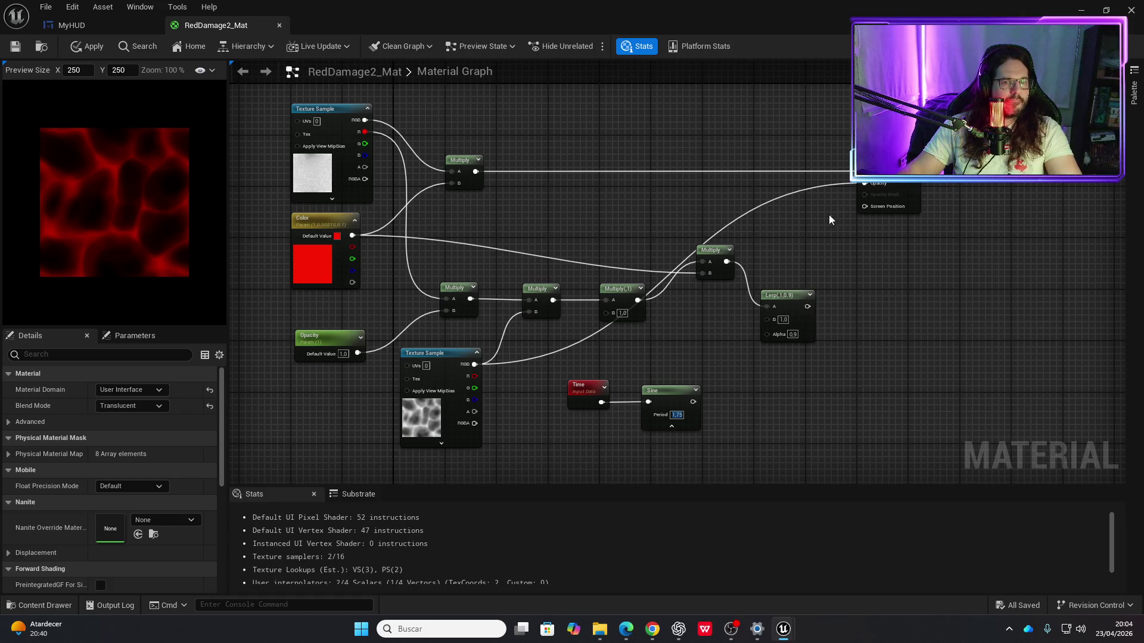
alt+click(863, 183)
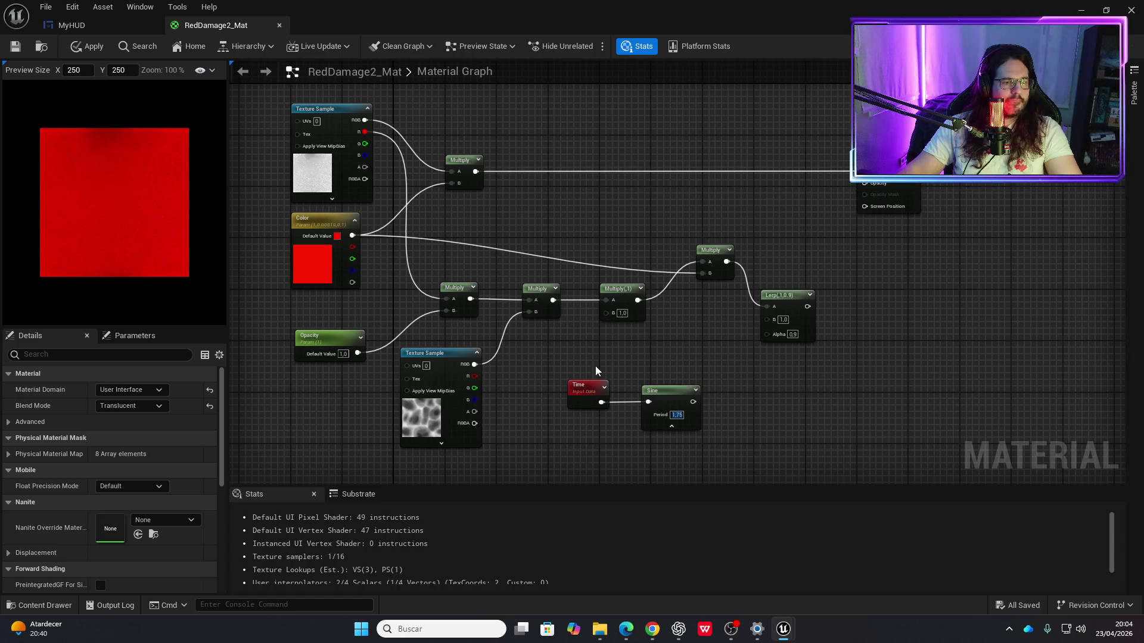
drag(480, 365, 864, 184)
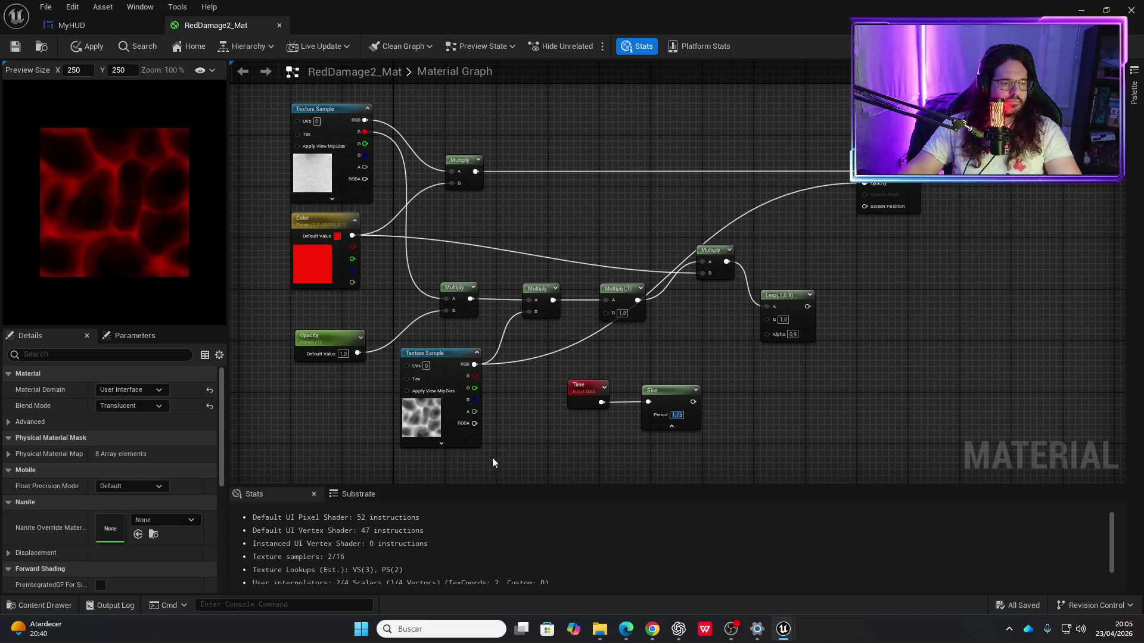
mouse_move(476, 416)
mouse_down()
mouse_move(788, 263)
mouse_move(875, 186)
mouse_up()
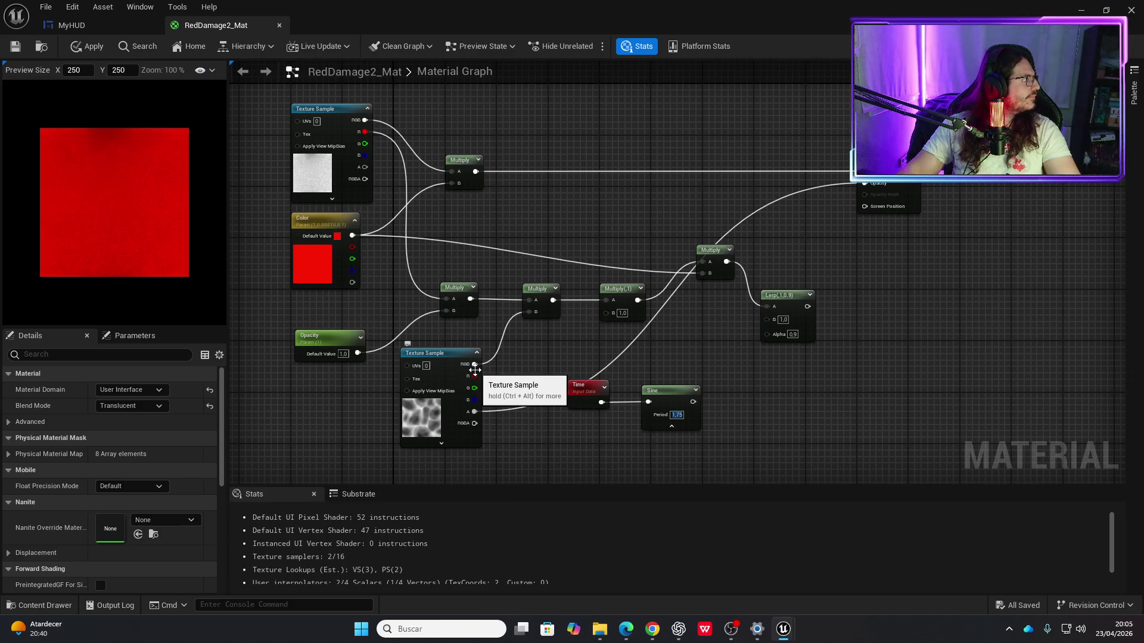
mouse_move(472, 370)
mouse_down()
mouse_move(816, 239)
mouse_move(486, 370)
mouse_up()
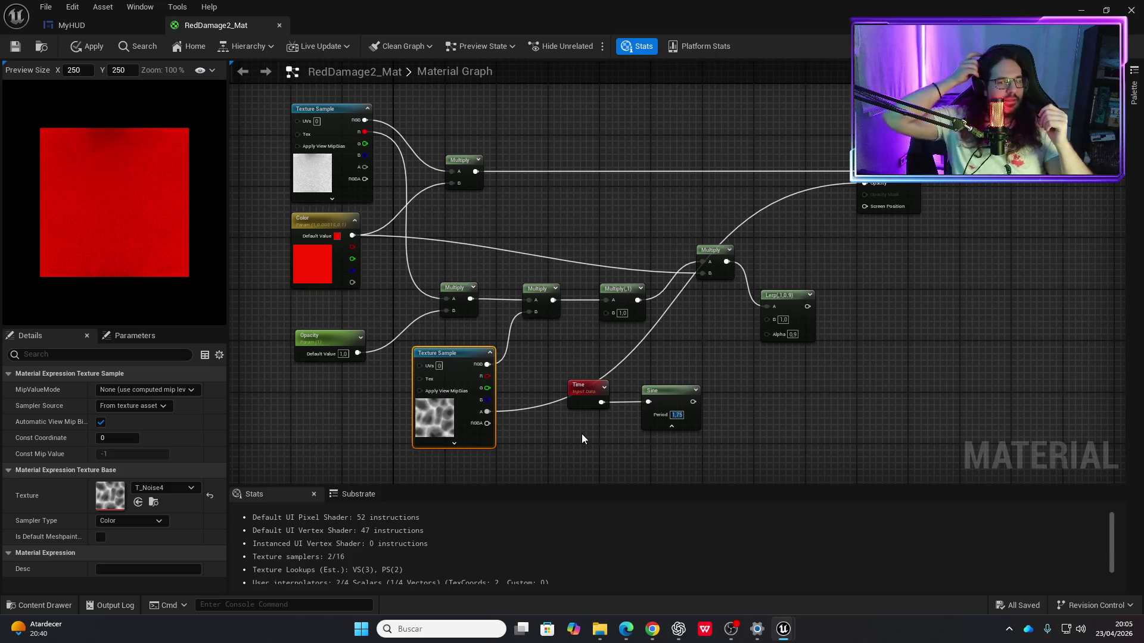
mouse_move(464, 356)
mouse_down()
mouse_move(450, 362)
mouse_move(892, 231)
mouse_move(881, 190)
mouse_move(865, 183)
mouse_up()
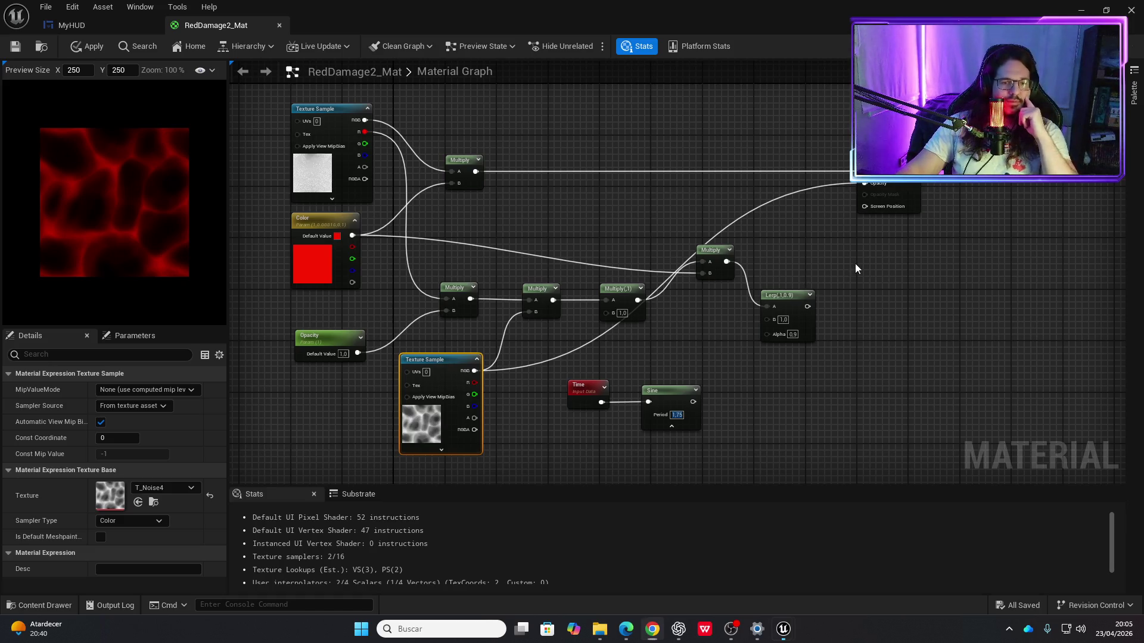
drag(855, 264, 773, 274)
scroll(781, 246, up, 3)
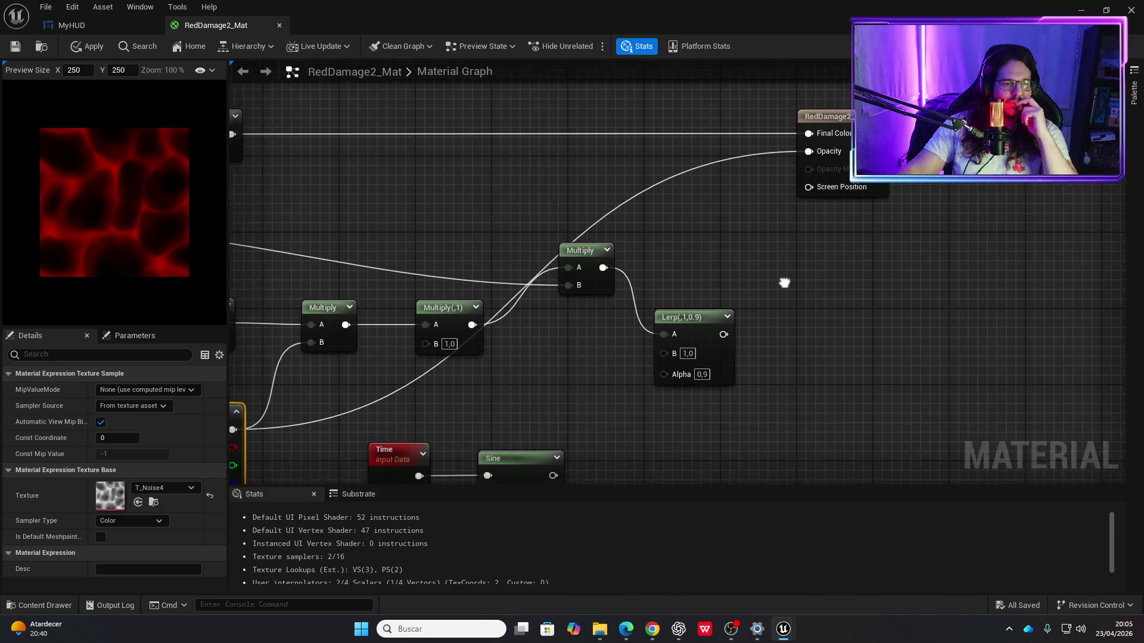
scroll(802, 290, down, 3)
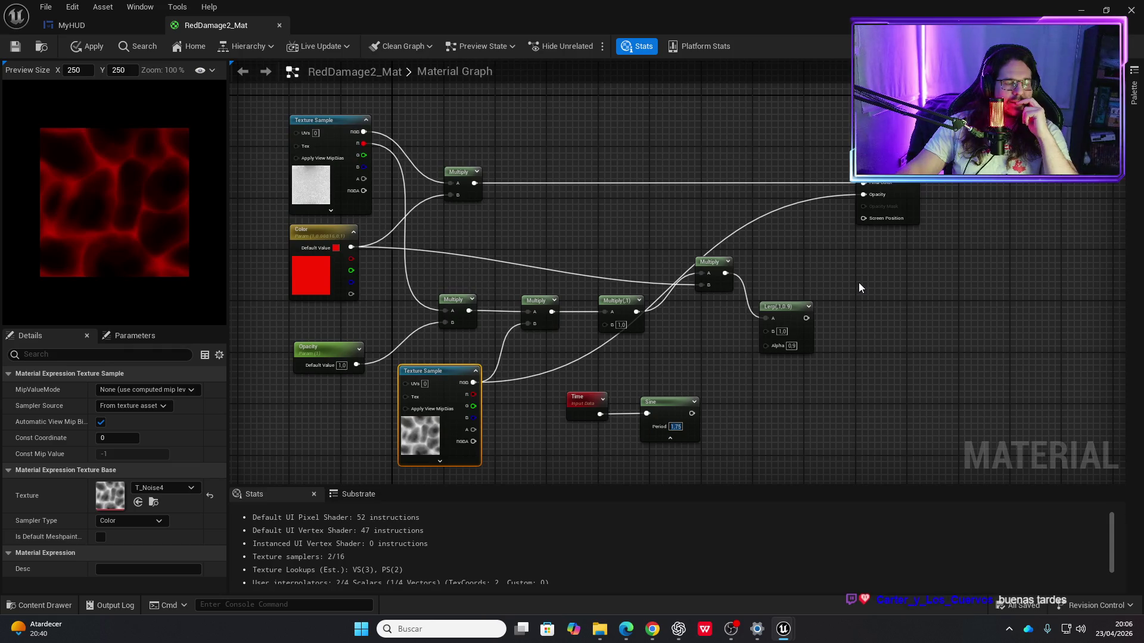
Step: Add a HeightLerp node by searching 'lerp' in the node menu
right_click(881, 302)
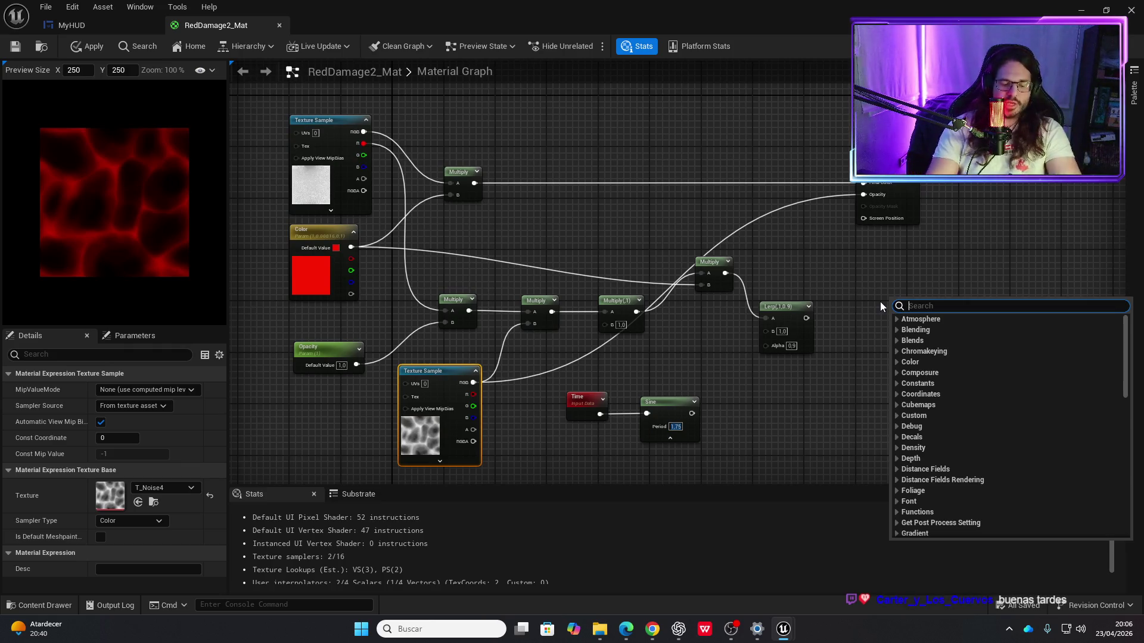
text(lerp)
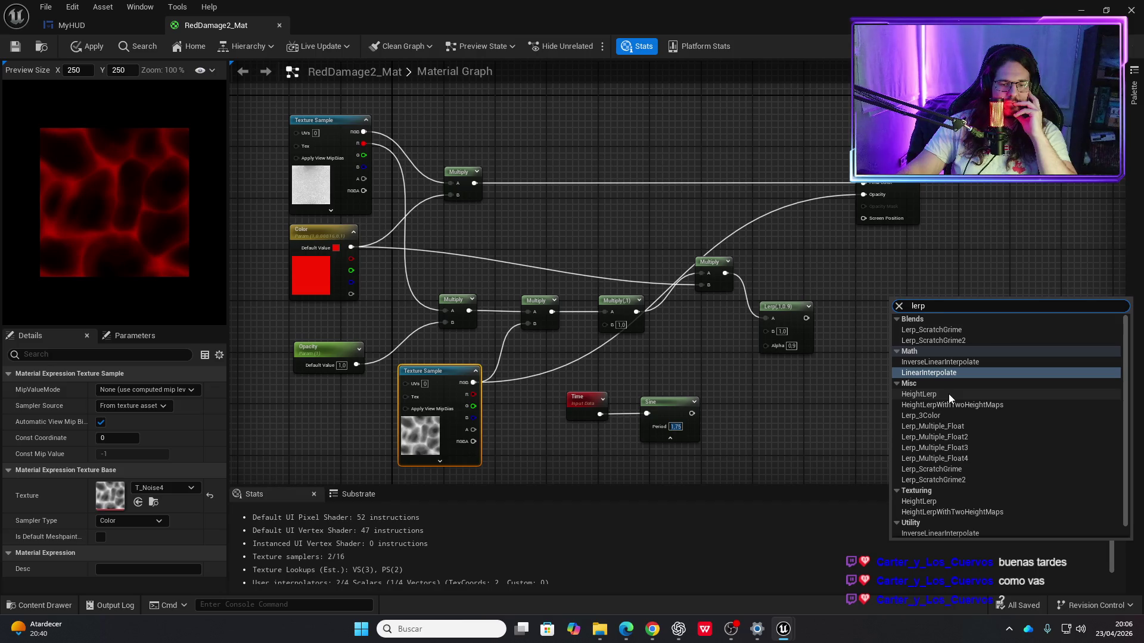
scroll(946, 423, down, 1)
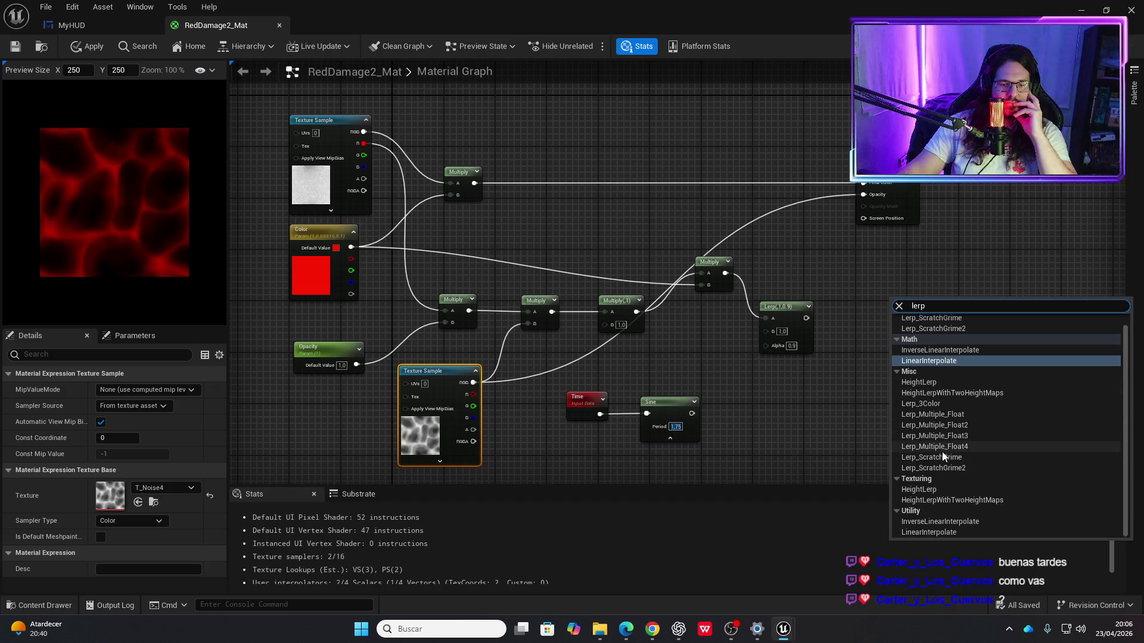
click(926, 494)
scroll(940, 314, up, 2)
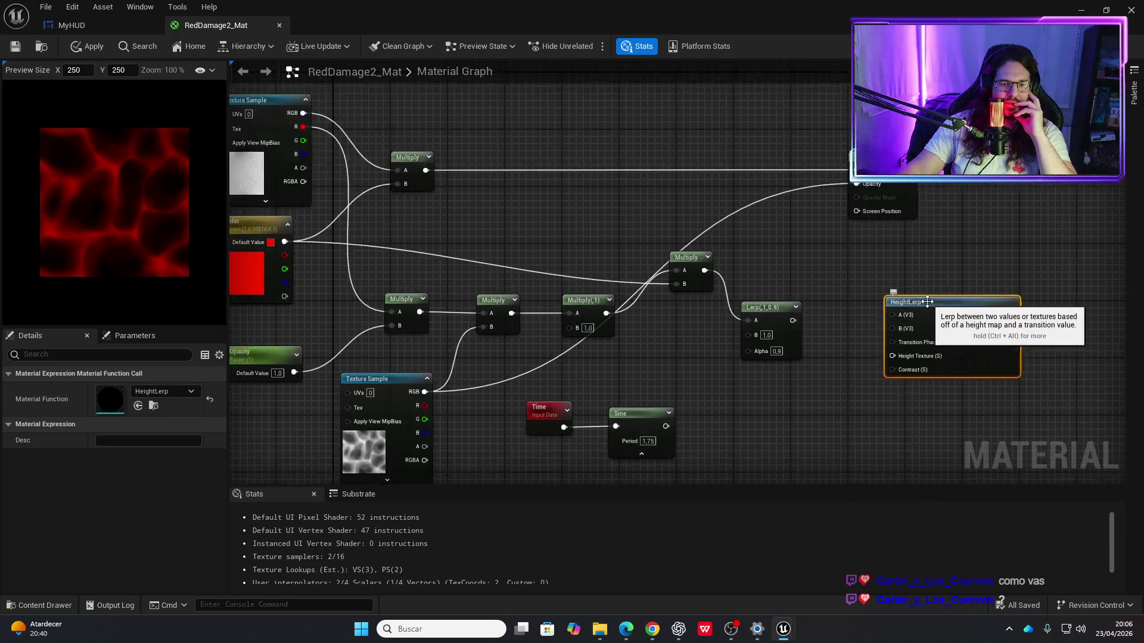
scroll(893, 264, down, 1)
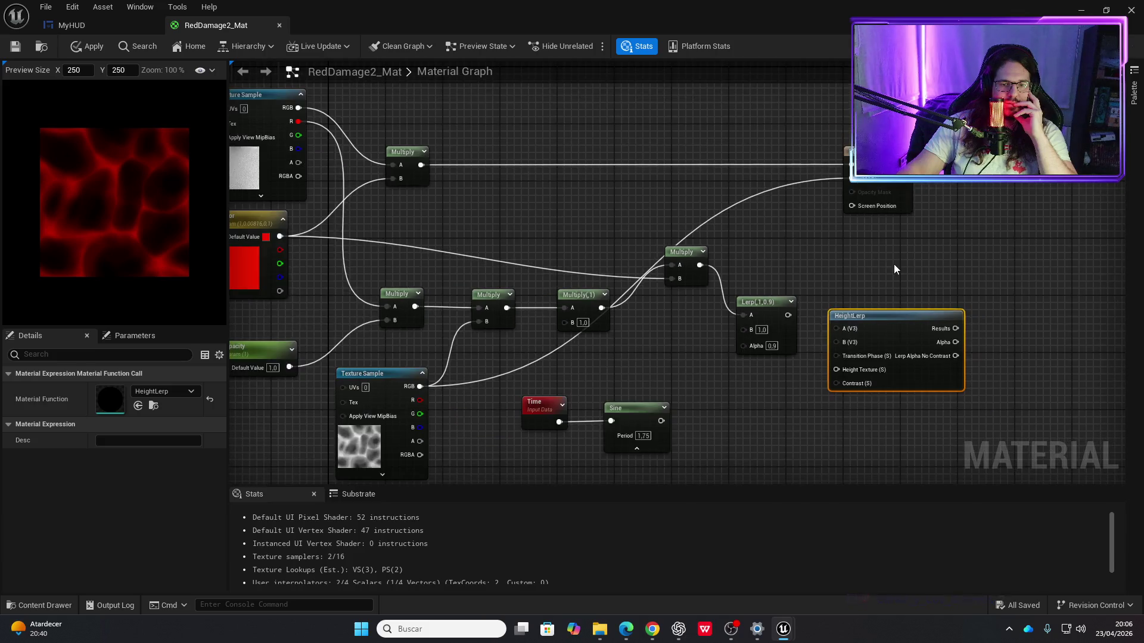
Step: Move the material output node right and pull the Multiply wire off it
drag(881, 196, 1058, 197)
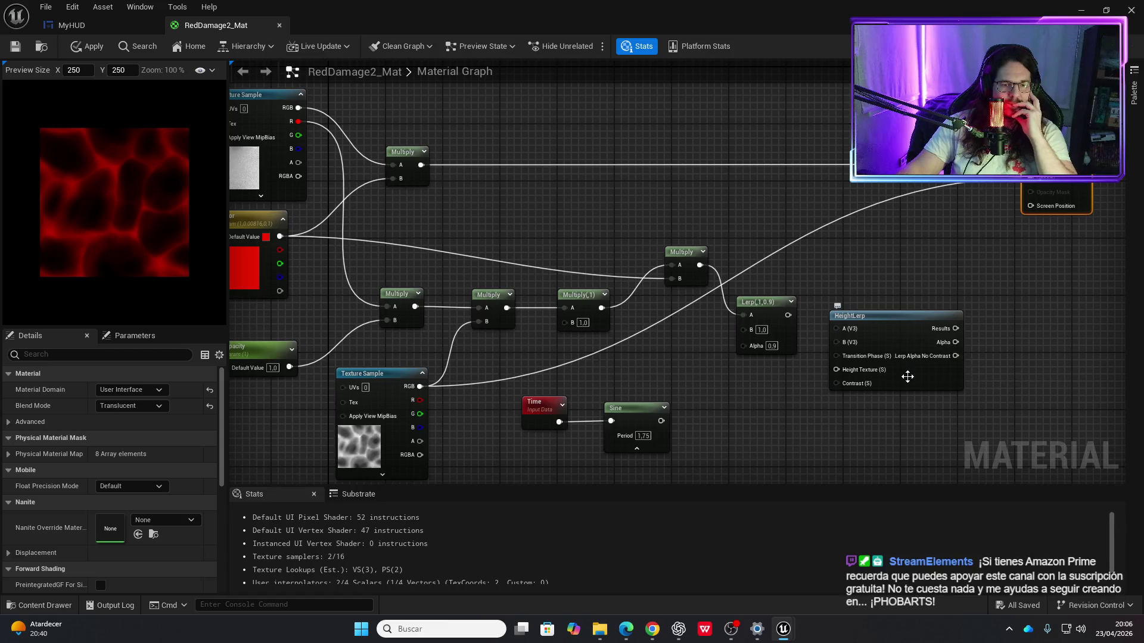
scroll(908, 377, up, 1)
scroll(904, 237, down, 1)
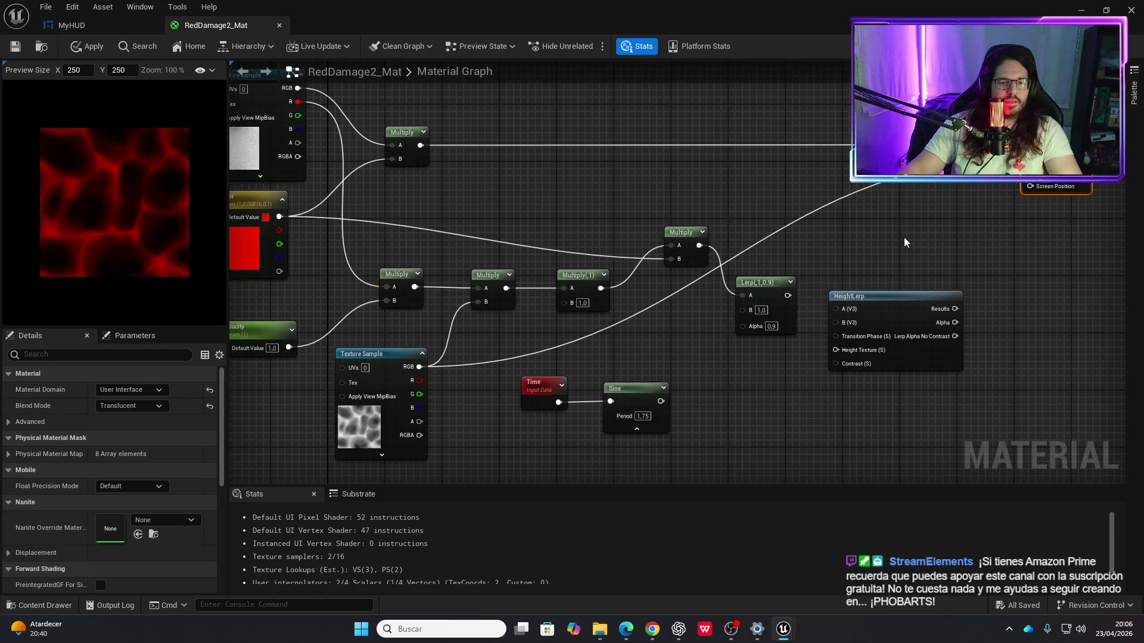
mouse_move(1026, 146)
mouse_down()
mouse_move(836, 309)
mouse_move(879, 271)
mouse_move(878, 124)
mouse_up()
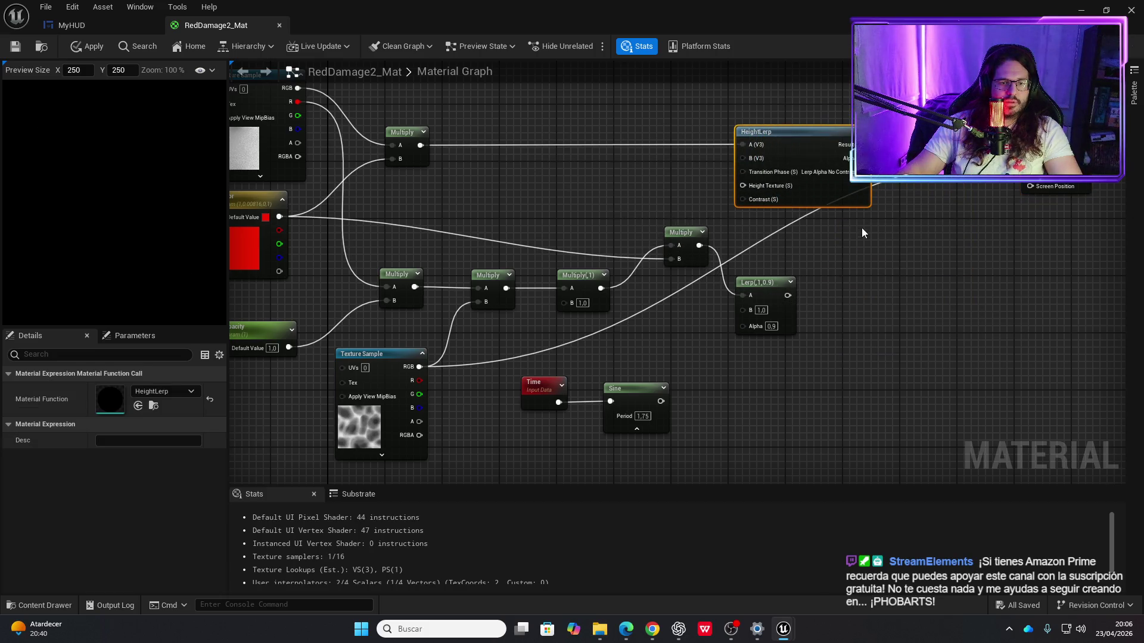
scroll(861, 228, up, 1)
scroll(859, 259, down, 1)
scroll(859, 259, up, 2)
scroll(859, 262, down, 3)
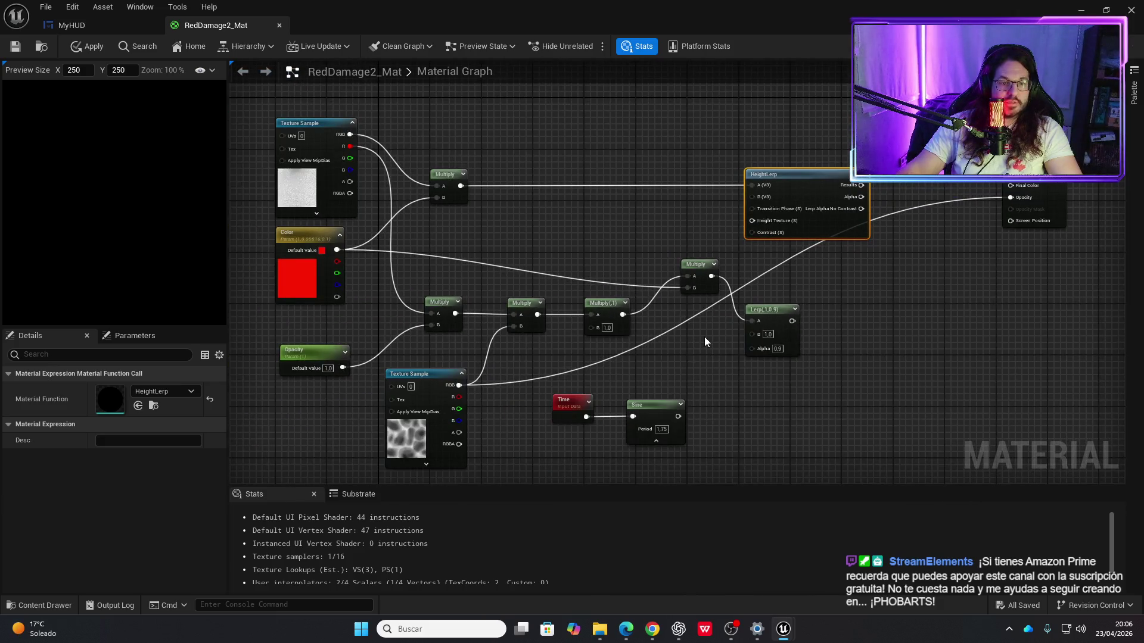
scroll(628, 250, up, 3)
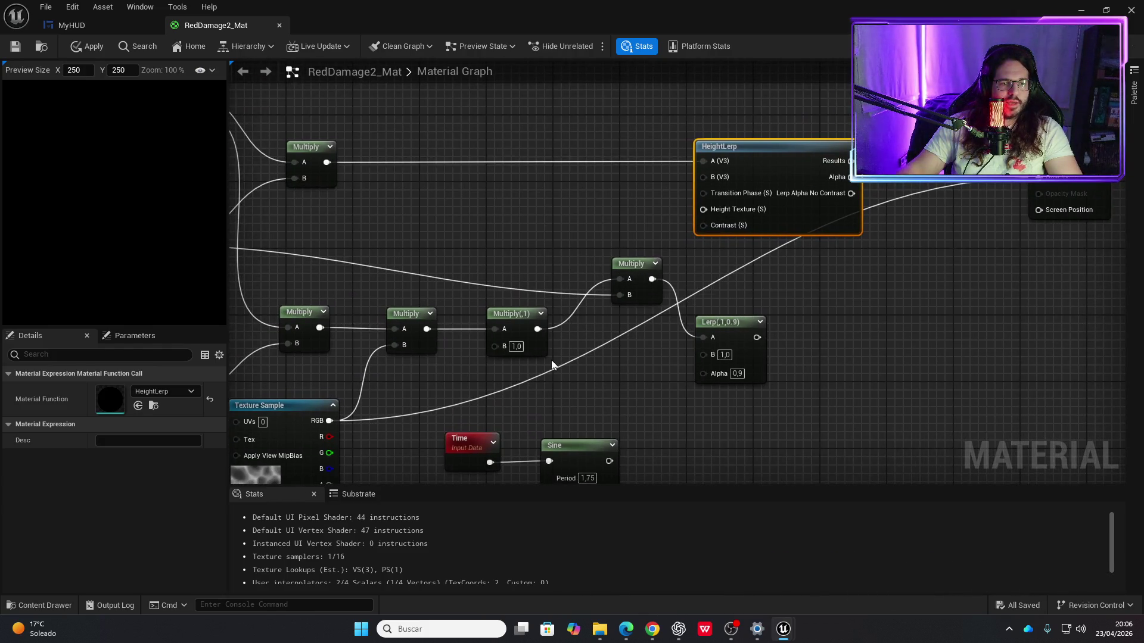
Step: Feed the noise texture into HeightLerp's B input and shift HeightLerp slightly right
mouse_move(1048, 179)
mouse_down()
mouse_move(710, 209)
mouse_move(712, 182)
mouse_up()
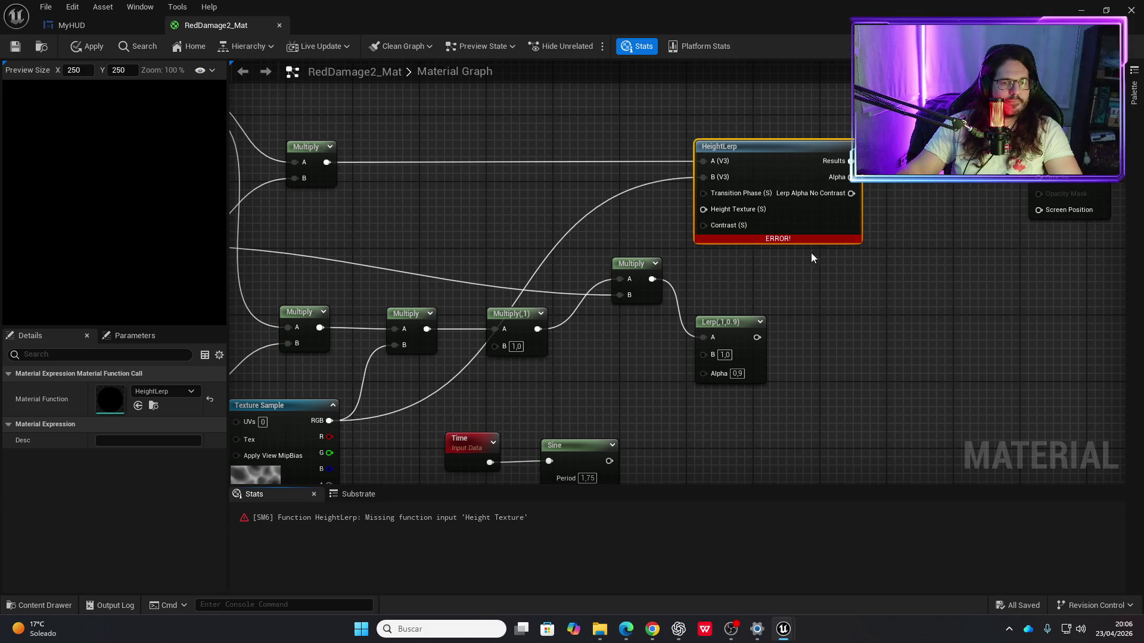
drag(722, 156, 765, 156)
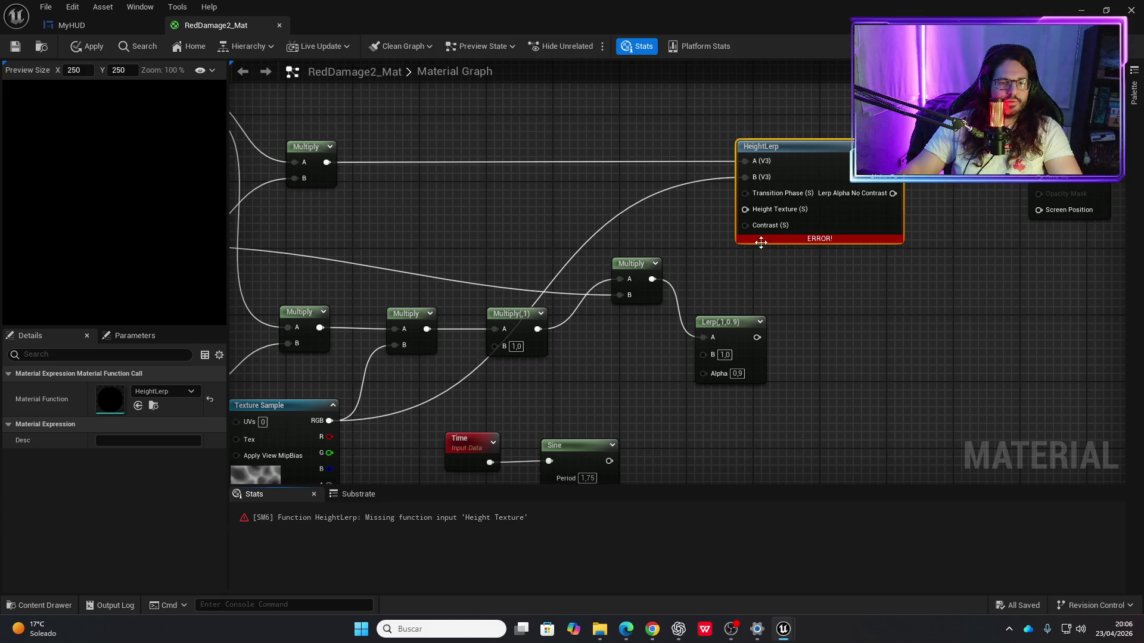
scroll(733, 256, down, 2)
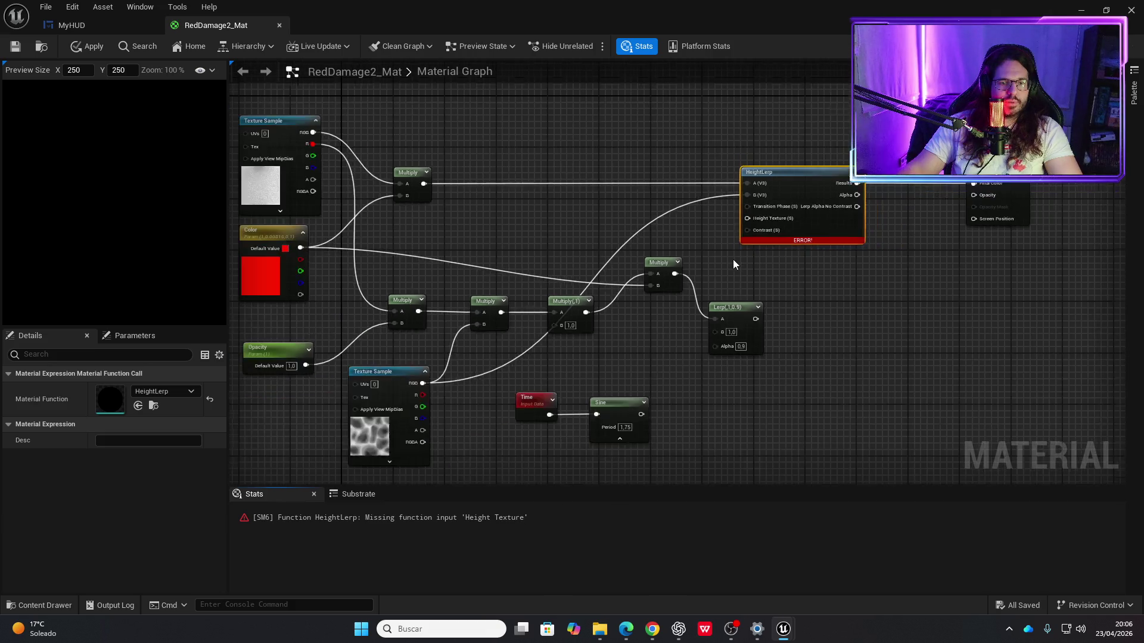
scroll(734, 263, up, 2)
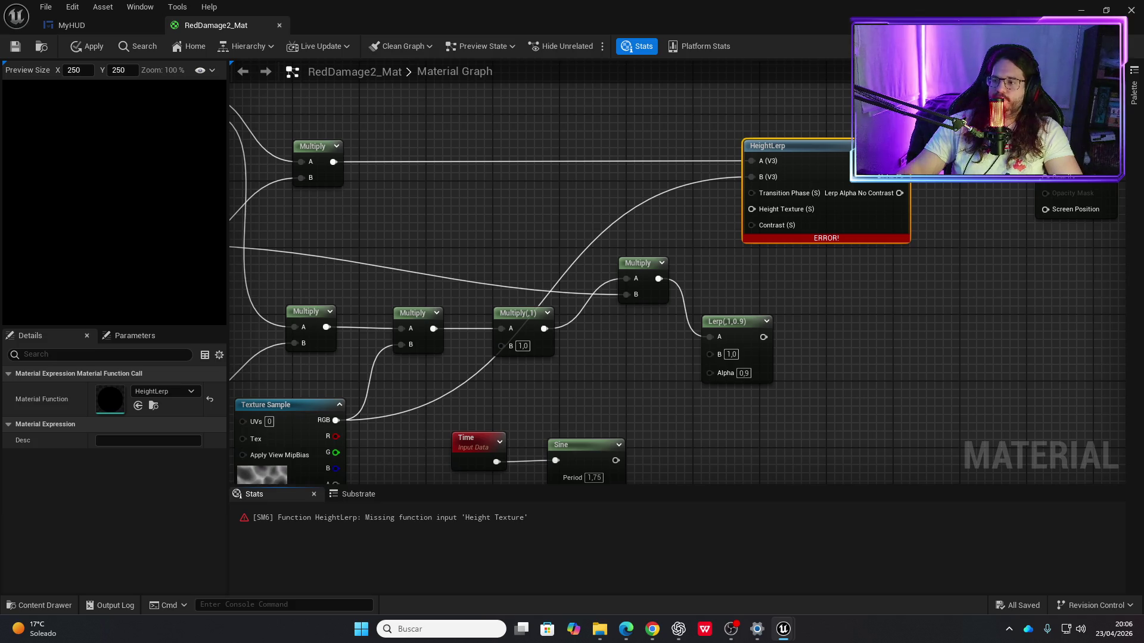
key(alt+Tab)
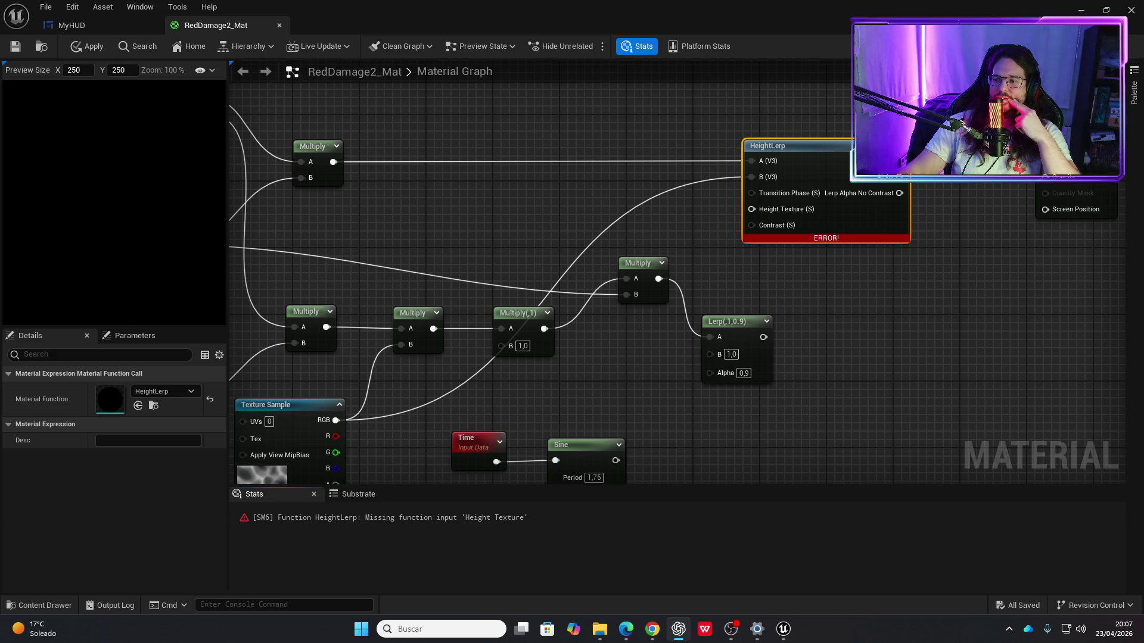
Step: Deselect all to view material settings, then dismiss the node list without adding anything
click(899, 337)
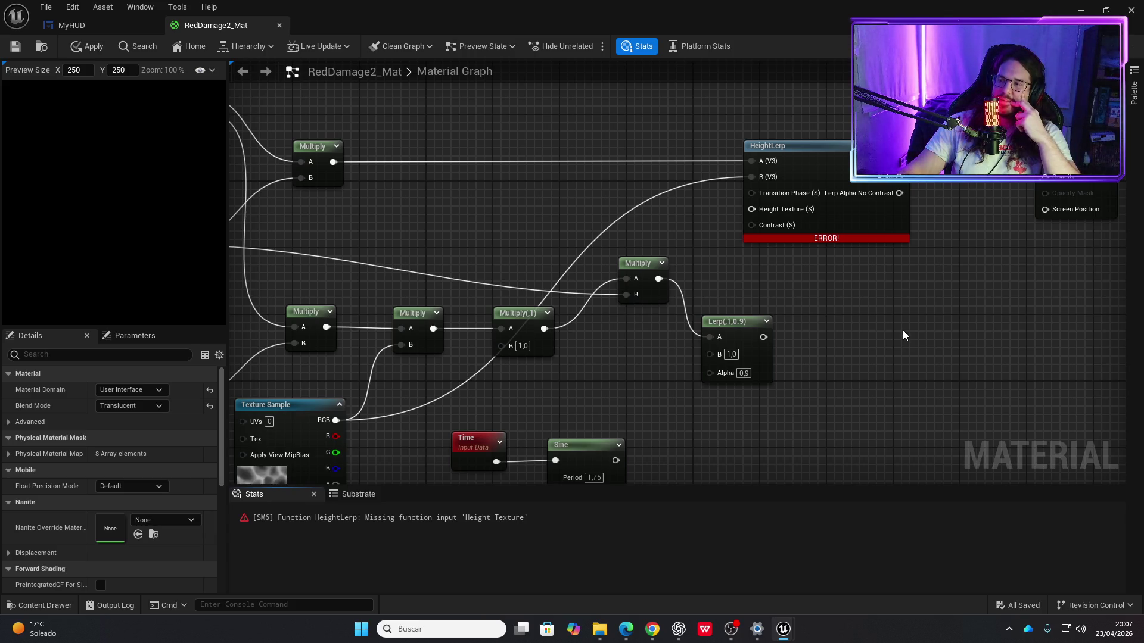
right_click(935, 309)
click(979, 278)
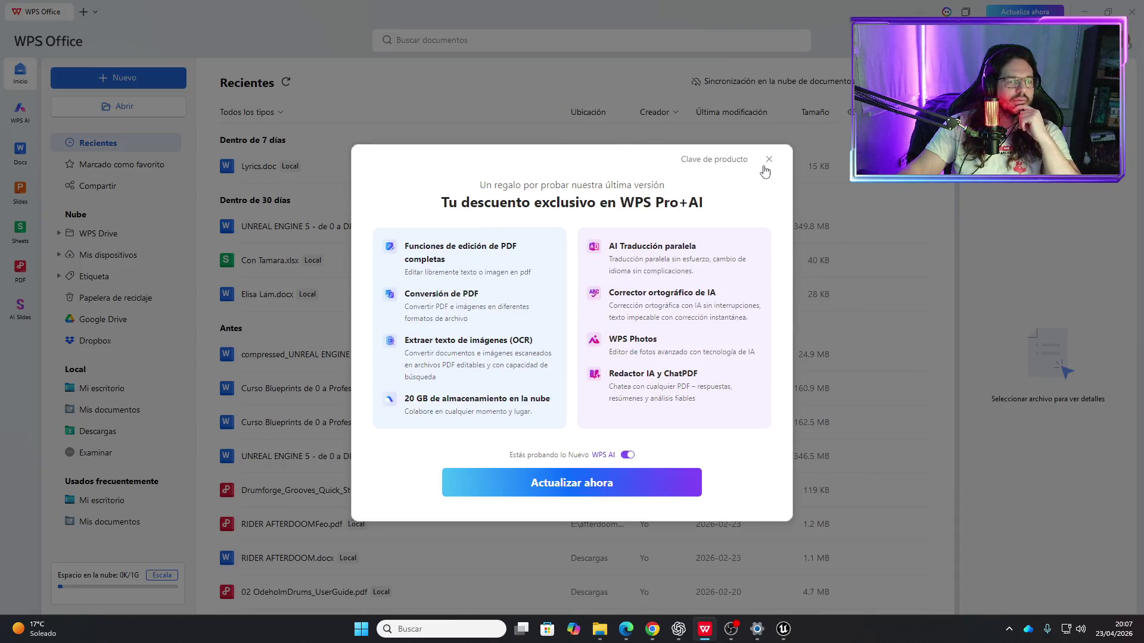
Step: Dismiss the discount popup, open UNREAL ENGINE 5 - de 0 a DIOS.wps, and move its window aside
click(769, 159)
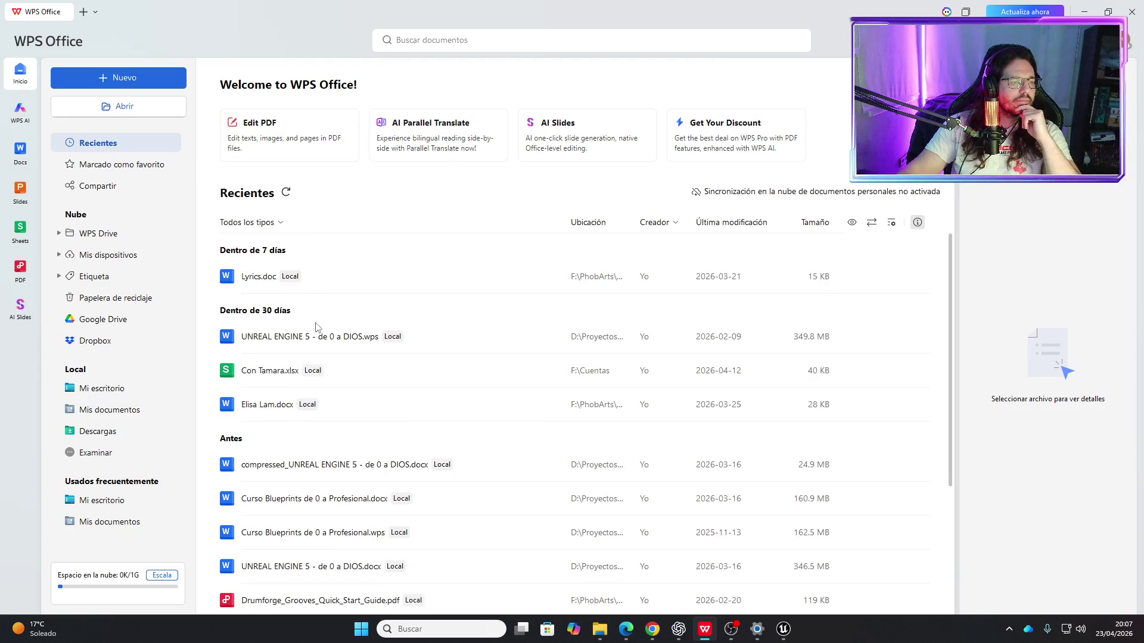
double_click(319, 336)
drag(302, 10, 1143, 112)
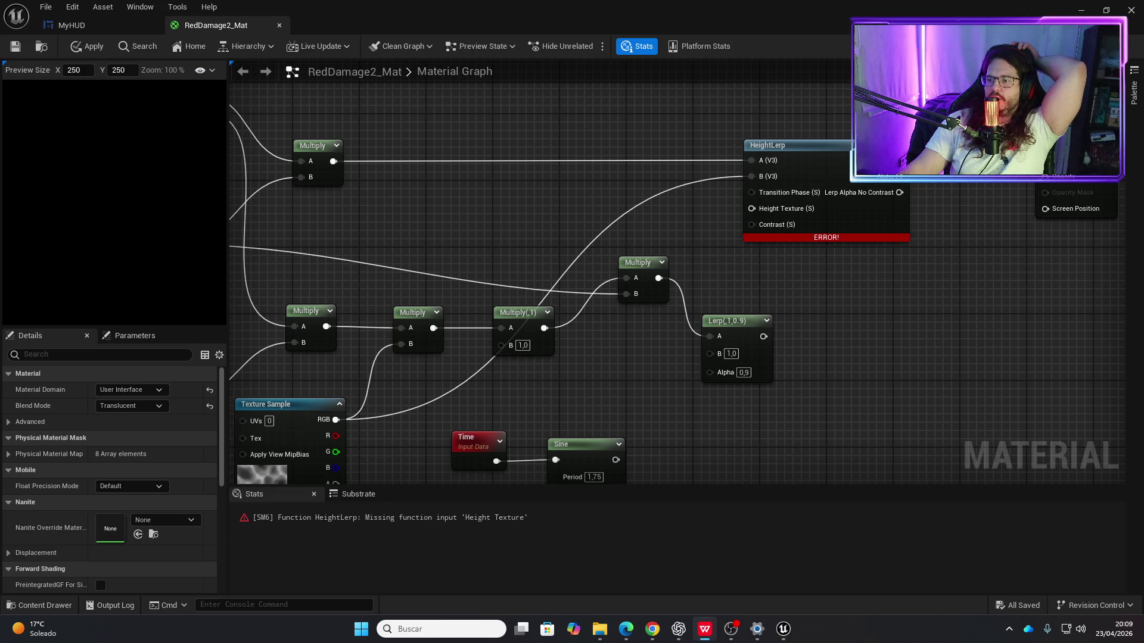
Step: Connect the noise texture RGB to the Lerp Alpha and delete the erroring HeightLerp node
drag(852, 363, 937, 289)
mouse_move(436, 331)
mouse_down()
mouse_move(821, 283)
mouse_move(682, 401)
mouse_up()
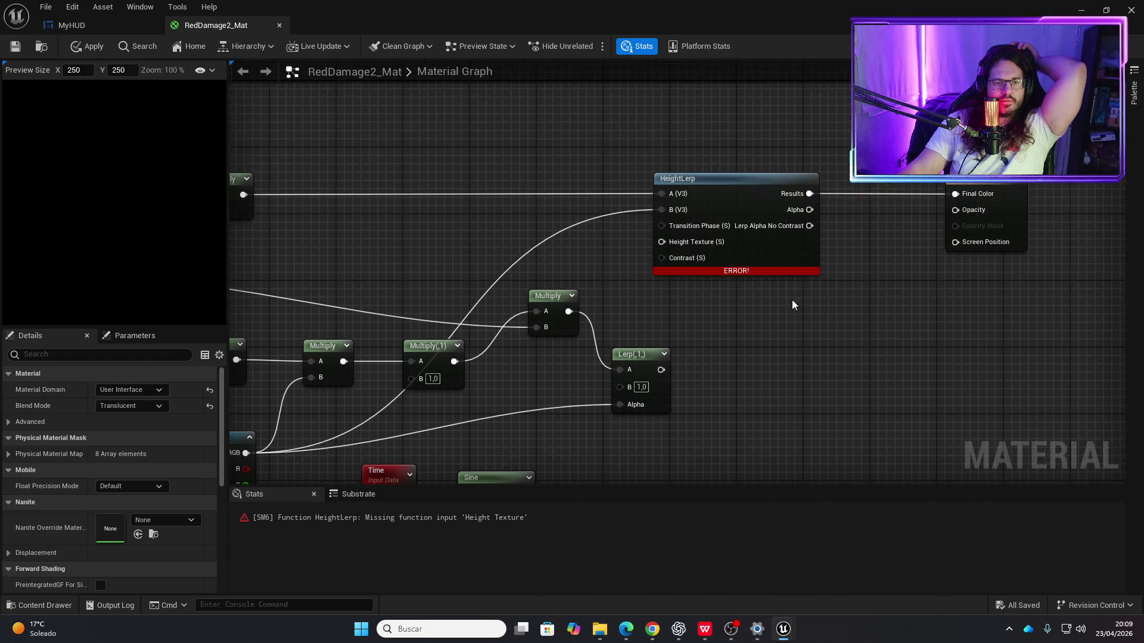
click(732, 188)
key(Delete)
Step: Wire the Lerp output to the material result and the top Multiply into Lerp's B
mouse_move(510, 237)
mouse_down()
mouse_move(481, 224)
mouse_move(466, 232)
mouse_move(749, 229)
mouse_move(528, 238)
mouse_move(493, 266)
mouse_up()
drag(624, 278, 875, 116)
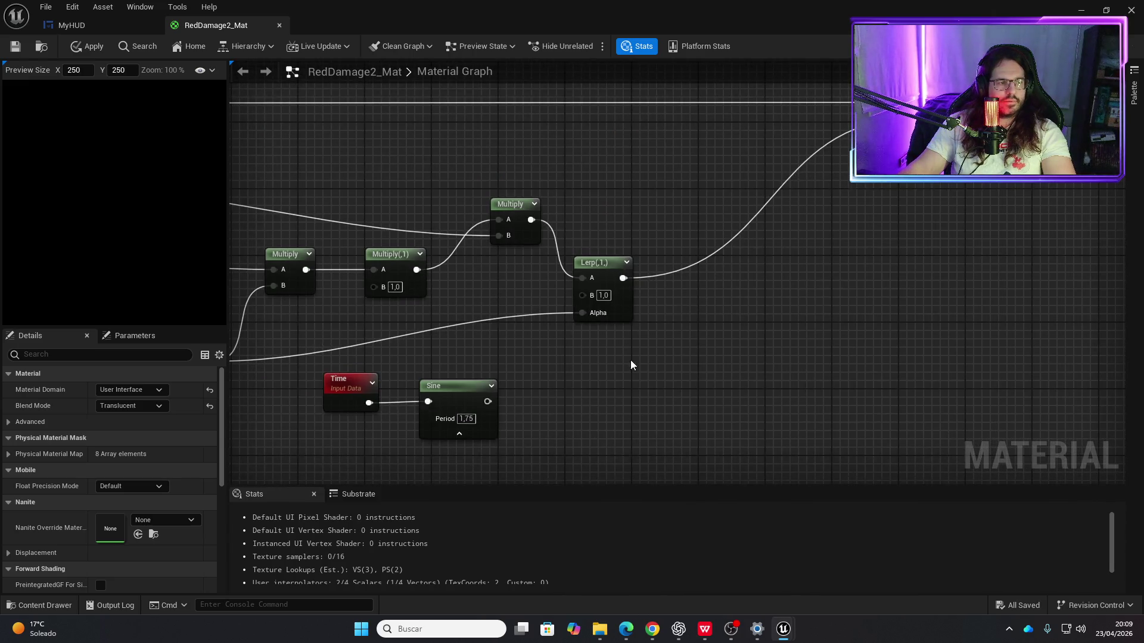
drag(631, 359, 909, 329)
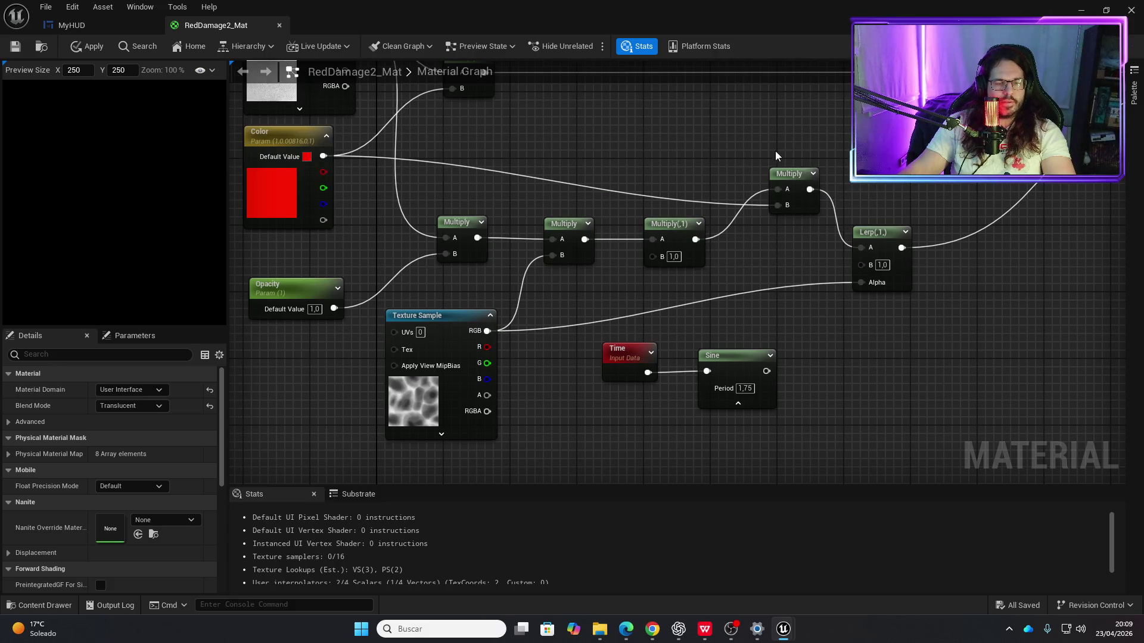
drag(776, 156, 743, 232)
mouse_move(843, 310)
mouse_down()
mouse_move(917, 260)
mouse_move(759, 282)
mouse_up()
mouse_move(860, 229)
mouse_down()
mouse_move(730, 293)
mouse_move(734, 313)
mouse_move(953, 186)
mouse_move(981, 203)
mouse_move(993, 195)
mouse_up()
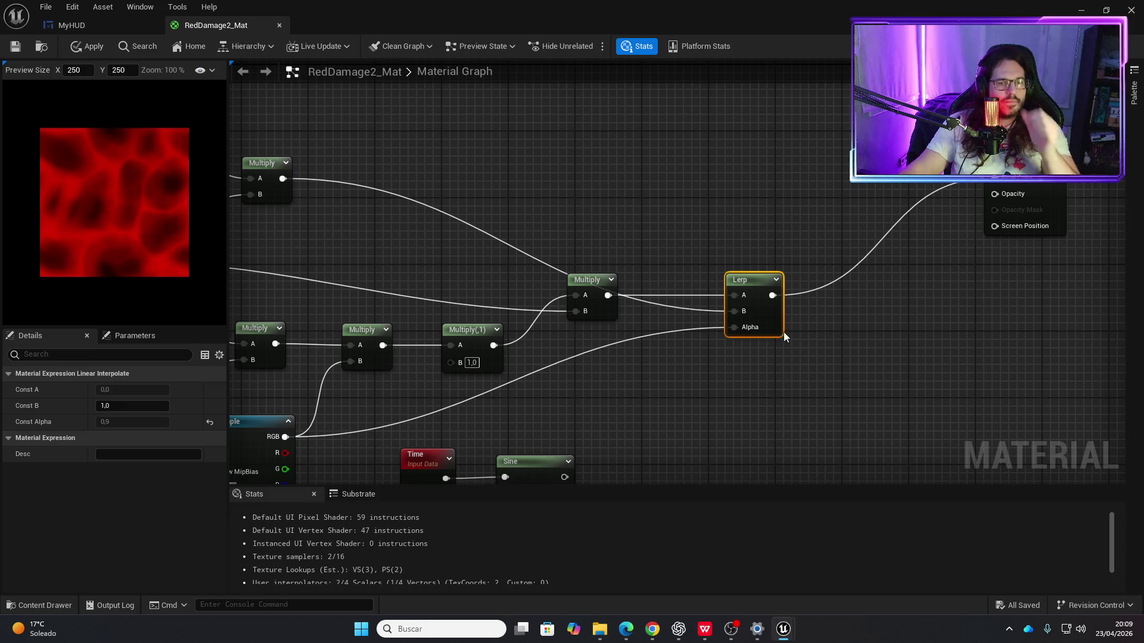
Step: Rewire the noise texture's RGB into the Lerp and reframe the graph
drag(691, 391, 828, 310)
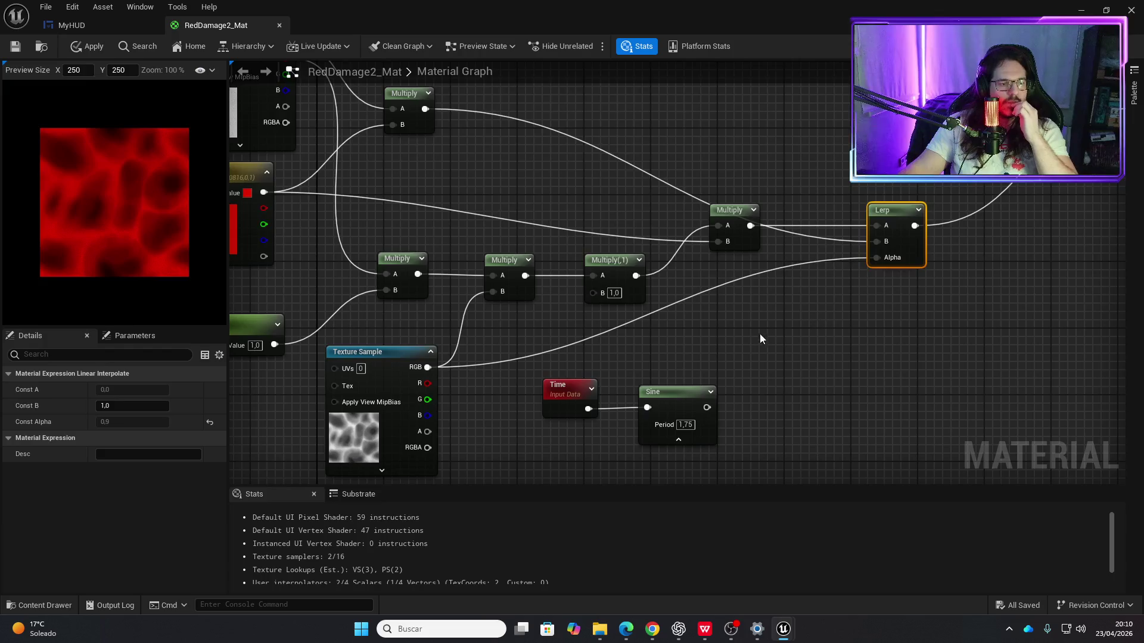
mouse_move(427, 367)
mouse_down()
mouse_move(877, 230)
mouse_move(874, 246)
mouse_up()
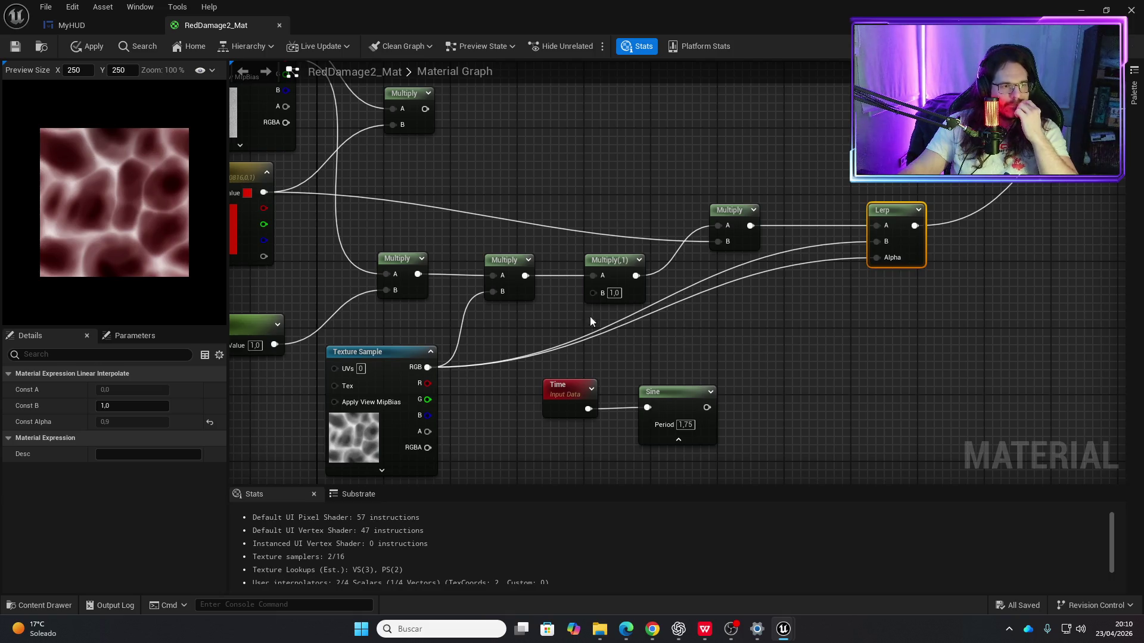
mouse_move(428, 367)
mouse_down()
mouse_move(640, 285)
mouse_move(724, 238)
mouse_move(720, 227)
mouse_move(876, 243)
mouse_up()
drag(839, 301, 719, 304)
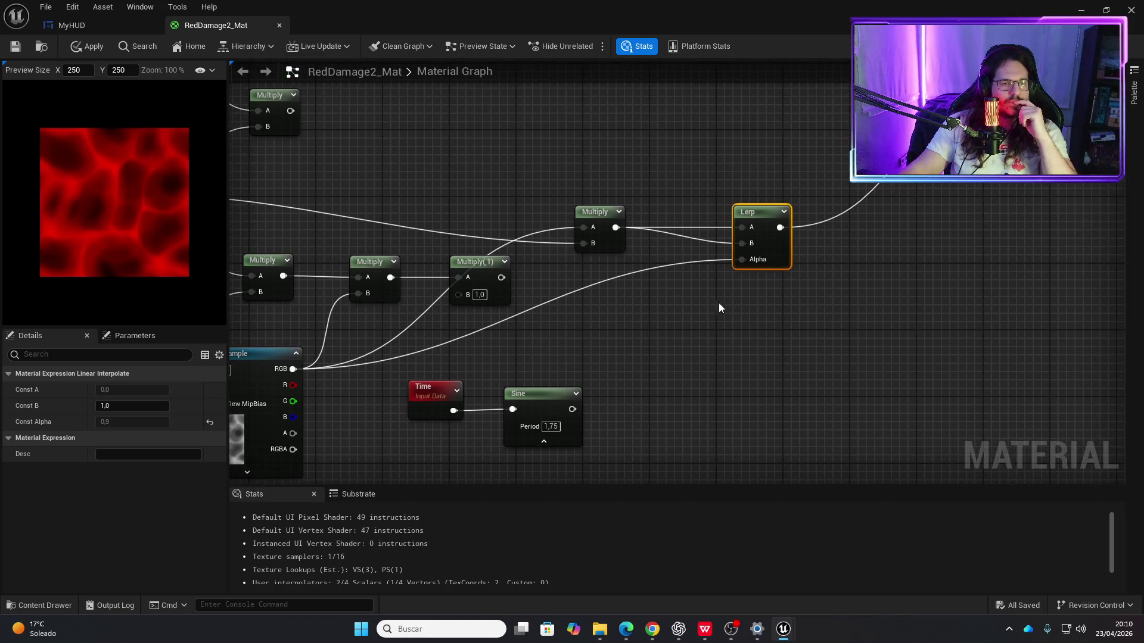
mouse_move(651, 280)
mouse_down()
mouse_move(675, 276)
mouse_move(621, 275)
mouse_up()
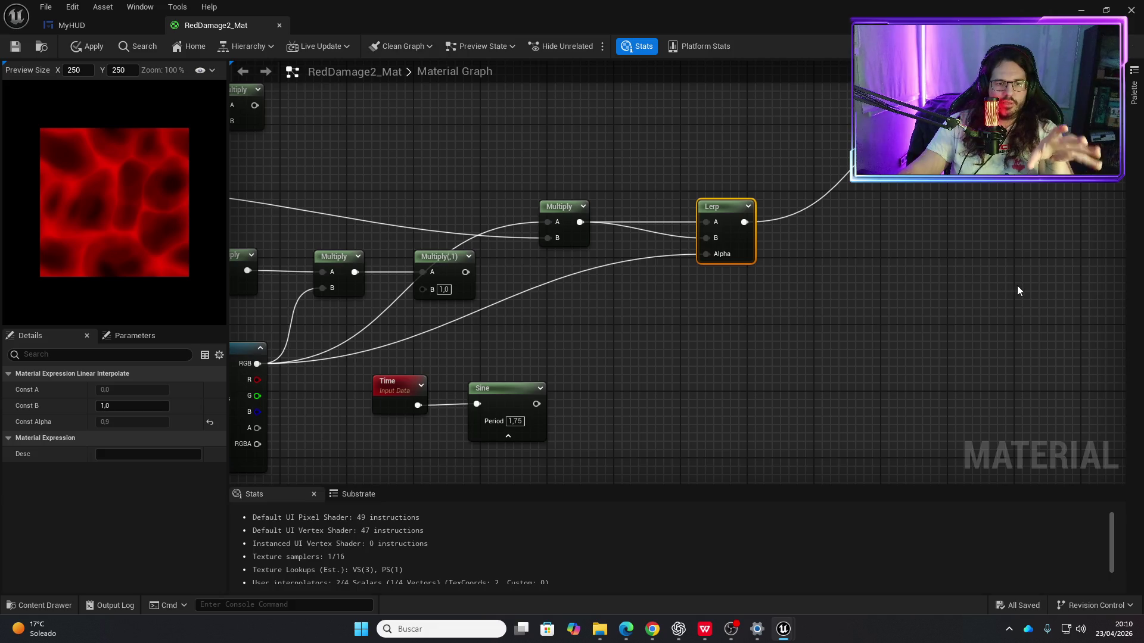
drag(832, 304, 976, 242)
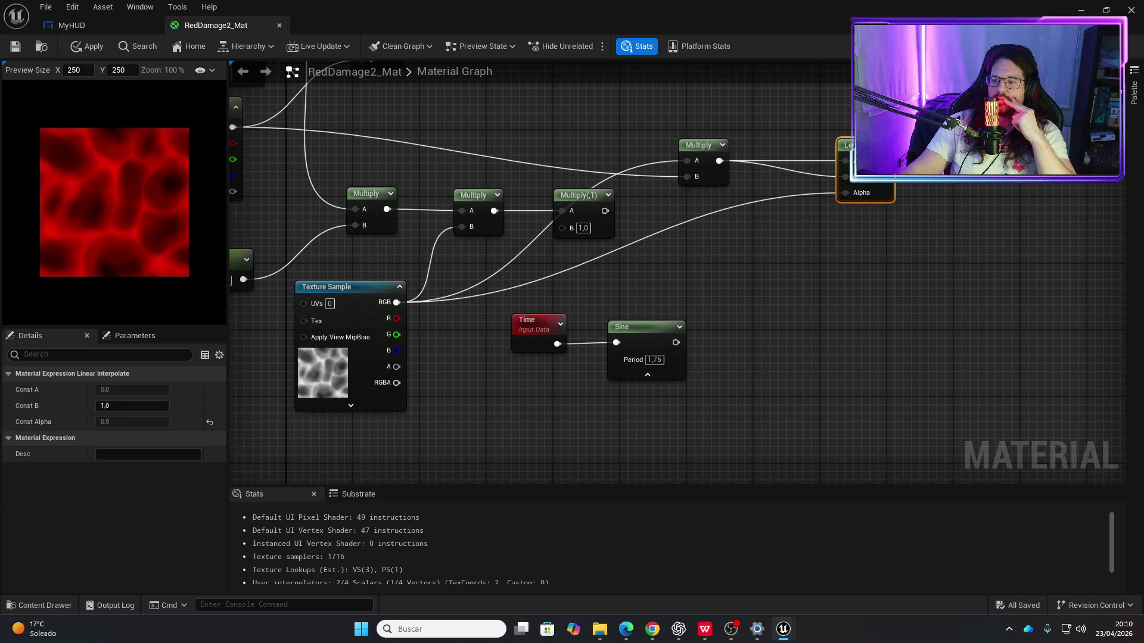
Step: Delete the Lerp node, leaving the preview black, and return to the Unreal Editor
key(Delete)
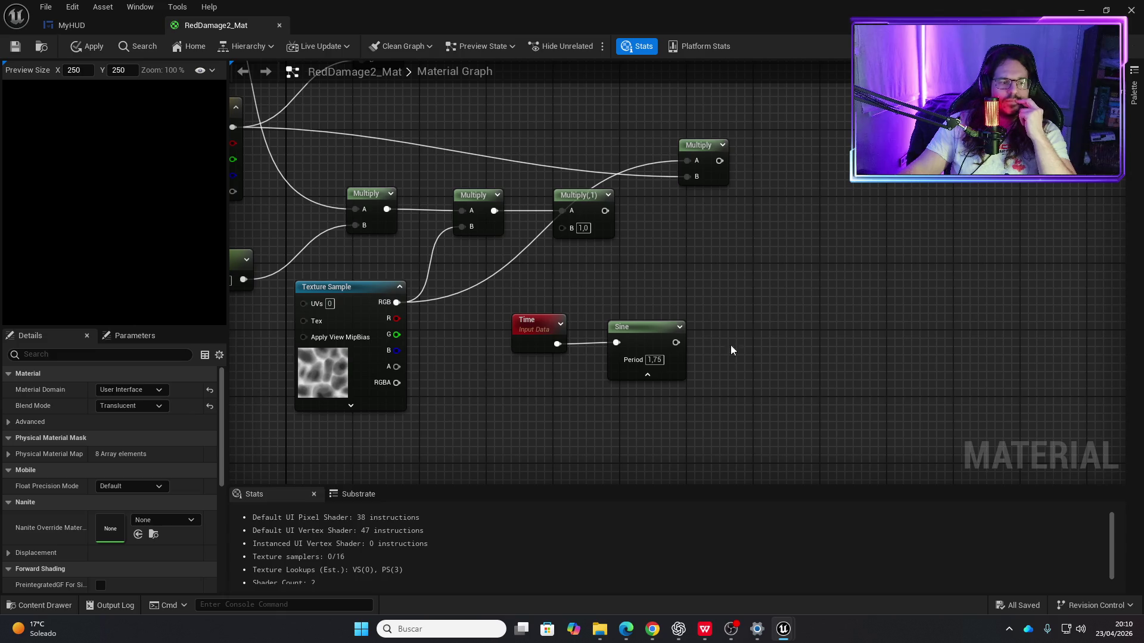
key(Home)
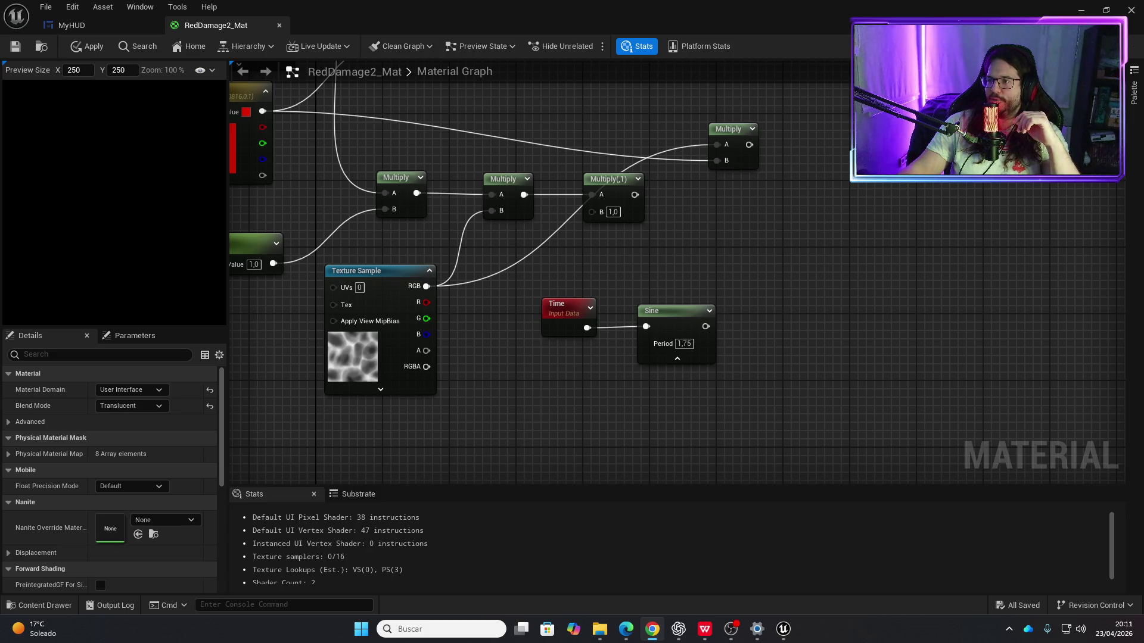
key(alt+Tab)
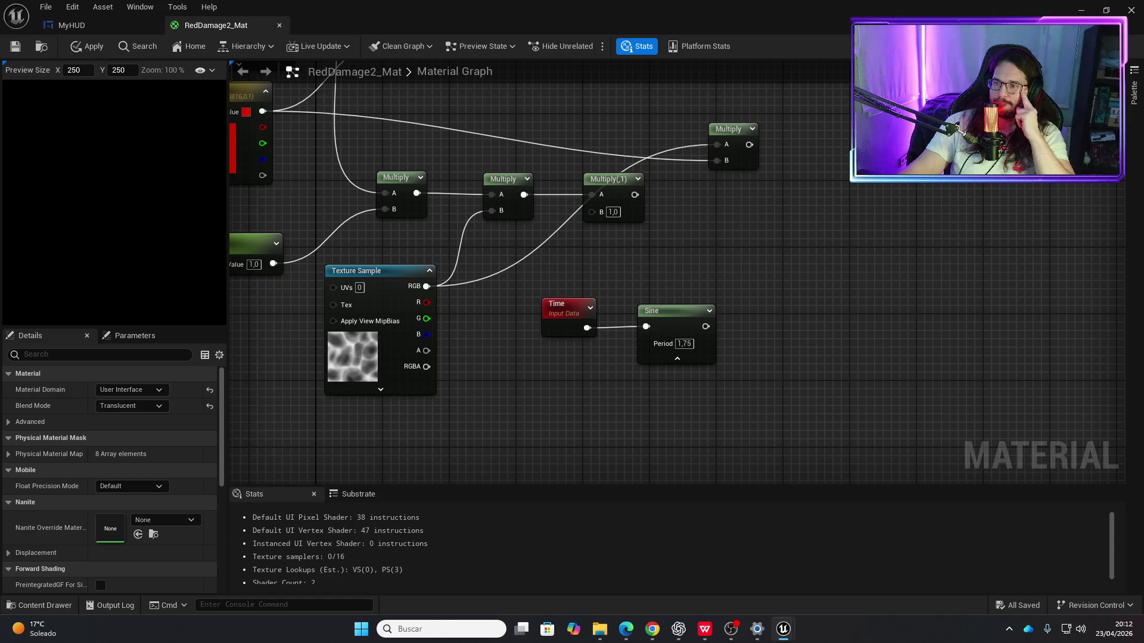
scroll(745, 360, down, 3)
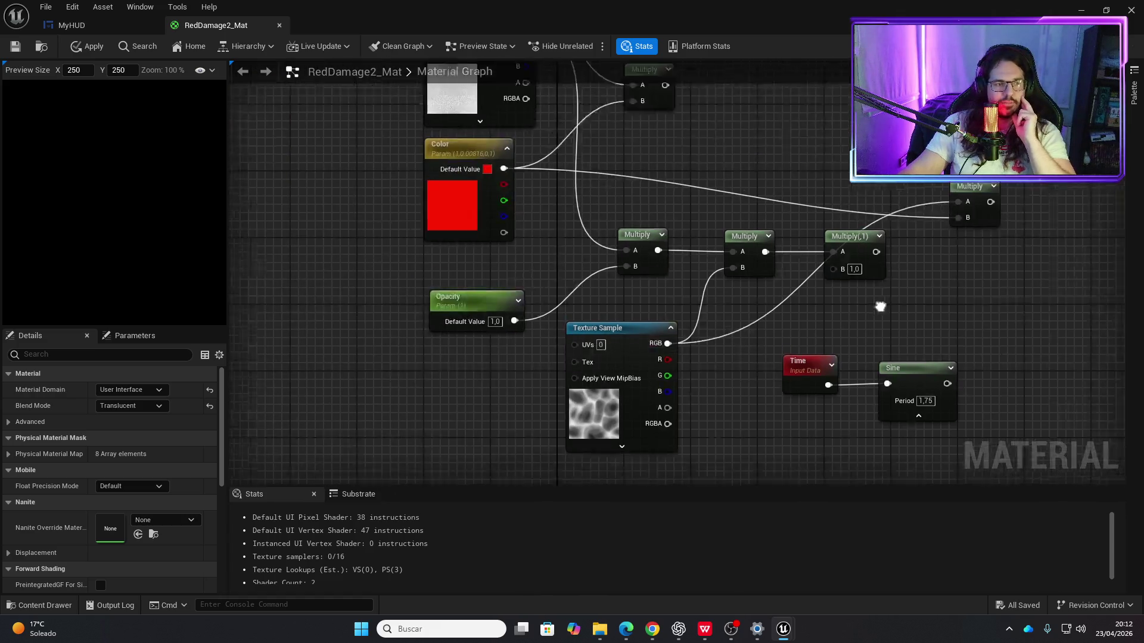
Step: Rearrange the graph, moving the noise Texture Sample and the Multiply, Time and Sine group downward
drag(780, 270, 671, 250)
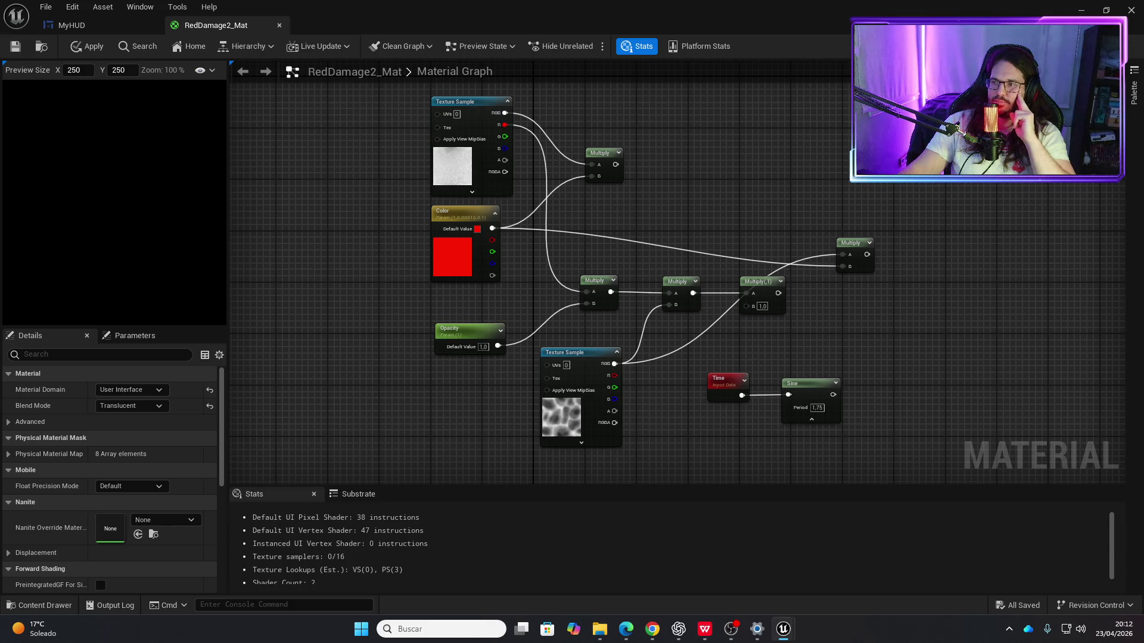
drag(582, 384, 486, 409)
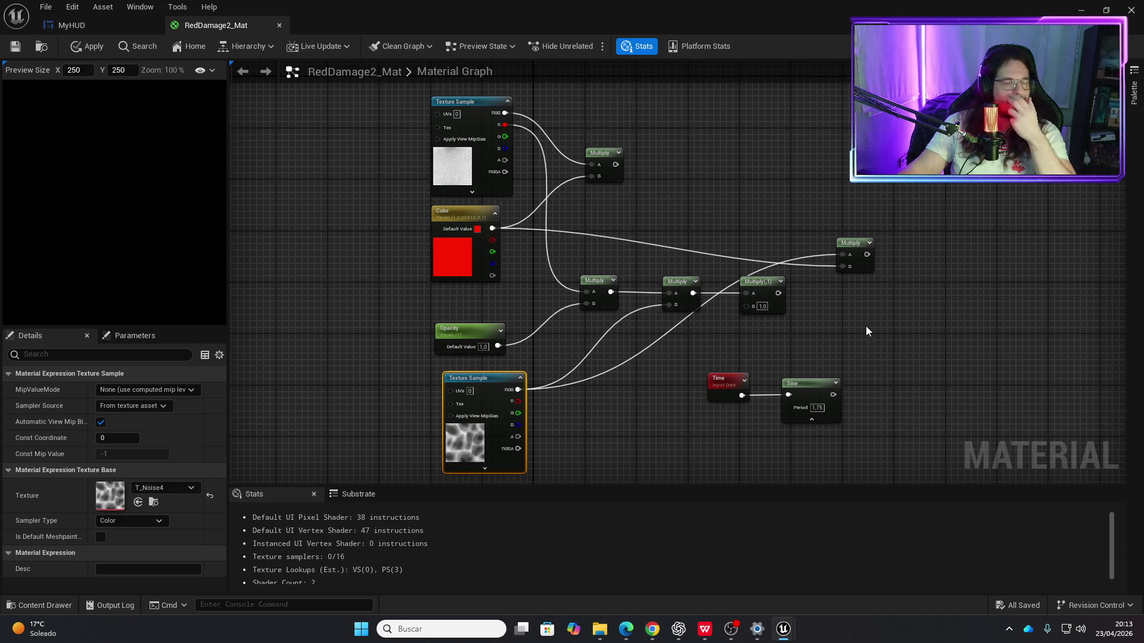
drag(847, 321, 822, 293)
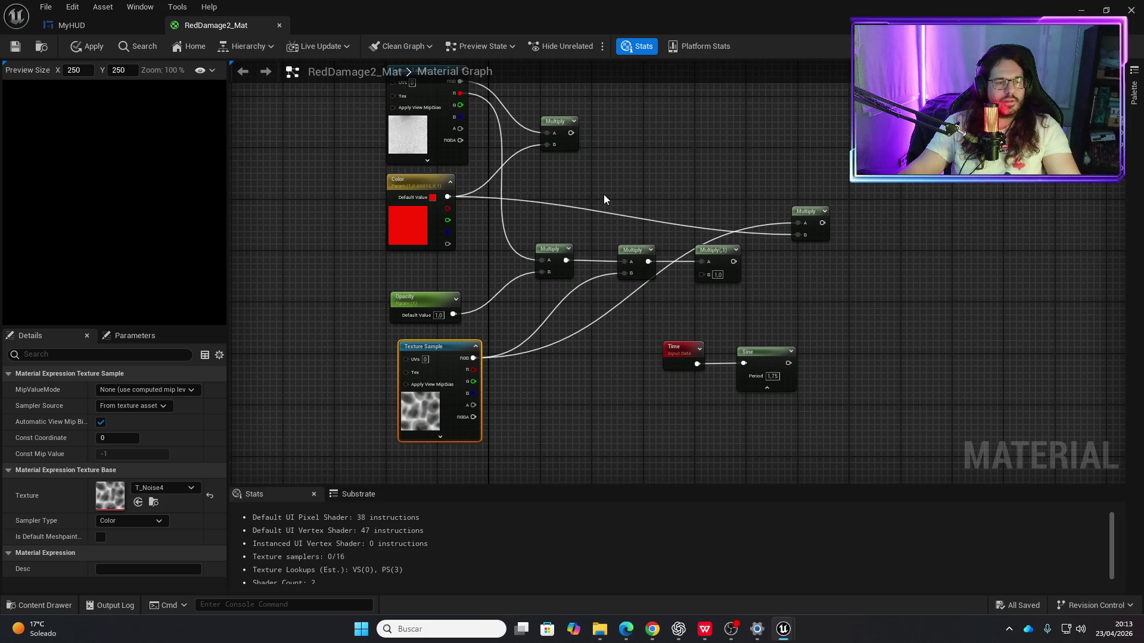
drag(552, 141, 797, 376)
mouse_move(802, 208)
mouse_down()
mouse_move(949, 234)
mouse_move(972, 262)
mouse_up()
mouse_move(877, 191)
mouse_down()
mouse_move(853, 211)
mouse_move(778, 220)
mouse_up()
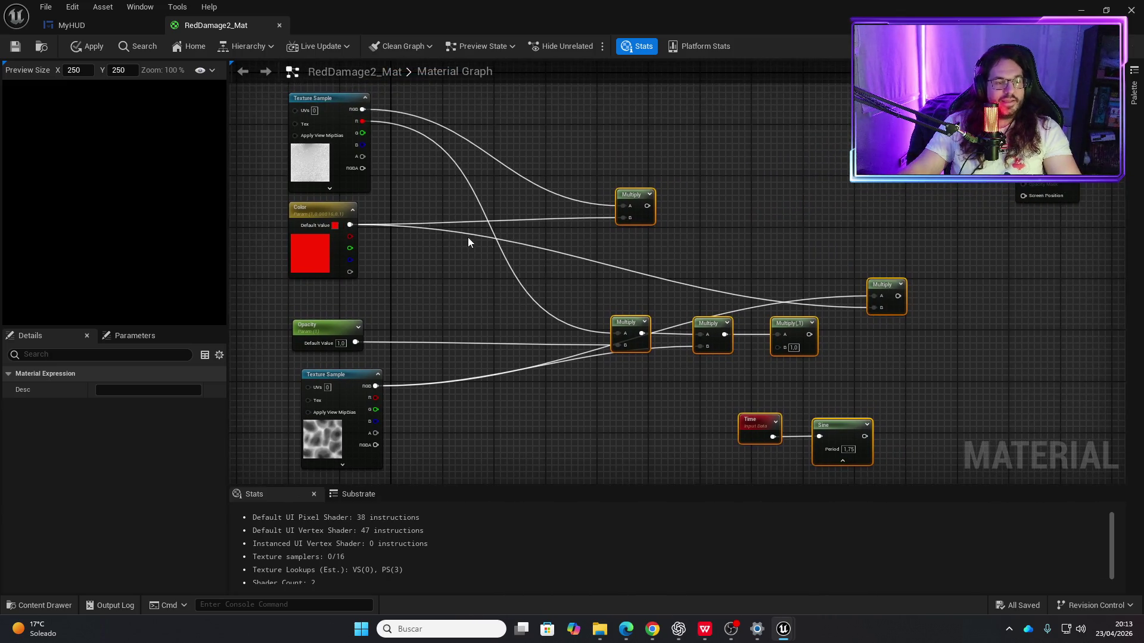
mouse_move(632, 206)
mouse_down()
mouse_move(691, 381)
mouse_move(691, 448)
mouse_up()
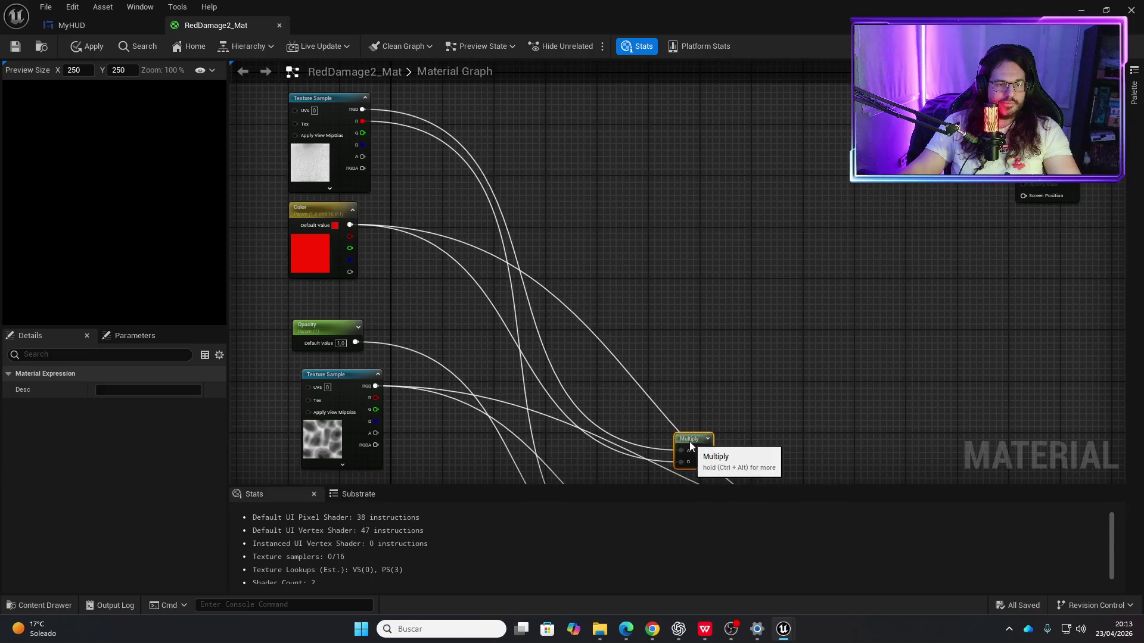
mouse_move(737, 341)
mouse_down()
mouse_move(703, 89)
mouse_move(694, 247)
mouse_move(673, 332)
mouse_up()
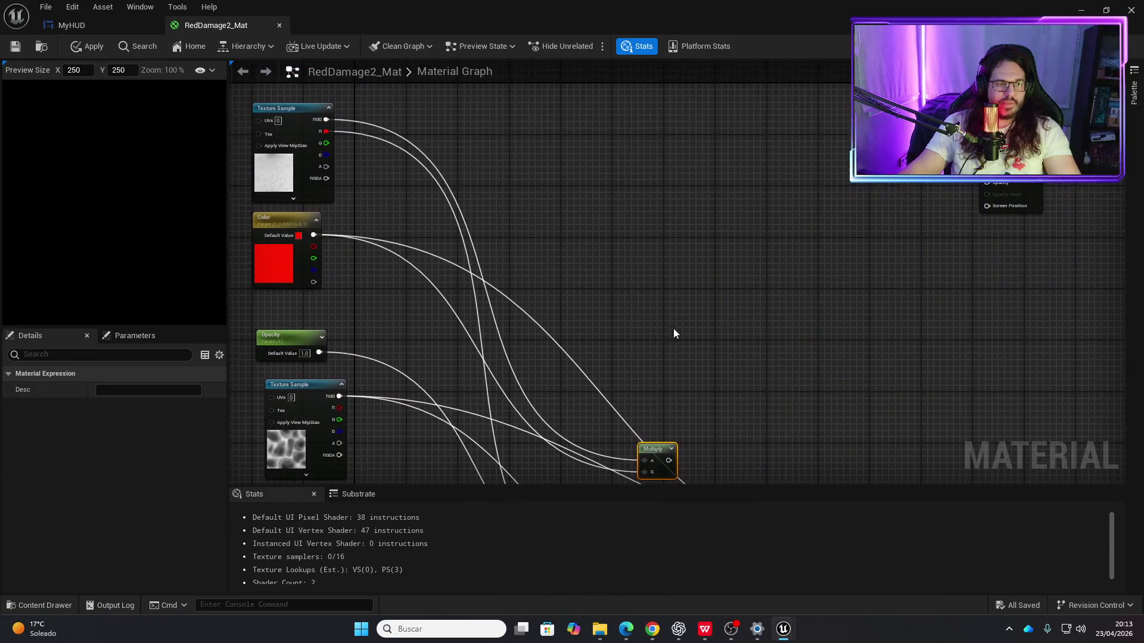
key(alt+Tab)
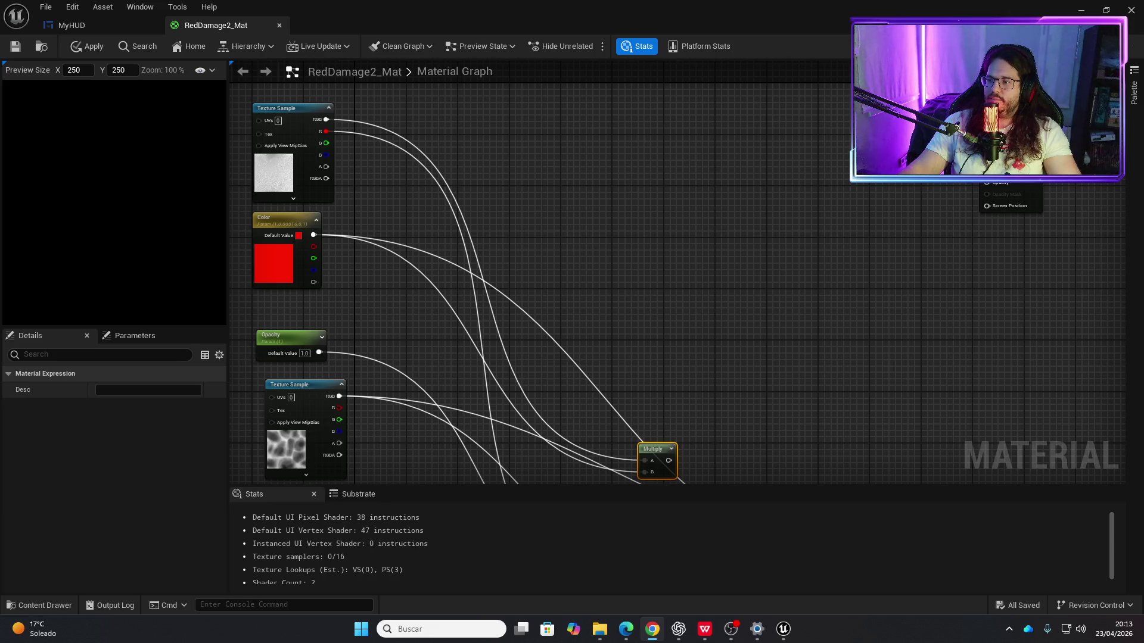
key(alt+Tab)
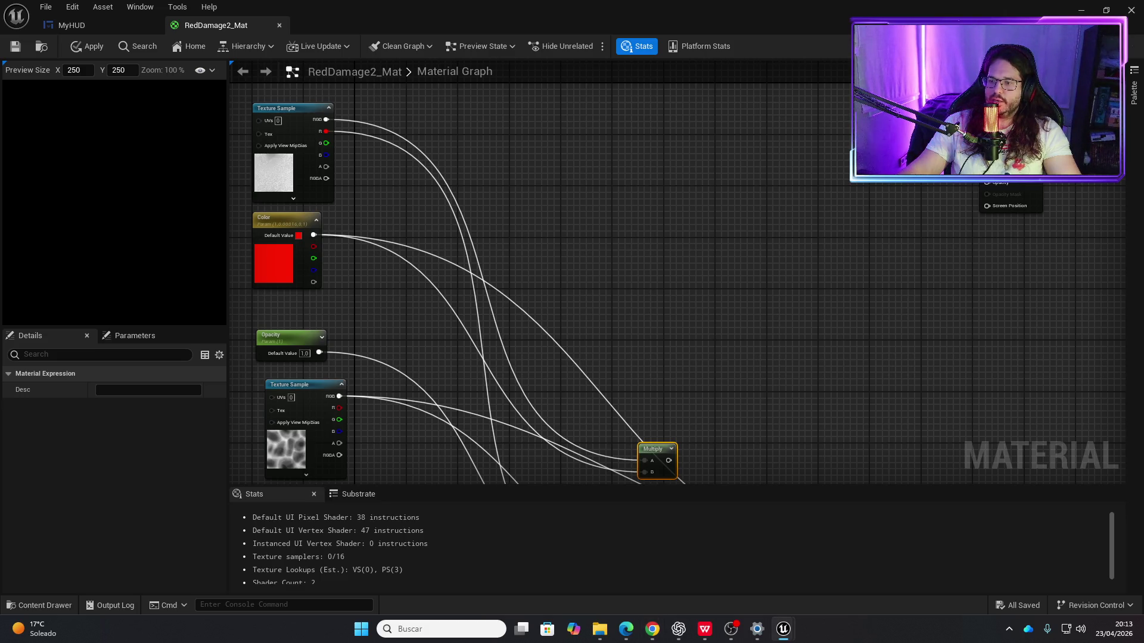
Step: Add a HeightLerp node, feed the noise Texture Sample into its Height Texture, and shift it right
mouse_move(344, 397)
mouse_down()
mouse_move(423, 385)
mouse_move(347, 398)
mouse_up()
right_click(666, 237)
text(heigl)
key(BackSpace)
key(BackSpace)
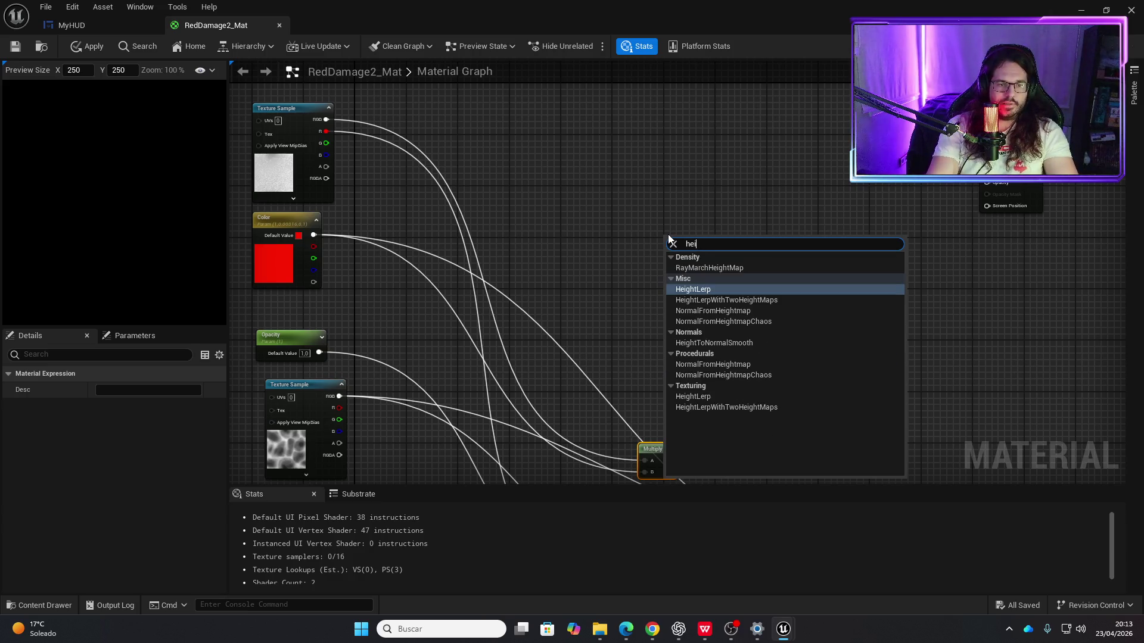
key(Return)
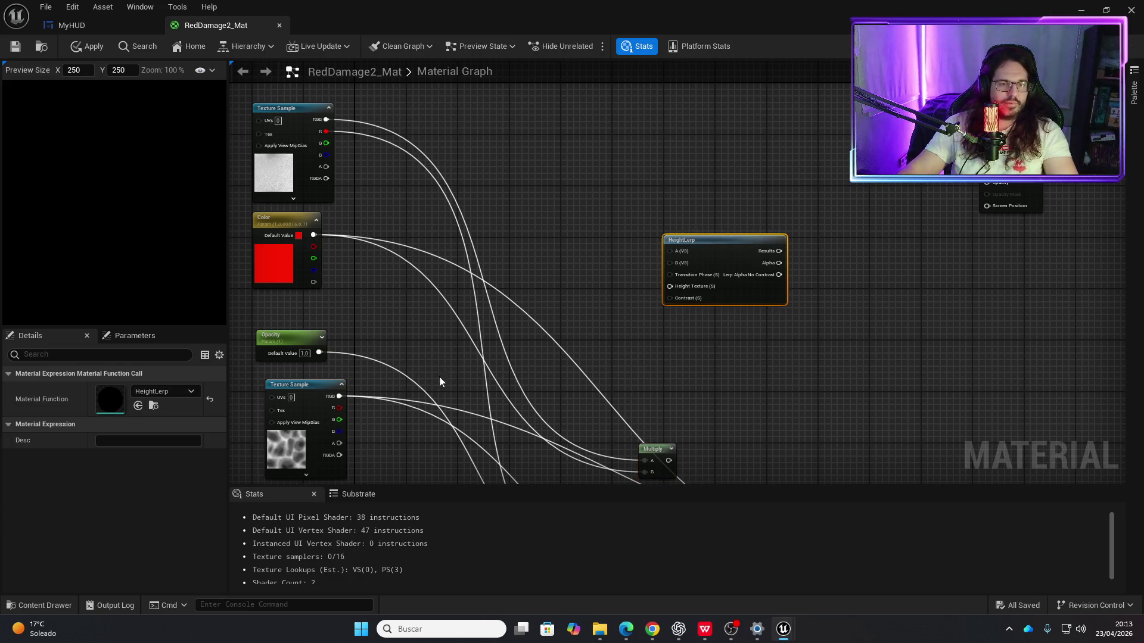
drag(339, 396, 668, 287)
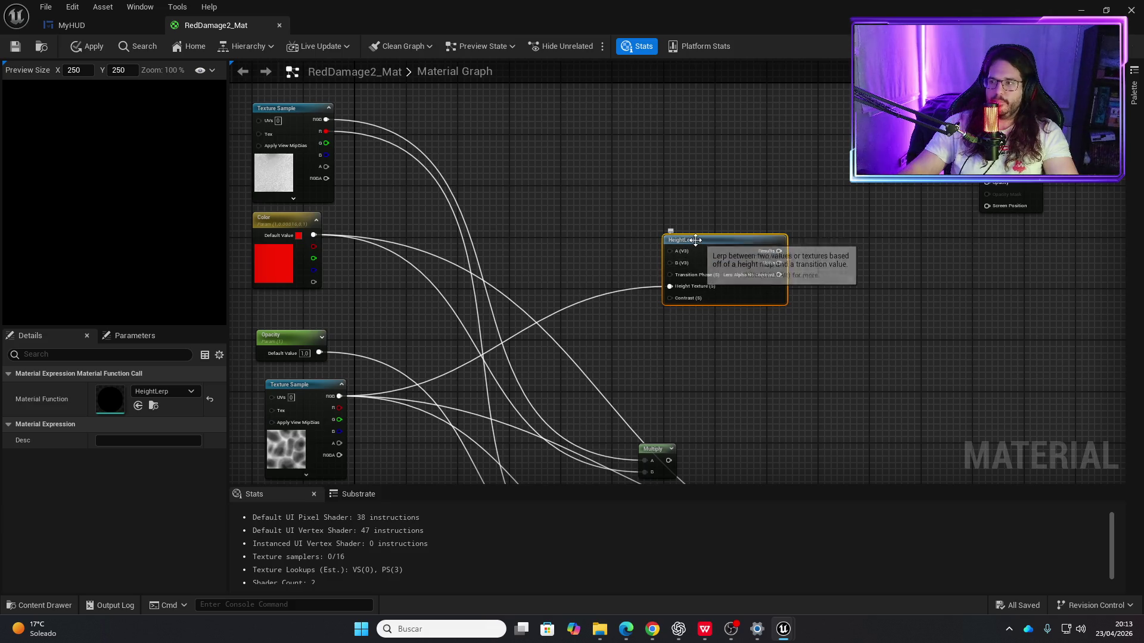
drag(695, 240, 726, 236)
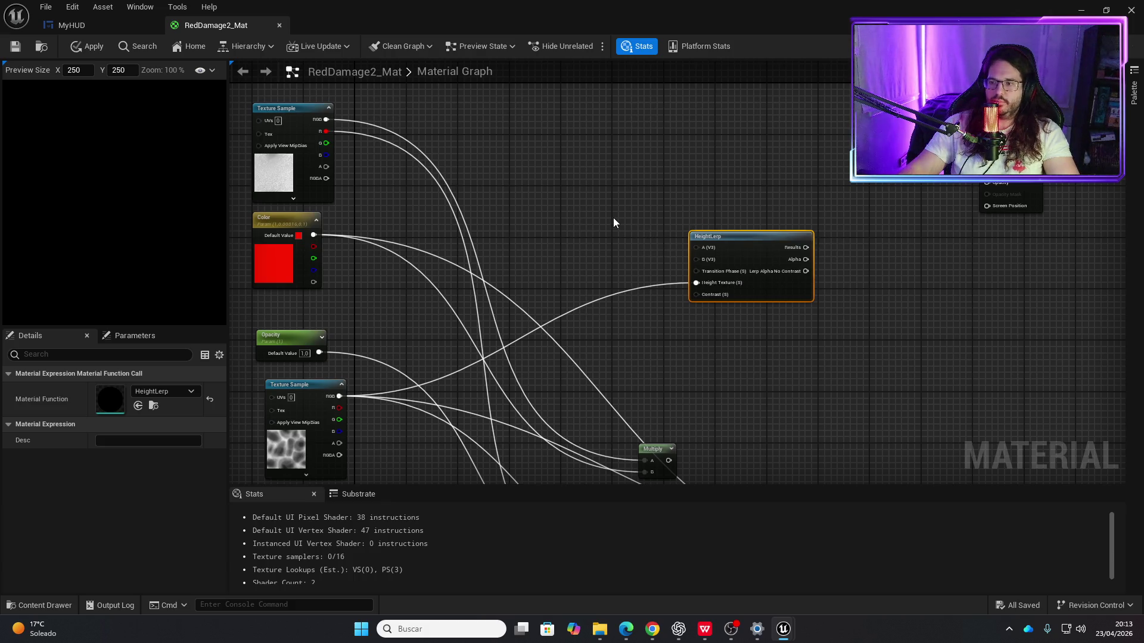
right_click(607, 237)
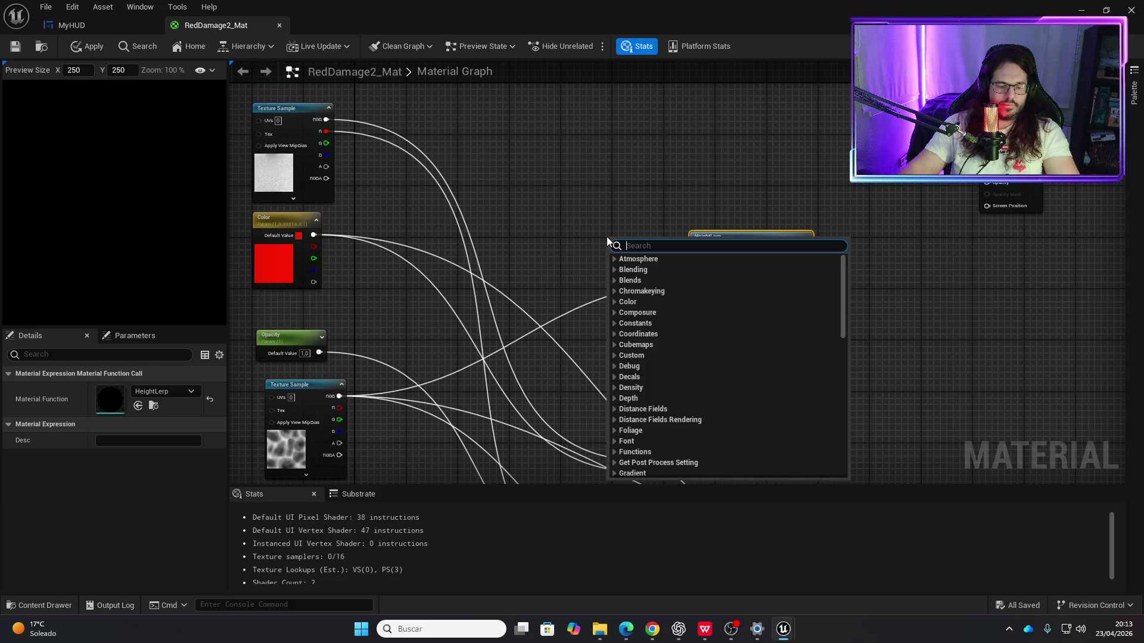
Step: Add a Constant of value 1 and connect it to HeightLerp's A input
text(const)
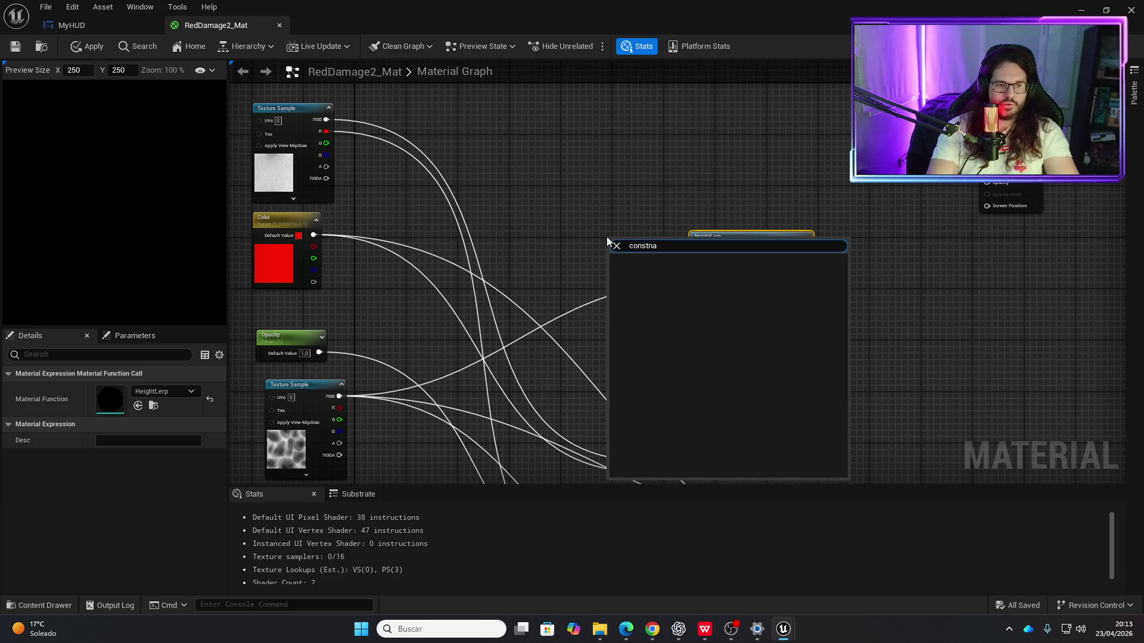
key(Return)
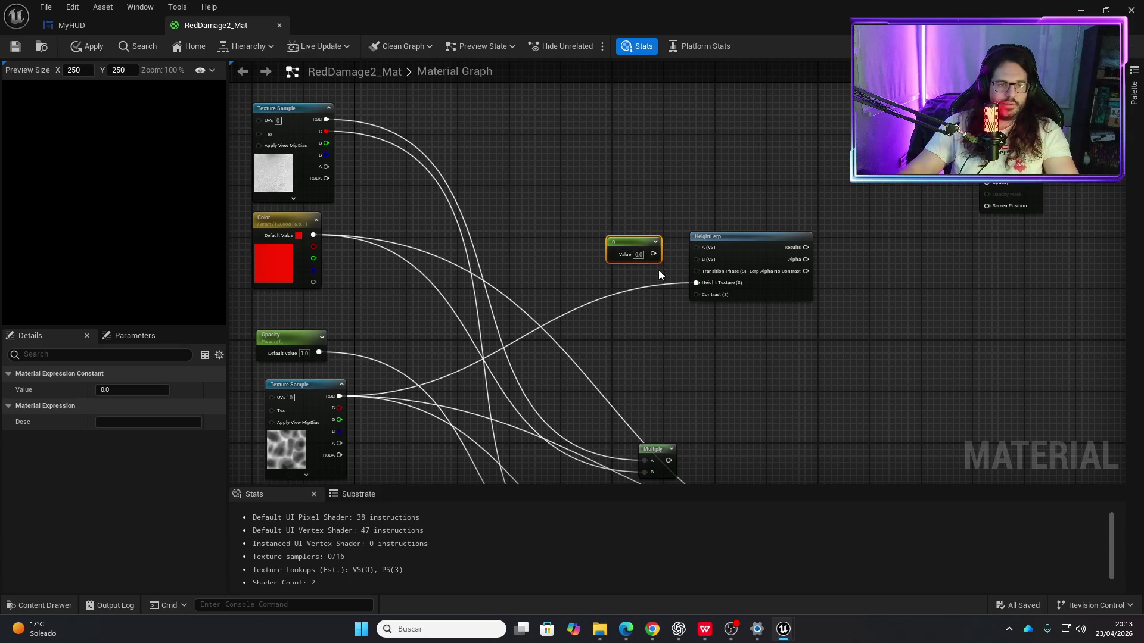
click(641, 255)
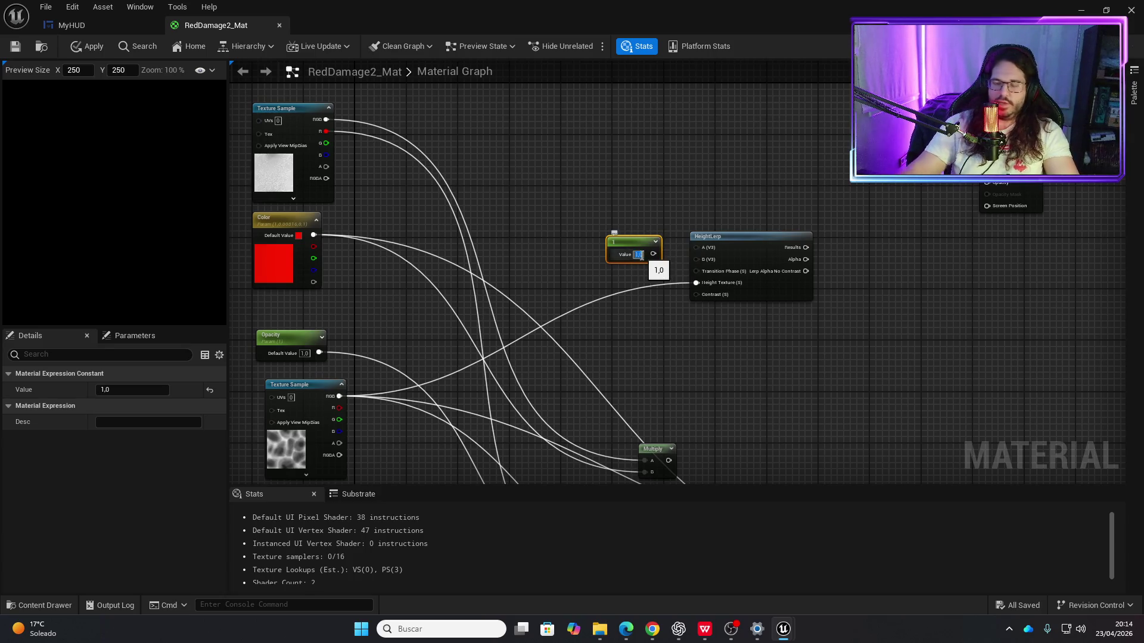
text(1)
key(Return)
drag(654, 255, 695, 245)
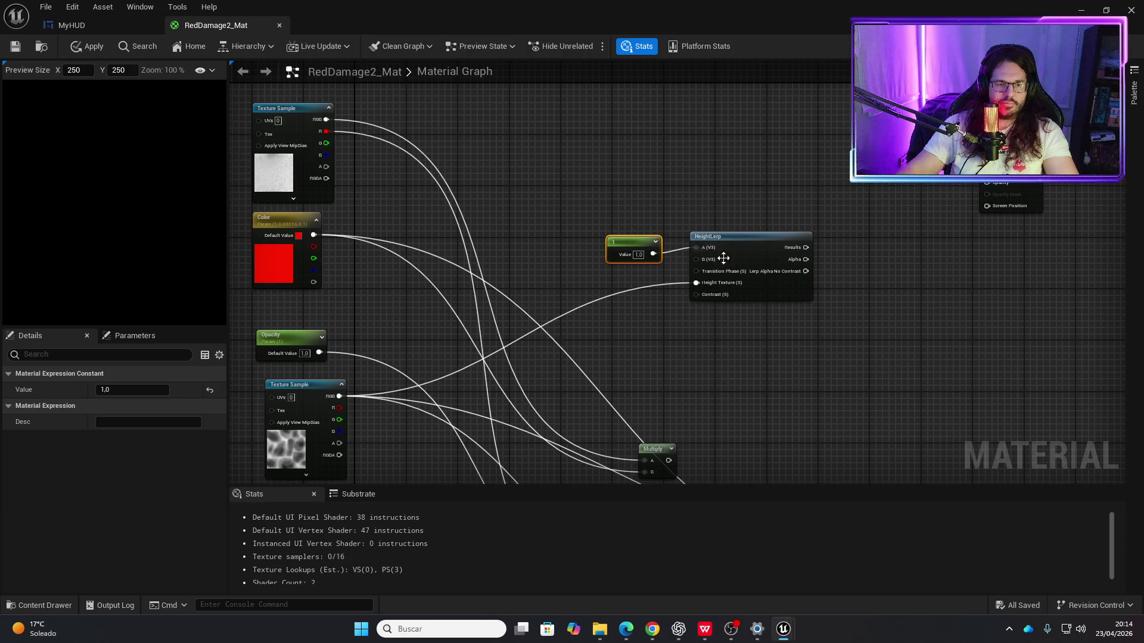
scroll(746, 267, up, 3)
drag(589, 231, 569, 186)
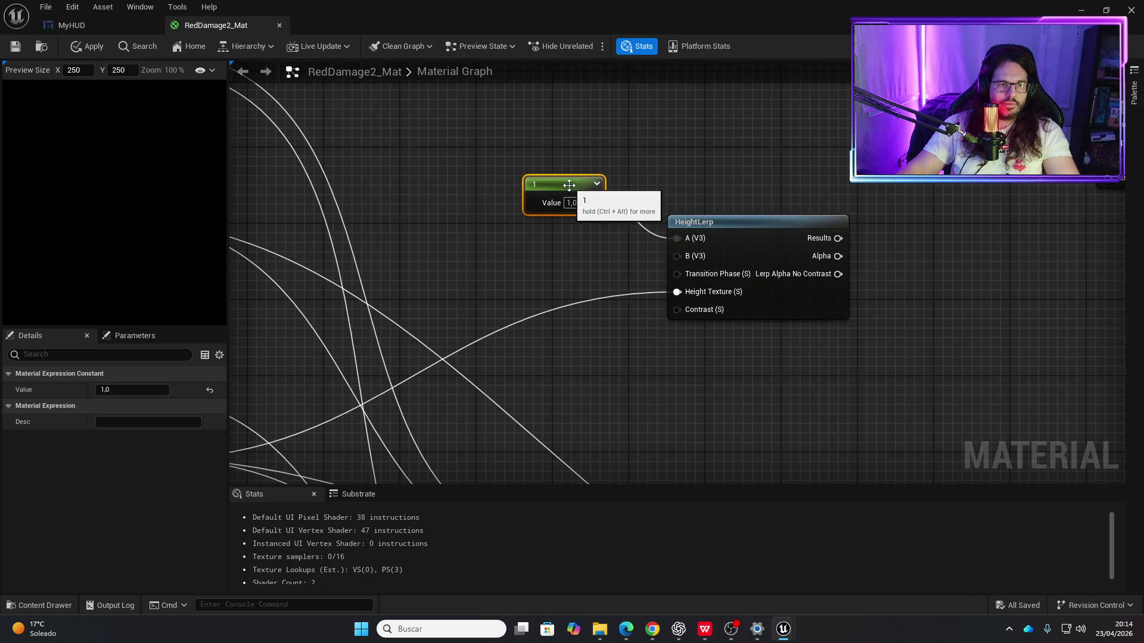
Step: Duplicate the constant as 0 and connect it to HeightLerp's B input
key(ctrl+d)
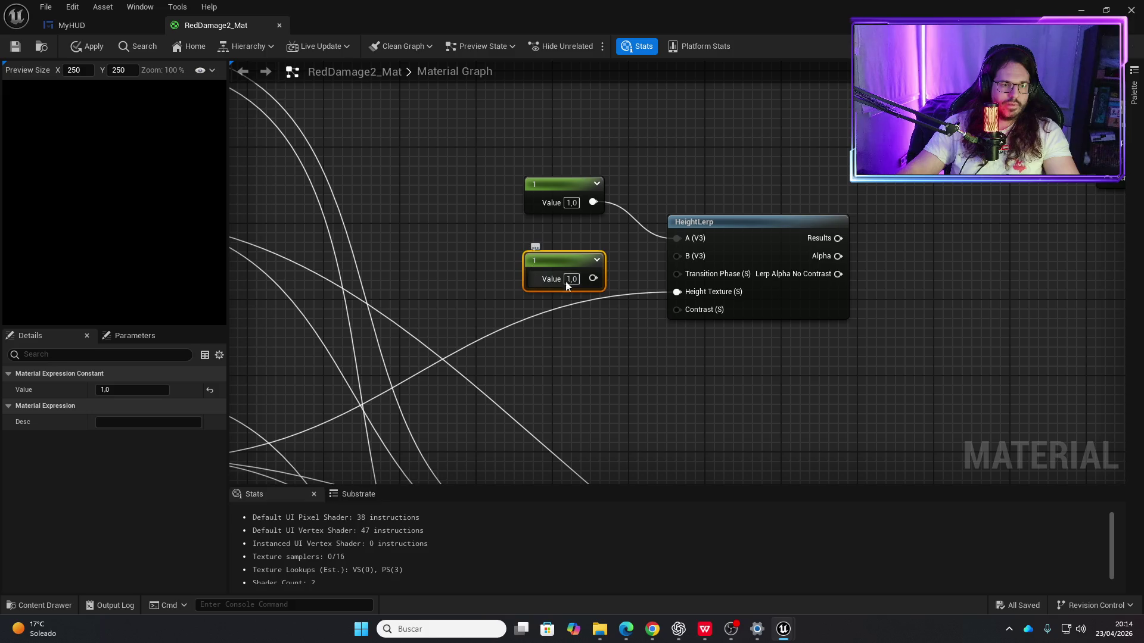
click(569, 280)
text(0)
drag(593, 279, 676, 257)
drag(546, 258, 548, 248)
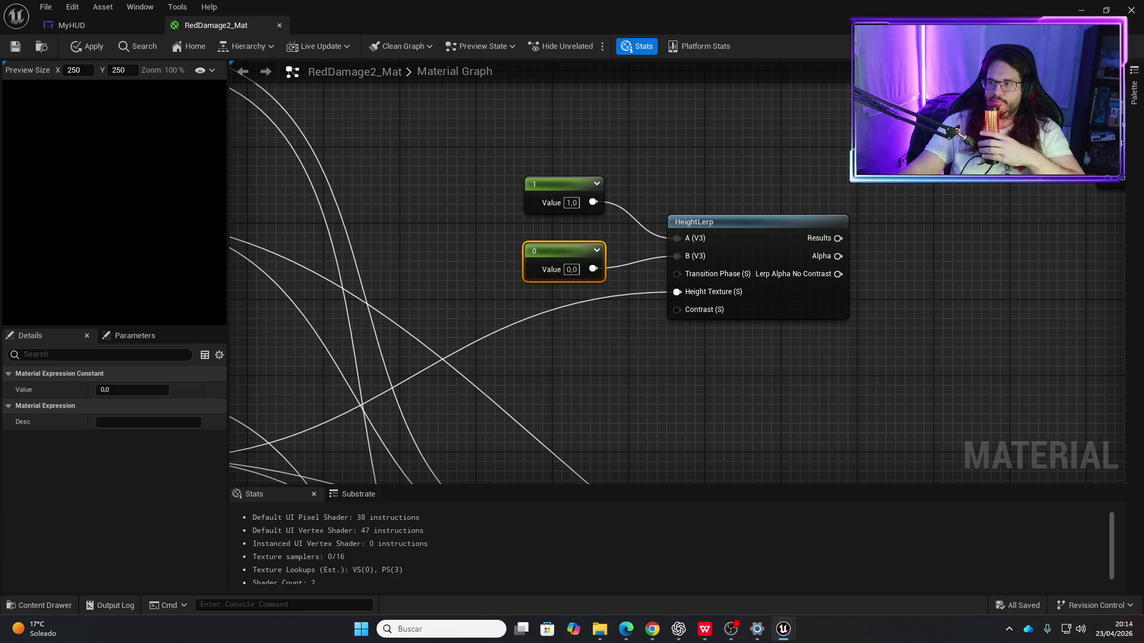
mouse_move(509, 284)
mouse_down()
mouse_move(544, 181)
mouse_move(548, 125)
mouse_up()
Step: Add a constant converted to a TransitionPhase parameter and wire HeightLerp's Alpha to the output
right_click(552, 276)
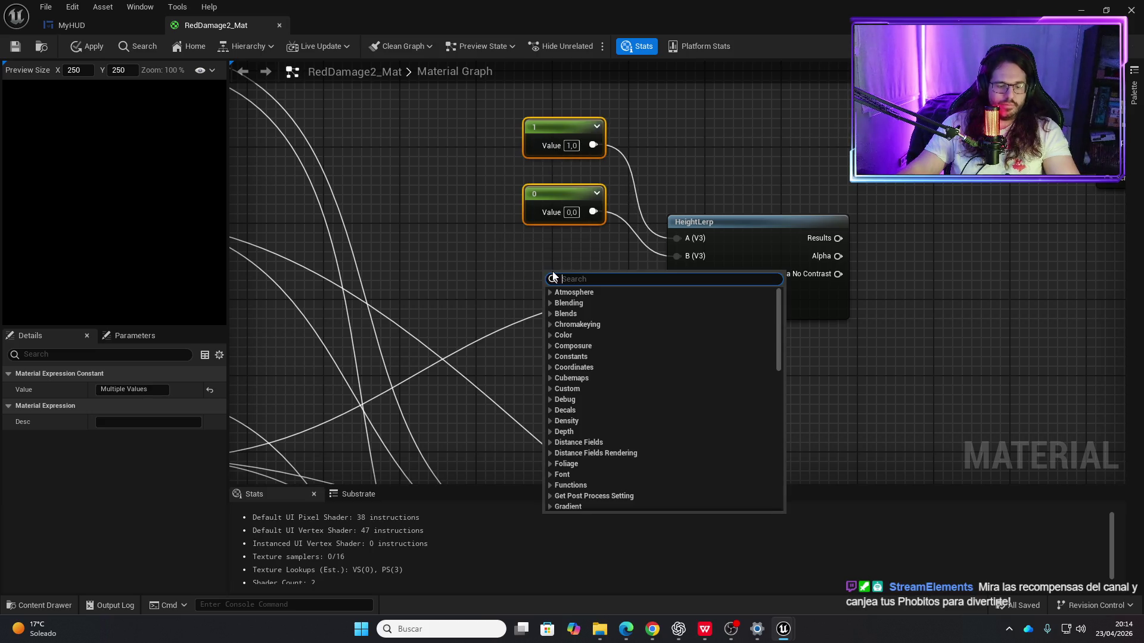
text(paramc)
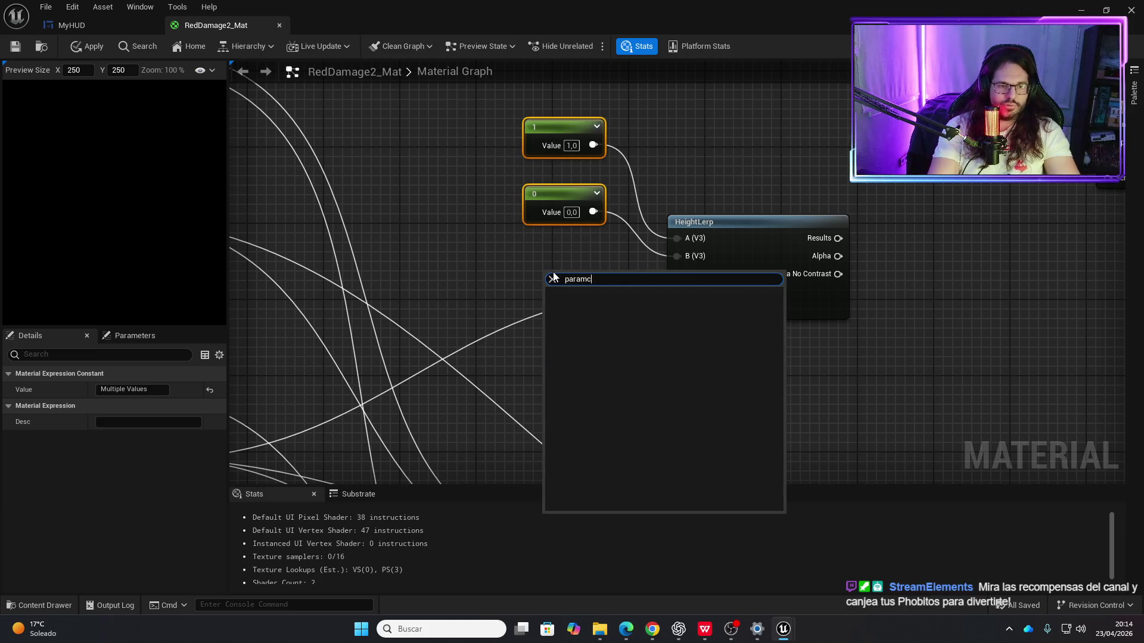
key(BackSpace)
text( con)
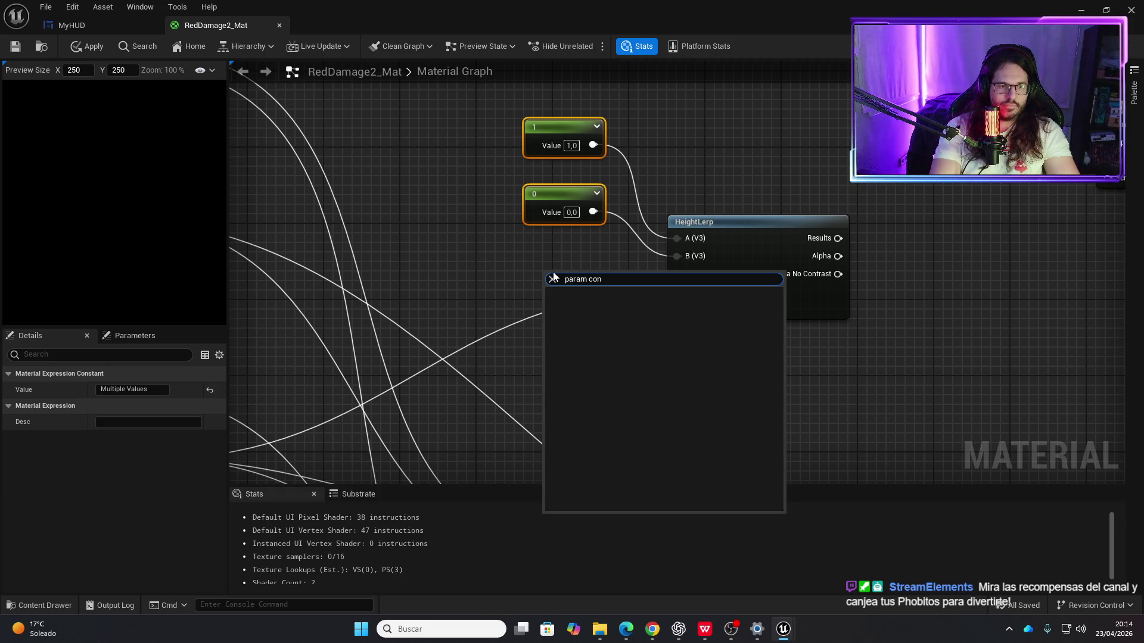
key(BackSpace)
key(BackSpace)
key(BackSpace)
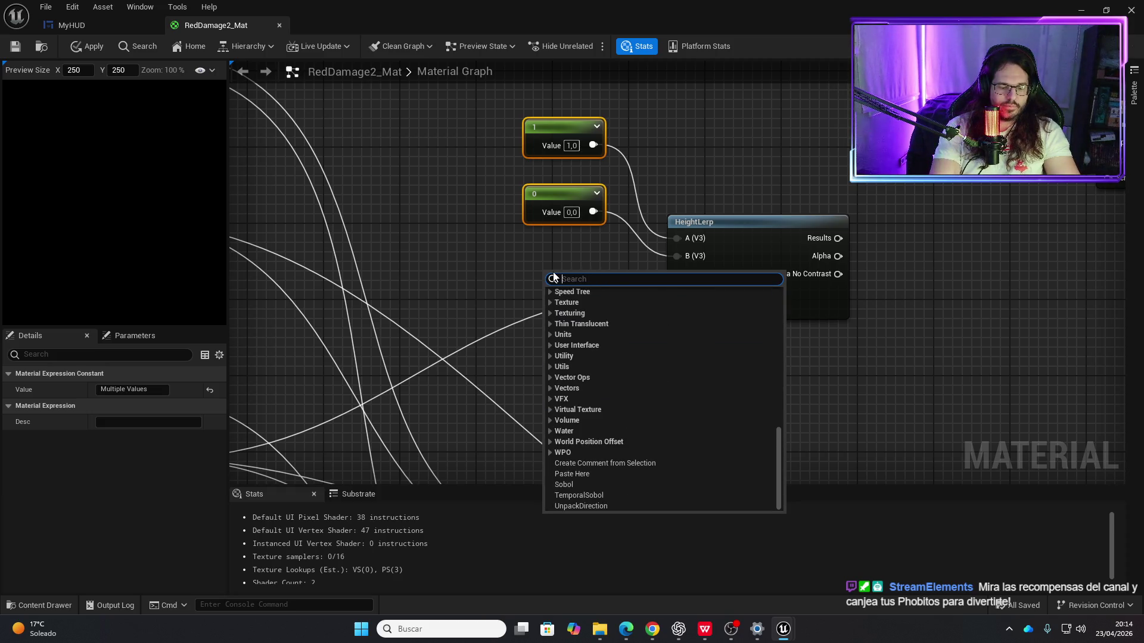
text(cons)
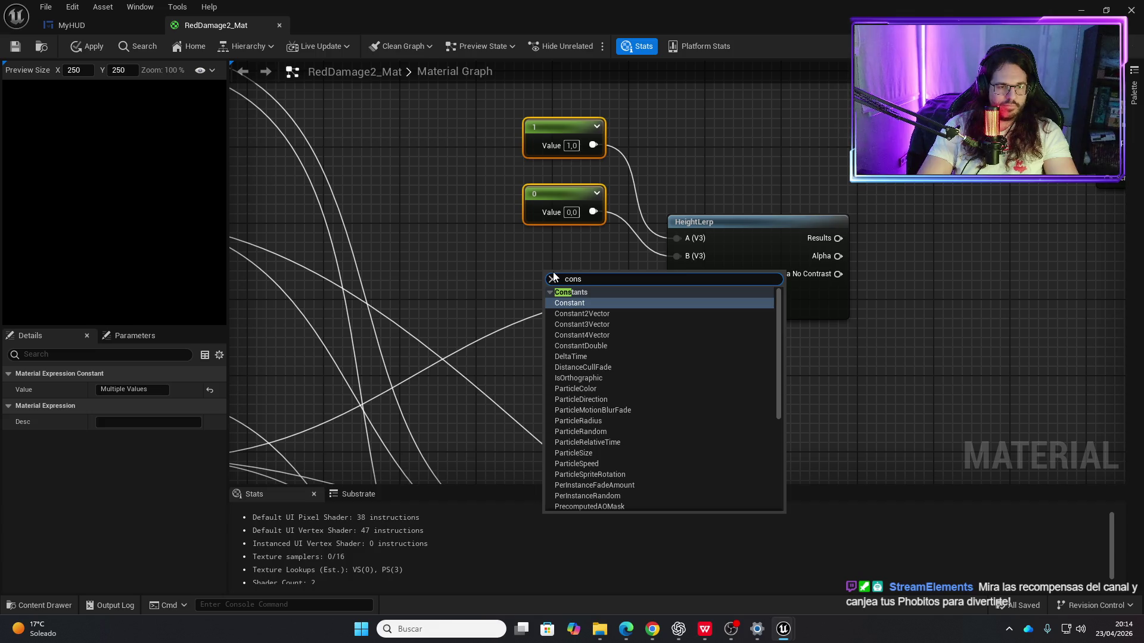
key(Return)
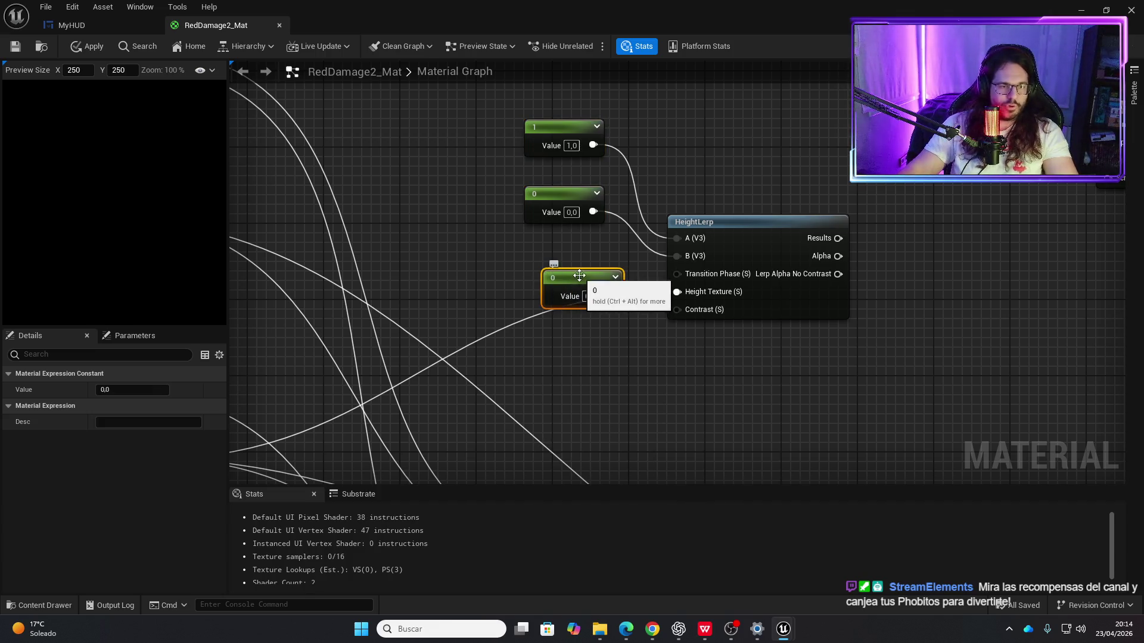
right_click(581, 278)
click(602, 298)
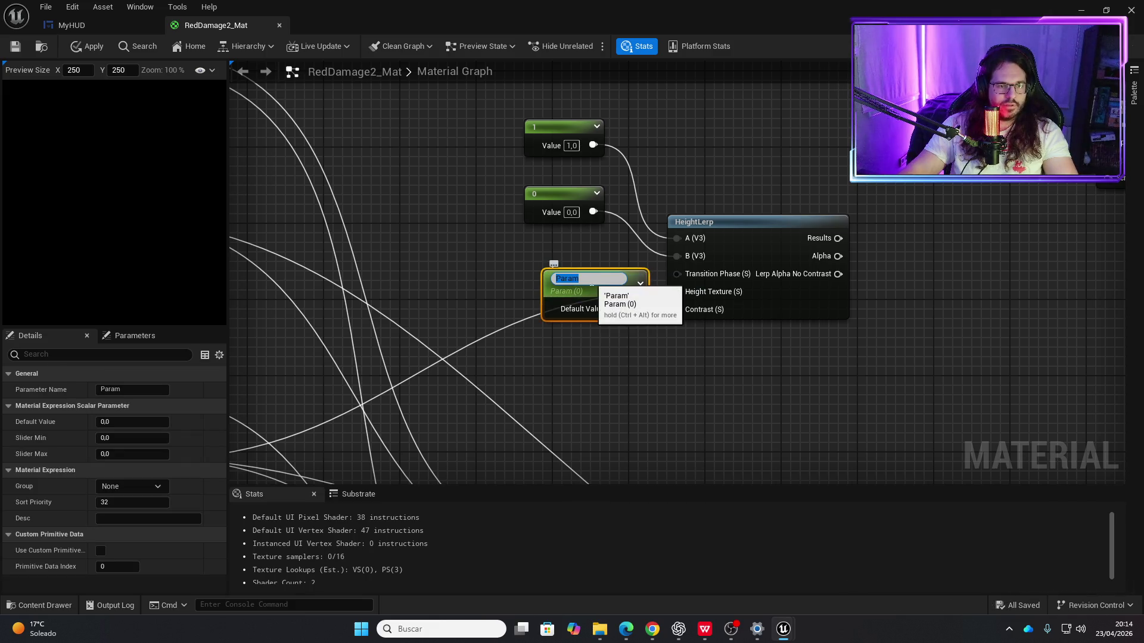
text(TransitionPha)
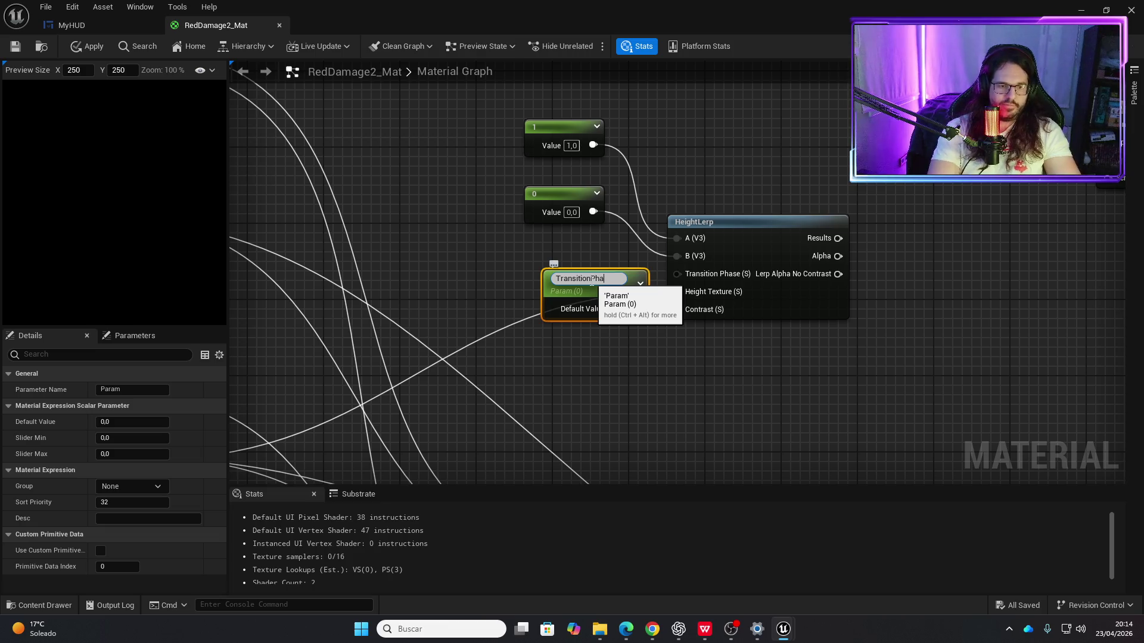
text(se)
key(Return)
mouse_move(633, 307)
mouse_down()
mouse_move(548, 280)
mouse_move(647, 321)
mouse_move(677, 274)
mouse_up()
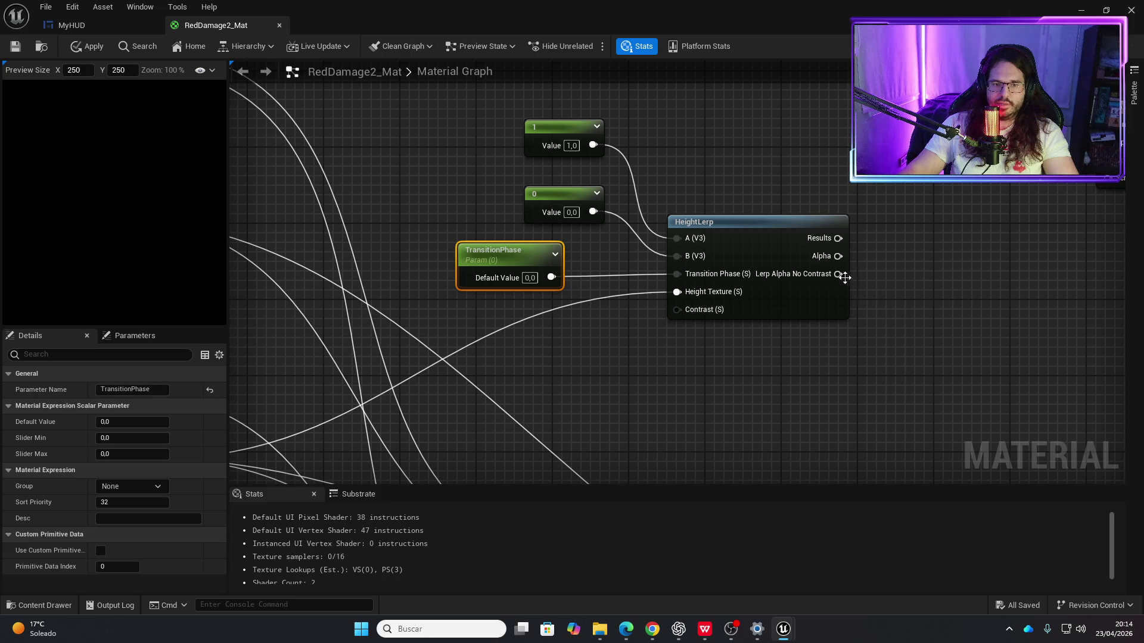
drag(843, 256, 988, 179)
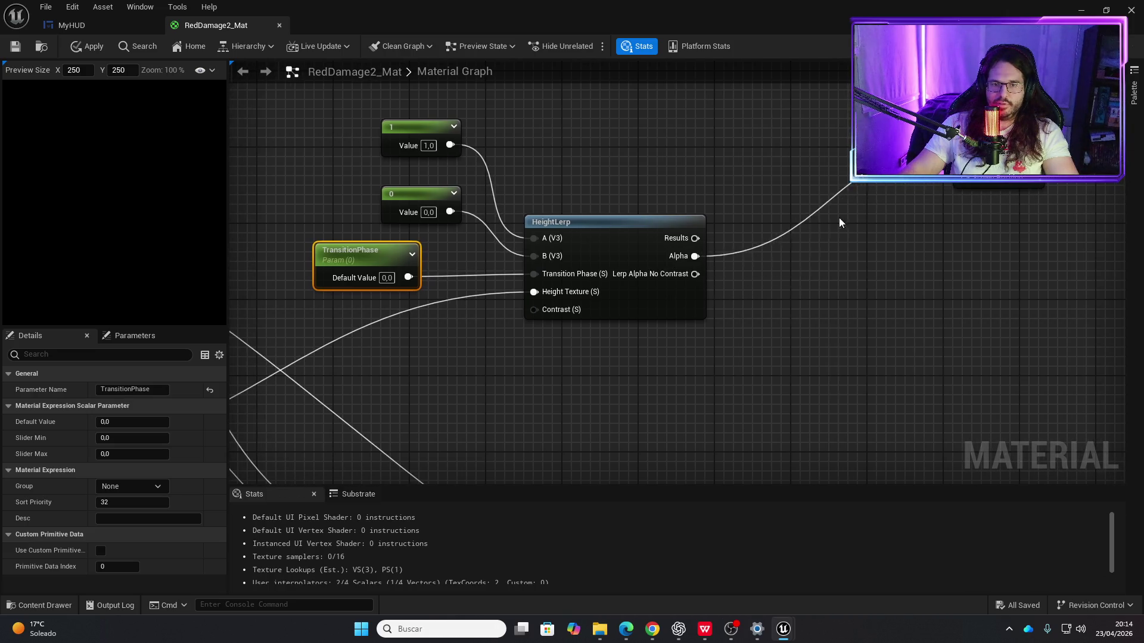
Step: Add a Multiply node, wire its result into Final Color, and apply the material
scroll(839, 223, down, 2)
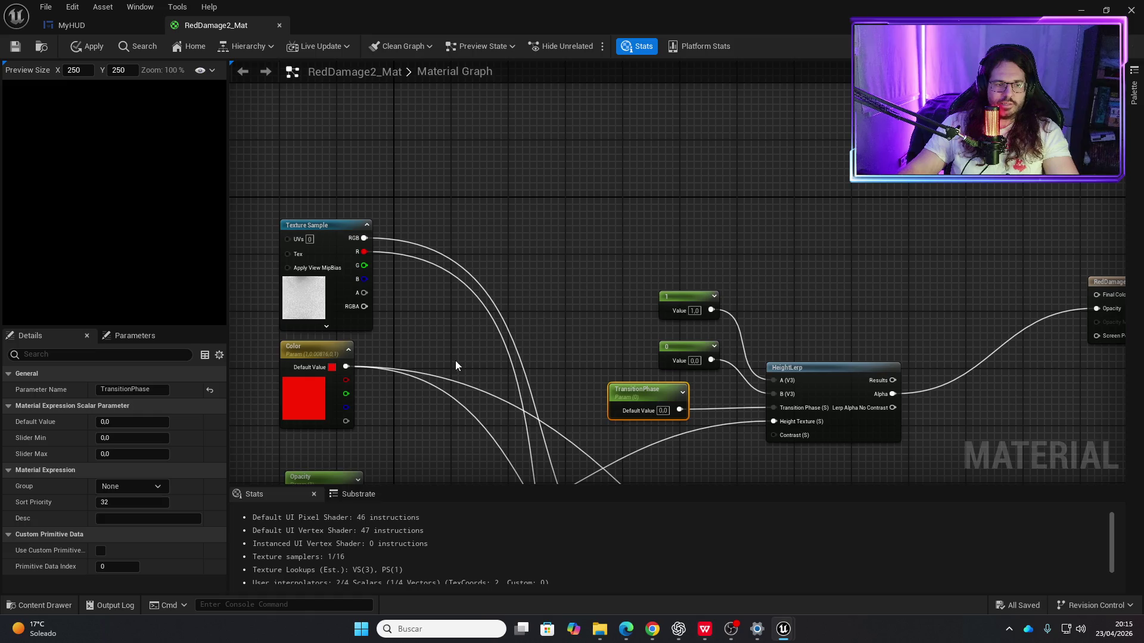
click(557, 212)
mouse_move(556, 211)
mouse_down()
mouse_move(519, 113)
mouse_move(572, 108)
mouse_move(623, 170)
mouse_move(1041, 222)
mouse_up()
drag(1052, 335, 998, 317)
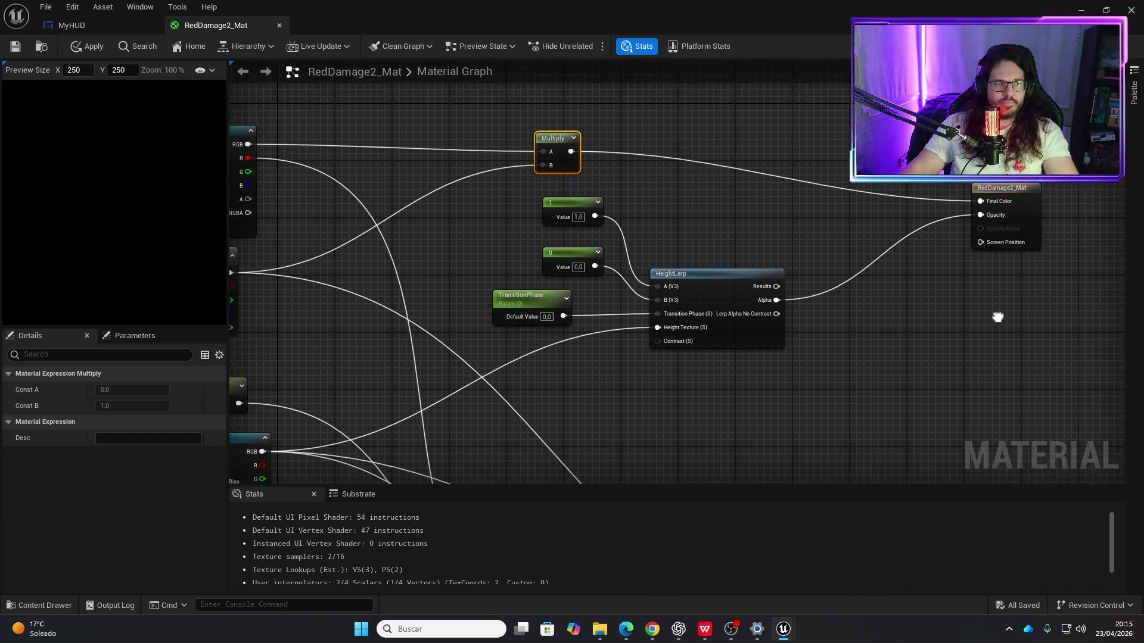
scroll(876, 342, down, 1)
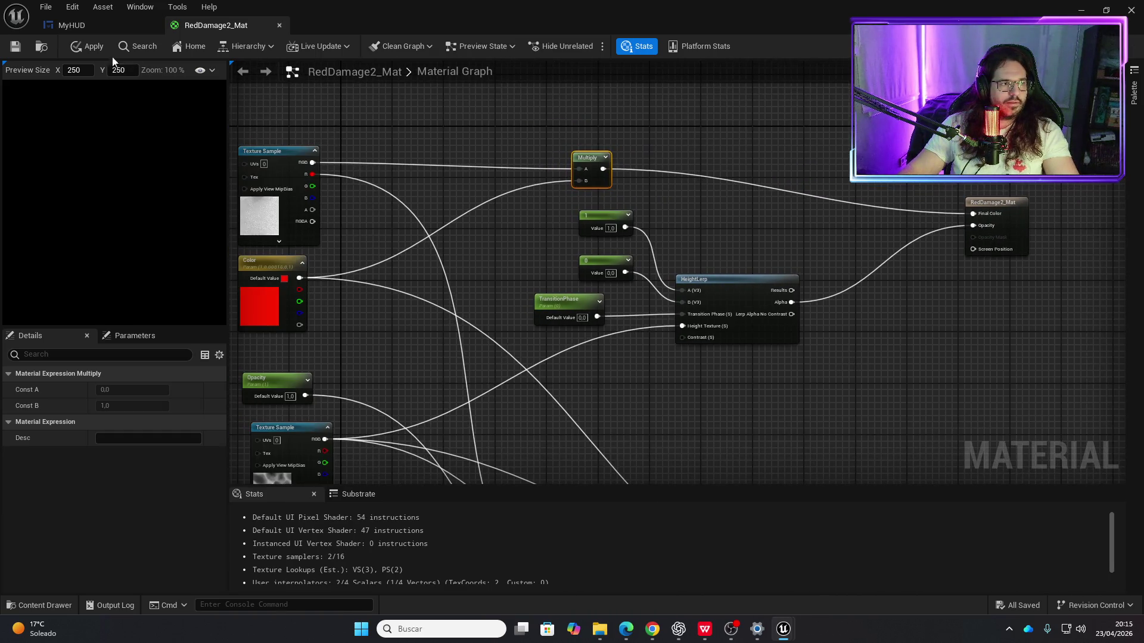
click(96, 48)
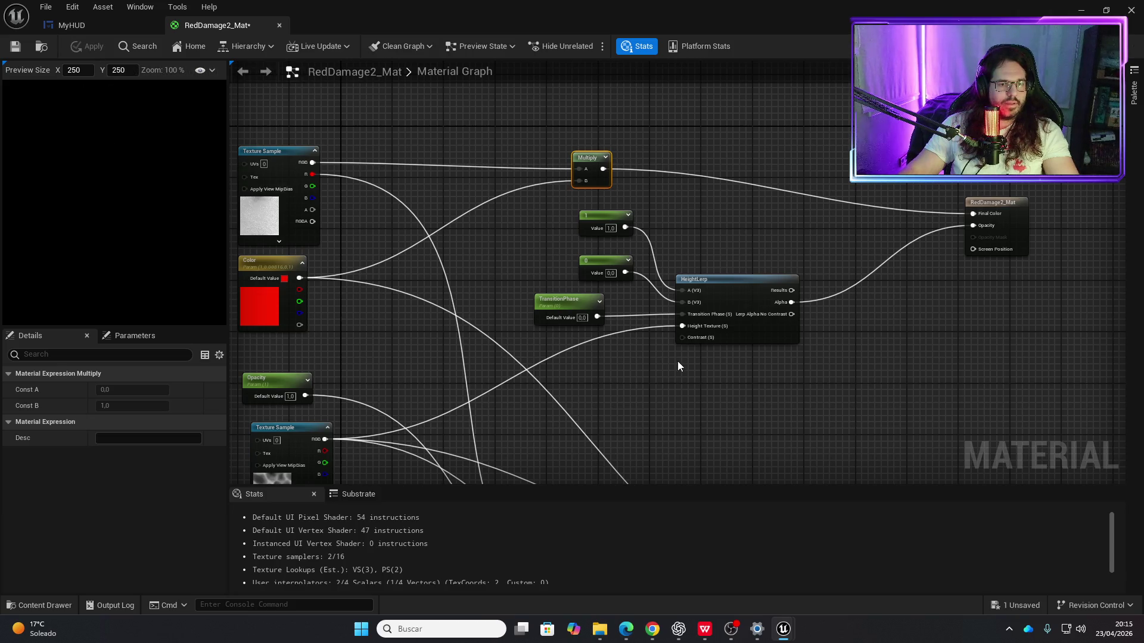
Step: Try TransitionPhase default values of 1 and then 0,5
click(555, 304)
click(581, 318)
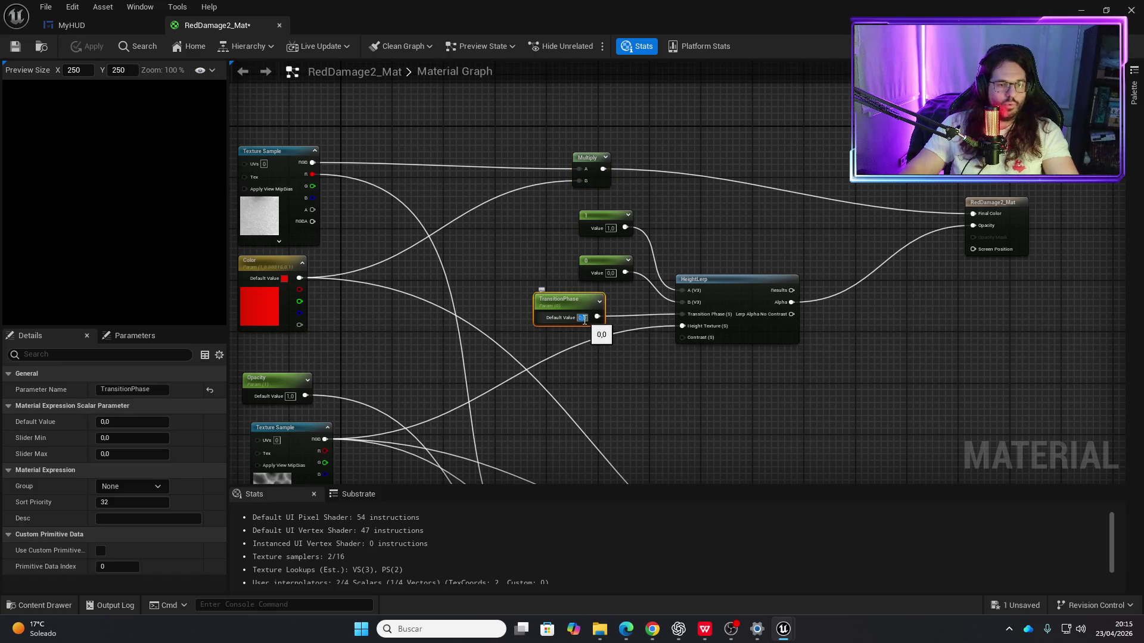
text(1)
key(Return)
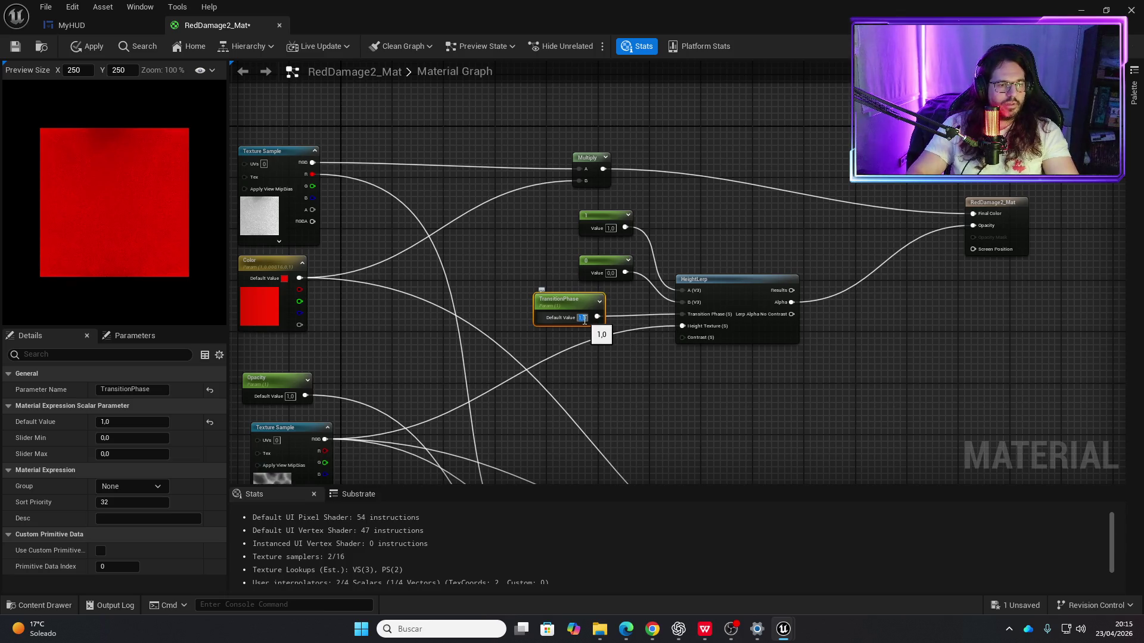
text(0,5)
key(Return)
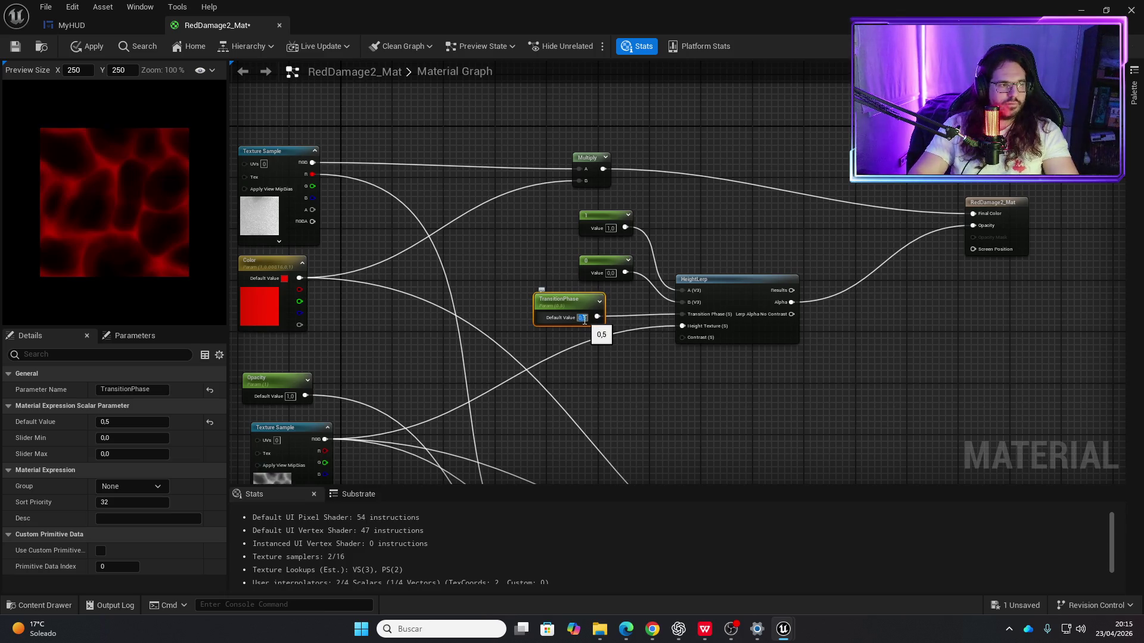
Step: Multiply the previous Multiply result by the noise Texture Sample's RGB in a new Multiply node
mouse_move(633, 388)
mouse_down()
mouse_move(637, 350)
mouse_move(689, 270)
mouse_move(646, 337)
mouse_up()
mouse_move(586, 92)
mouse_down()
mouse_move(490, 90)
mouse_move(574, 97)
mouse_up()
text(multiply)
key(Return)
mouse_move(326, 375)
mouse_down()
mouse_move(576, 122)
mouse_move(618, 115)
mouse_move(866, 143)
mouse_up()
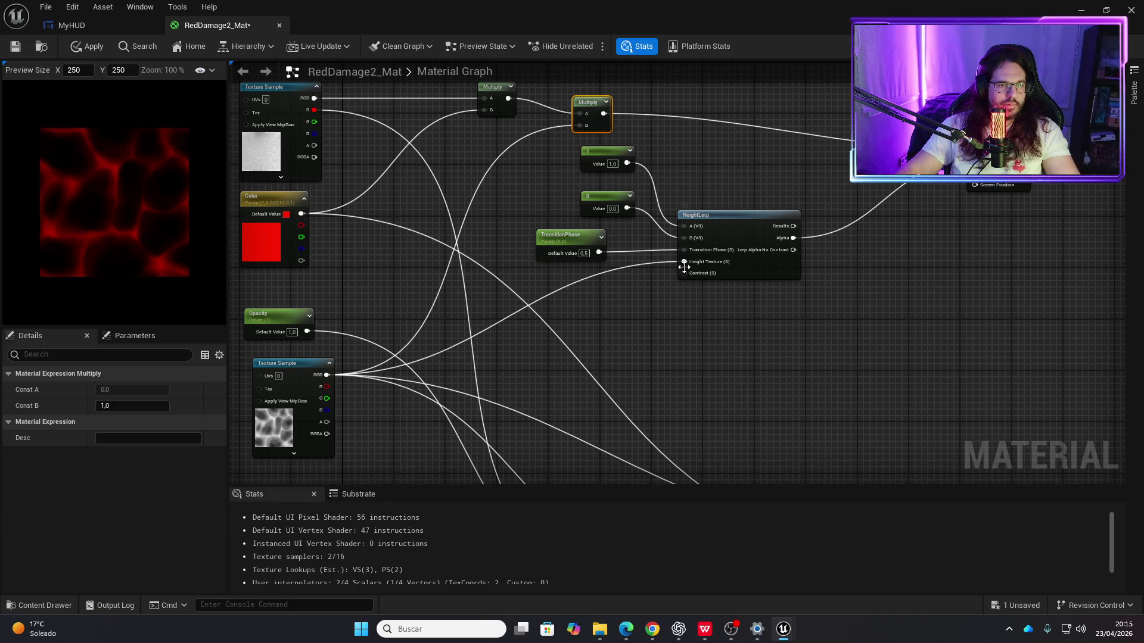
Step: Try TransitionPhase values 0,2 and 0,3, settling on 0,4
drag(582, 254, 597, 257)
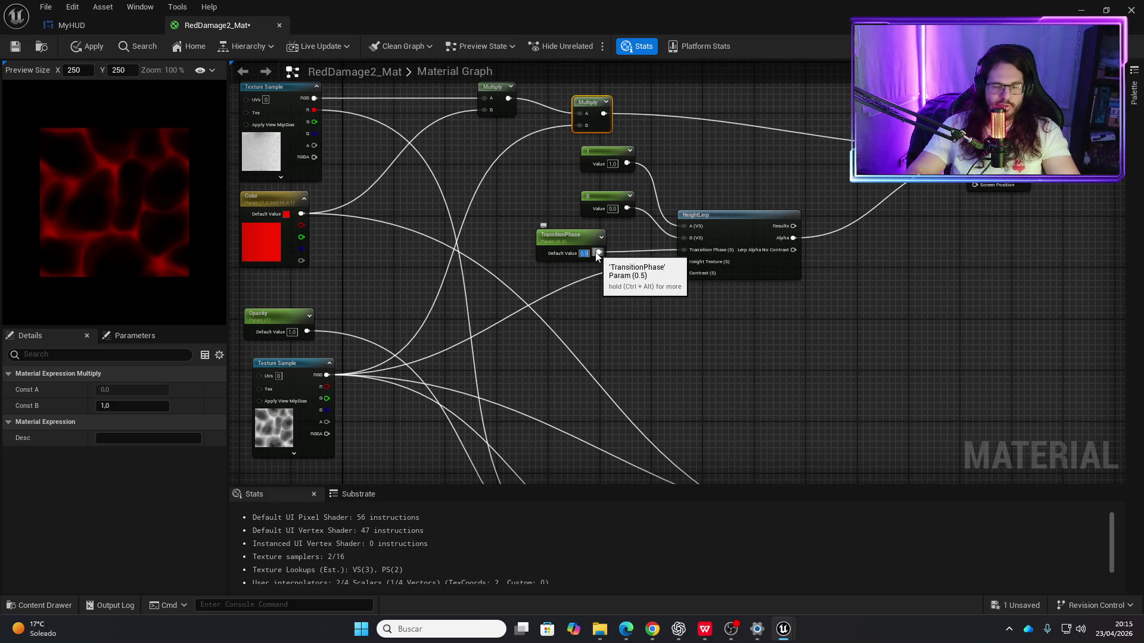
key(BackSpace)
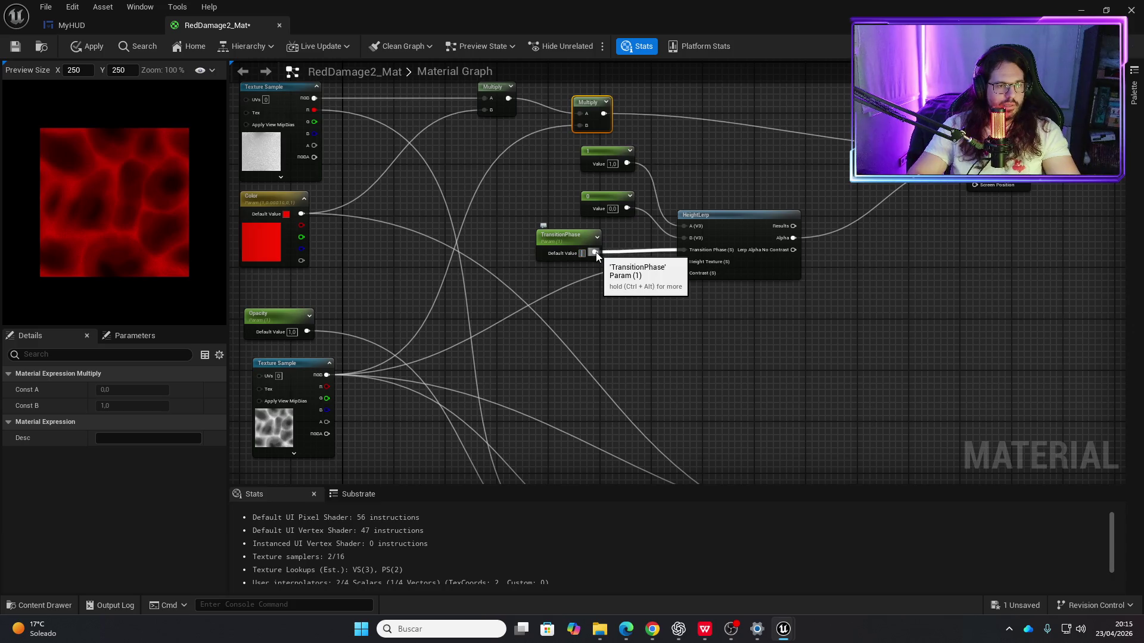
text(0,2)
key(Return)
text(0,3)
key(Return)
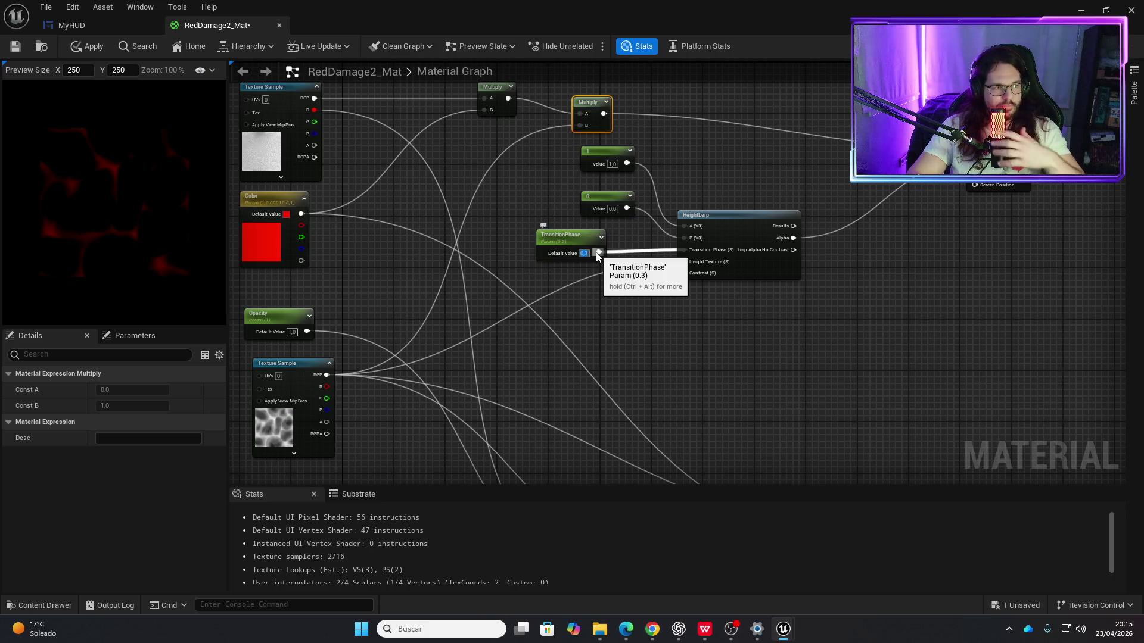
key(BackSpace)
key(Return)
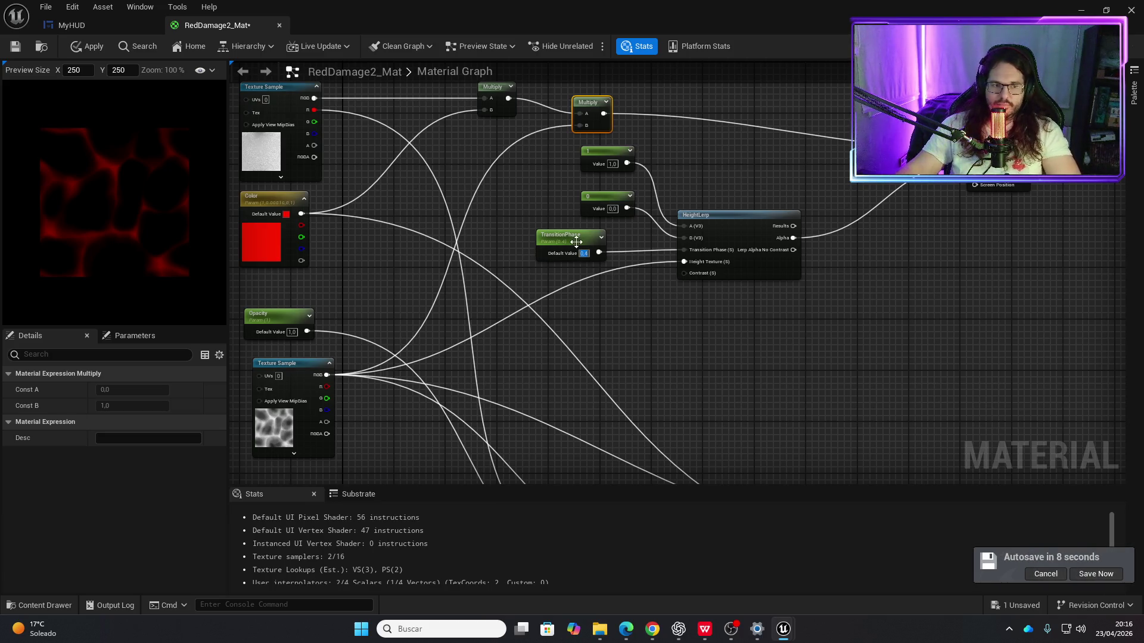
Step: Nudge TransitionPhase slightly left and move HeightLerp further right
drag(563, 236, 538, 236)
click(748, 224)
drag(748, 224, 838, 218)
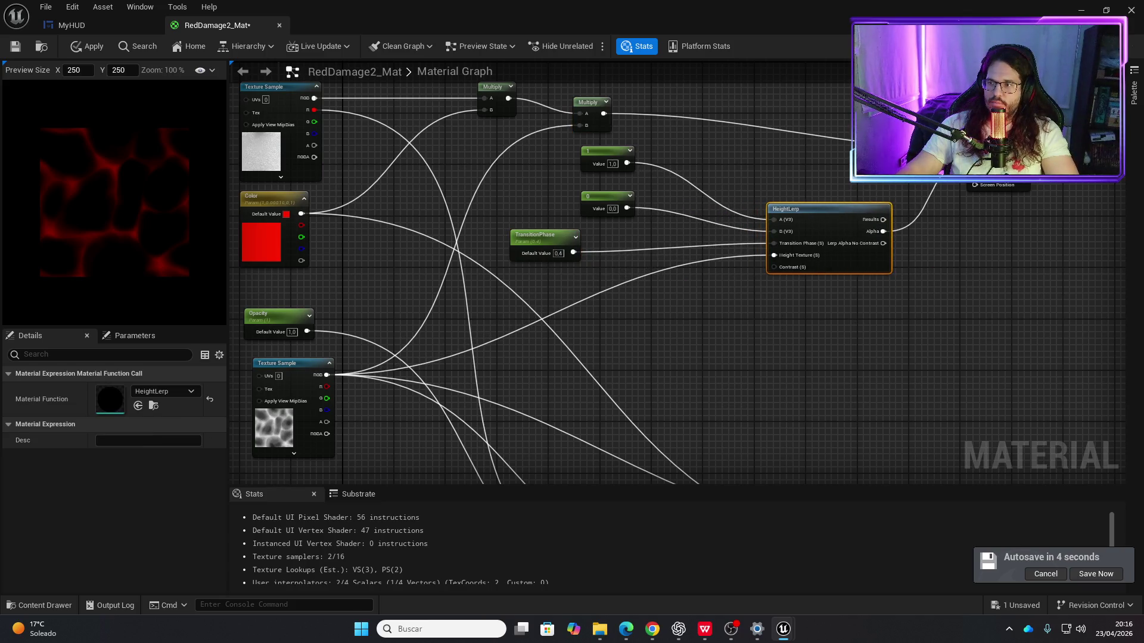
mouse_move(952, 479)
mouse_down()
mouse_move(1138, 292)
mouse_move(962, 181)
mouse_up()
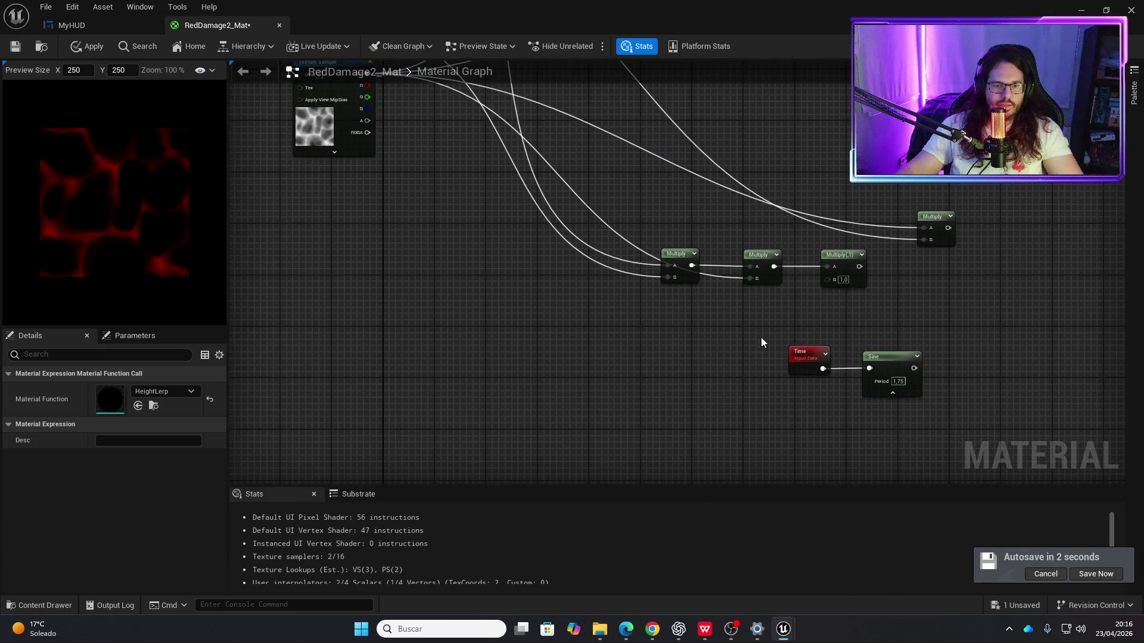
Step: Move the Time and Sine nodes to the left and add an Add node after Sine
drag(762, 342, 929, 405)
mouse_move(893, 355)
mouse_down()
mouse_move(412, 263)
mouse_move(367, 232)
mouse_up()
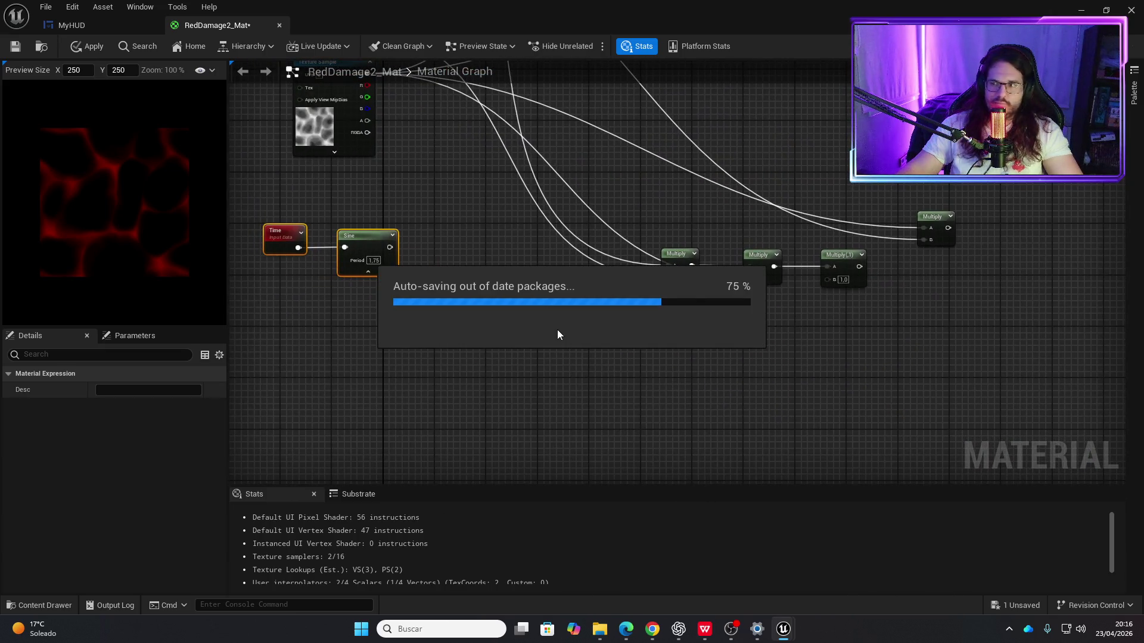
mouse_move(709, 181)
mouse_down()
mouse_move(682, 205)
mouse_move(742, 398)
mouse_up()
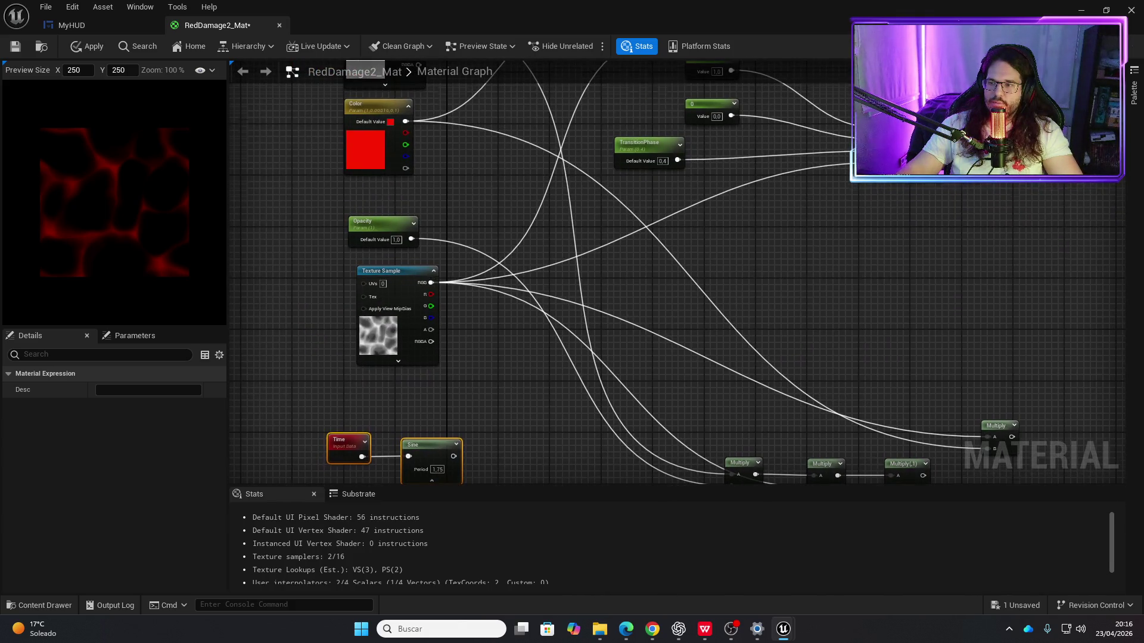
drag(678, 386, 685, 269)
drag(460, 339, 496, 337)
text(add)
key(Escape)
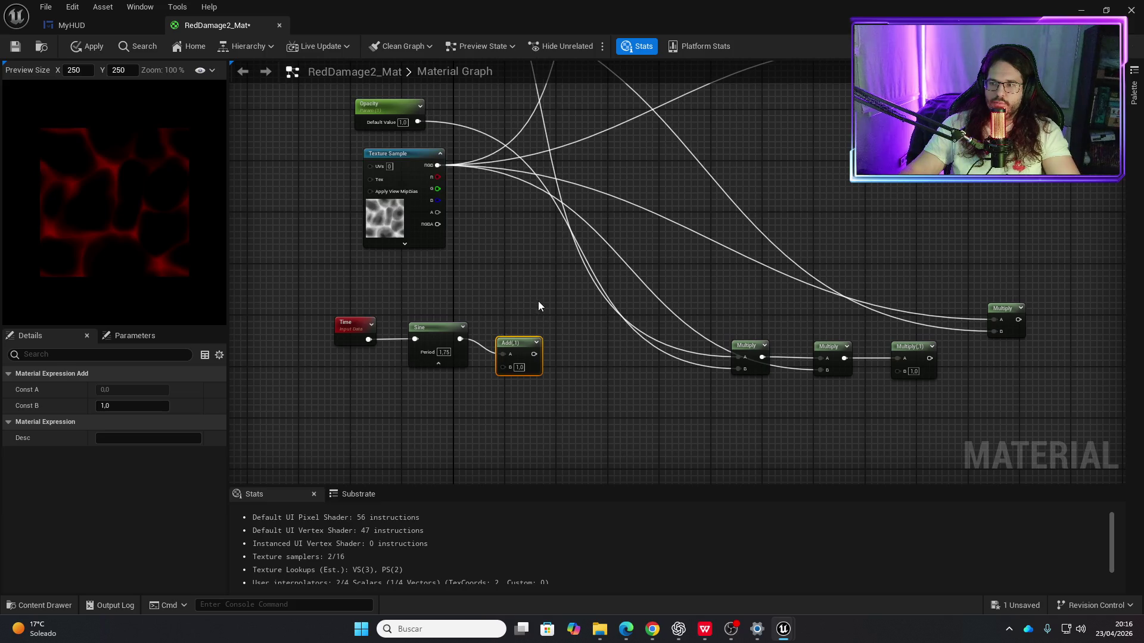
Step: Feed the Add into a Multiply with B 0,5 wired to HeightLerp's Transition Phase
drag(533, 355, 555, 352)
text(mult)
key(Return)
click(584, 385)
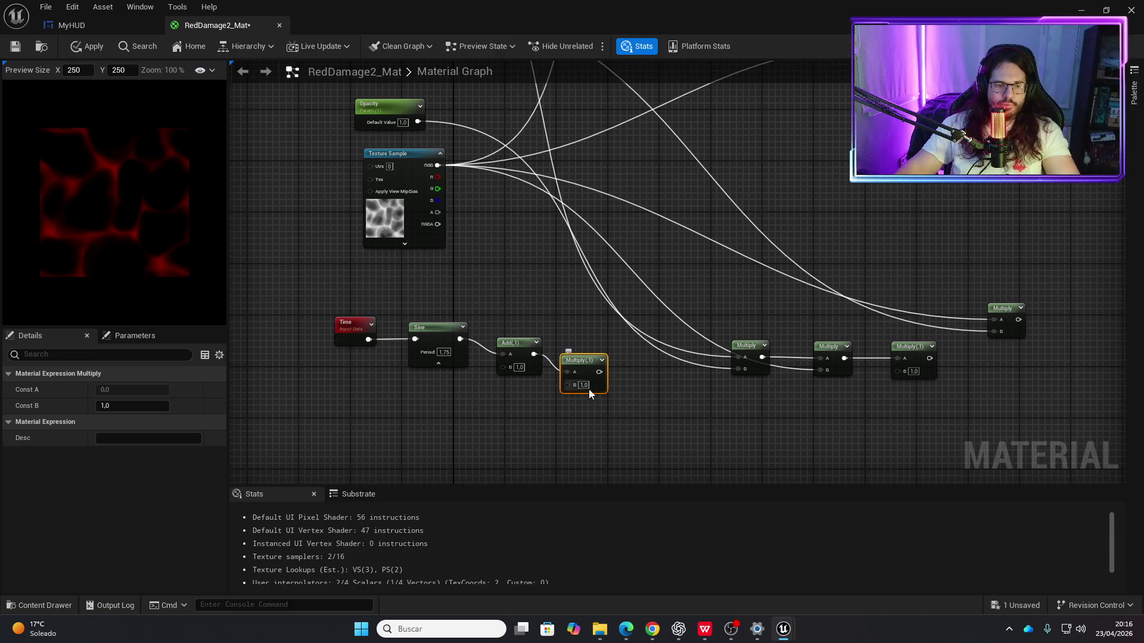
text(0,5)
key(Return)
mouse_move(582, 462)
mouse_down()
mouse_move(595, 417)
mouse_move(801, 165)
mouse_move(863, 125)
mouse_up()
mouse_move(751, 162)
mouse_down()
mouse_move(658, 237)
mouse_move(705, 271)
mouse_move(784, 147)
mouse_up()
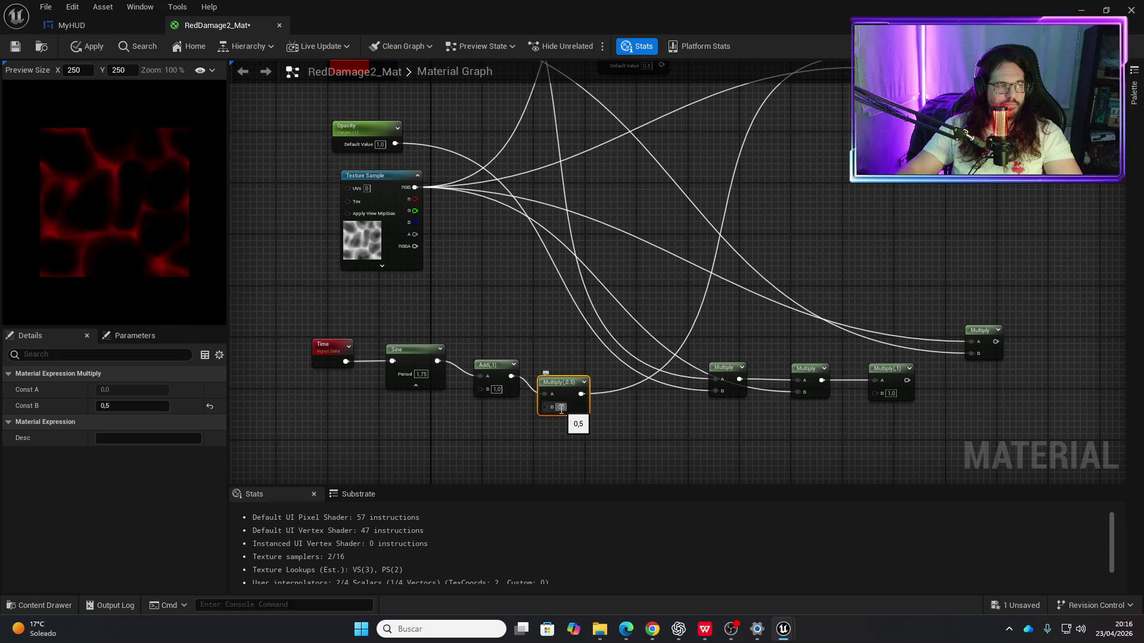
Step: Apply and save the material, then start a play session from the MyHUD tab
click(94, 47)
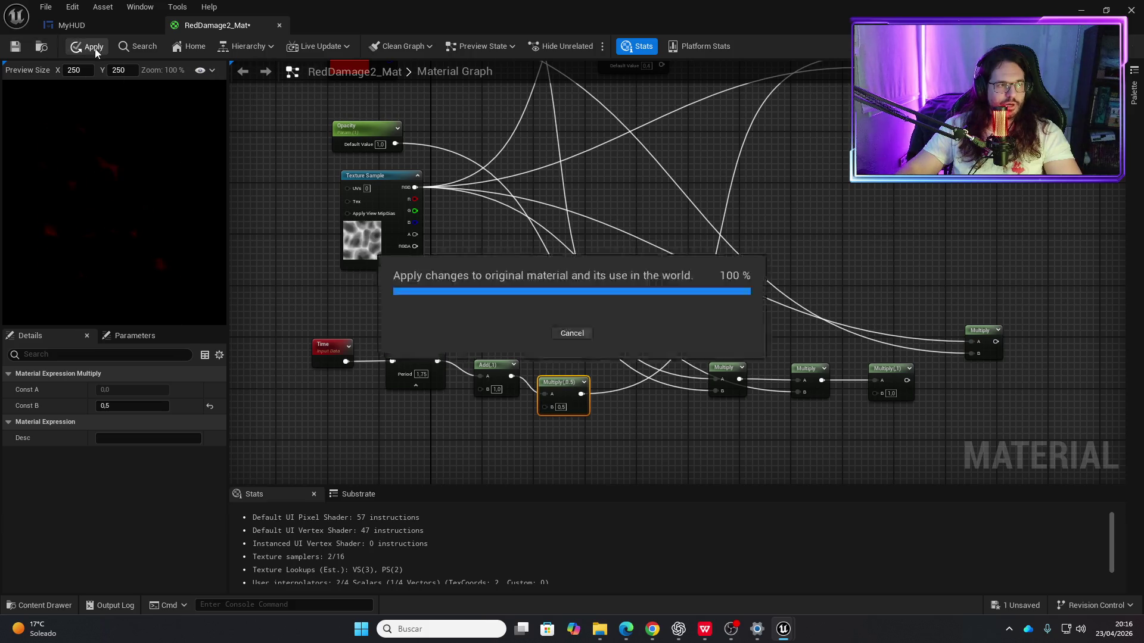
click(16, 46)
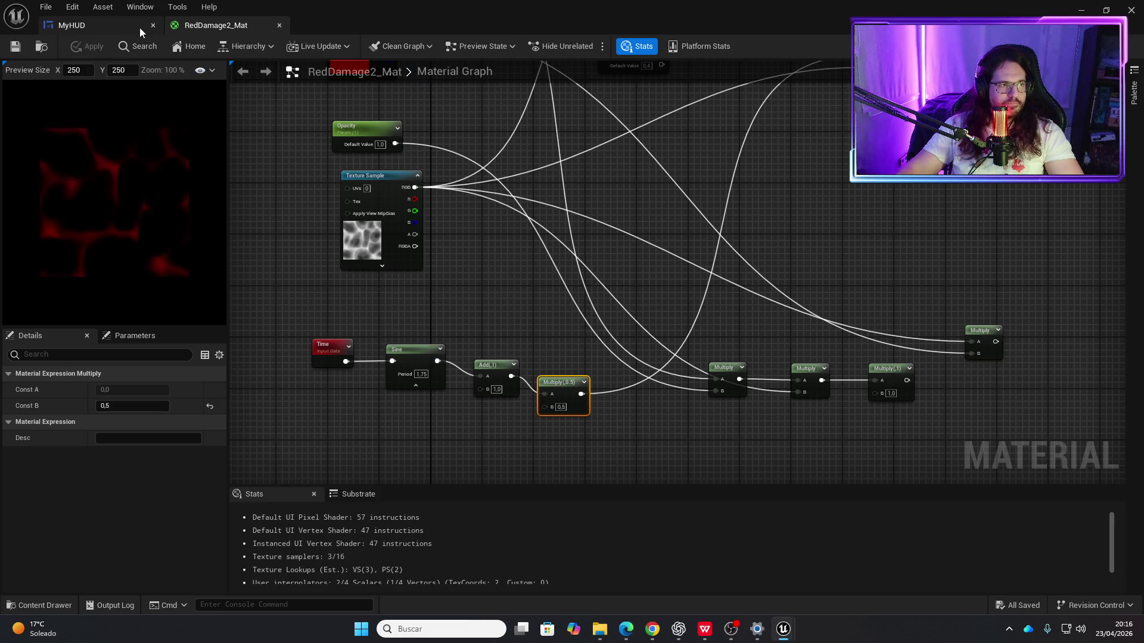
click(141, 31)
click(200, 47)
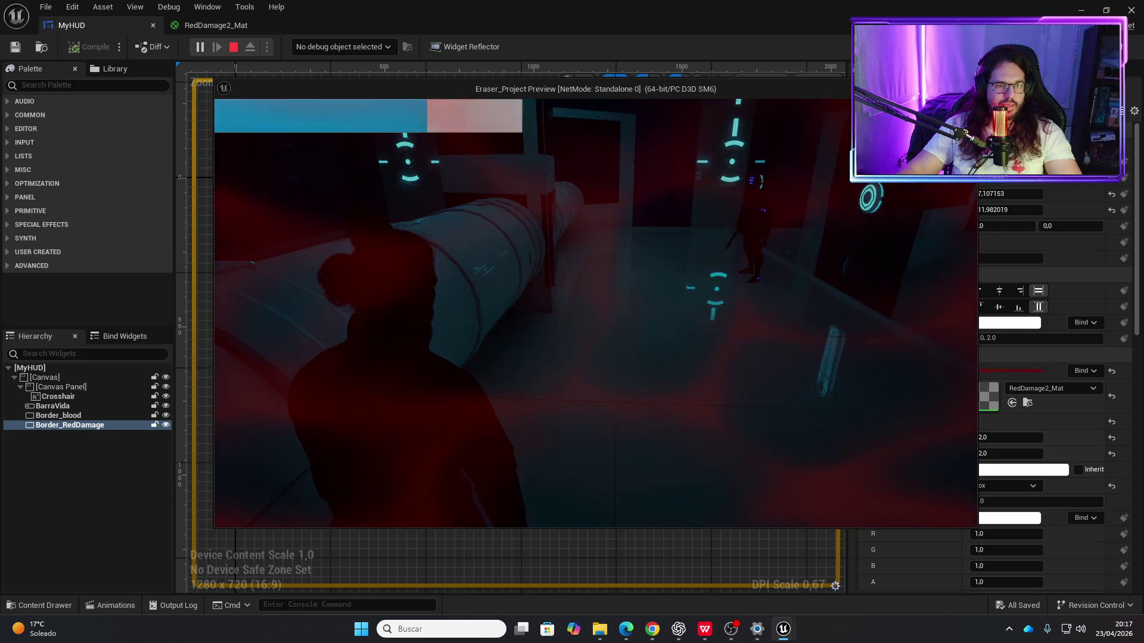
Step: Stop the play session after watching the red overlay pulse in game
key(Escape)
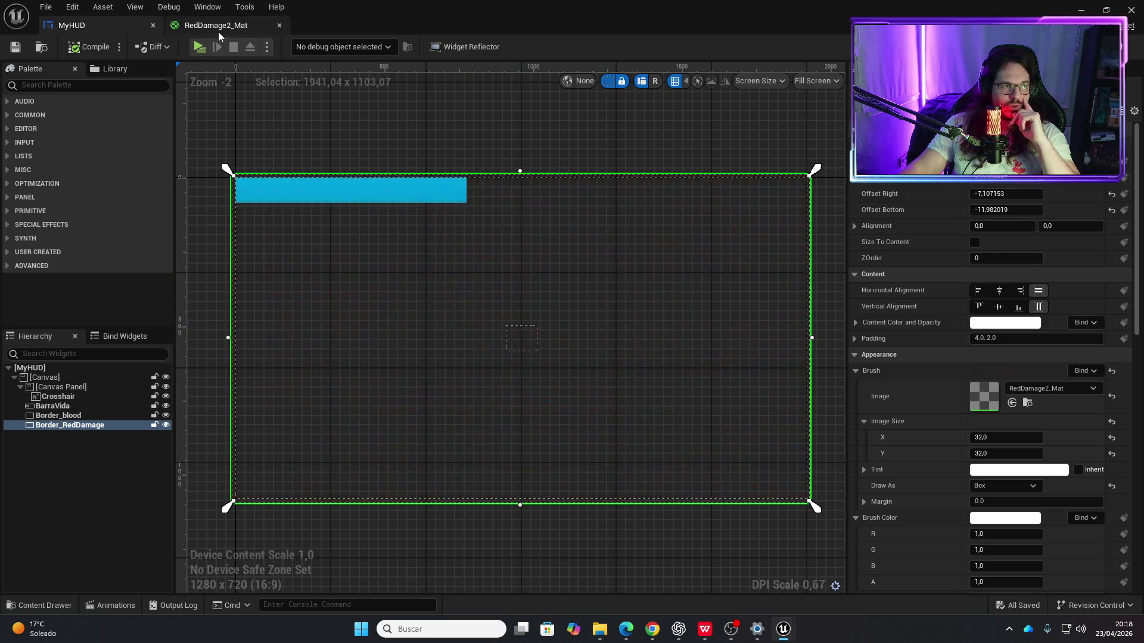
Step: Back in RedDamage2_Mat, try Add B at 2, then restore it to 1
click(218, 27)
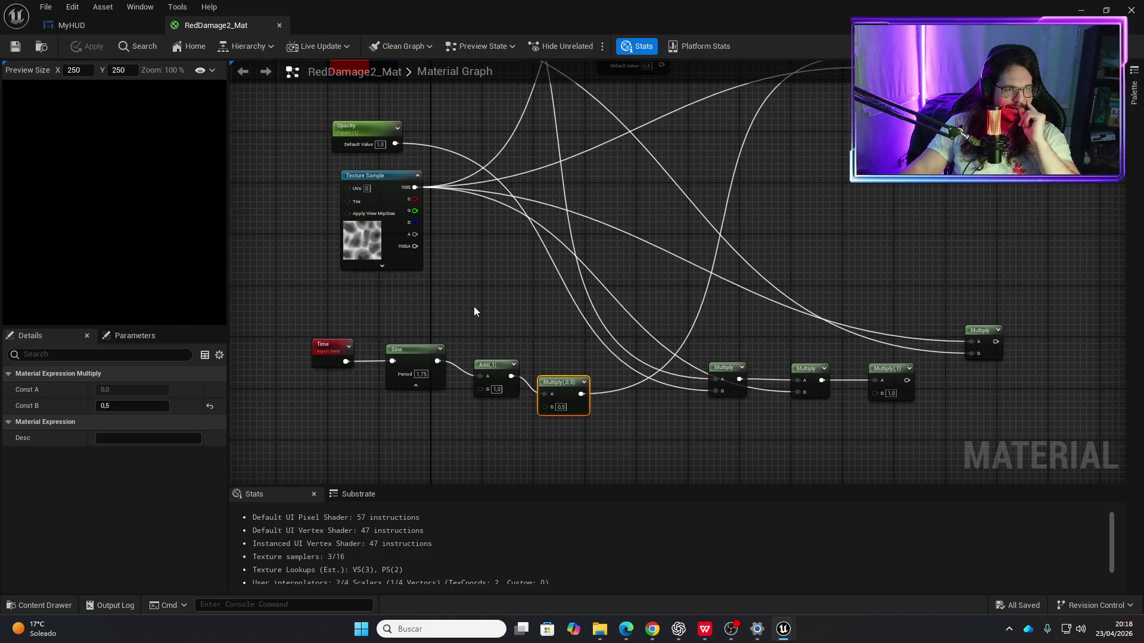
drag(474, 311, 347, 445)
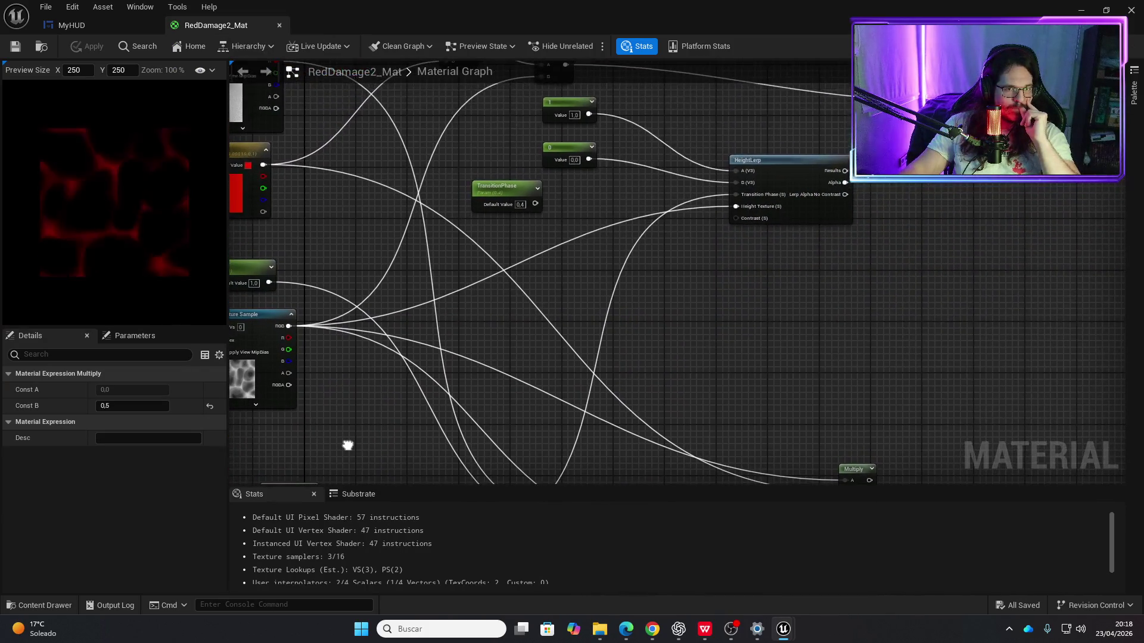
mouse_move(674, 331)
mouse_down()
mouse_move(647, 363)
mouse_move(731, 181)
mouse_up()
drag(595, 348, 657, 351)
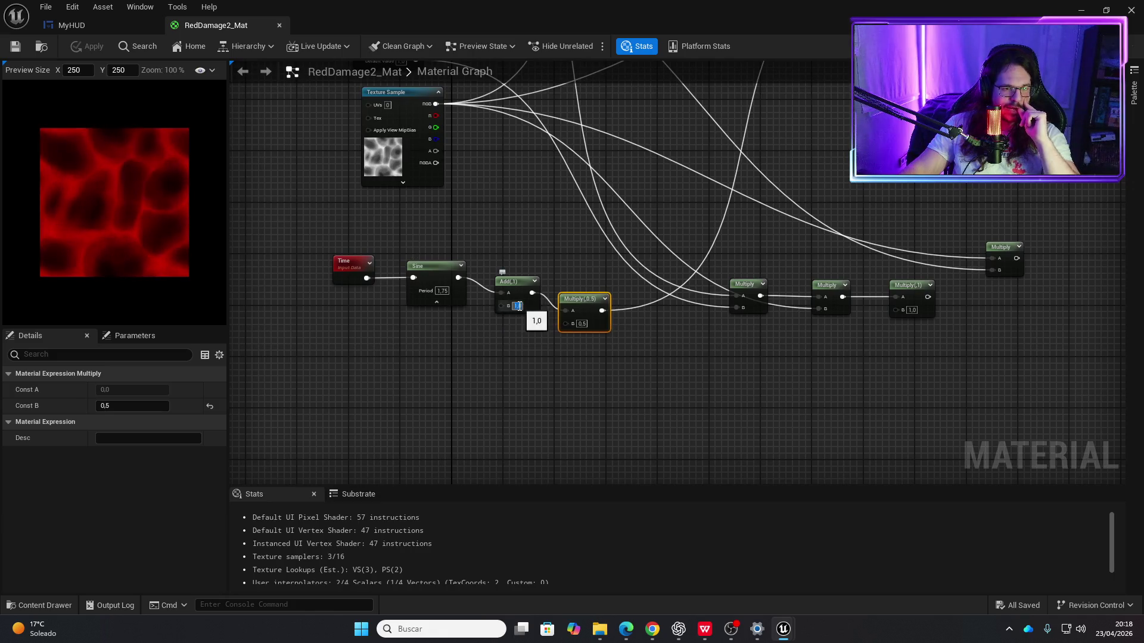
text(2)
key(Return)
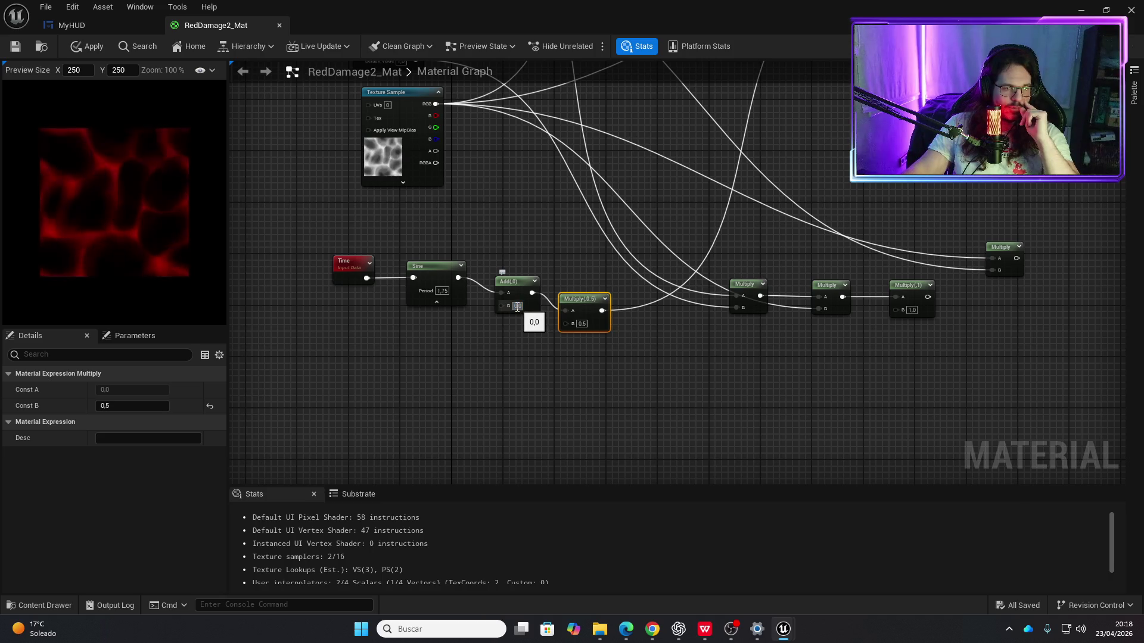
text(1)
key(Return)
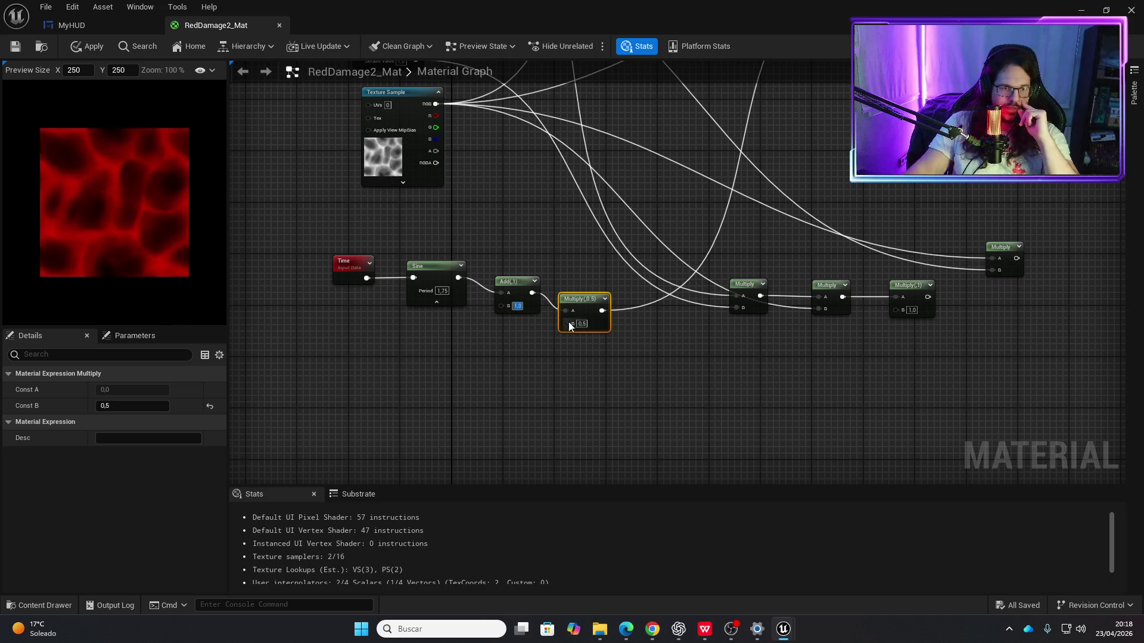
Step: Set the post-Add Multiply's B to 0,4 after briefly trying 1
click(577, 323)
text(1)
key(Return)
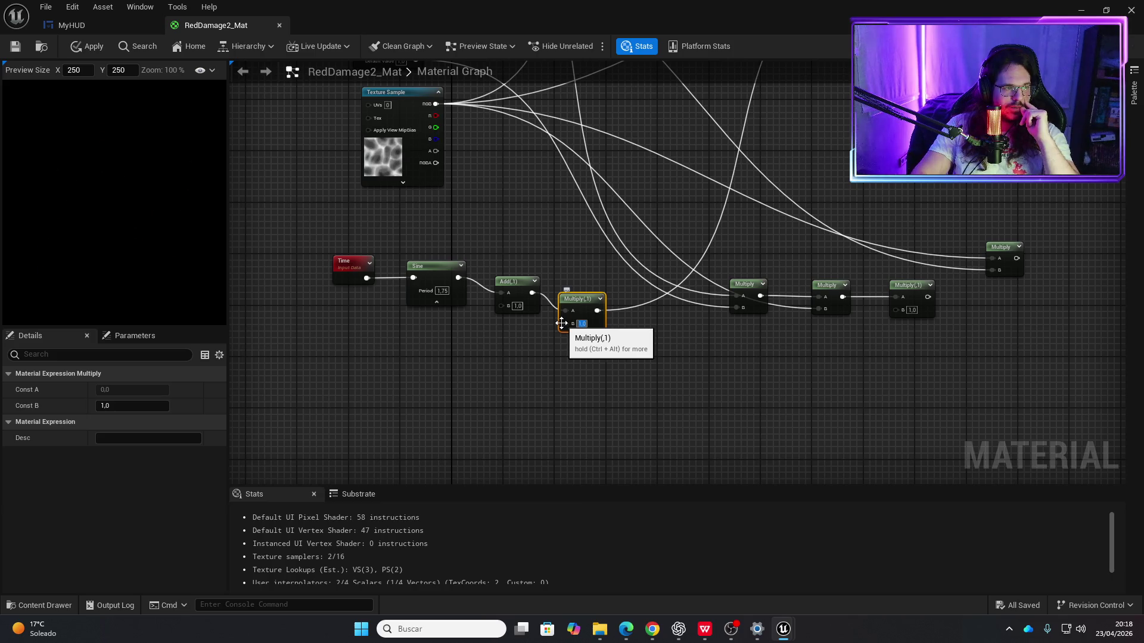
text(0,4)
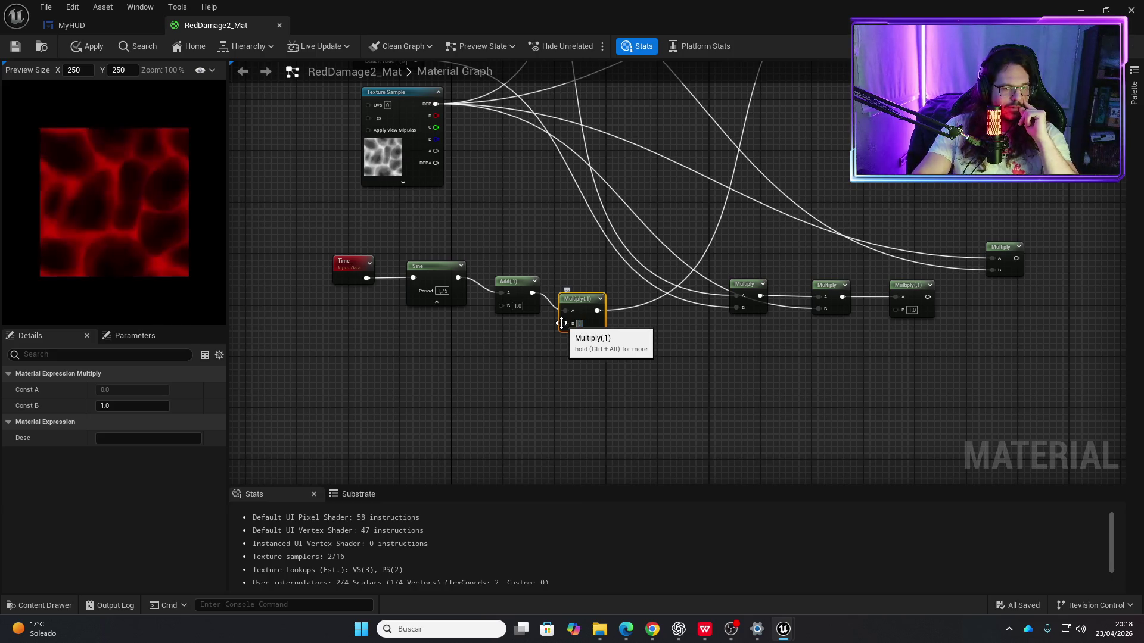
key(Return)
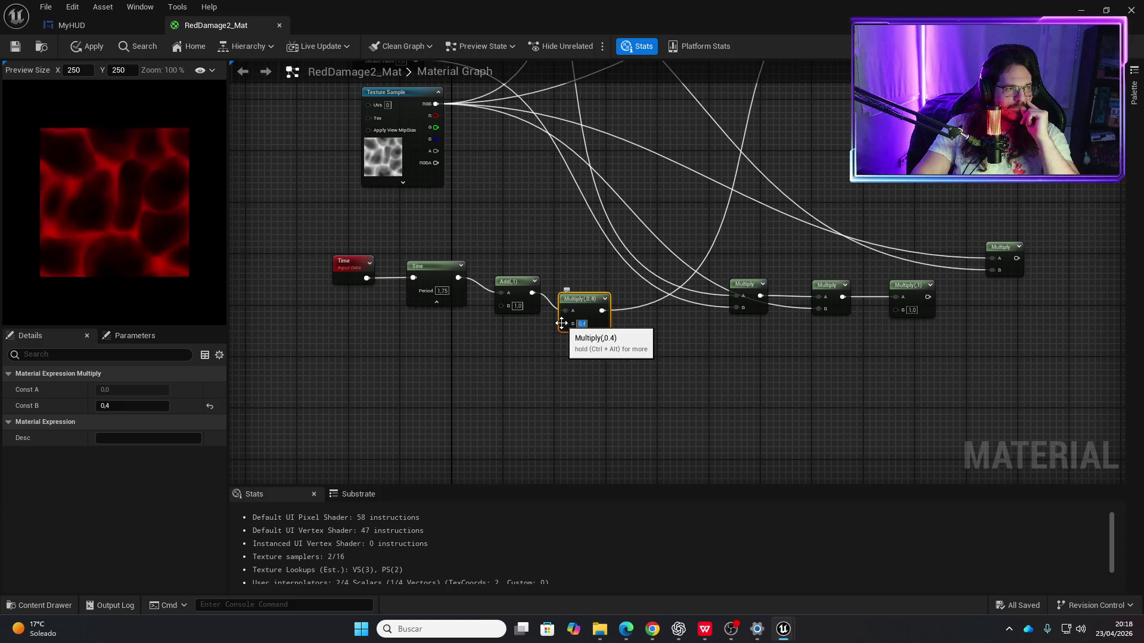
Step: Apply and save RedDamage2_Mat
click(89, 44)
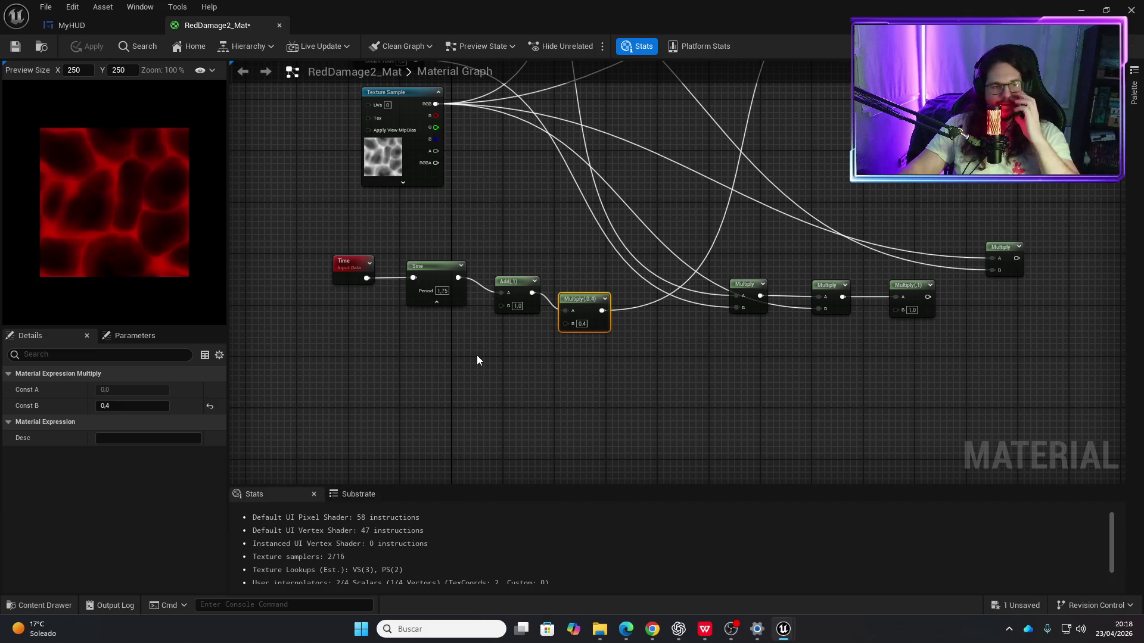
scroll(566, 343, down, 5)
scroll(586, 308, up, 3)
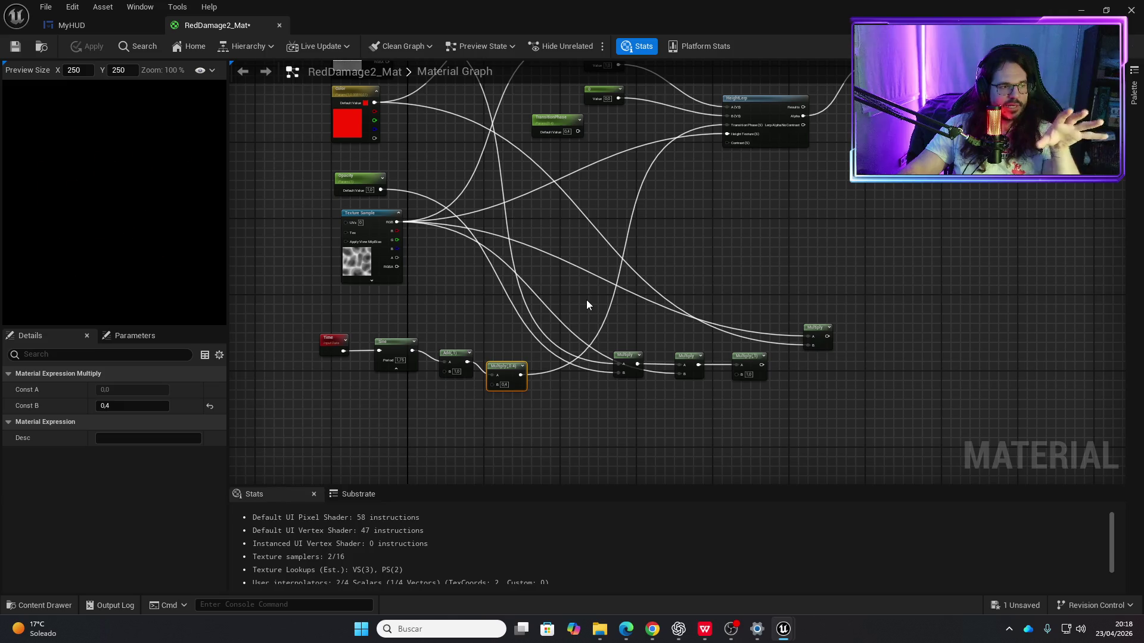
click(15, 47)
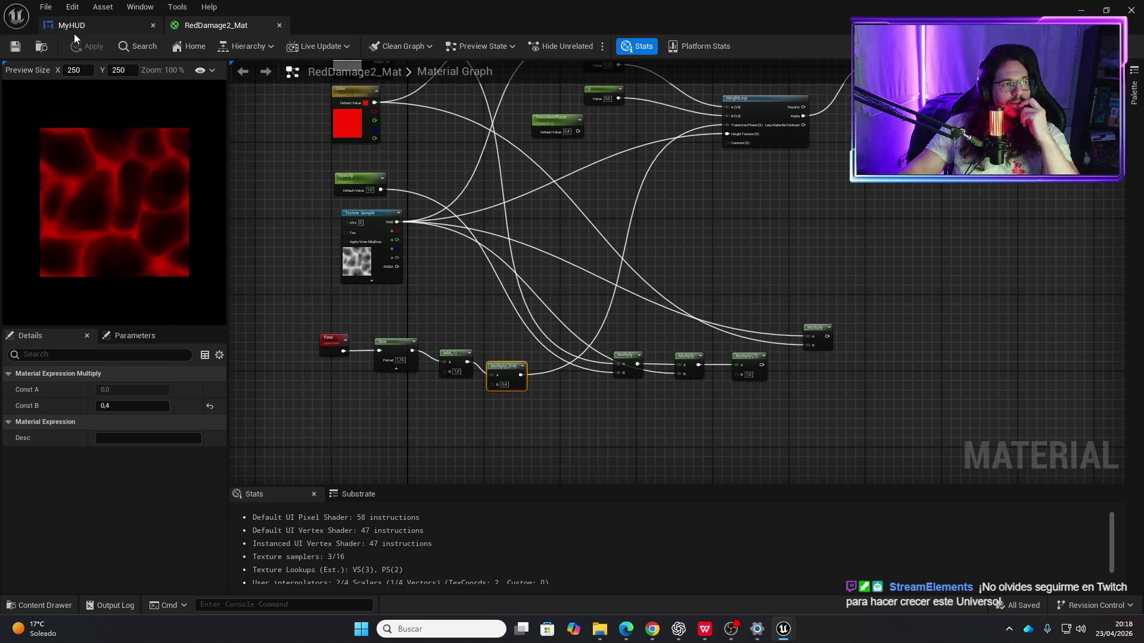
Step: Check the damage material on the MyHUD widget, browse the assets, then close the Unreal editor
click(88, 23)
click(214, 26)
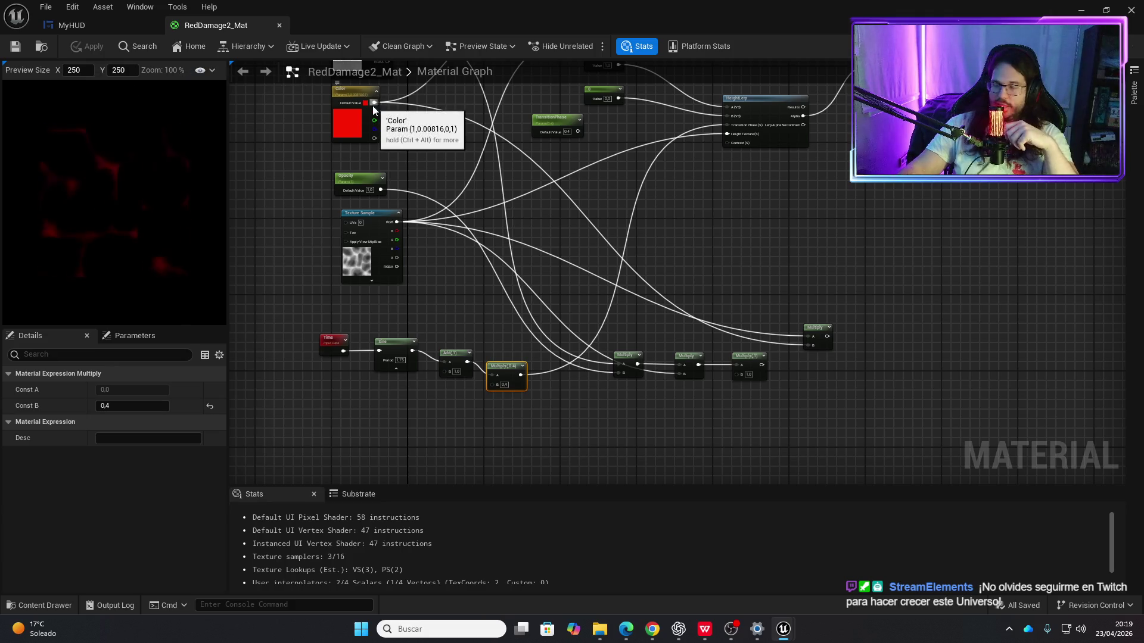
click(97, 24)
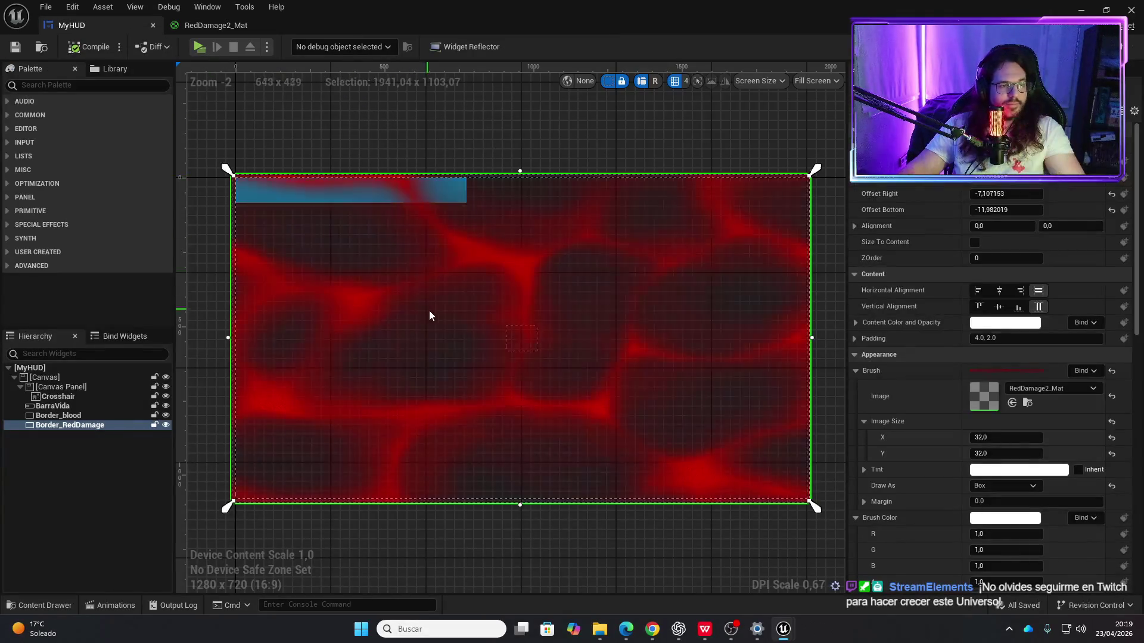
key(ctrl+space)
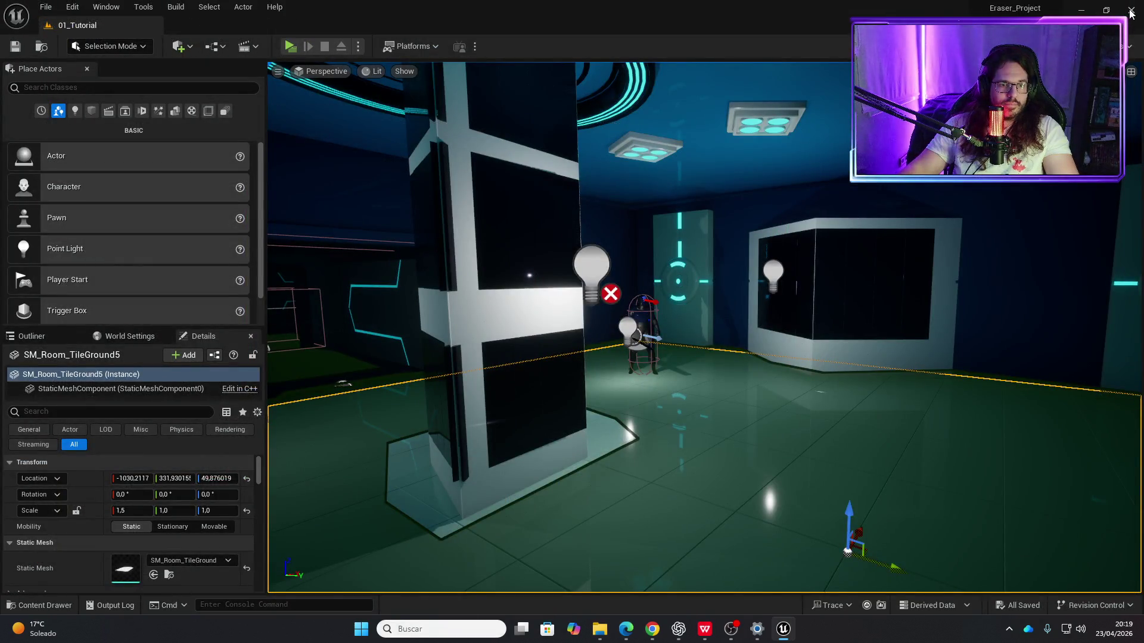
click(1130, 10)
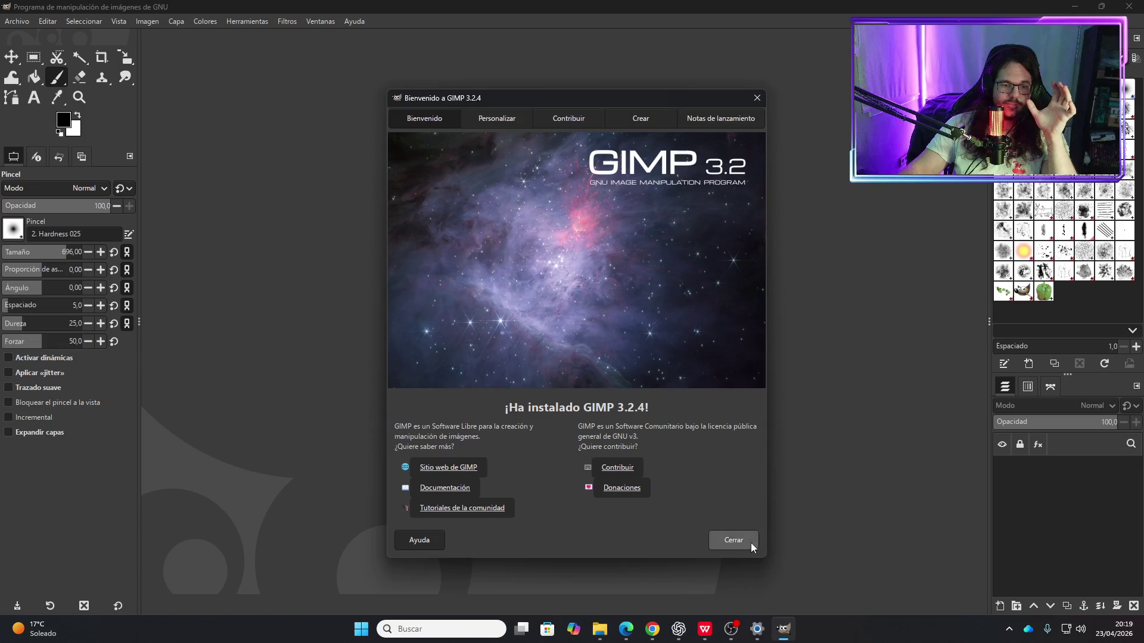
Step: Create a new 1920×1080 GIMP image and invert its white background to black
click(749, 543)
click(18, 21)
click(44, 37)
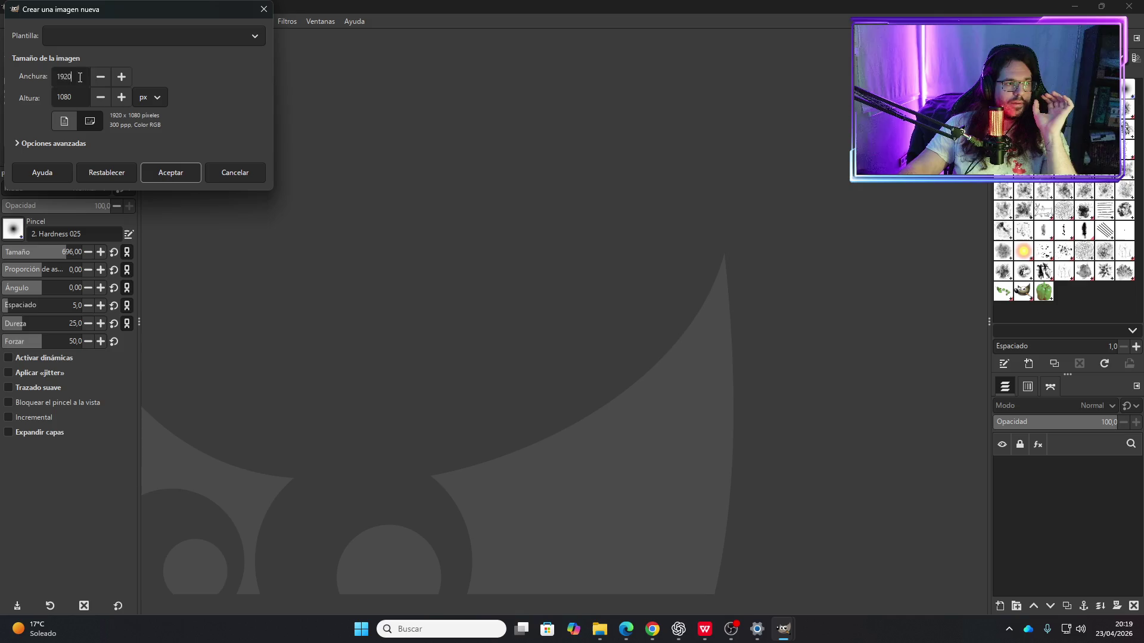
click(159, 174)
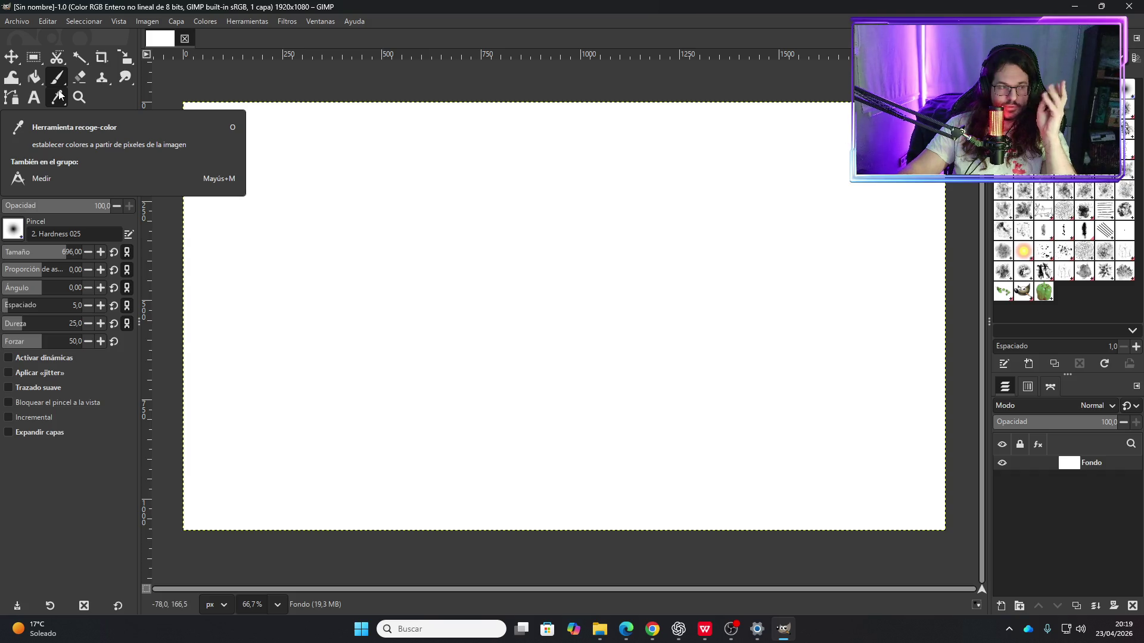
click(203, 21)
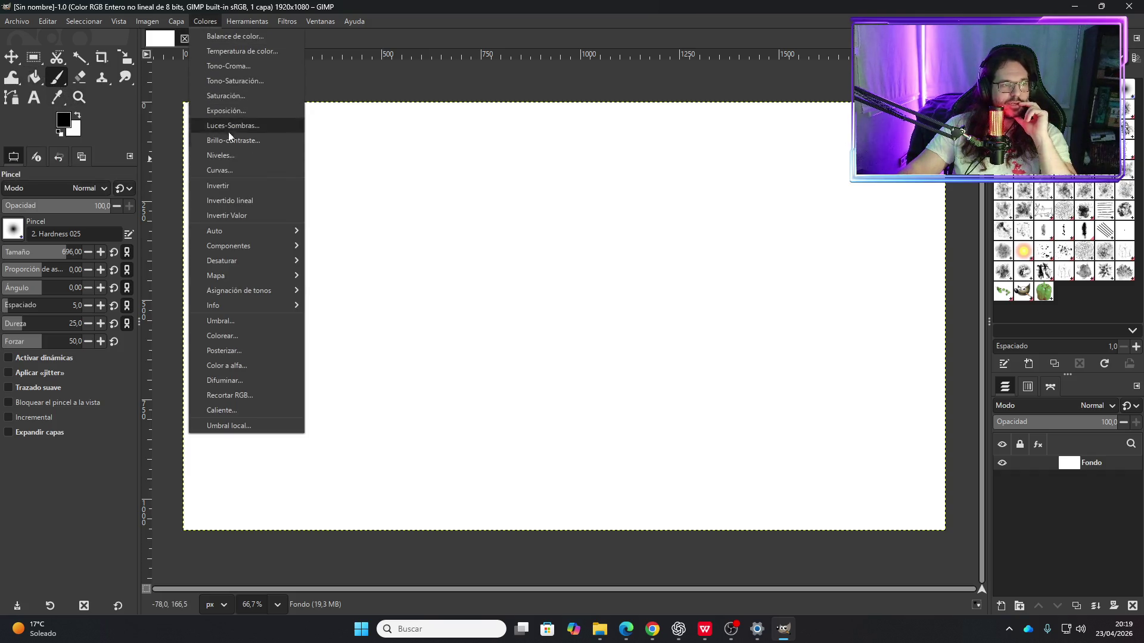
click(219, 185)
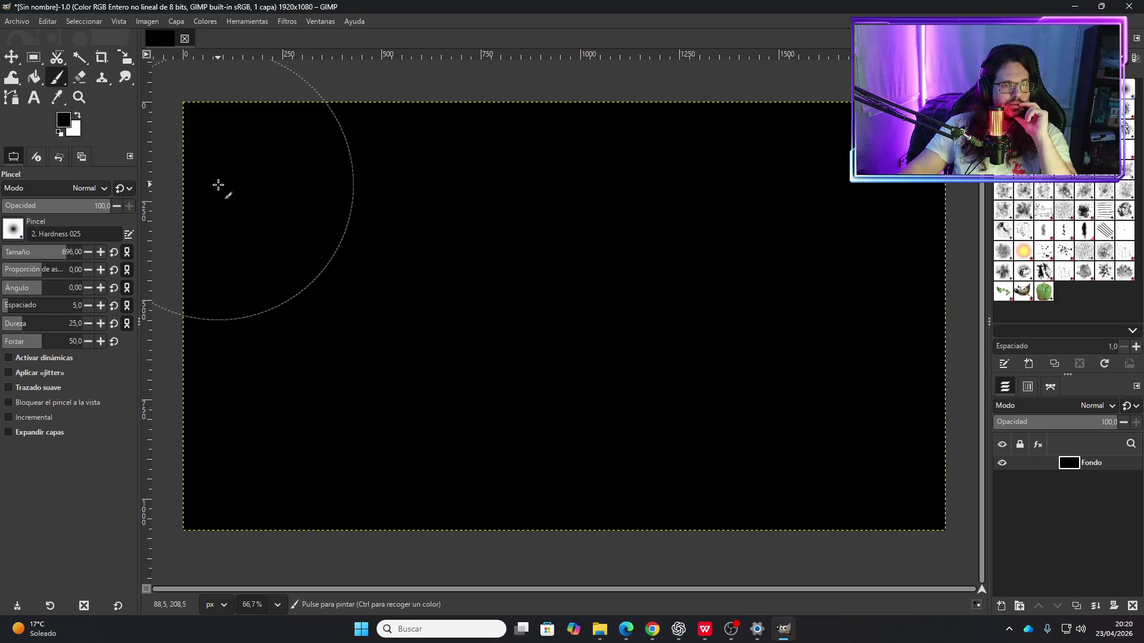
Step: Choose the 2. Hardness 075 brush at a large size and paint a soft white band
click(18, 229)
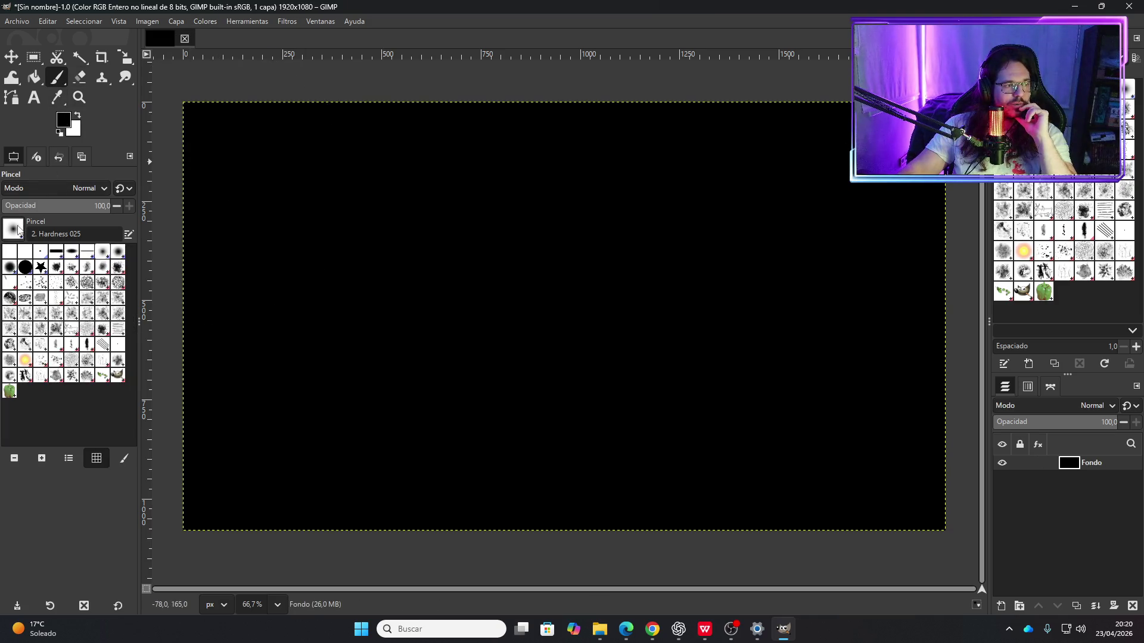
click(15, 274)
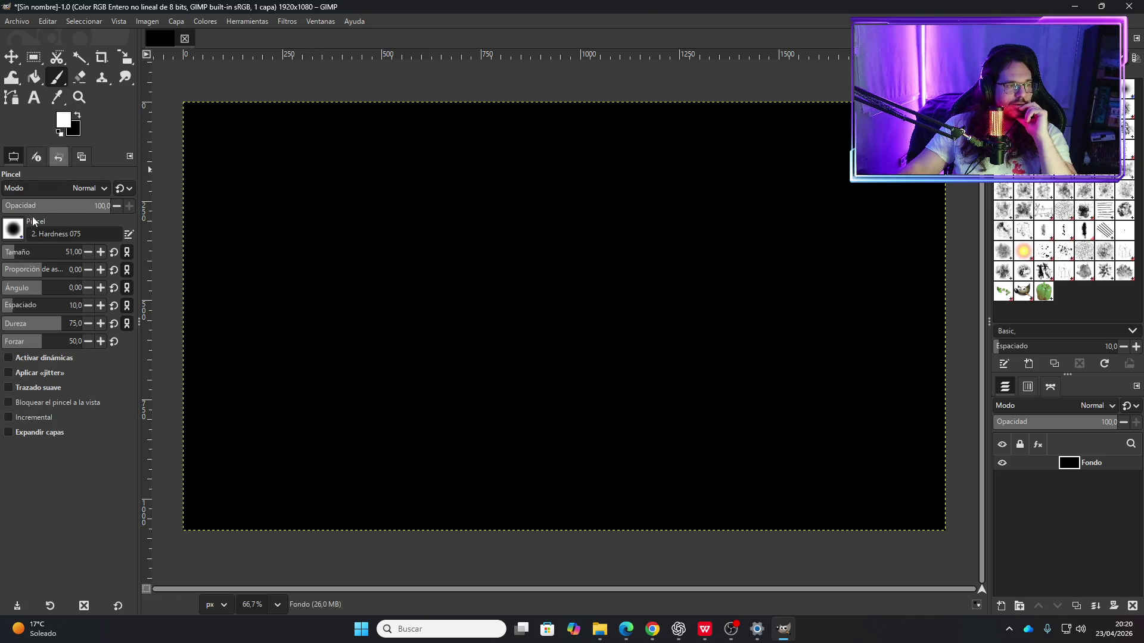
drag(44, 250, 106, 252)
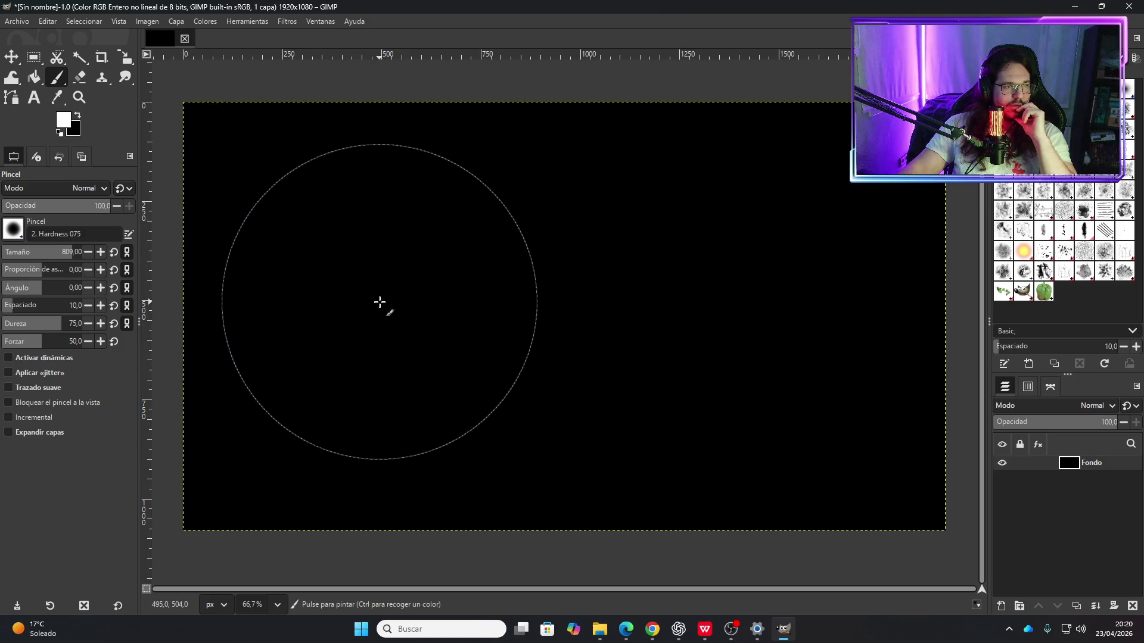
mouse_move(391, 306)
mouse_down()
mouse_move(766, 312)
mouse_move(735, 291)
mouse_move(620, 276)
mouse_move(374, 301)
mouse_move(399, 327)
mouse_move(500, 347)
mouse_move(733, 339)
mouse_move(687, 293)
mouse_move(513, 273)
mouse_move(361, 287)
mouse_move(345, 319)
mouse_move(390, 334)
mouse_up()
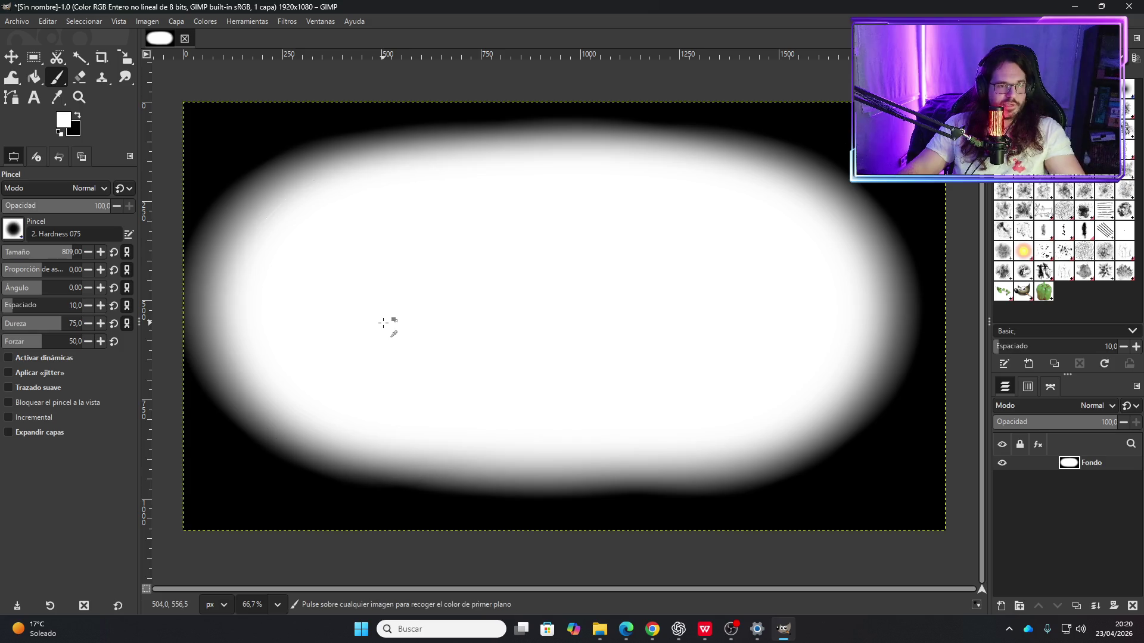
key(ctrl+z)
mouse_move(404, 299)
mouse_down()
mouse_move(761, 306)
mouse_move(695, 294)
mouse_up()
Step: Refine the blob's edges with more white strokes, then invert to a black blob on white
mouse_move(516, 292)
mouse_down()
mouse_move(439, 310)
mouse_move(447, 322)
mouse_move(519, 327)
mouse_move(720, 324)
mouse_move(717, 299)
mouse_move(600, 269)
mouse_move(516, 274)
mouse_up()
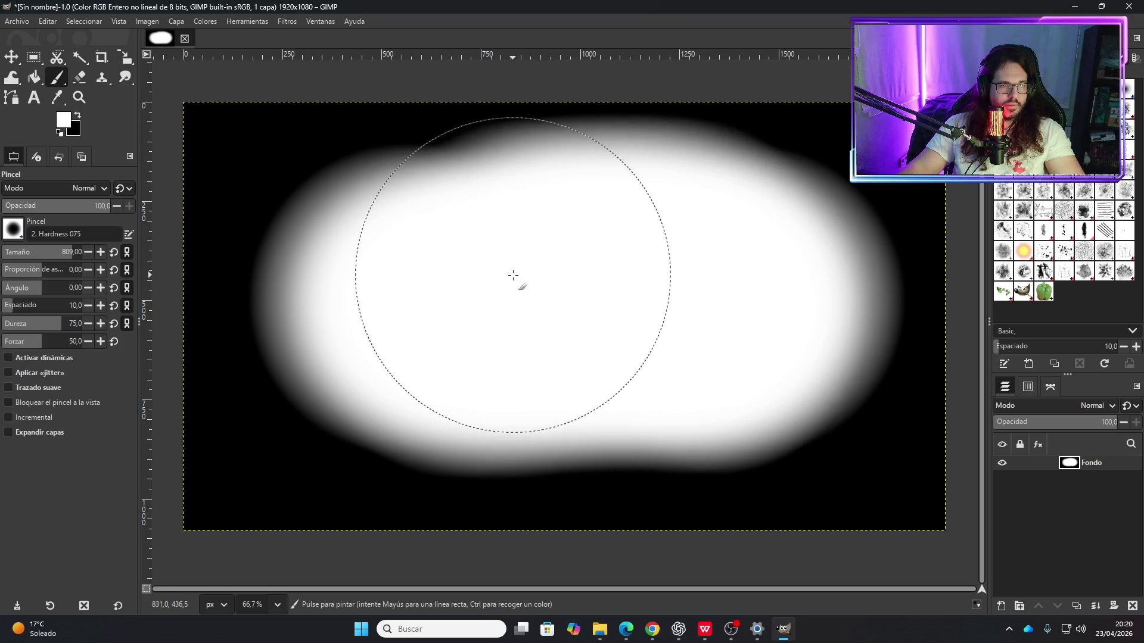
key(ctrl+z)
mouse_move(421, 327)
mouse_down()
mouse_move(434, 345)
mouse_move(620, 340)
mouse_move(722, 327)
mouse_move(742, 303)
mouse_move(684, 268)
mouse_move(595, 280)
mouse_up()
key(ctrl+z)
mouse_move(681, 273)
mouse_down()
mouse_move(663, 280)
mouse_move(539, 256)
mouse_move(490, 286)
mouse_move(391, 280)
mouse_move(370, 322)
mouse_up()
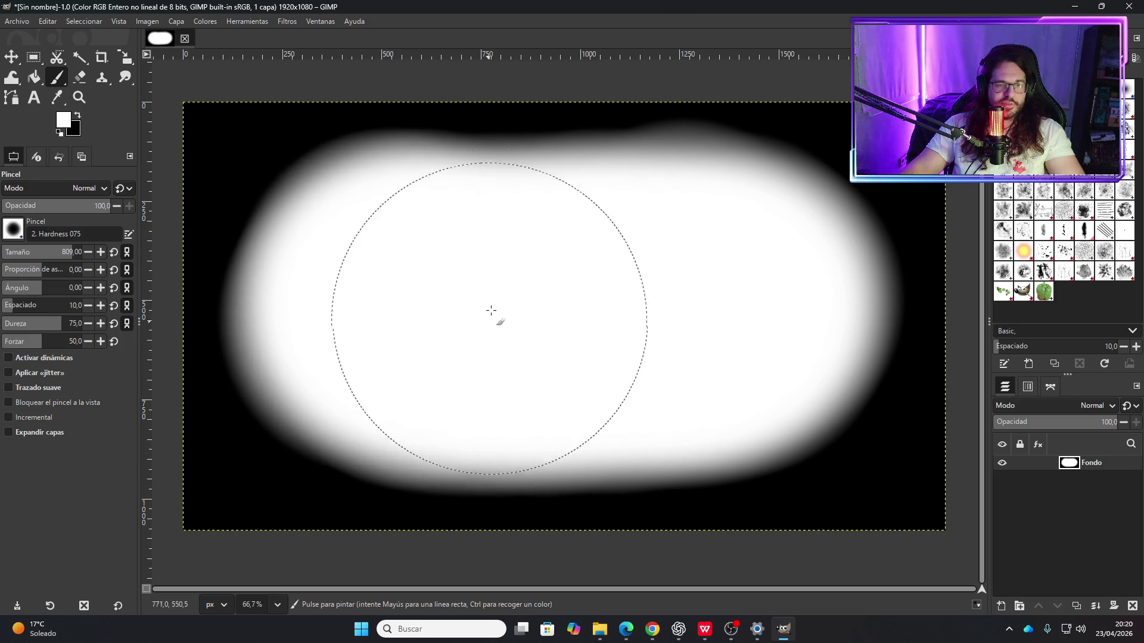
drag(476, 286, 487, 284)
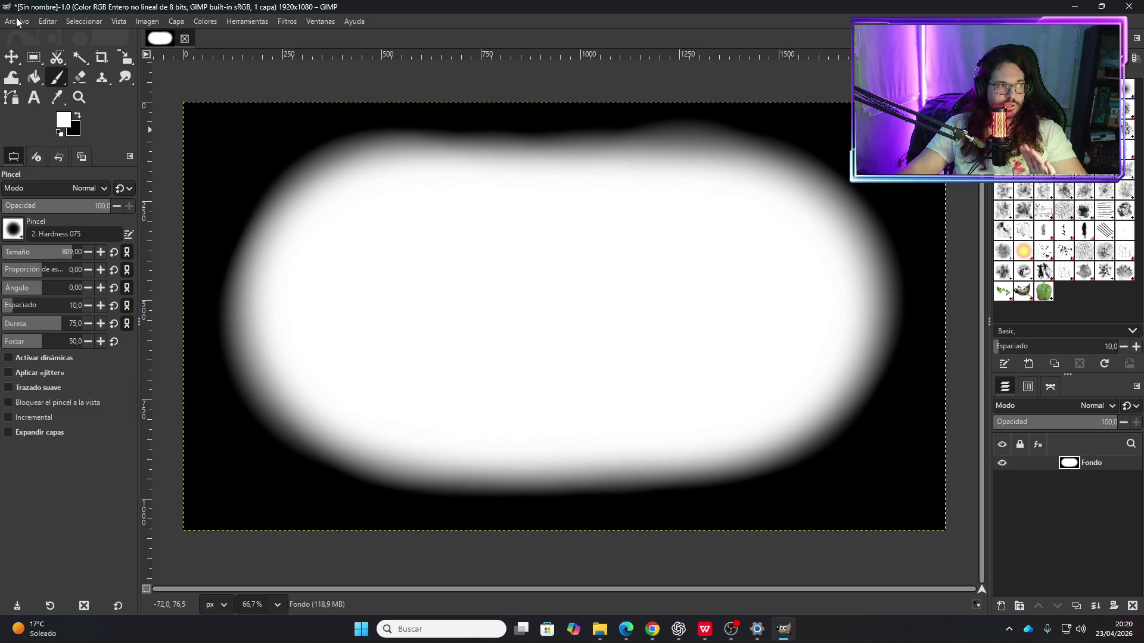
click(205, 22)
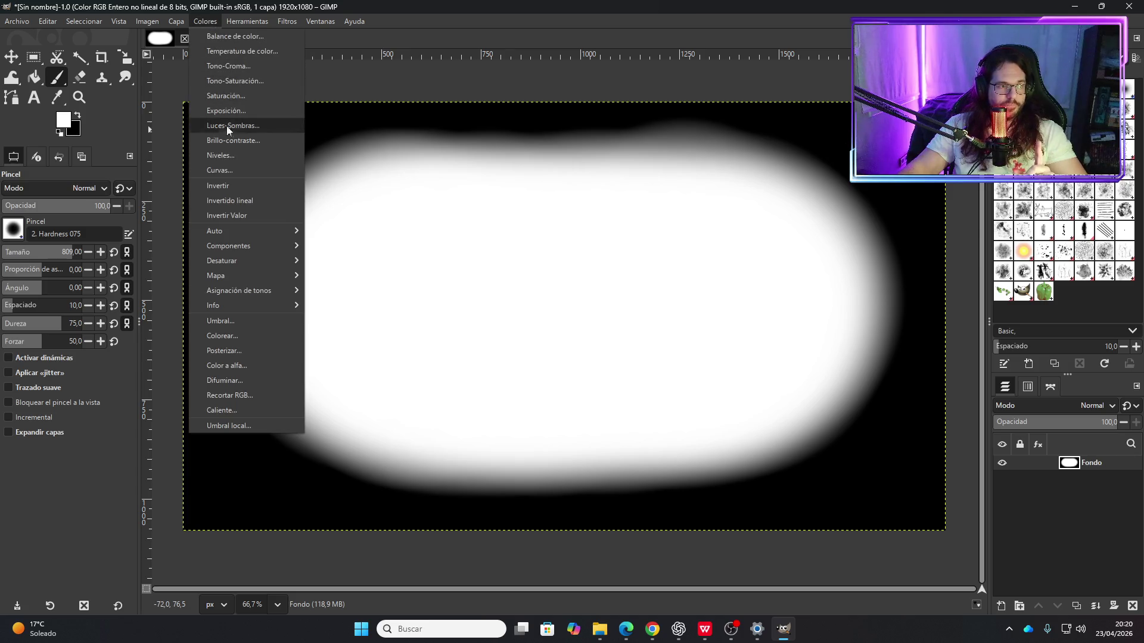
click(225, 187)
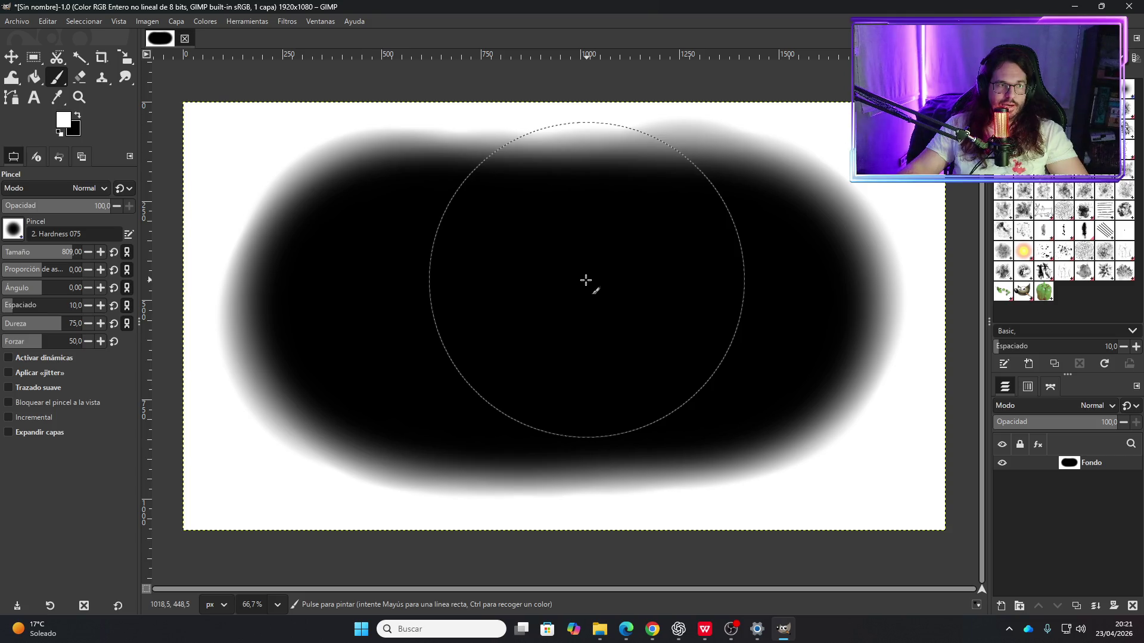
Step: Start an export and browse to Eraser Project 5.3/MyAssets/MyWidgets/VisualDamage on D:
click(16, 21)
click(58, 216)
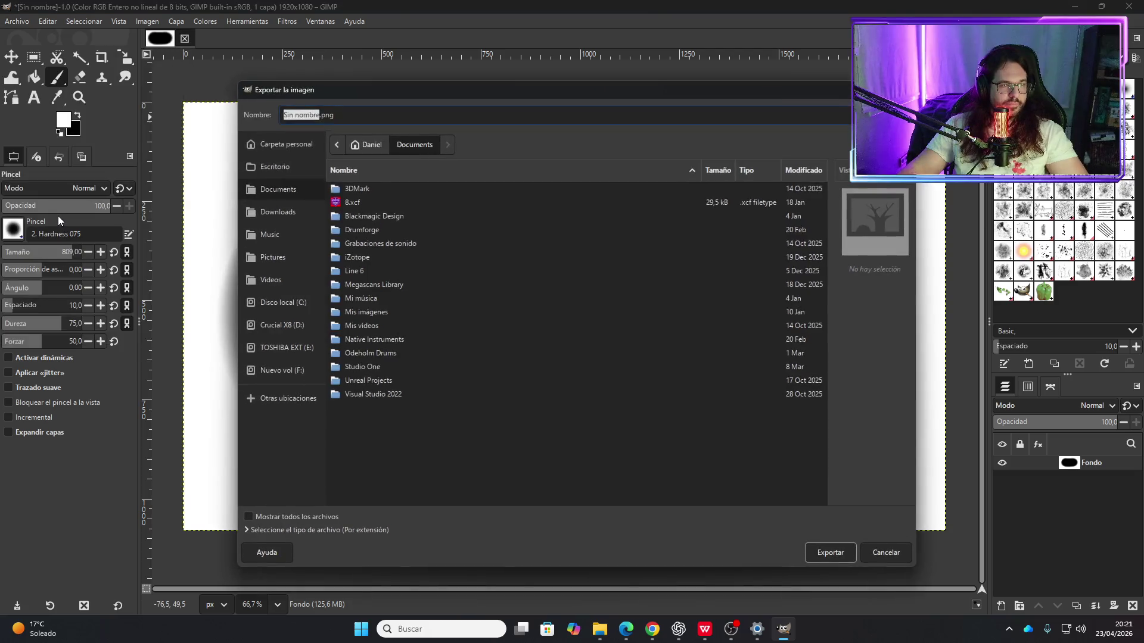
click(280, 366)
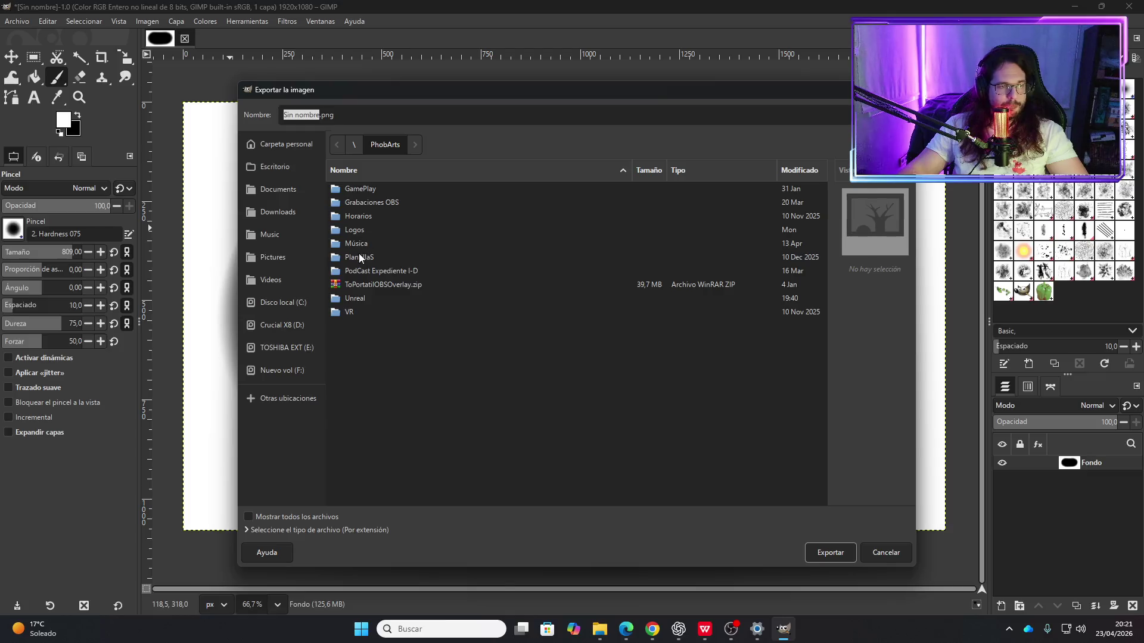
double_click(355, 298)
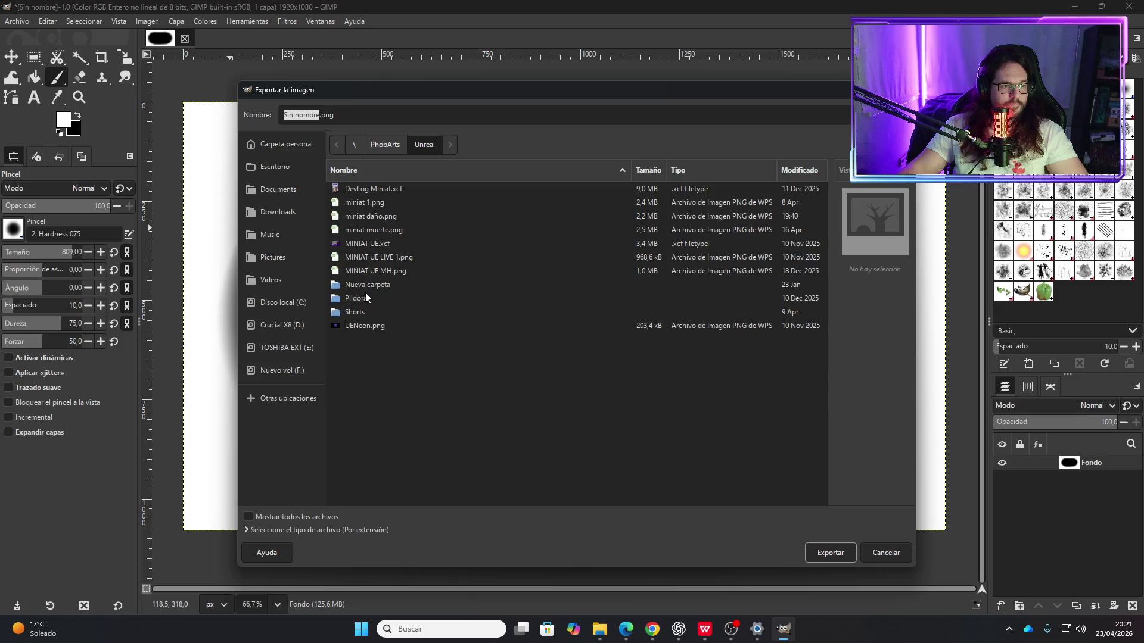
click(285, 337)
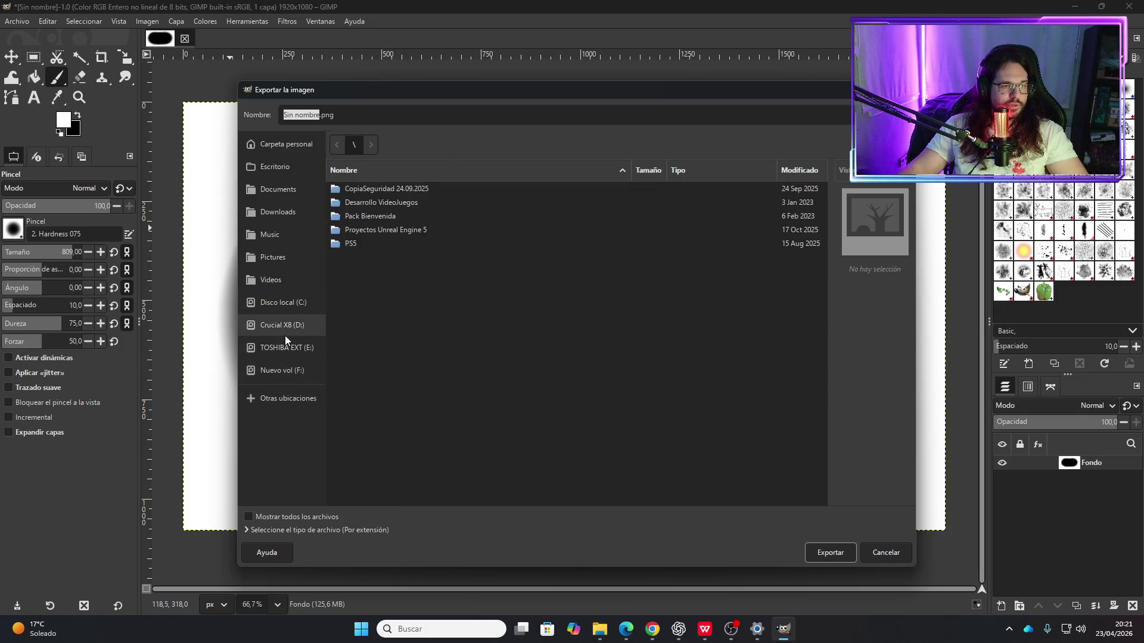
double_click(384, 234)
double_click(360, 204)
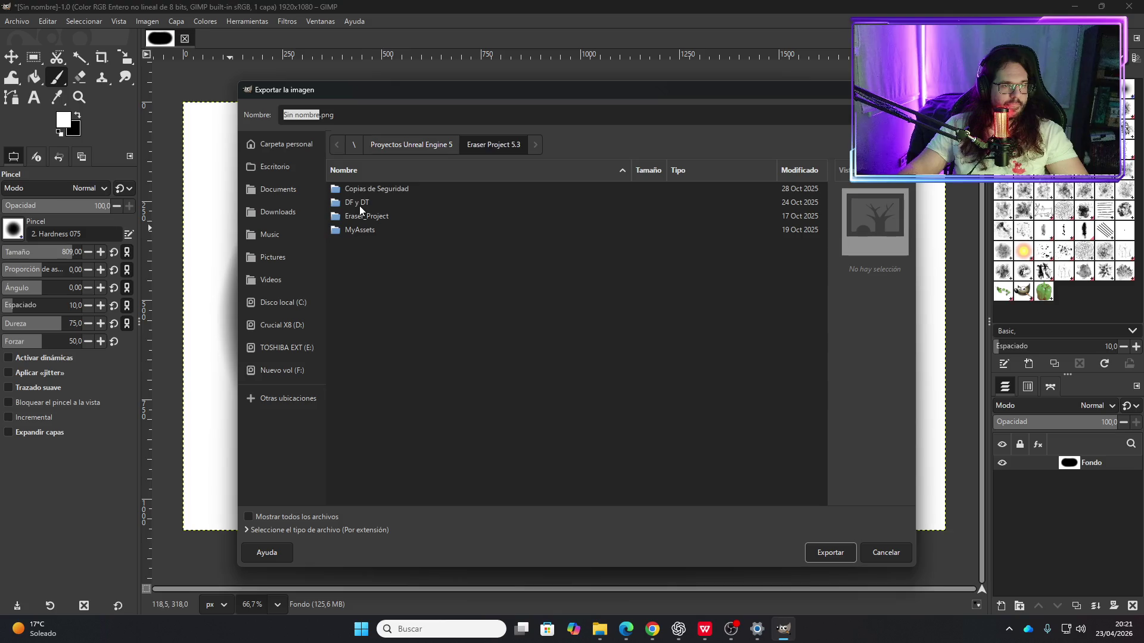
double_click(361, 229)
double_click(365, 273)
double_click(363, 192)
Step: Export the image as mask1.png and quit GIMP, discarding changes
click(319, 115)
text(mask1)
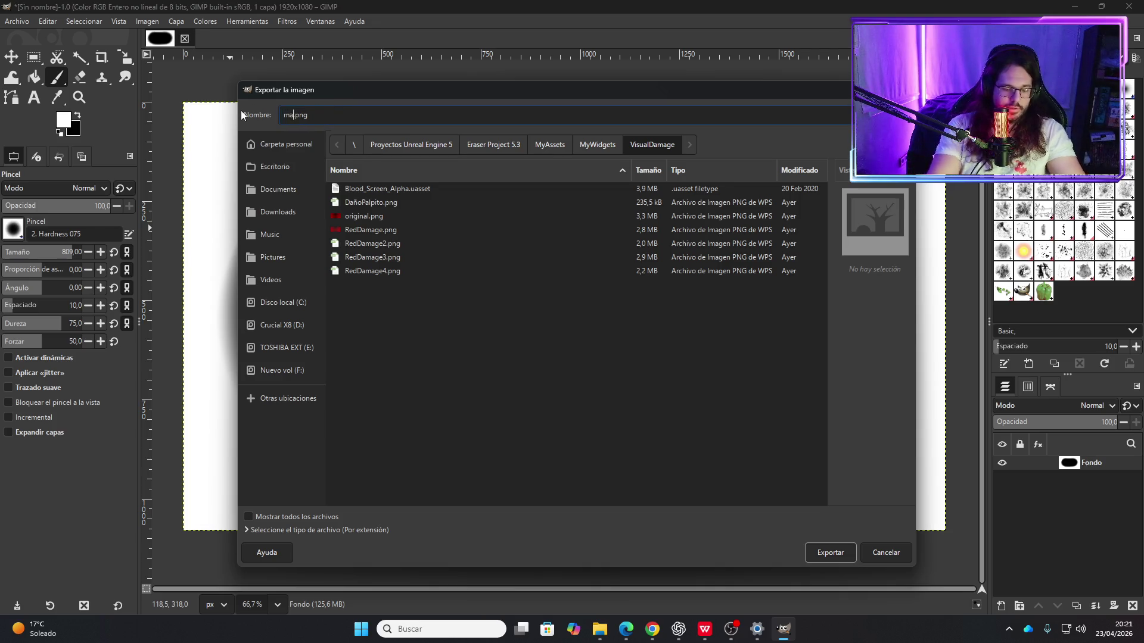
key(Return)
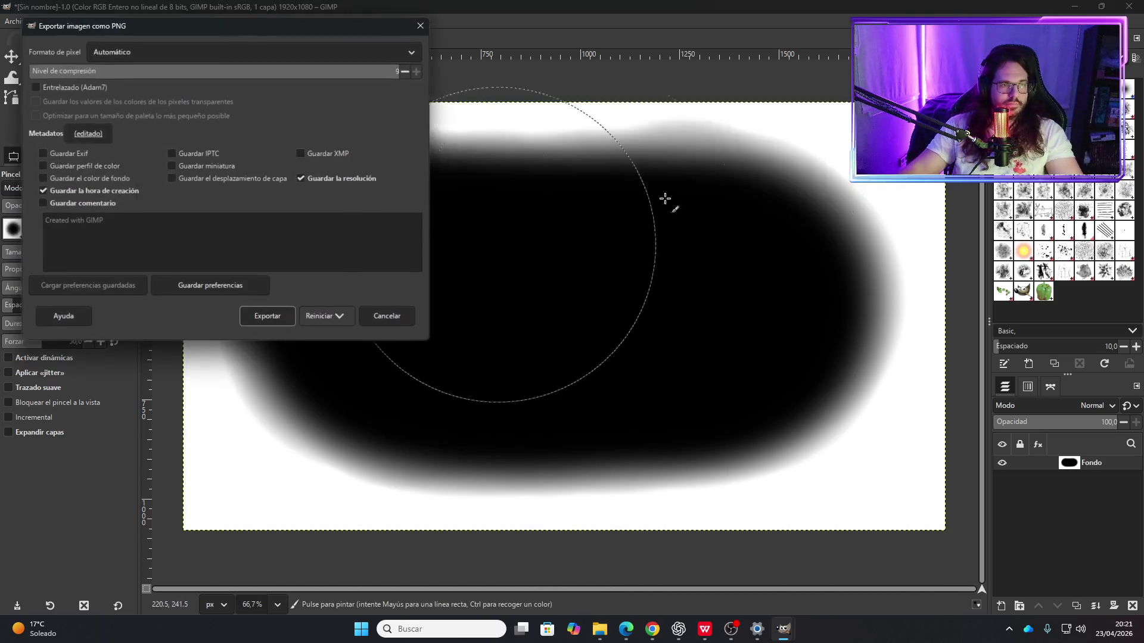
click(261, 316)
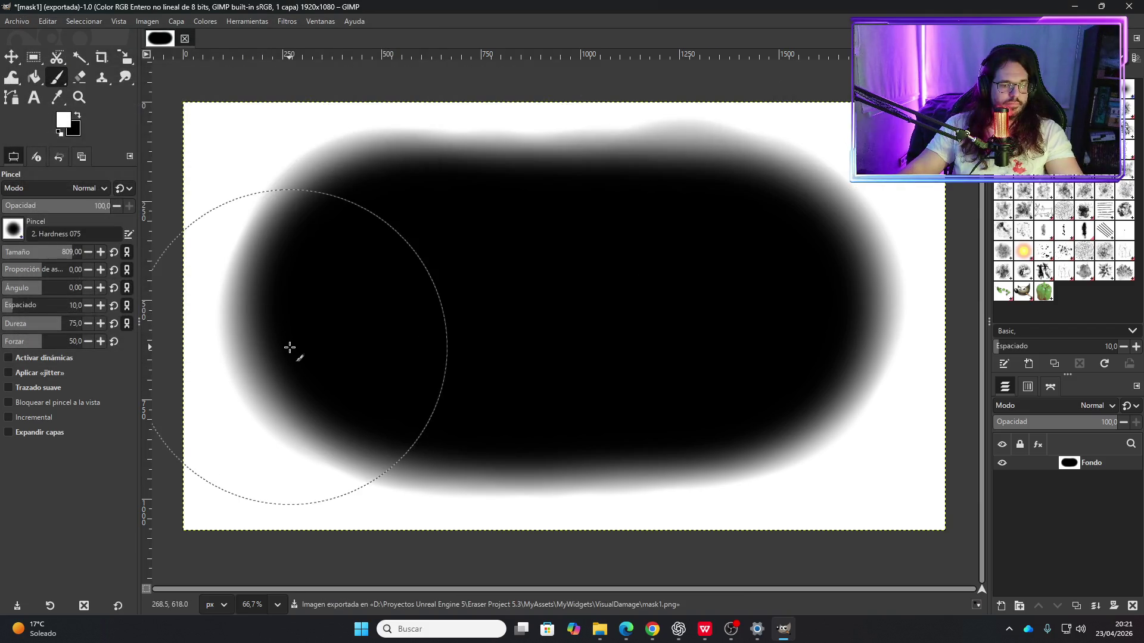
click(1123, 7)
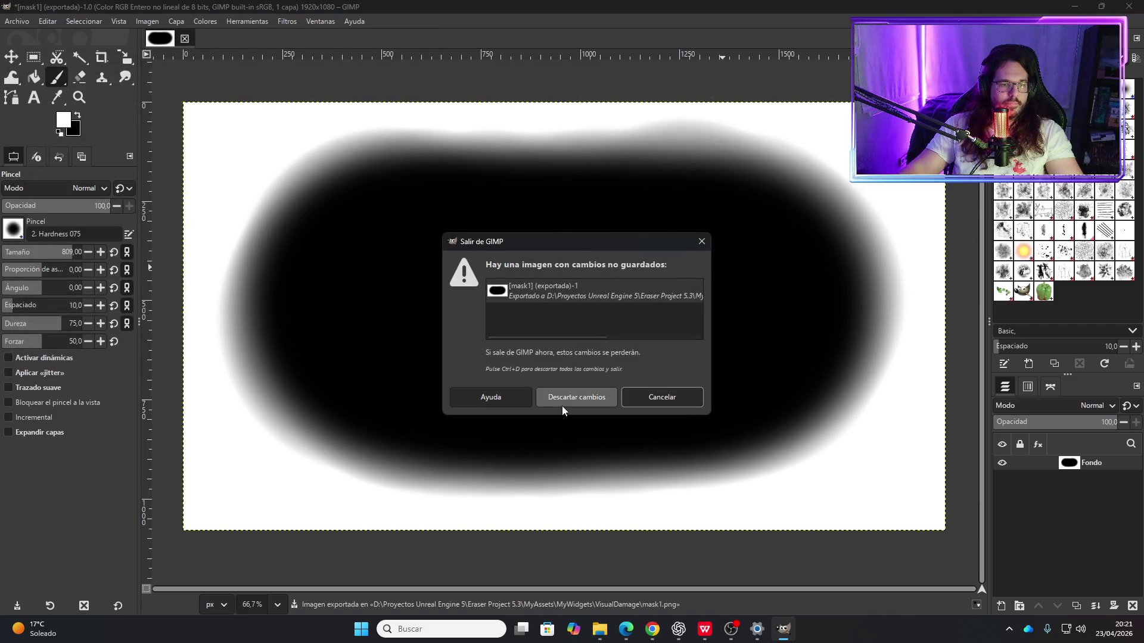
click(572, 397)
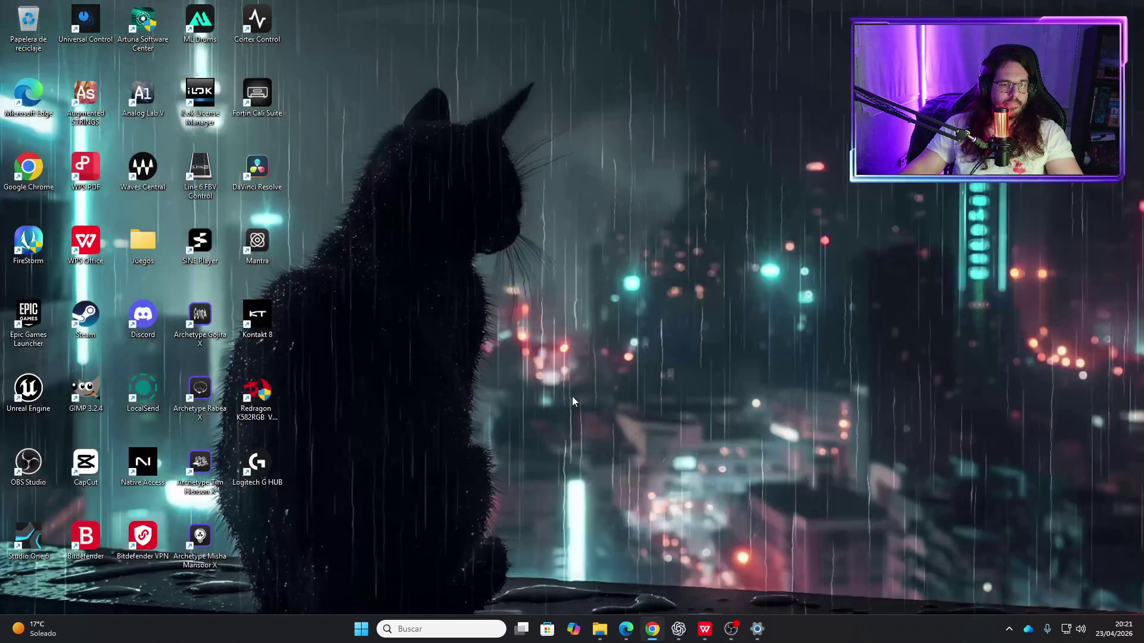
Step: Launch Unreal Engine and open Eraser_Project from the Project Browser
double_click(31, 398)
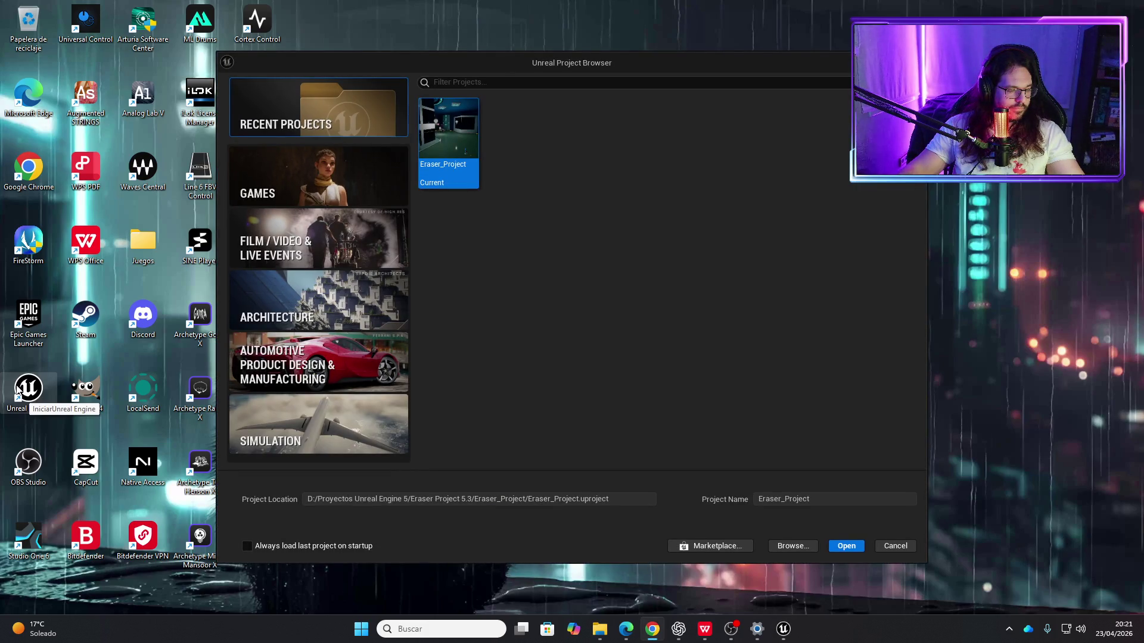
double_click(438, 123)
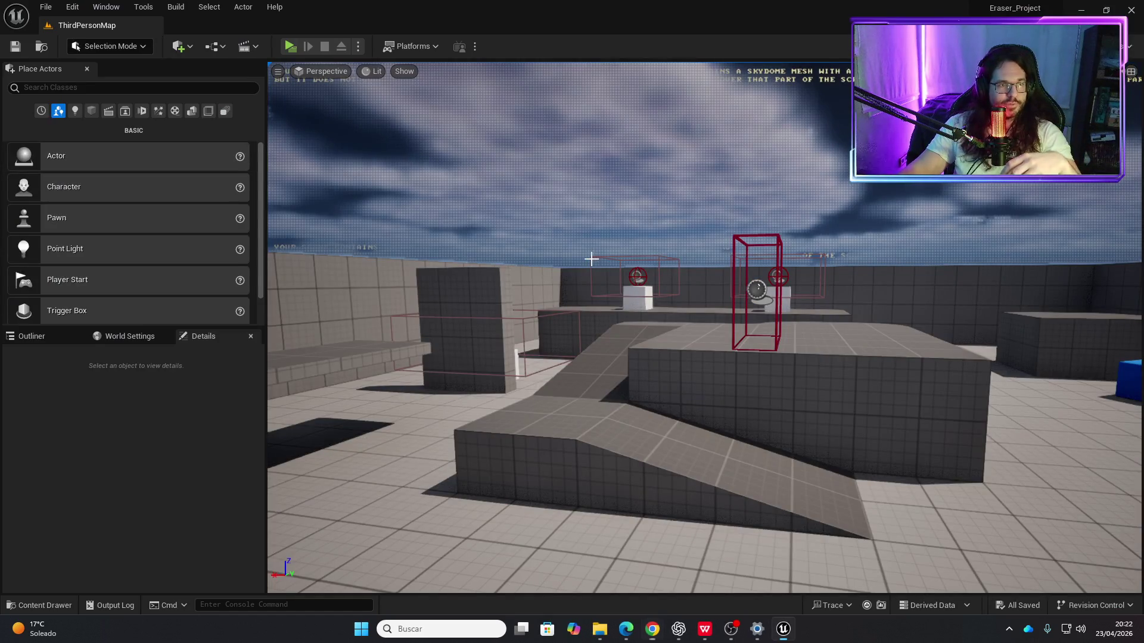
Step: Load the 01_Tutorial level through the Open Level dialog
click(591, 258)
click(45, 6)
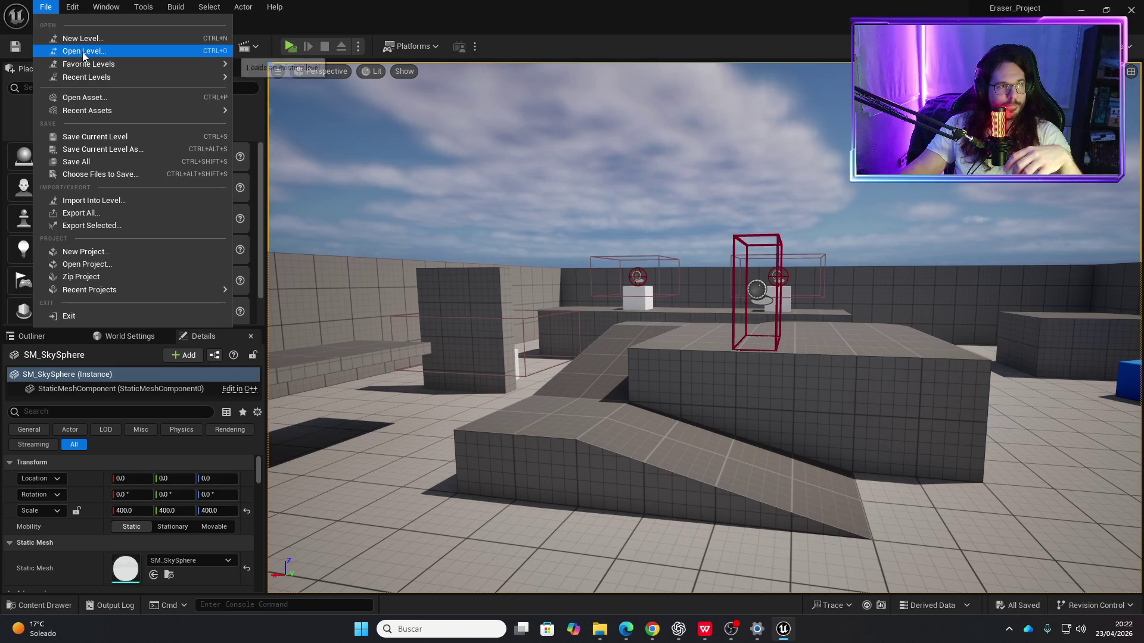
click(83, 52)
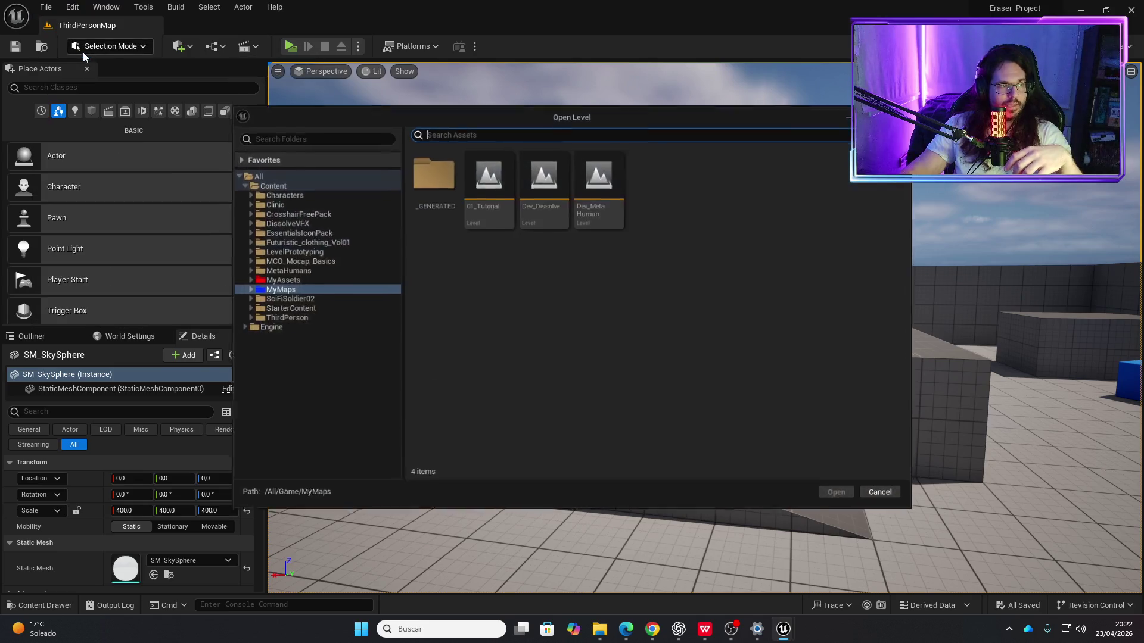
double_click(495, 191)
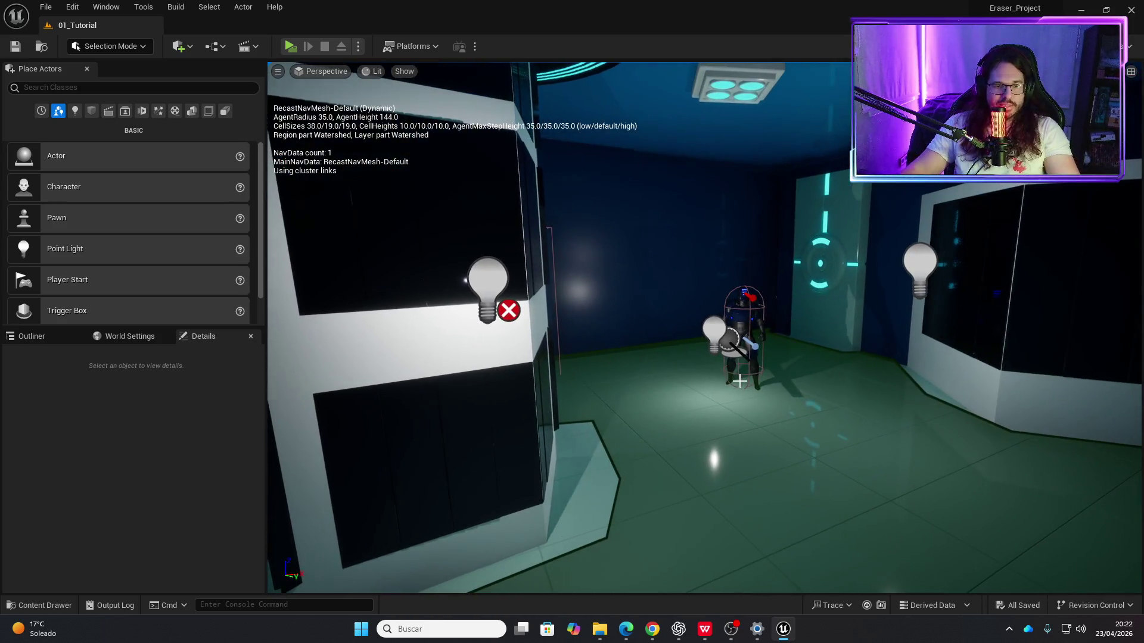
Step: Open RedDamage2_Mat from MyAssets > MyWidgets > UserInterface > DamageTextures in the Content Drawer
click(739, 381)
key(ctrl+space)
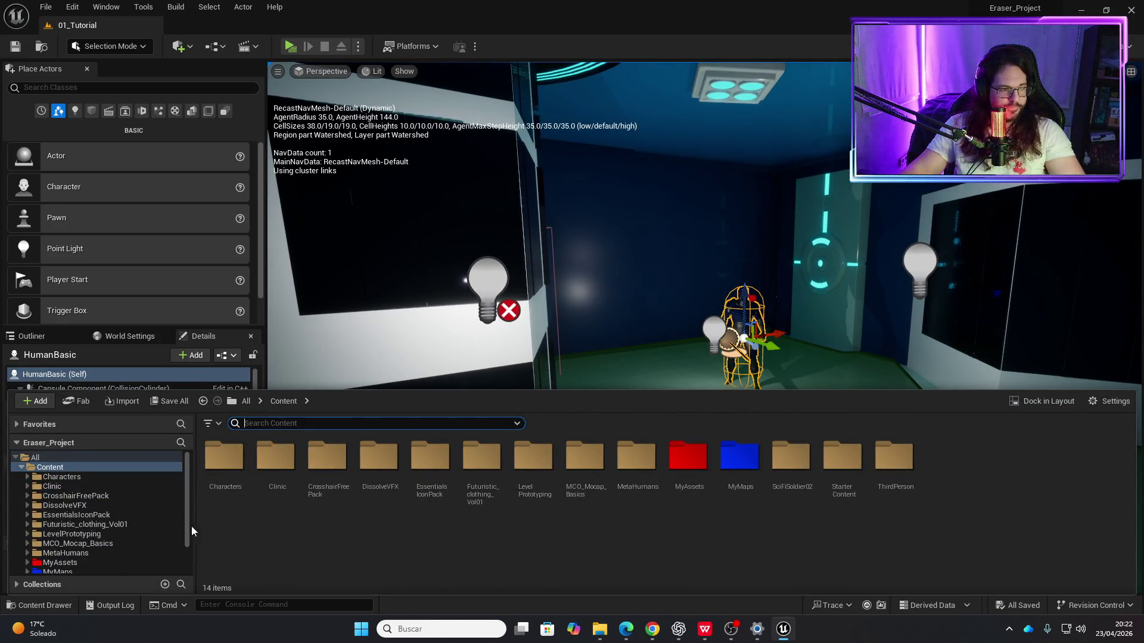
scroll(90, 522, down, 3)
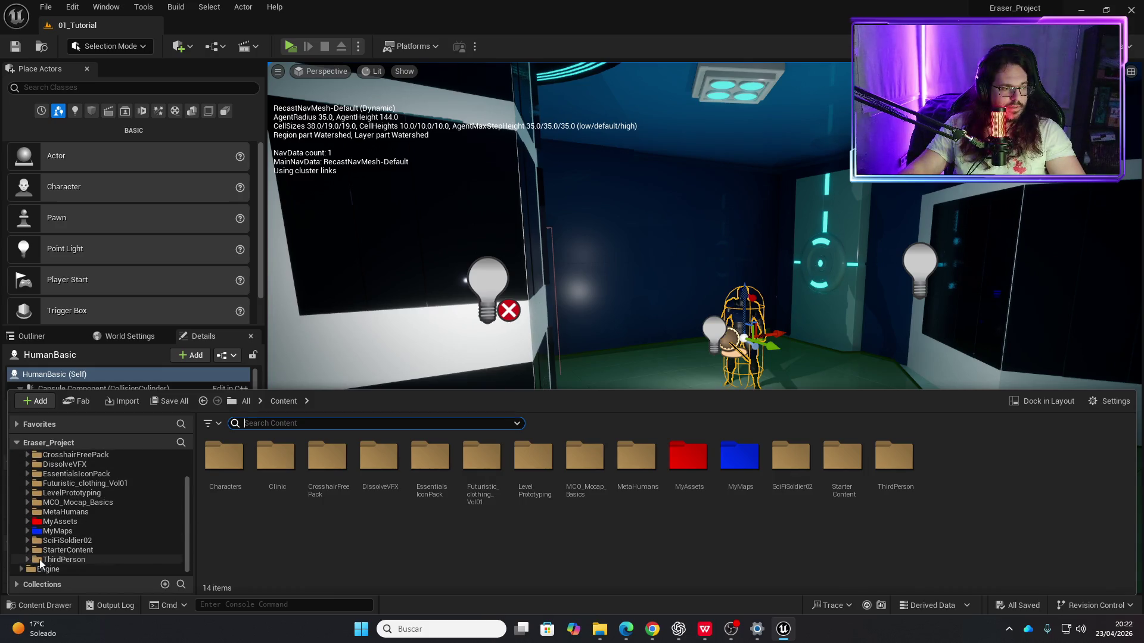
scroll(84, 530, up, 3)
double_click(685, 458)
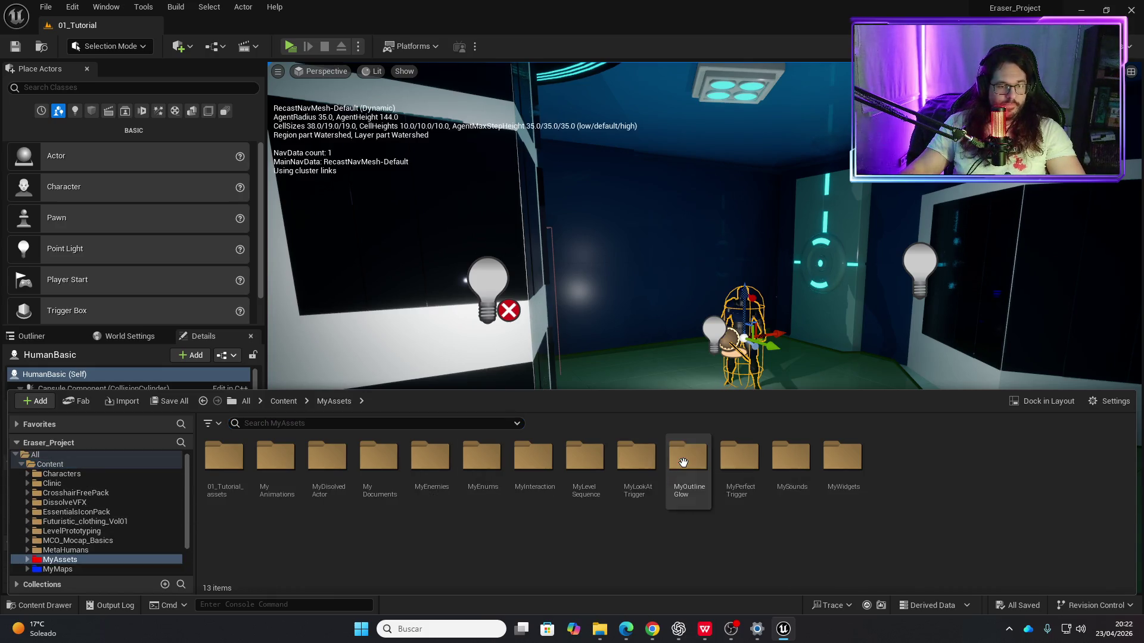
double_click(843, 459)
double_click(232, 459)
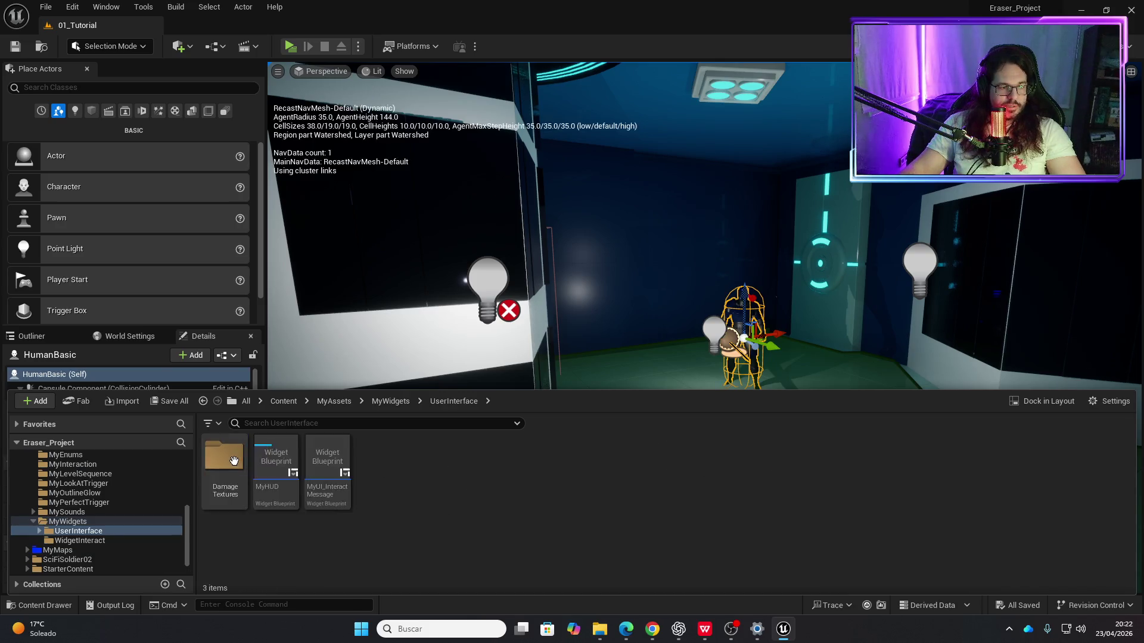
double_click(229, 458)
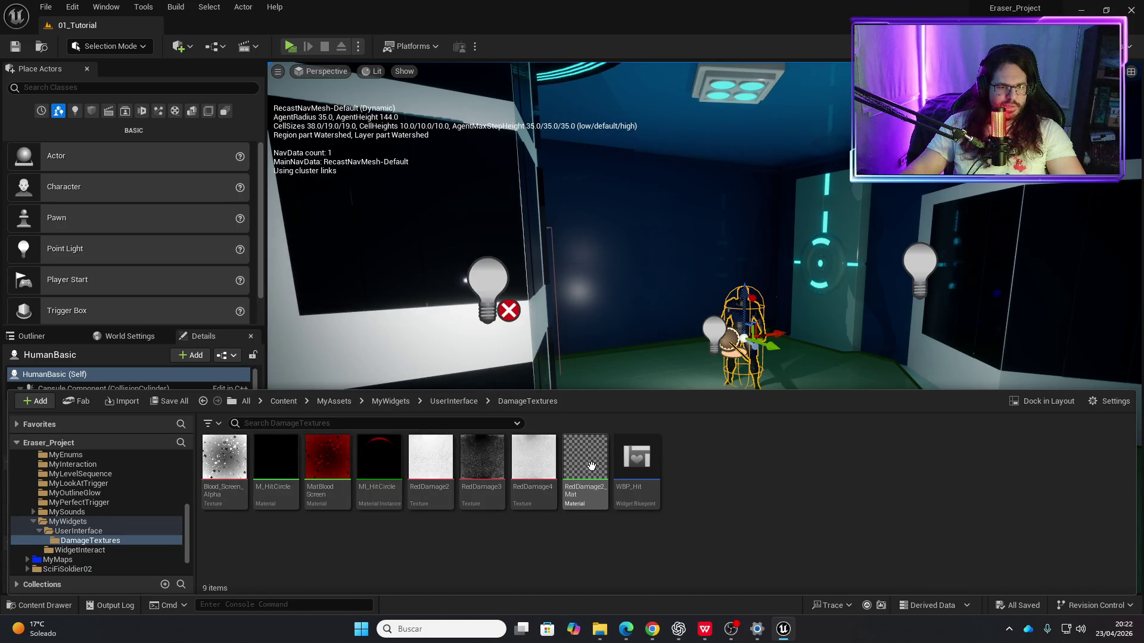
double_click(591, 465)
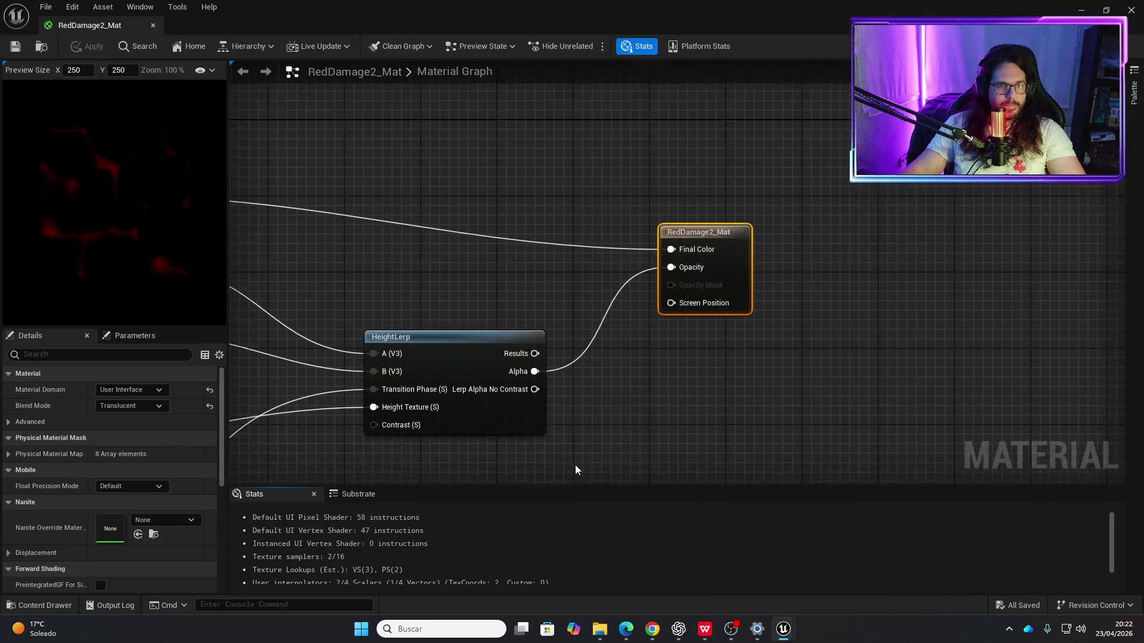
Step: Open the VisualDamage folder from the File Explorer jump list and drag mask1 into DamageTextures
scroll(645, 345, down, 3)
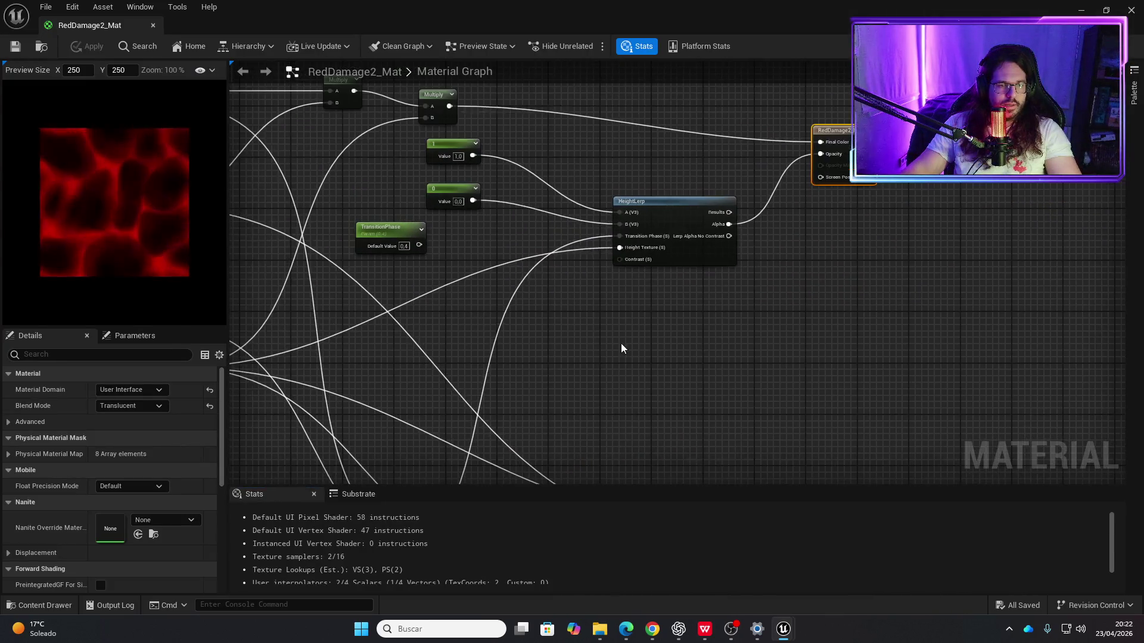
scroll(628, 348, down, 5)
scroll(656, 319, up, 3)
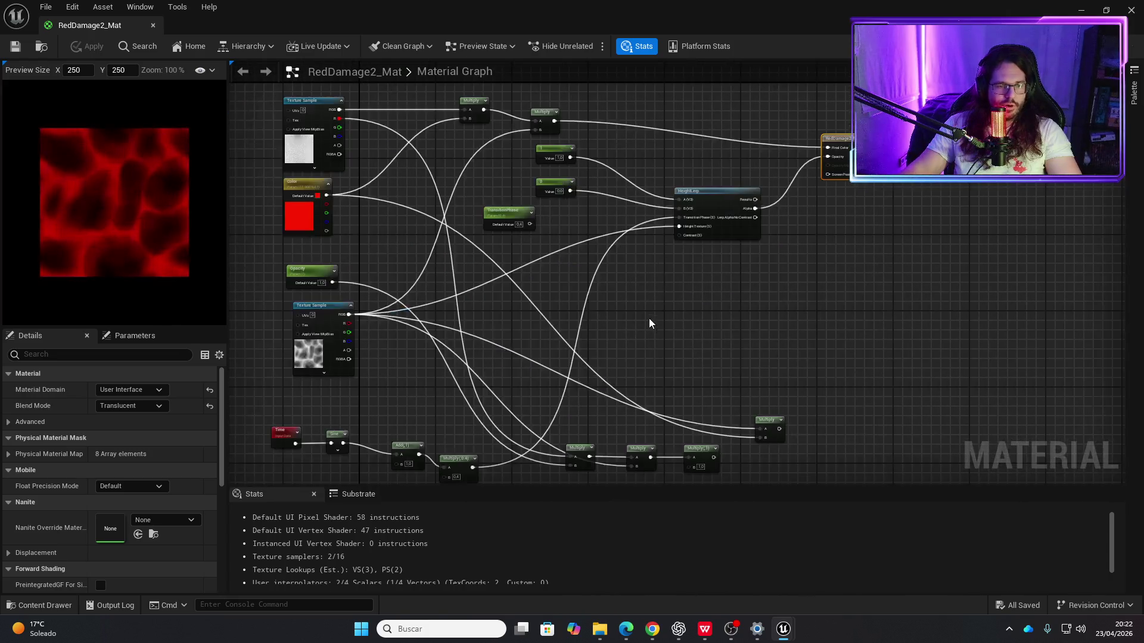
key(ctrl+space)
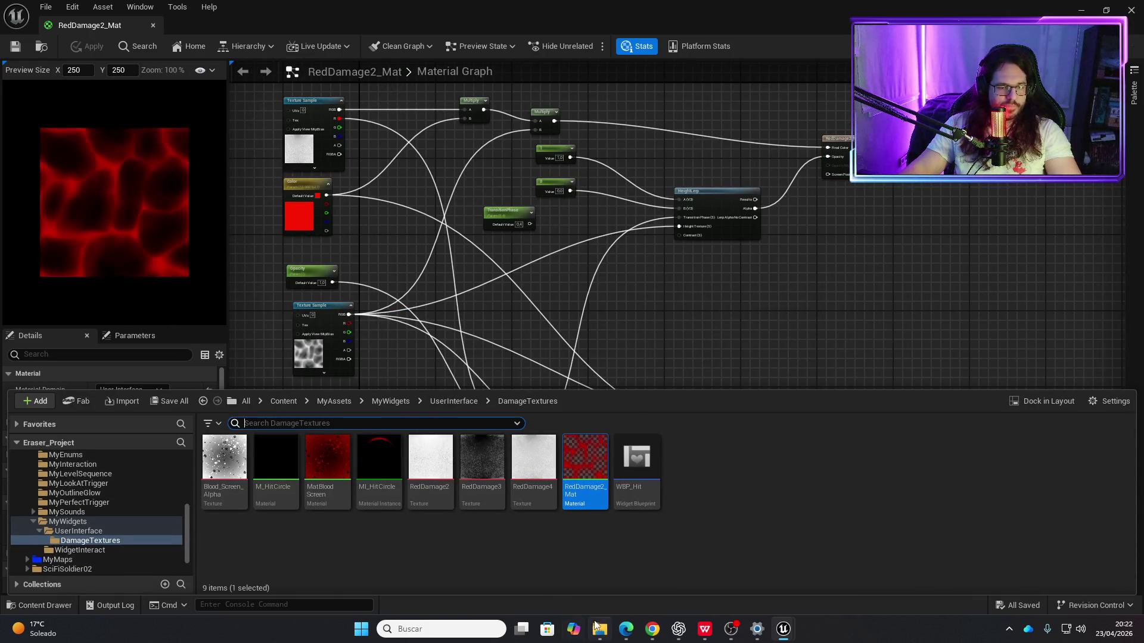
right_click(597, 627)
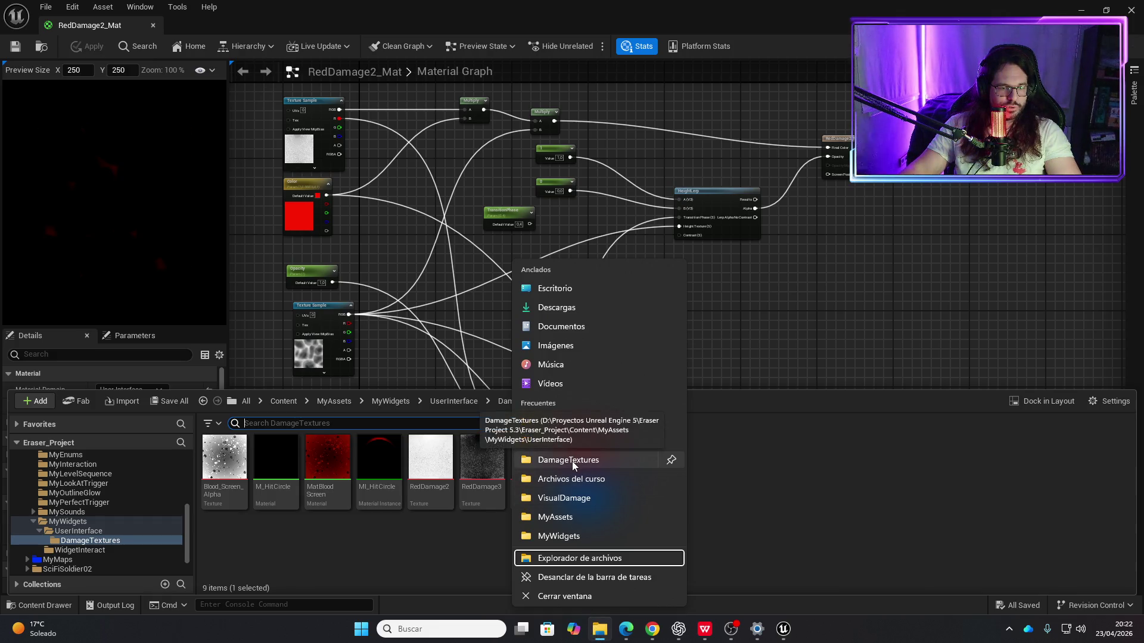
click(569, 499)
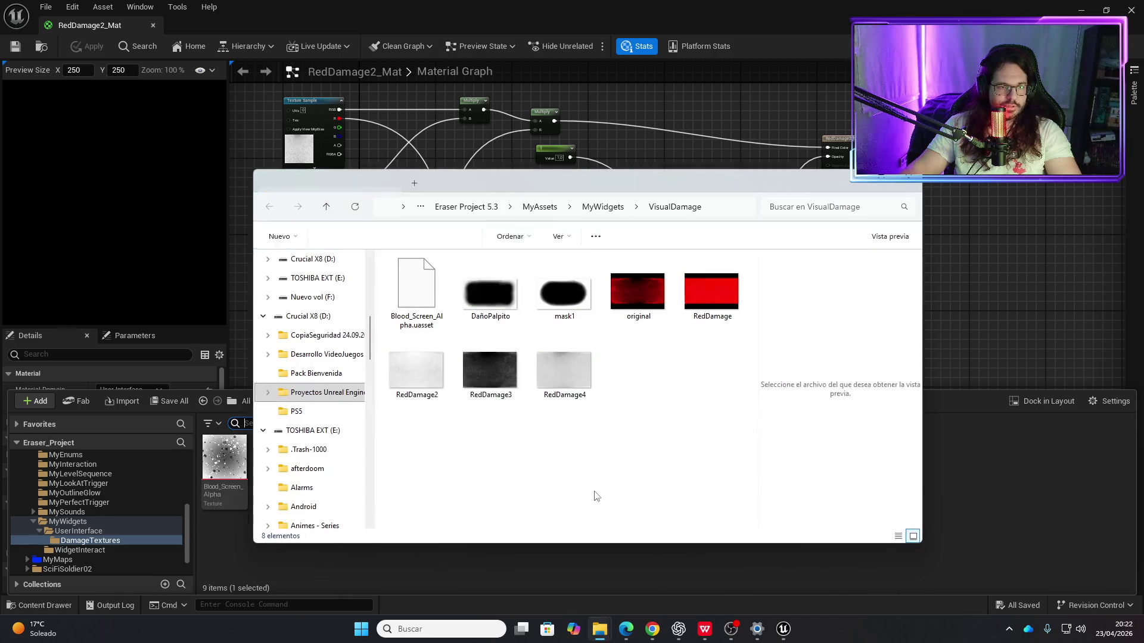
drag(592, 182, 833, 182)
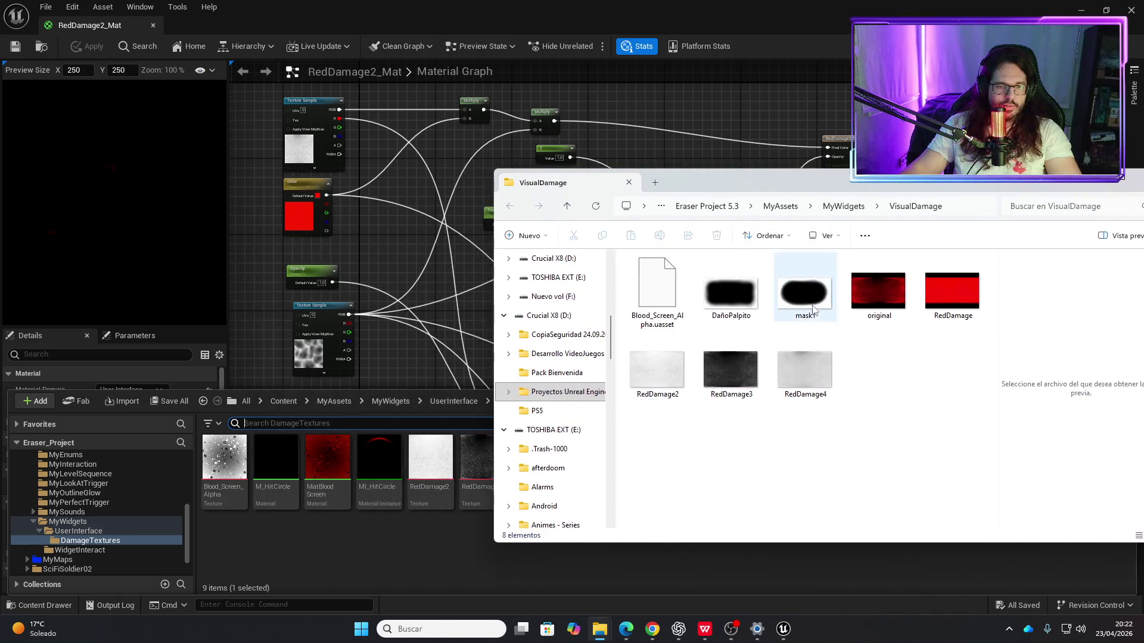
mouse_move(802, 301)
mouse_down()
mouse_move(631, 405)
mouse_move(466, 559)
mouse_up()
click(452, 532)
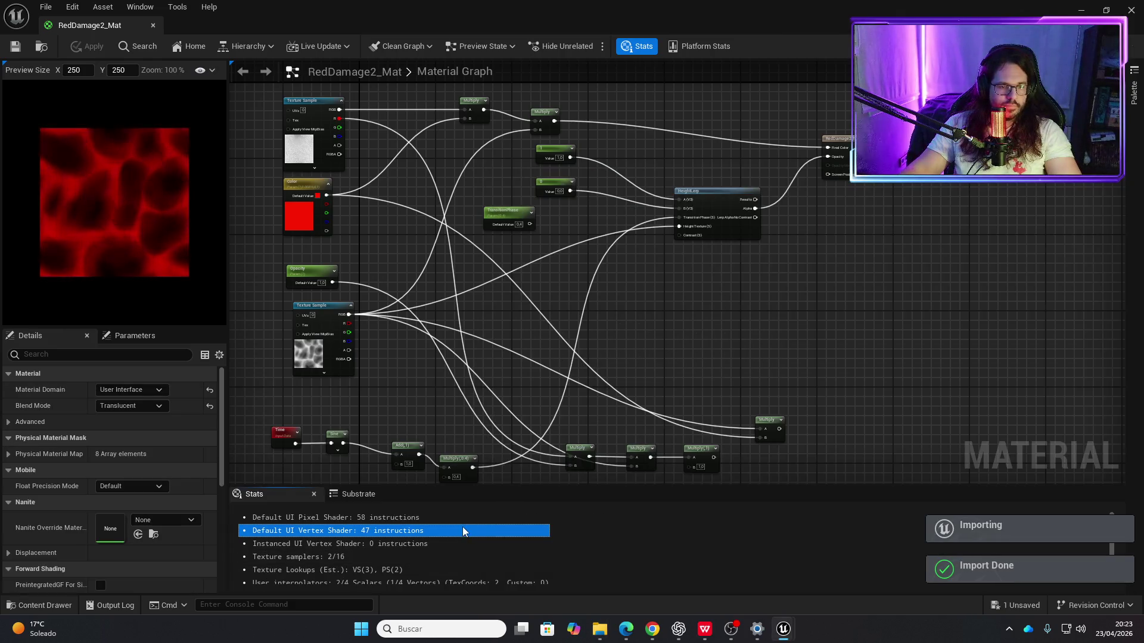
Step: Place mask1 in the graph, wire it to HeightLerp's Height Texture, and reconnect TransitionPhase
drag(688, 465, 645, 307)
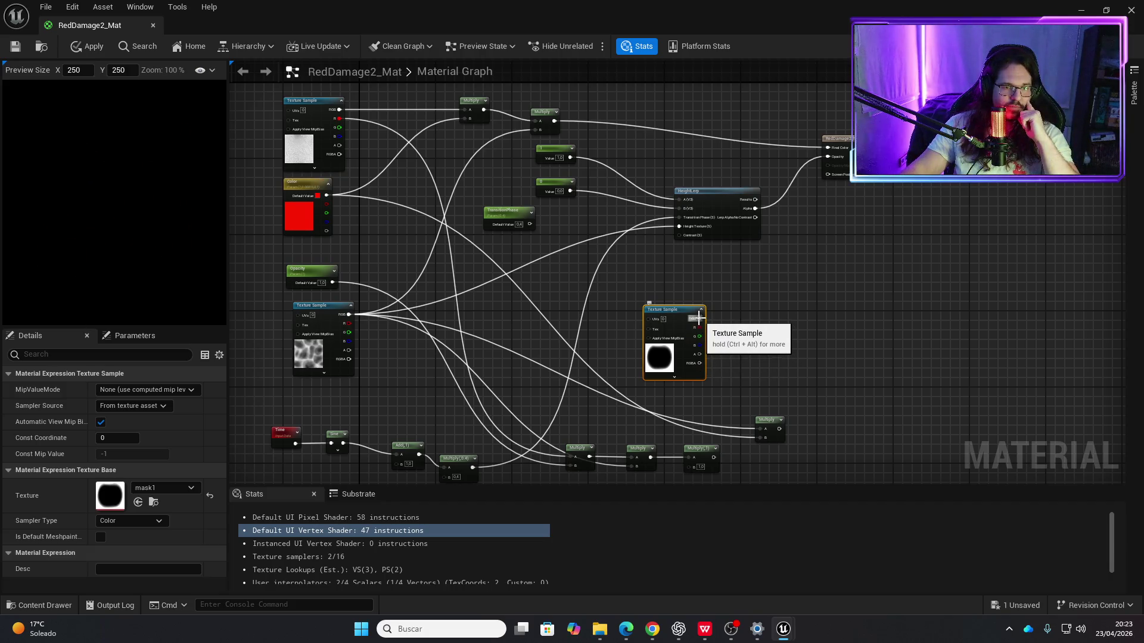
drag(699, 319, 674, 237)
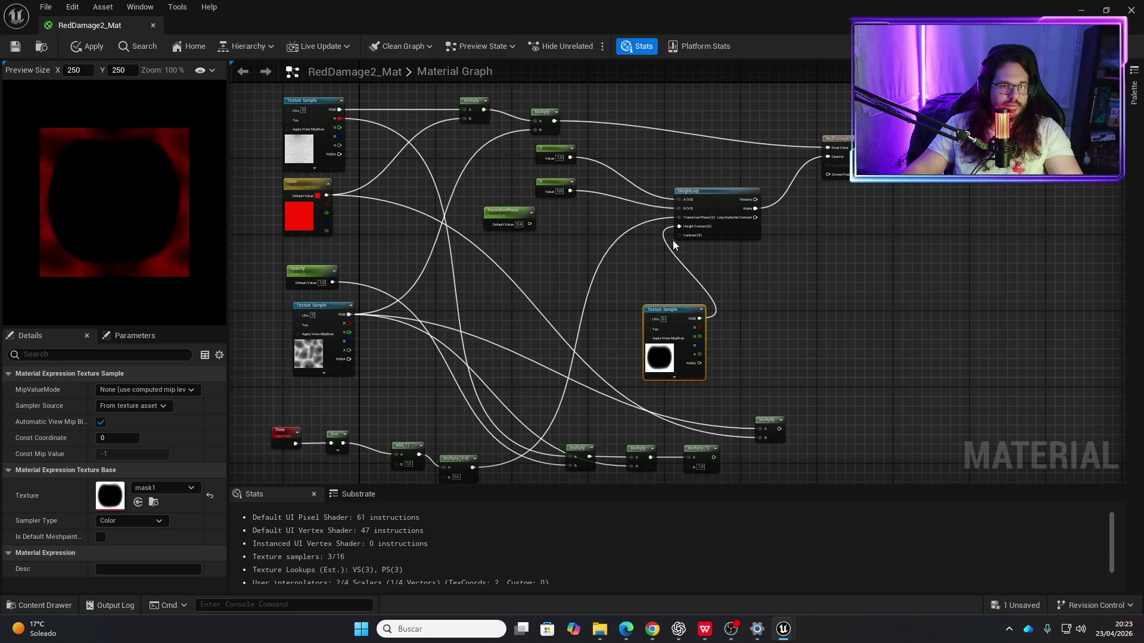
drag(530, 224, 685, 219)
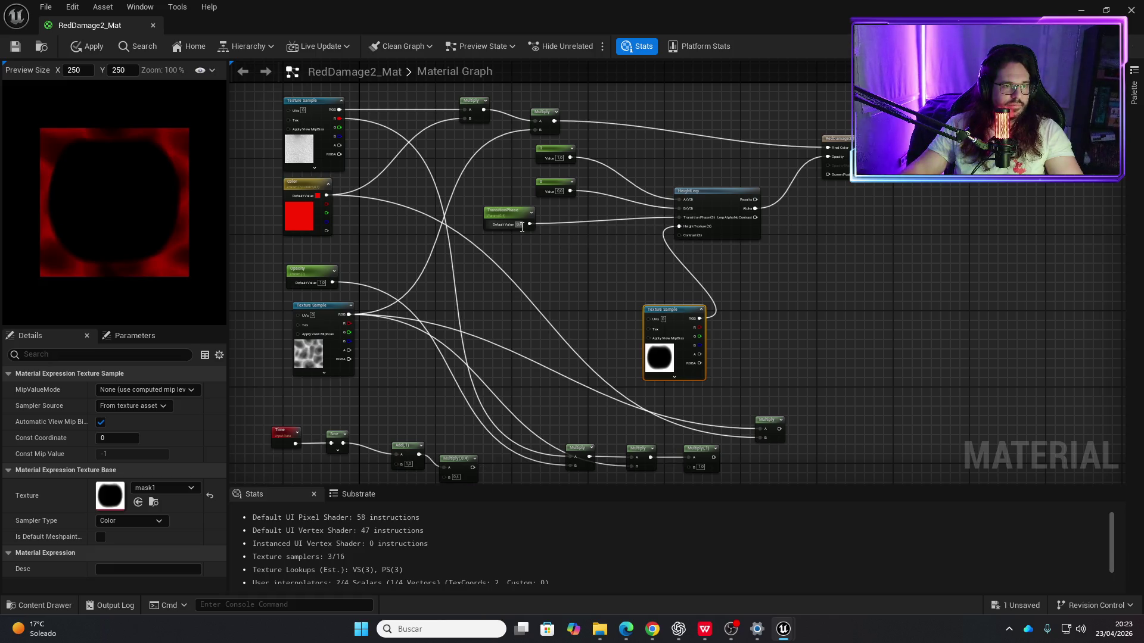
Step: Step TransitionPhase's default value through 0, 0.1, 0.3, 0.4 and 0.5 up to 0.6
text(0)
key(Return)
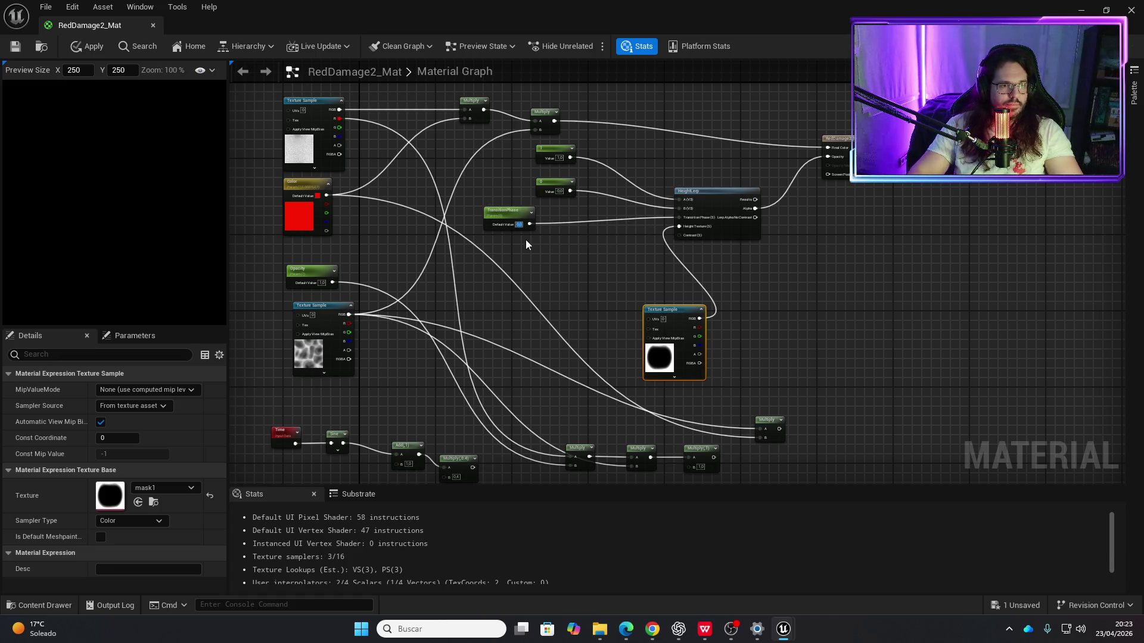
text(0.1)
key(Return)
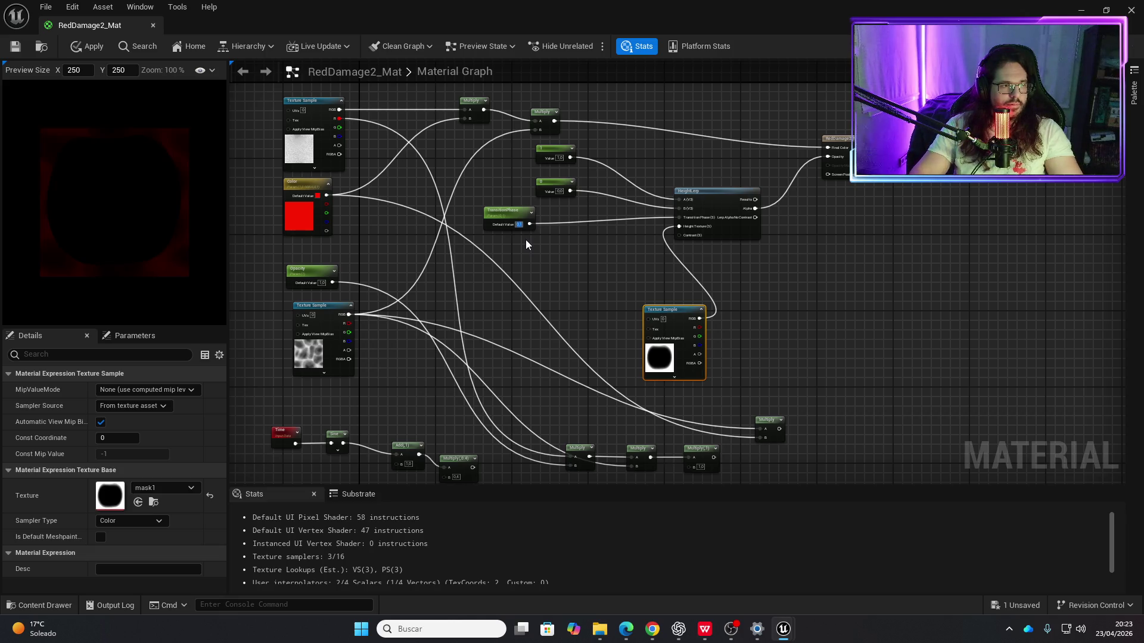
text(0.3)
key(Return)
text(0.4)
key(Return)
text(0.5)
key(Return)
text(0.6)
key(Return)
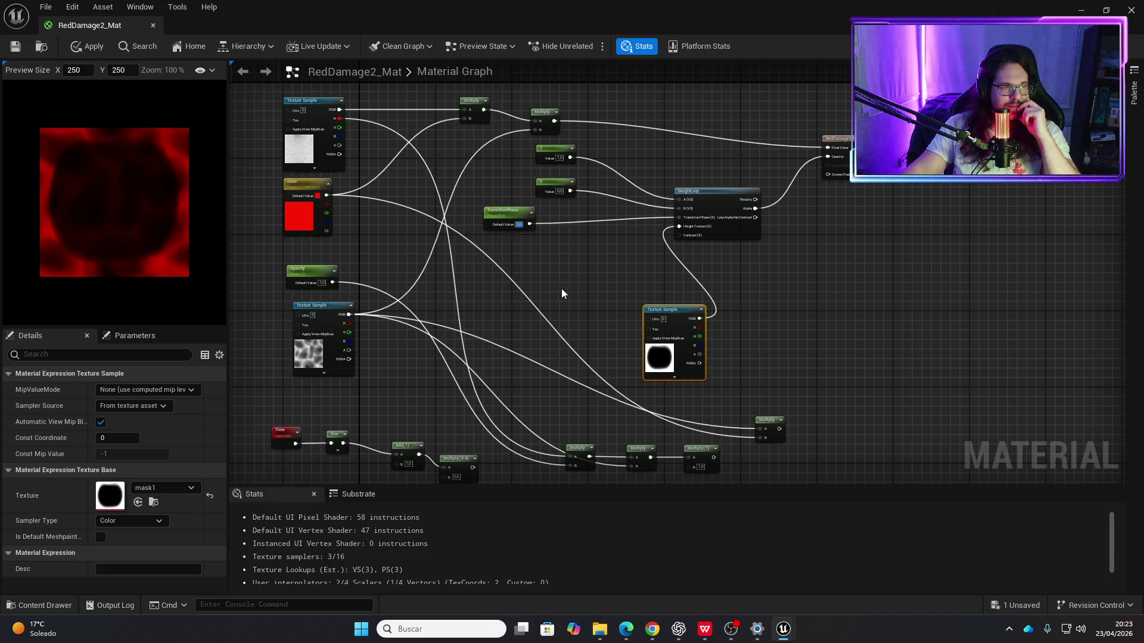
scroll(685, 310, up, 3)
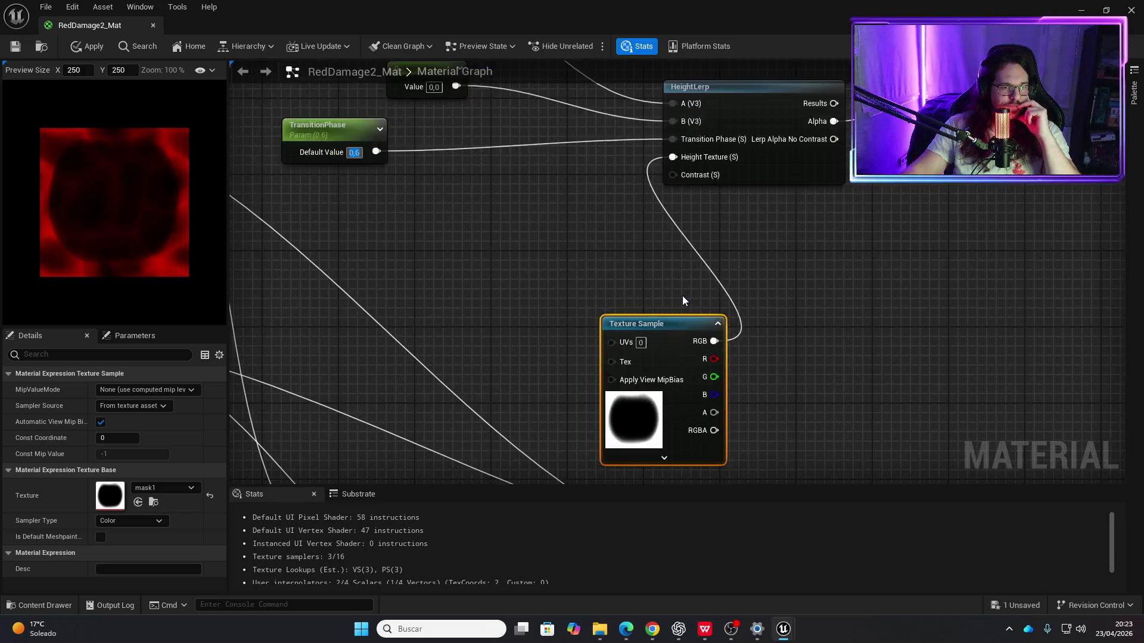
drag(663, 320, 591, 280)
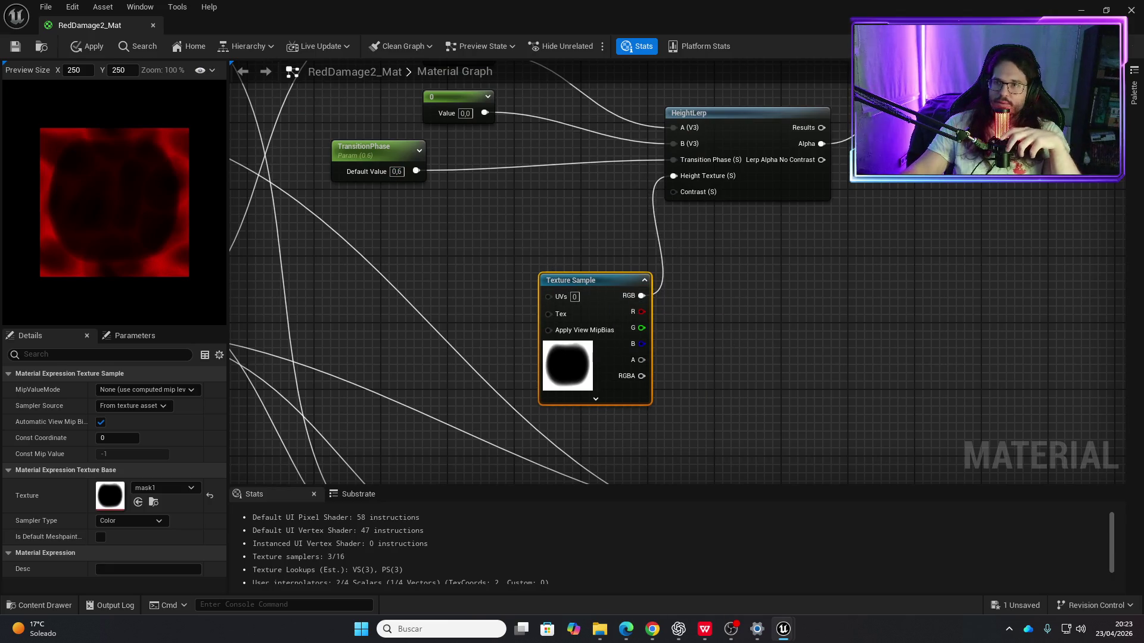
key(alt+Tab)
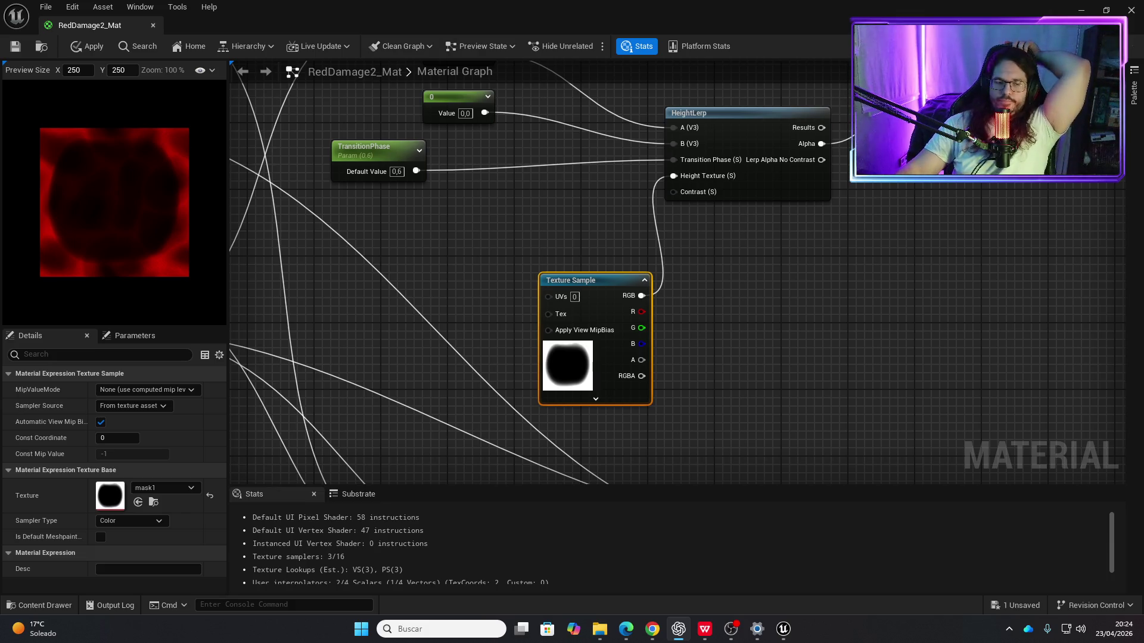
mouse_move(803, 352)
mouse_down()
mouse_move(840, 333)
mouse_move(841, 391)
mouse_move(860, 345)
mouse_move(860, 232)
mouse_up()
scroll(840, 333, down, 2)
mouse_move(446, 284)
mouse_down()
mouse_move(388, 373)
mouse_move(384, 412)
mouse_up()
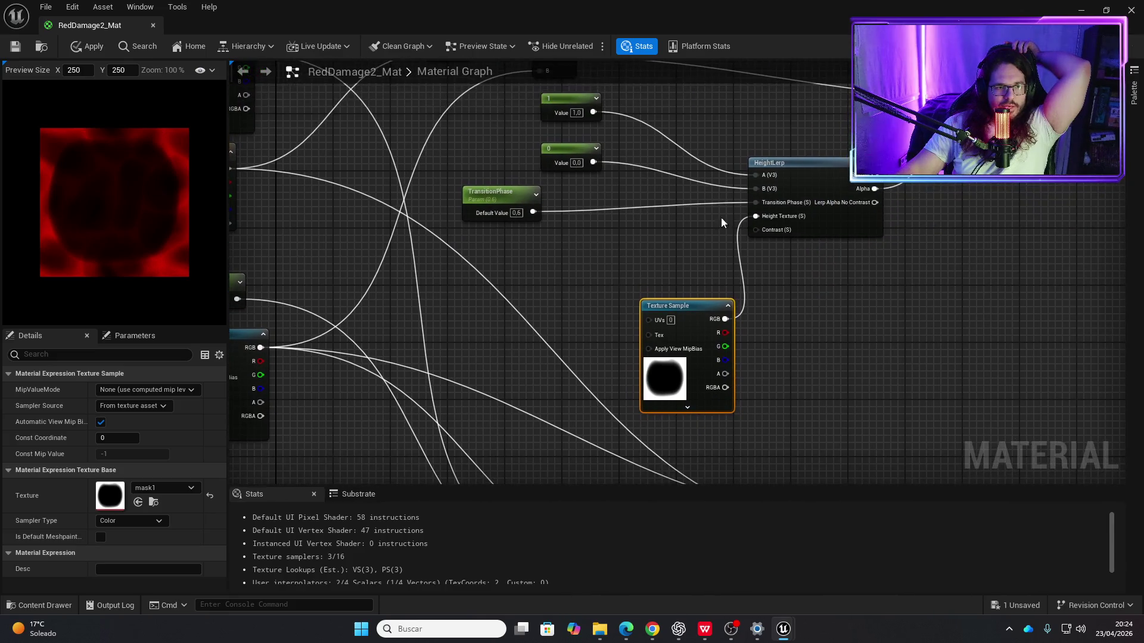
key(ctrl+z)
key(ctrl+z)
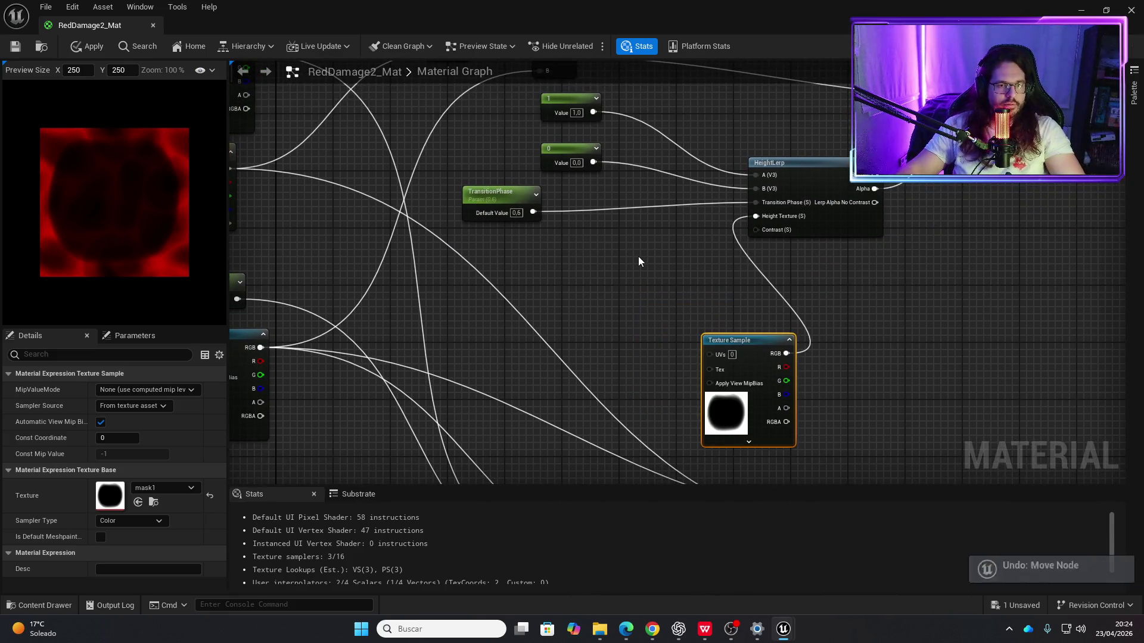
Step: Undo the TransitionPhase changes and mask connection, nudge HeightLerp right, and pull a wire from mask1's colour
key(ctrl+z)
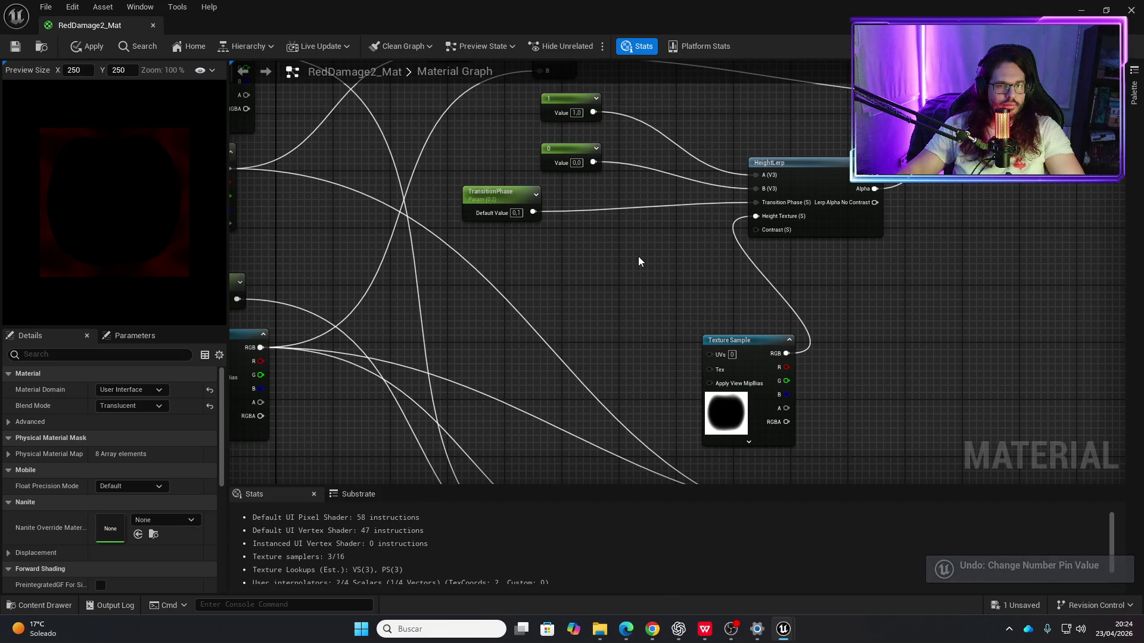
key(ctrl+z)
key(ctrl+z)
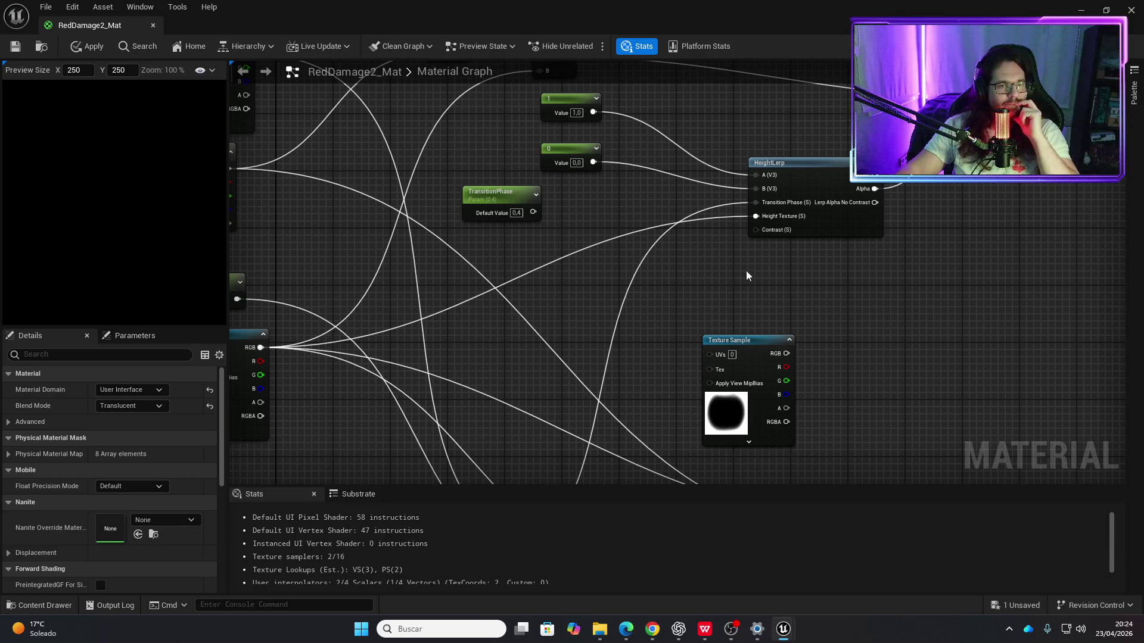
drag(774, 163, 789, 163)
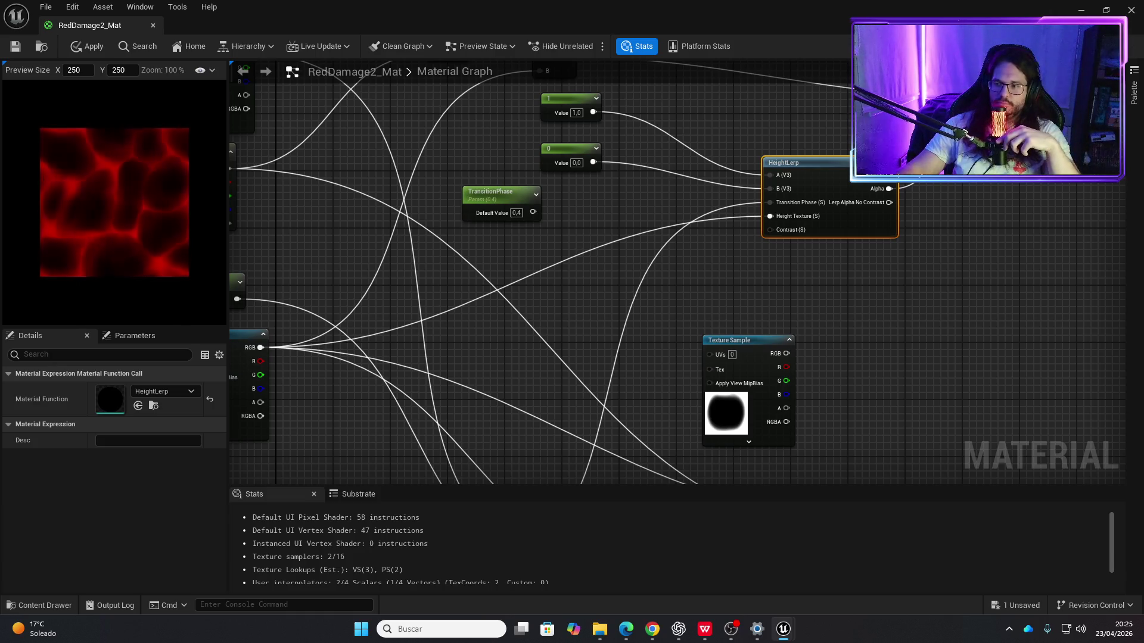
key(alt+Tab)
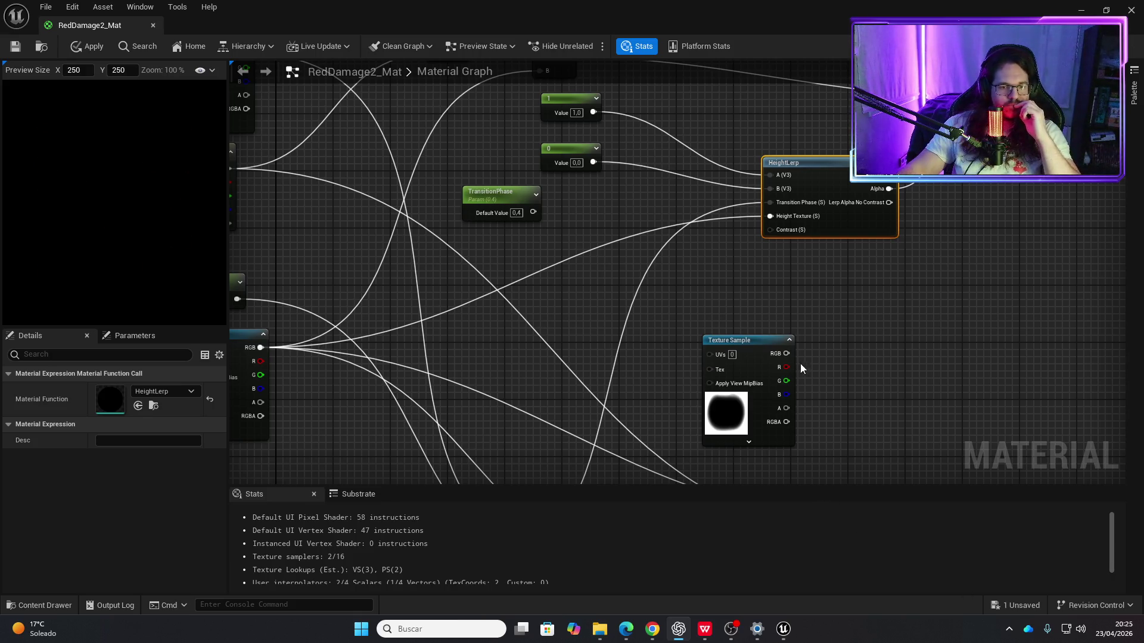
drag(787, 353, 855, 350)
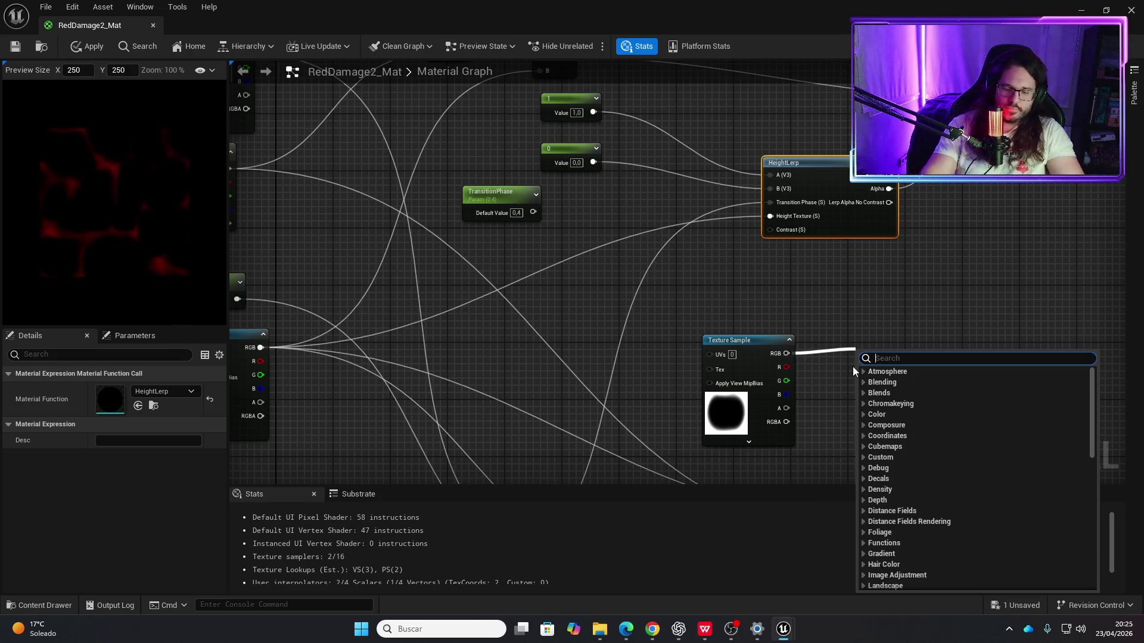
Step: Feed the mask through a Multiply into Height Texture, trying B values 0.5, 0.7 and 0,25
text(*)
key(Return)
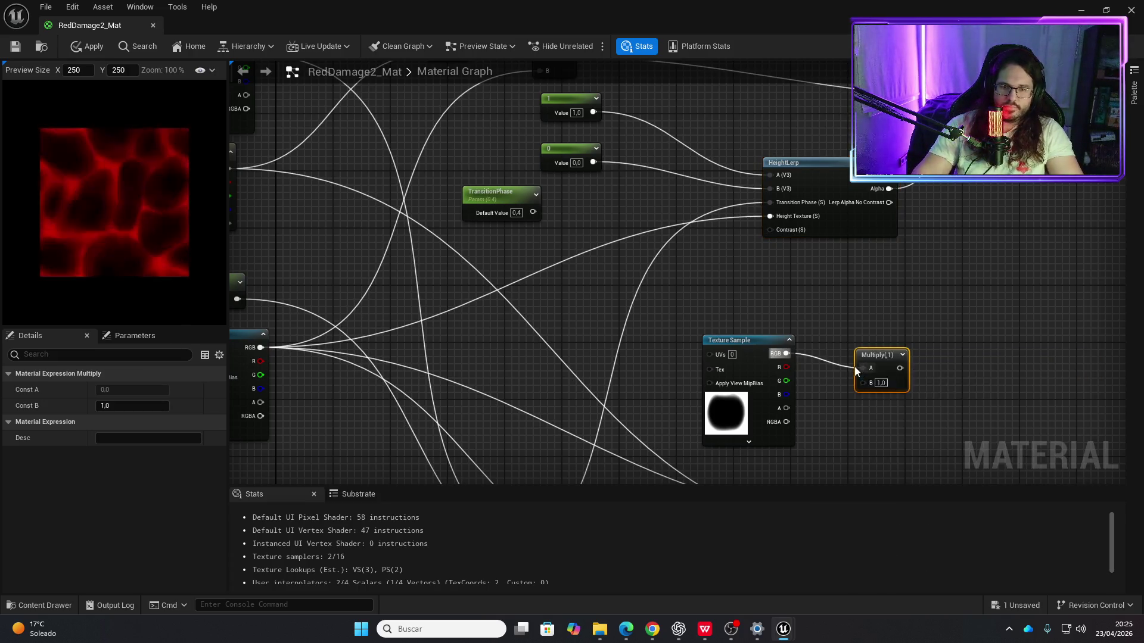
click(880, 383)
text(0.5)
key(Return)
drag(906, 369, 773, 216)
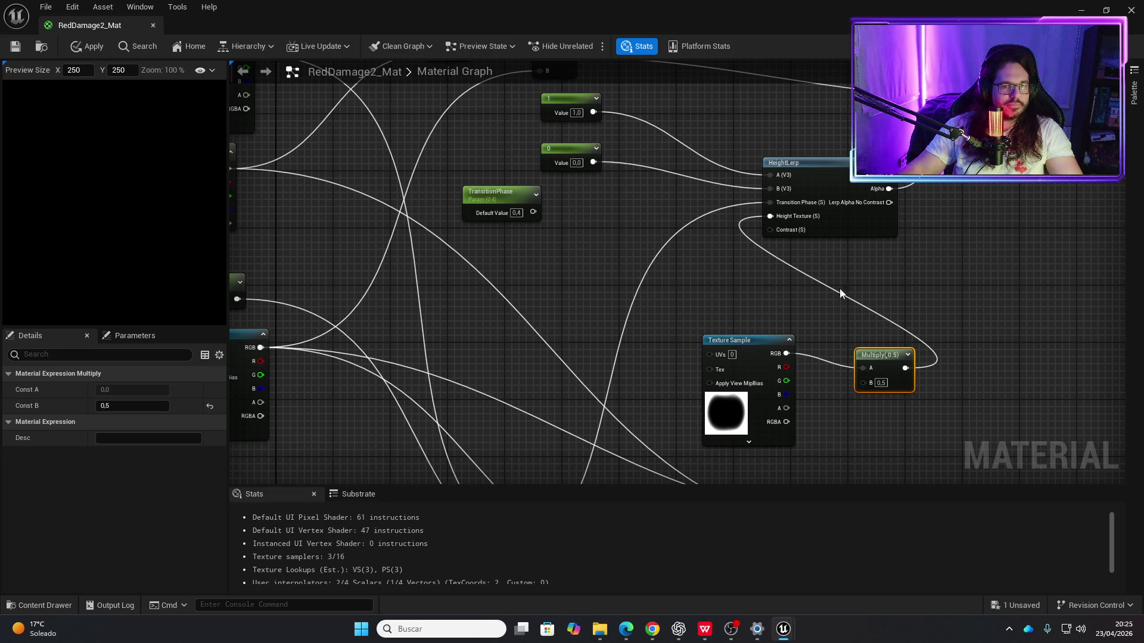
click(884, 384)
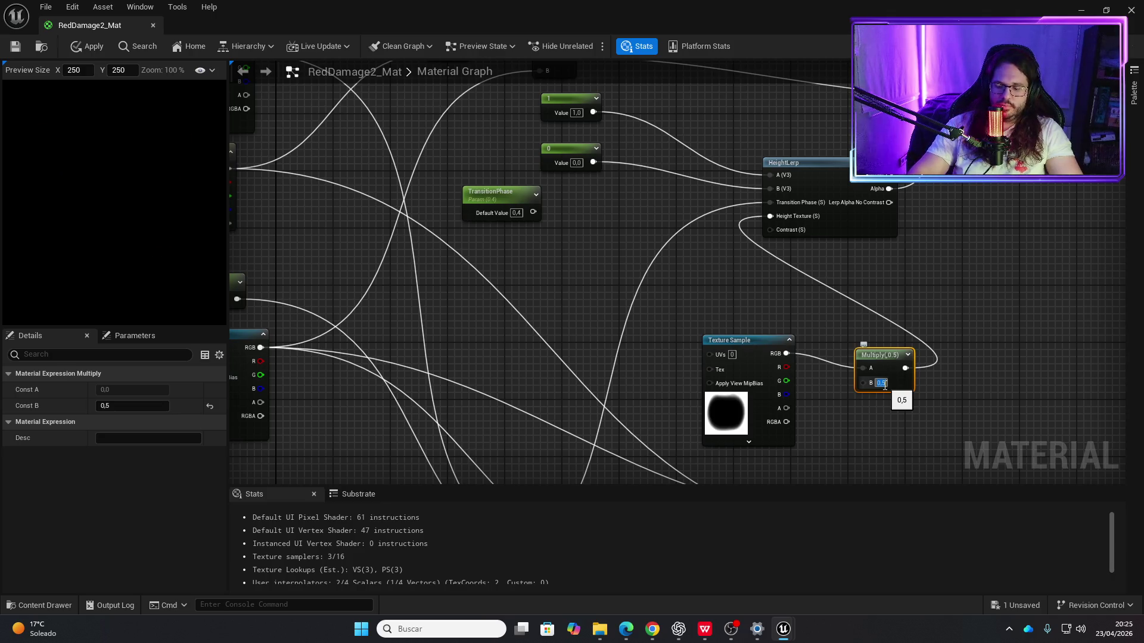
text(0.7)
key(Return)
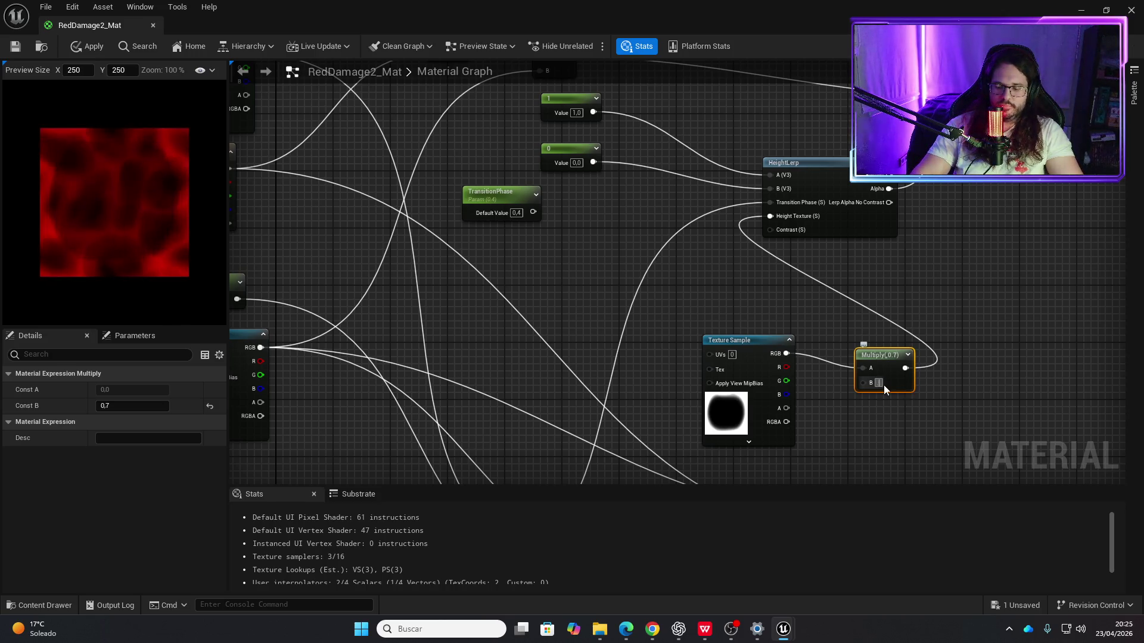
text(0,25)
key(Return)
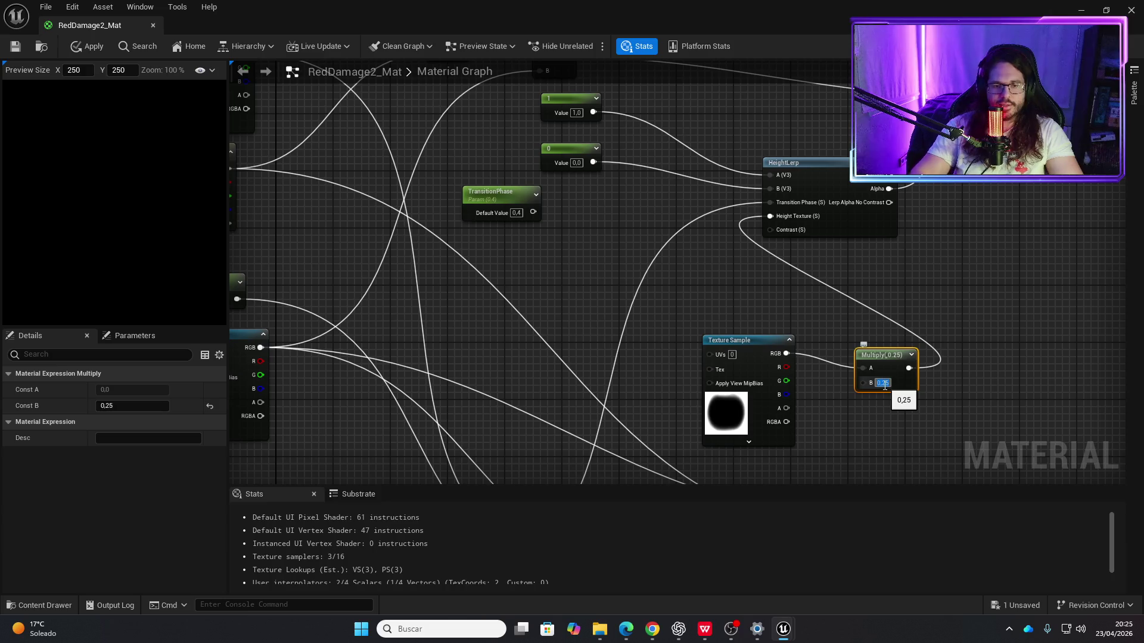
key(Return)
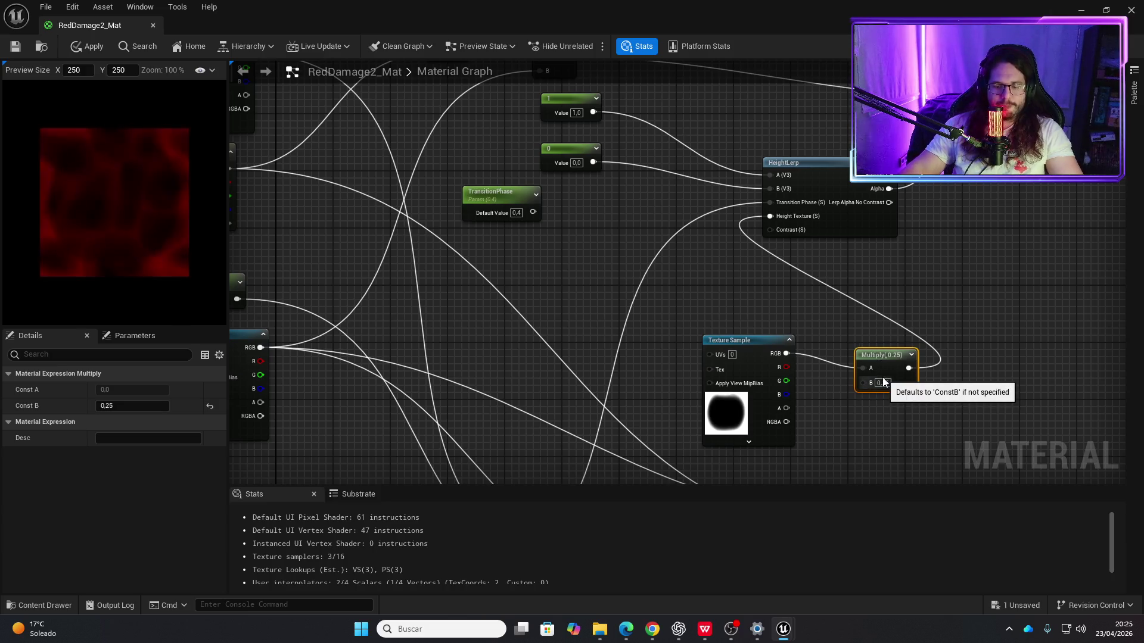
Step: Delete the Multiply and reconnect the noise texture to HeightLerp's Height Texture
key(Delete)
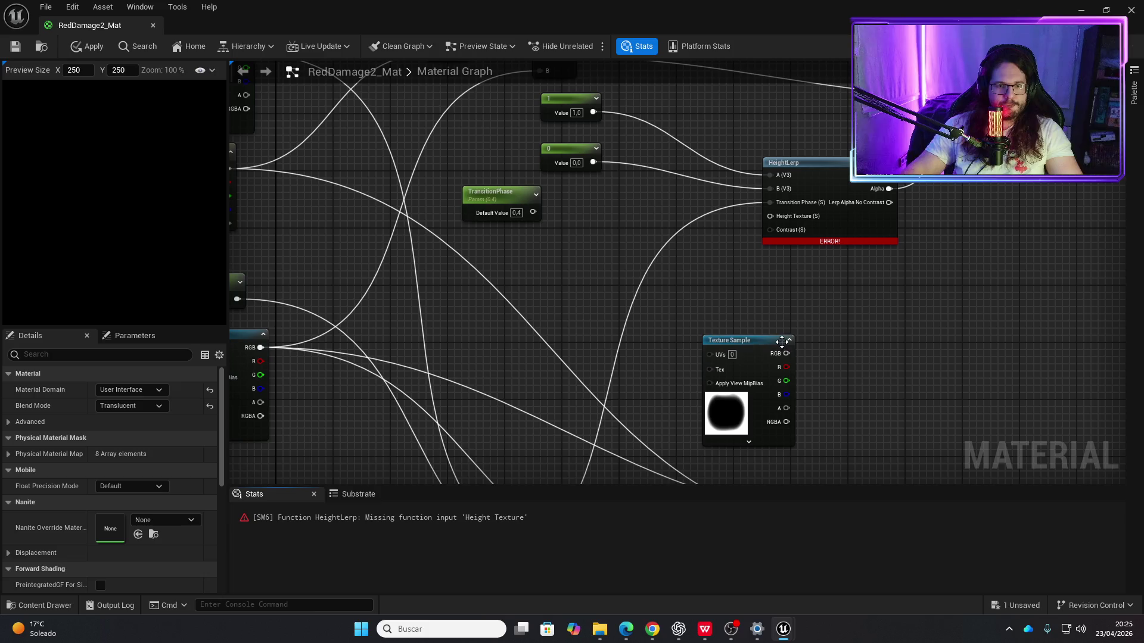
drag(706, 301, 790, 154)
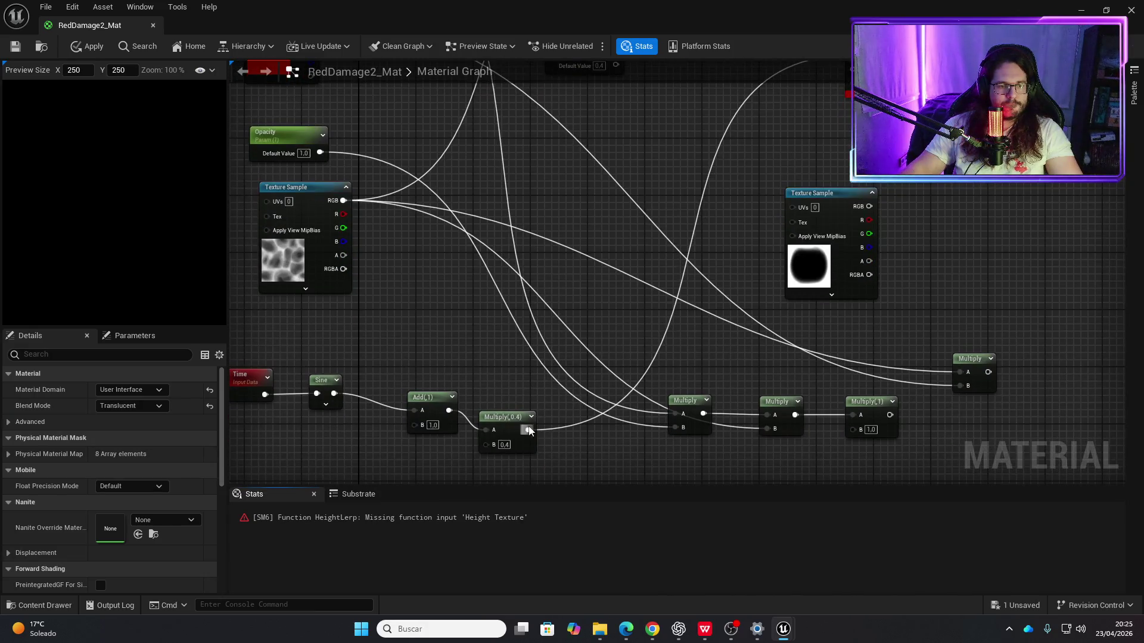
mouse_move(411, 231)
mouse_down()
mouse_move(391, 383)
mouse_move(394, 365)
mouse_up()
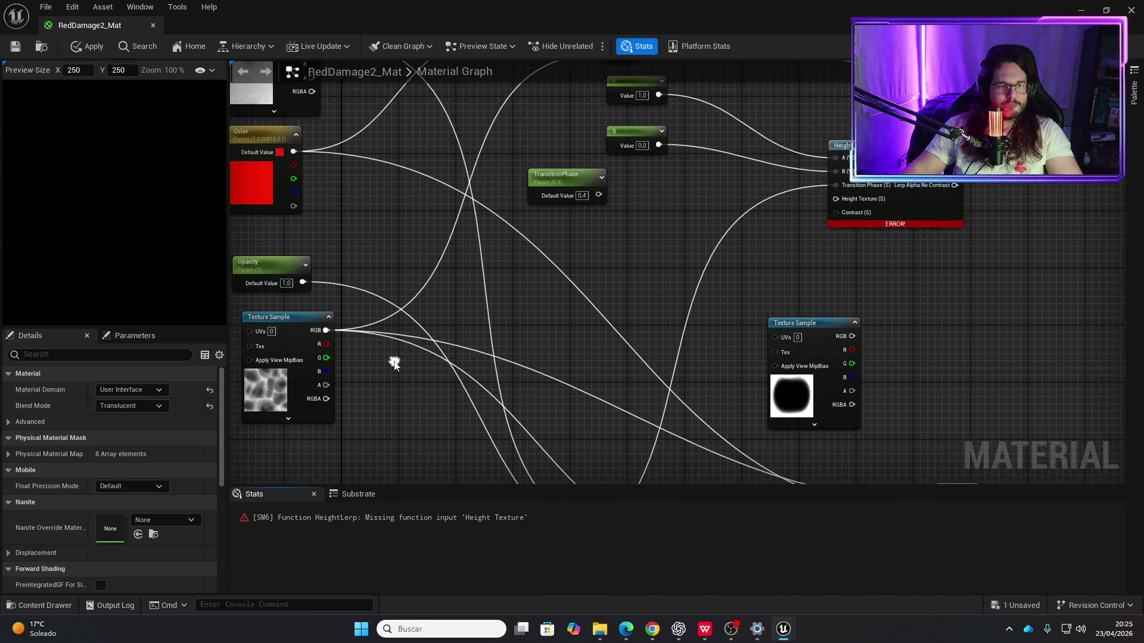
mouse_move(326, 330)
mouse_down()
mouse_move(644, 233)
mouse_move(835, 199)
mouse_up()
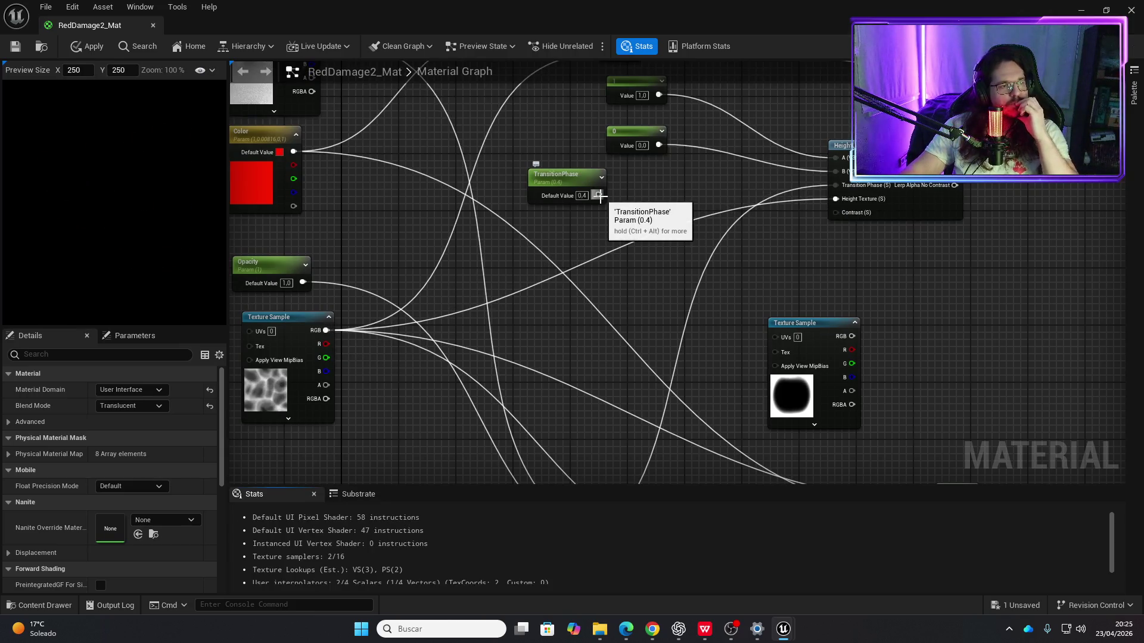
Step: Apply and save RedDamage2_Mat, then minimize the material editor
click(87, 46)
click(16, 46)
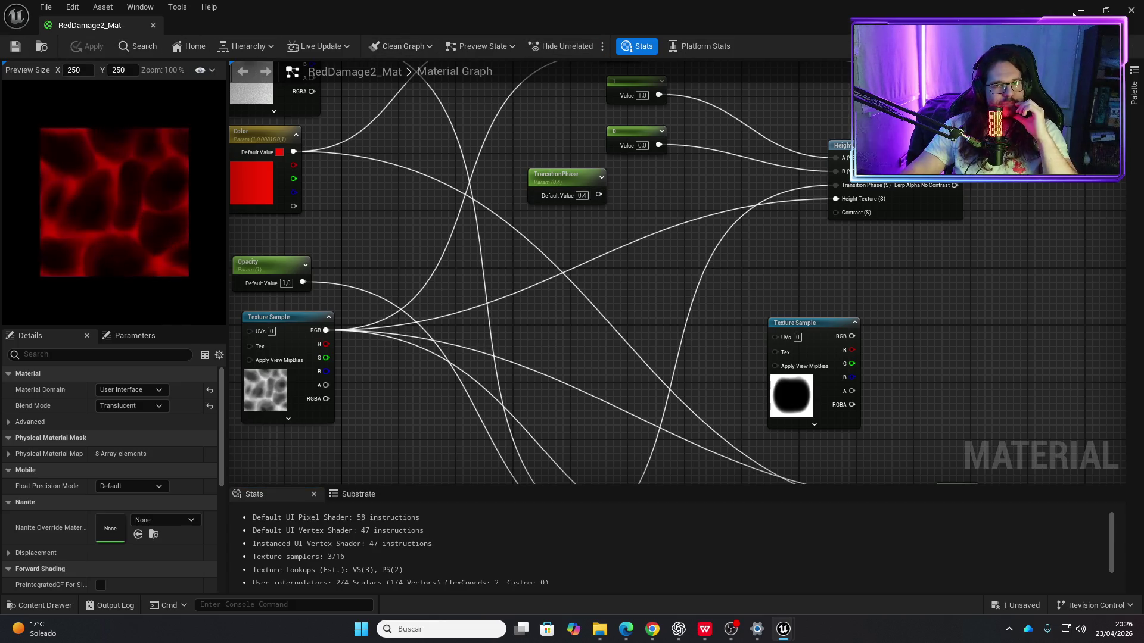
click(1076, 12)
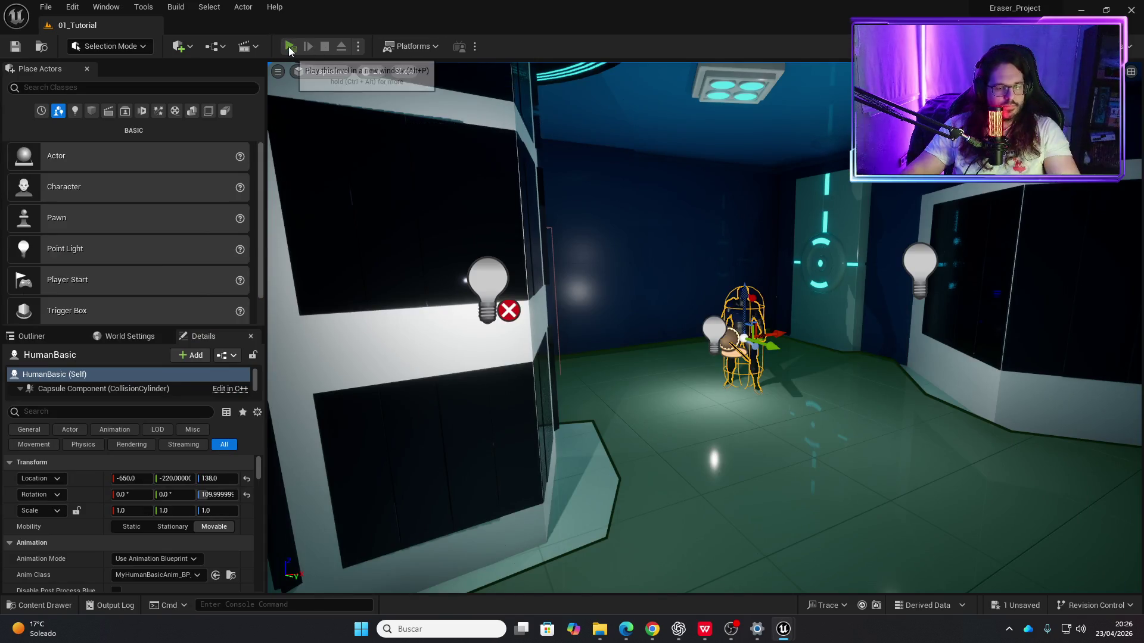
click(289, 47)
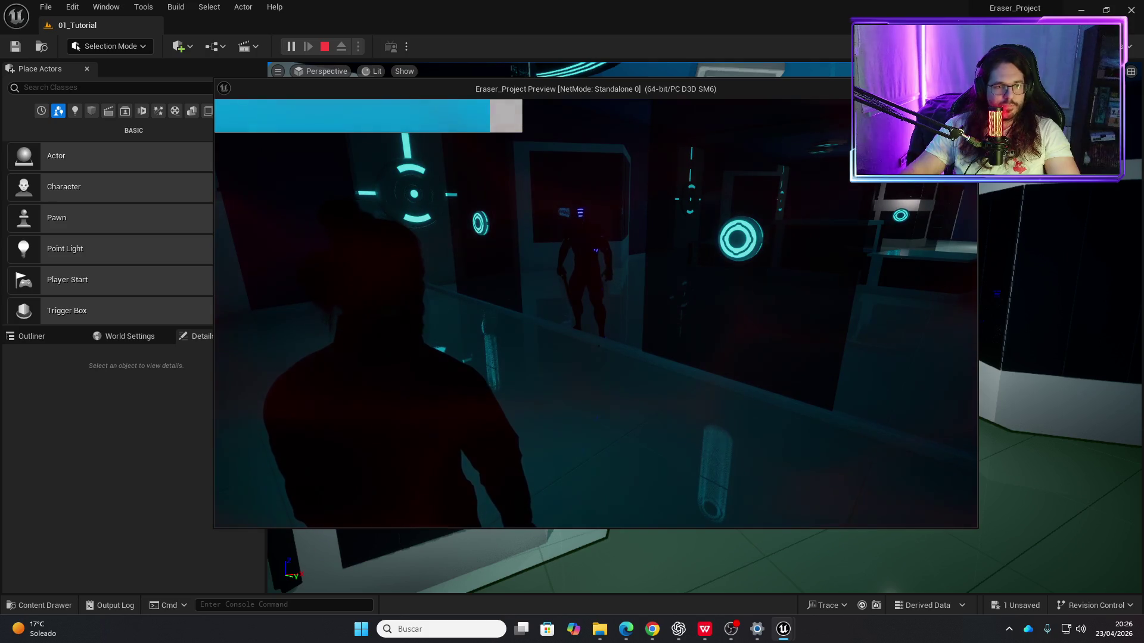
key(Escape)
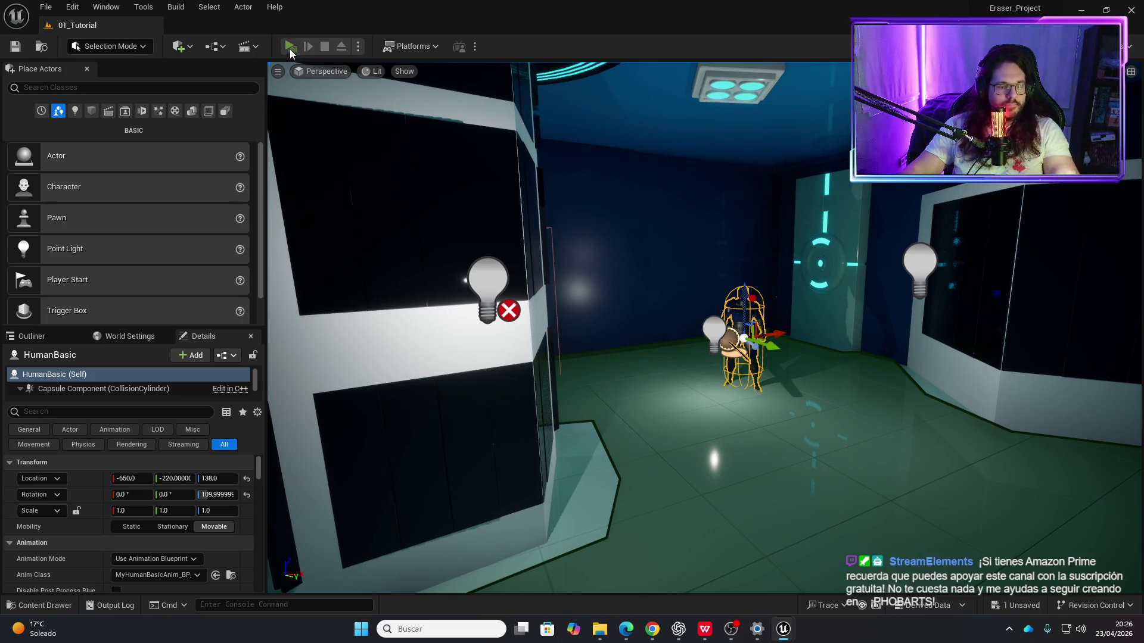
click(290, 47)
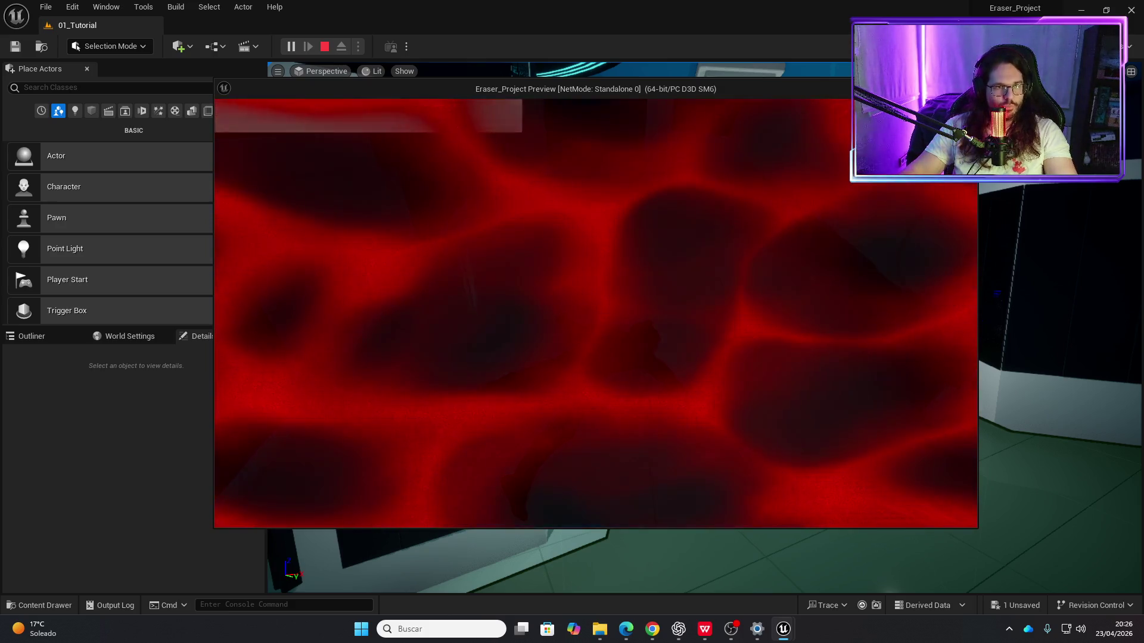
key(Escape)
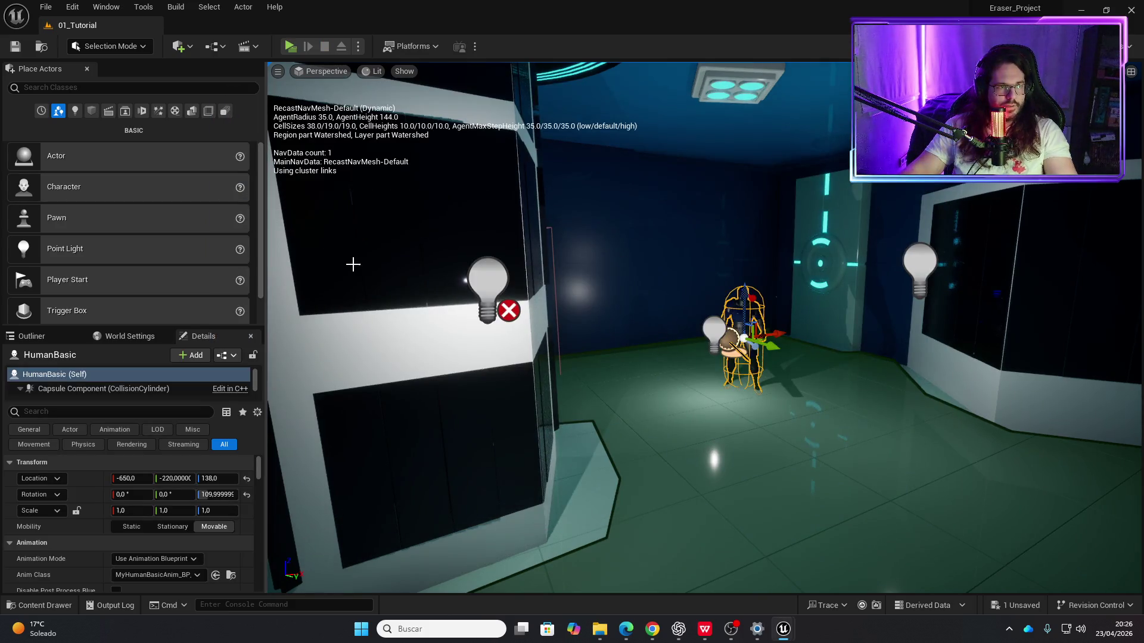
key(ctrl+space)
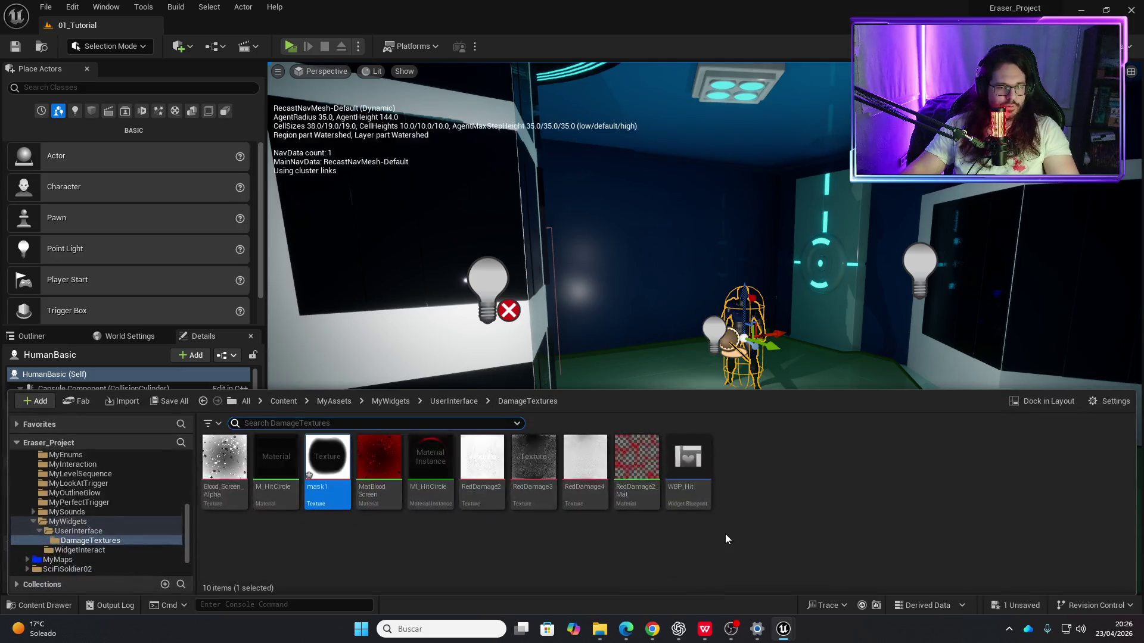
Step: Bring the RedDamage2_Mat editor back and frame the Time, Sine, Add and Multiply nodes
click(783, 629)
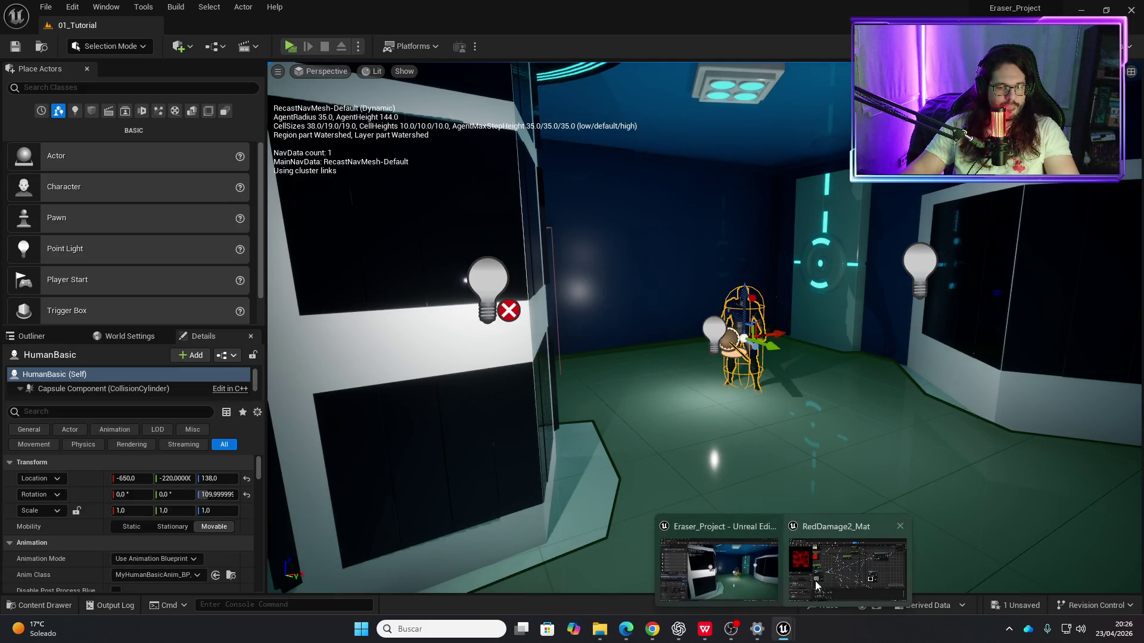
click(814, 581)
scroll(670, 358, down, 2)
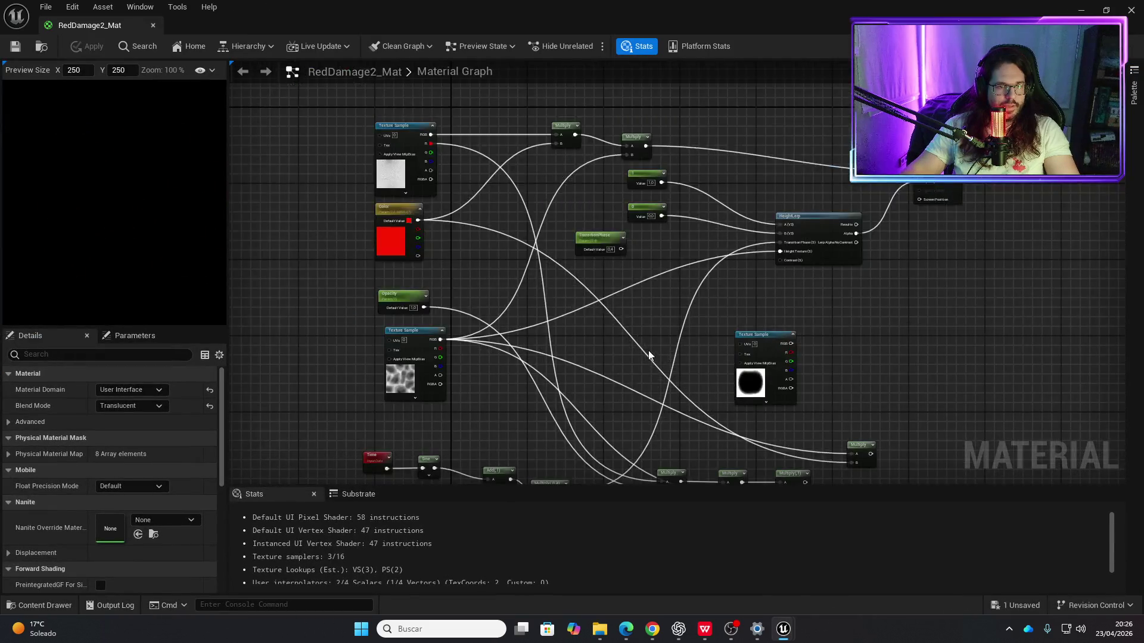
drag(657, 325, 614, 271)
scroll(498, 319, up, 2)
drag(498, 318, 496, 266)
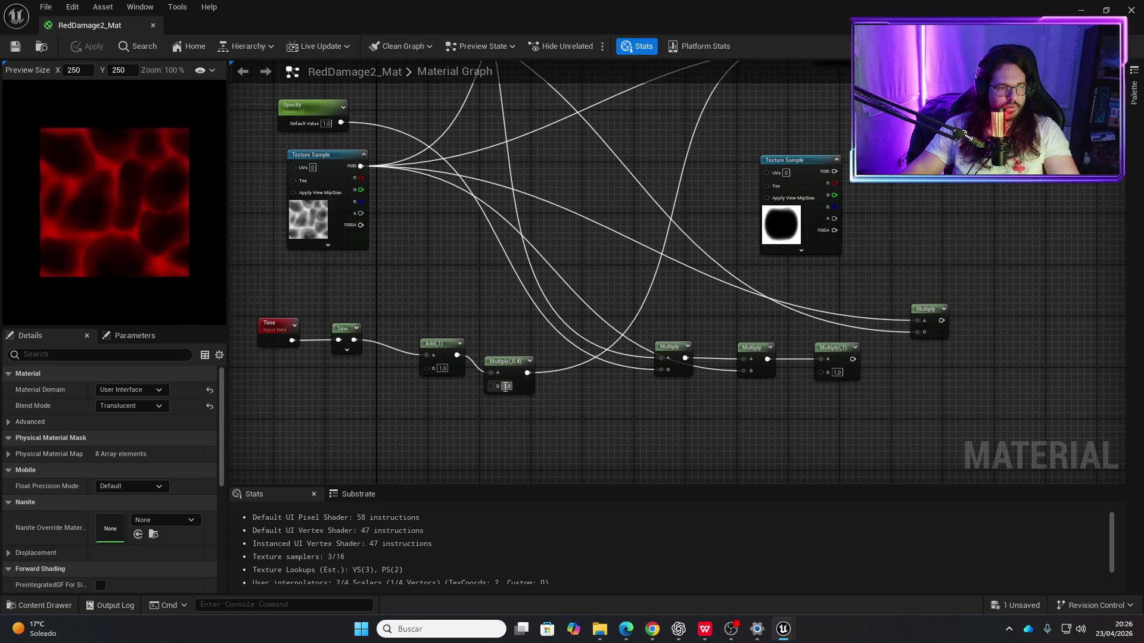
scroll(508, 363, down, 3)
scroll(607, 336, up, 3)
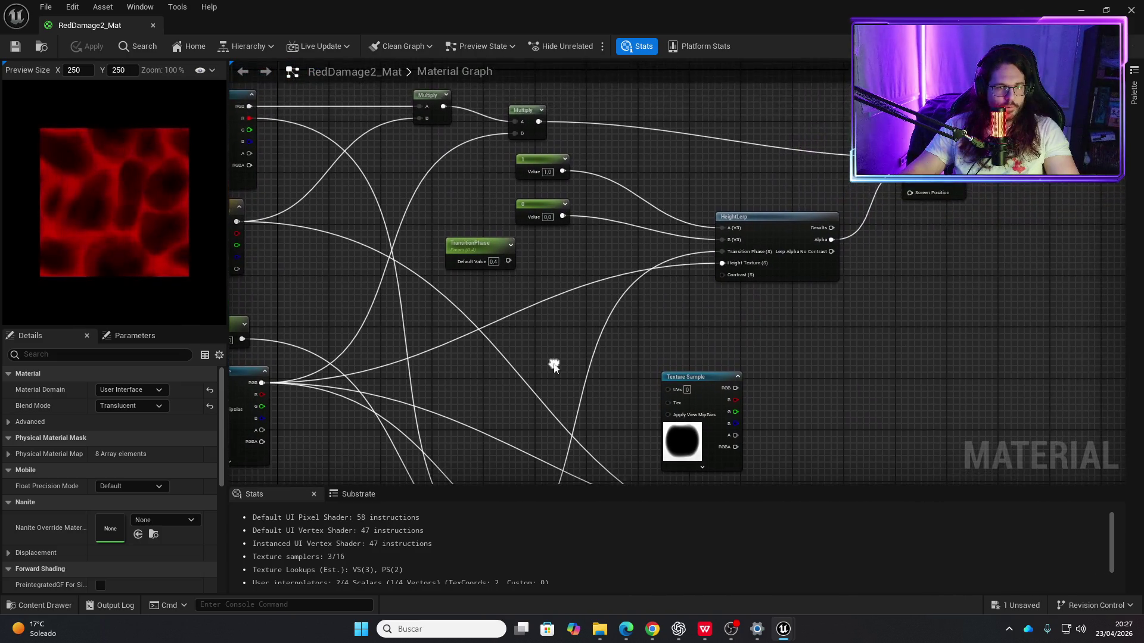
mouse_move(670, 322)
mouse_down()
mouse_move(701, 301)
mouse_move(549, 306)
mouse_move(658, 312)
mouse_up()
drag(577, 339, 849, 133)
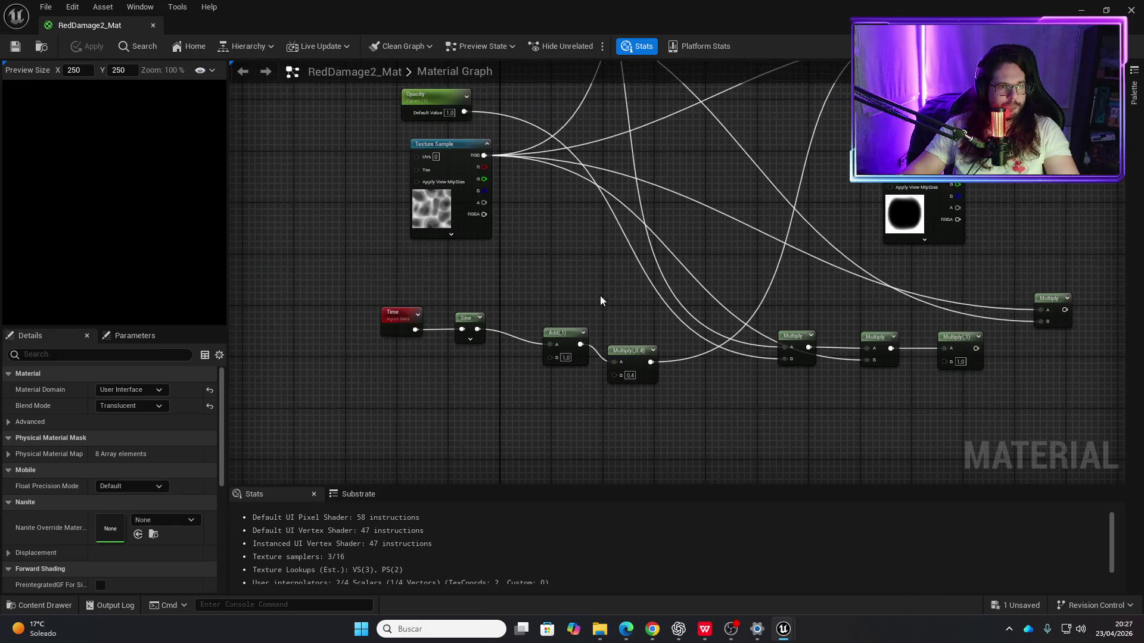
scroll(548, 308, up, 2)
drag(617, 411, 585, 384)
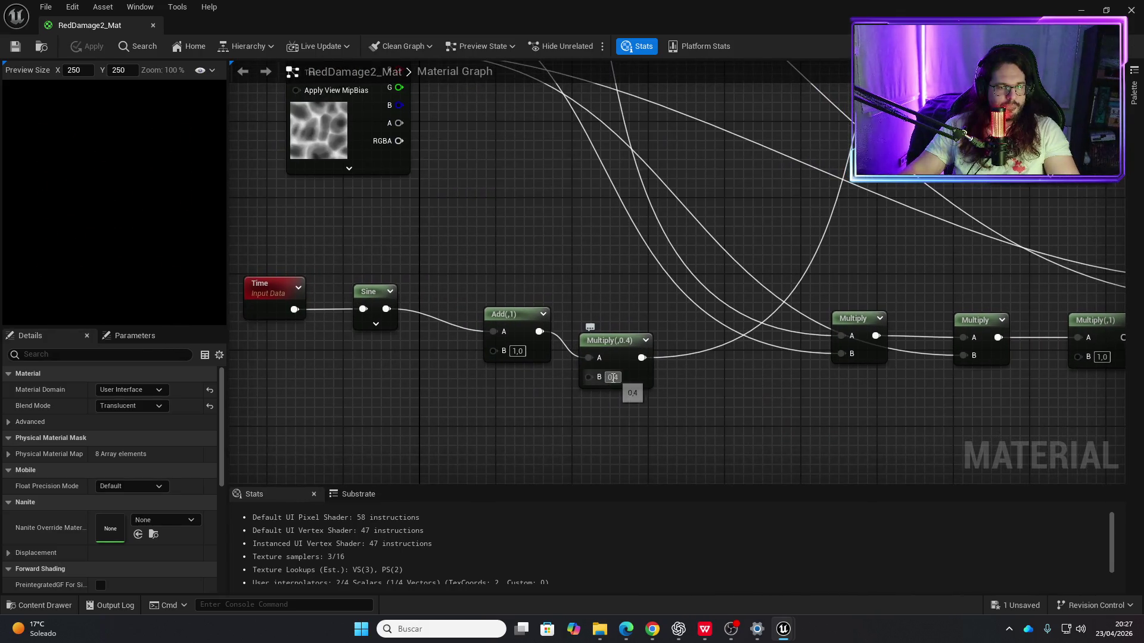
Step: Set the pulse Multiply's B value to 0,3 after trying 0,2
click(613, 377)
text(0,2)
key(Return)
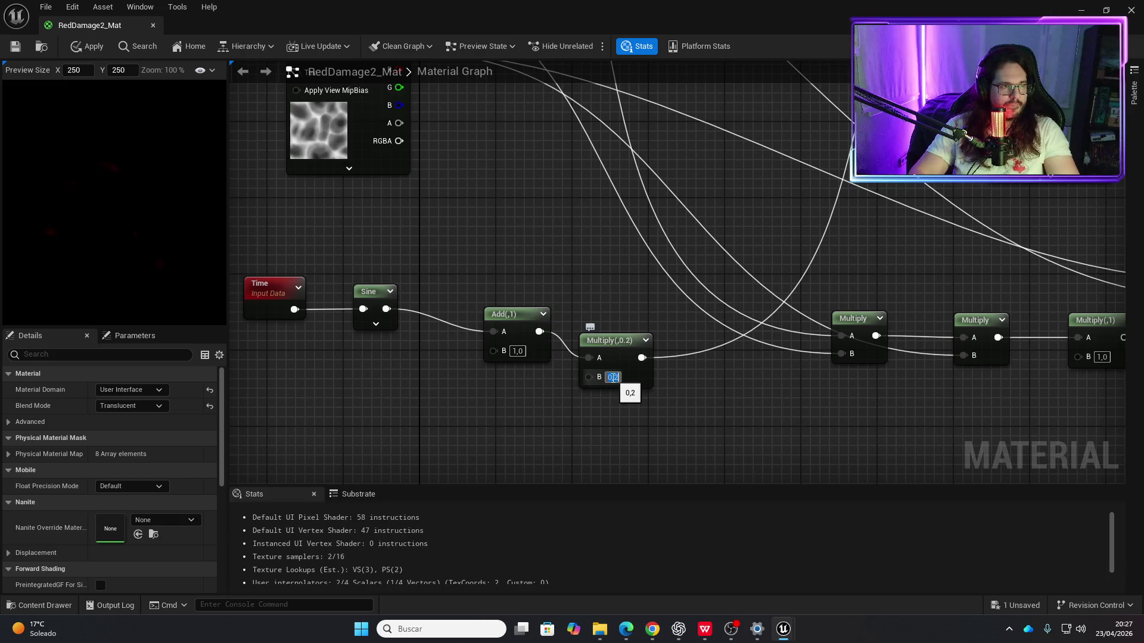
key(BackSpace)
text(1)
key(Return)
key(BackSpace)
key(Return)
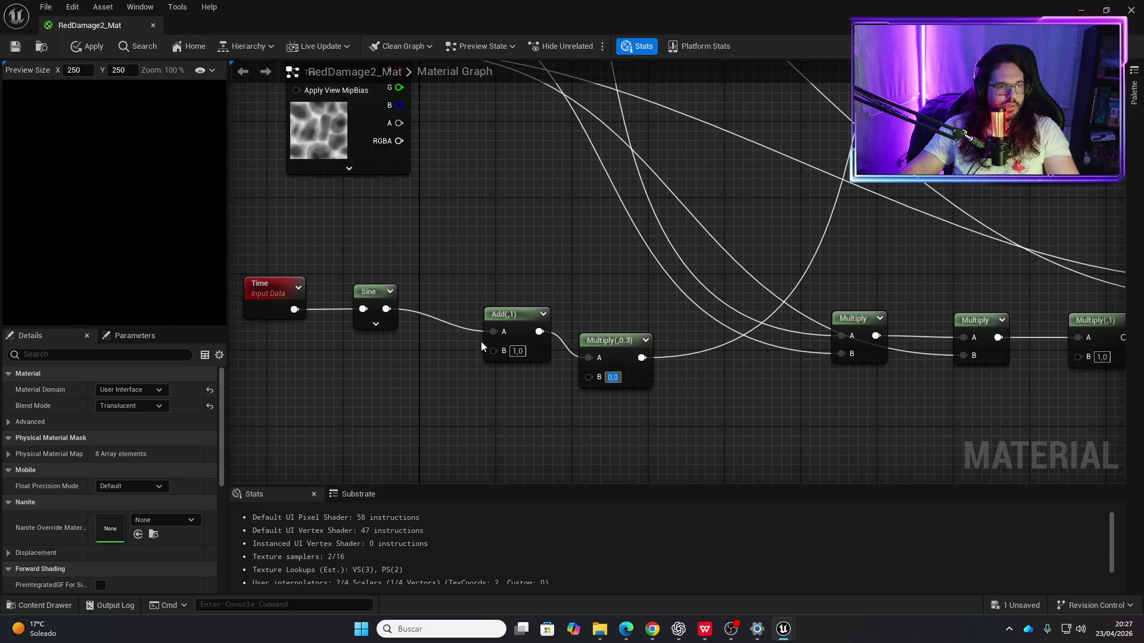
Step: Set the Sine node's period to 1
click(375, 285)
click(137, 390)
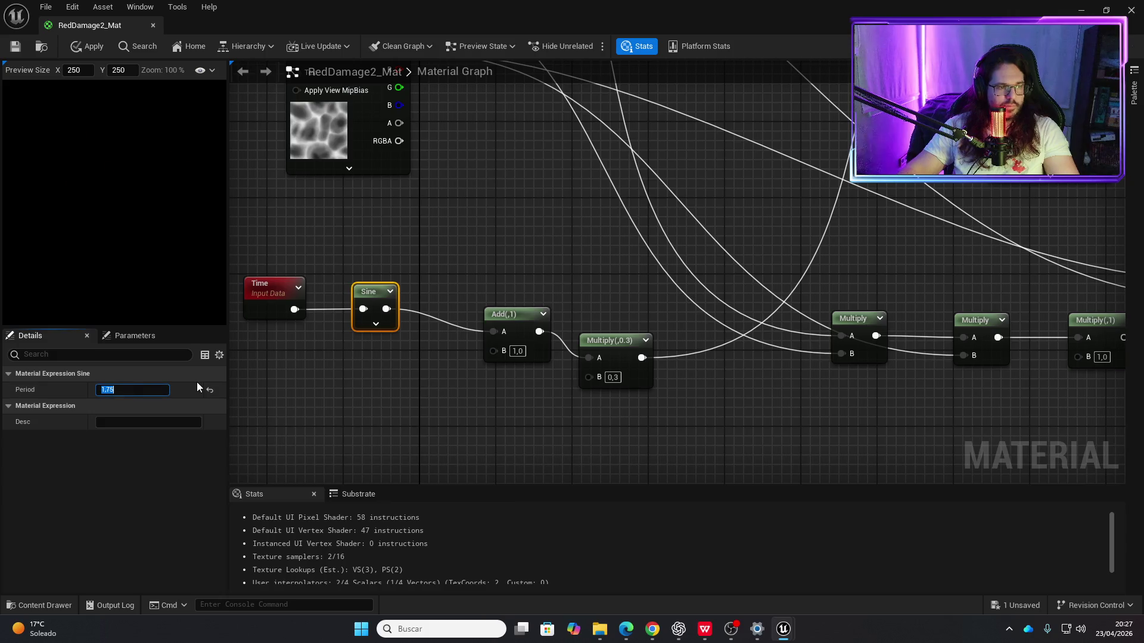
text(1)
key(Return)
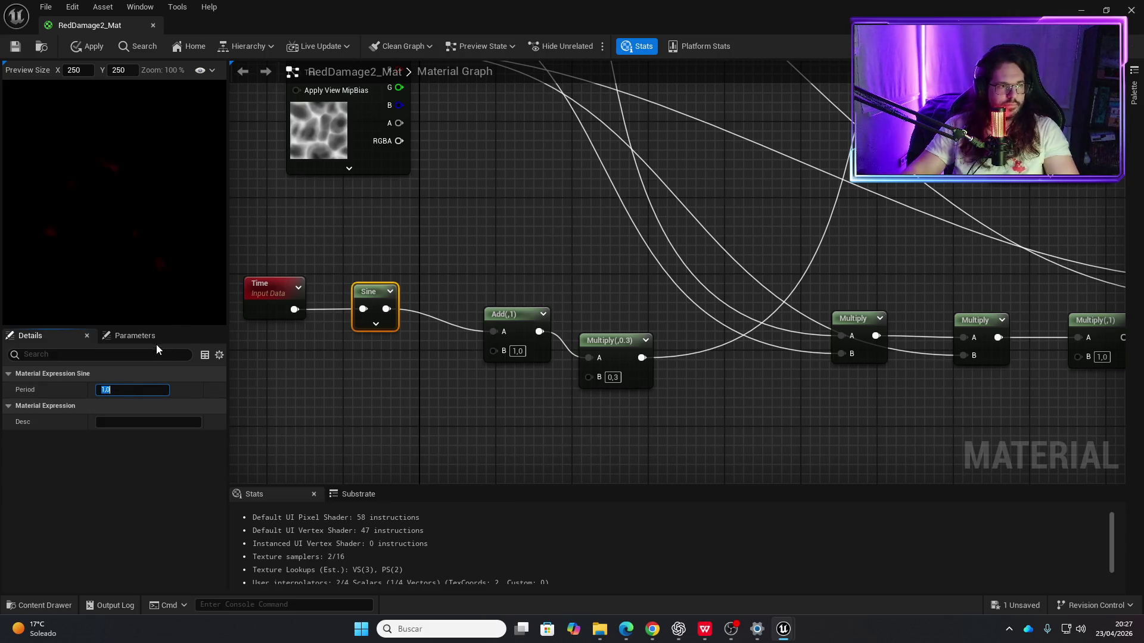
Step: Apply and save RedDamage2_Mat, then minimize the material editor
click(82, 45)
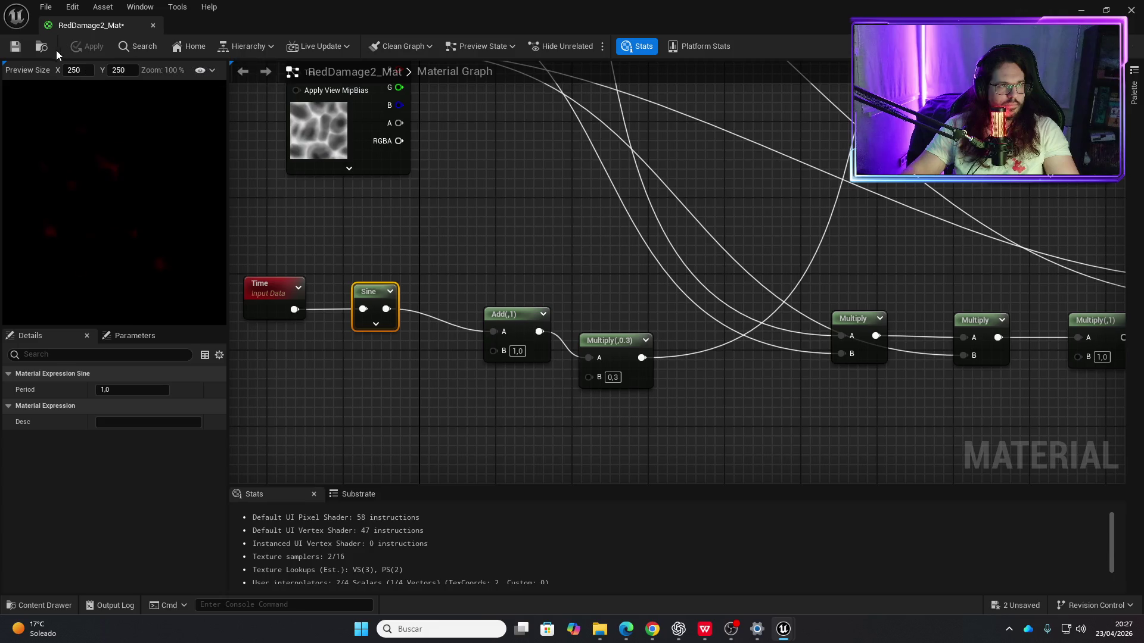
click(17, 51)
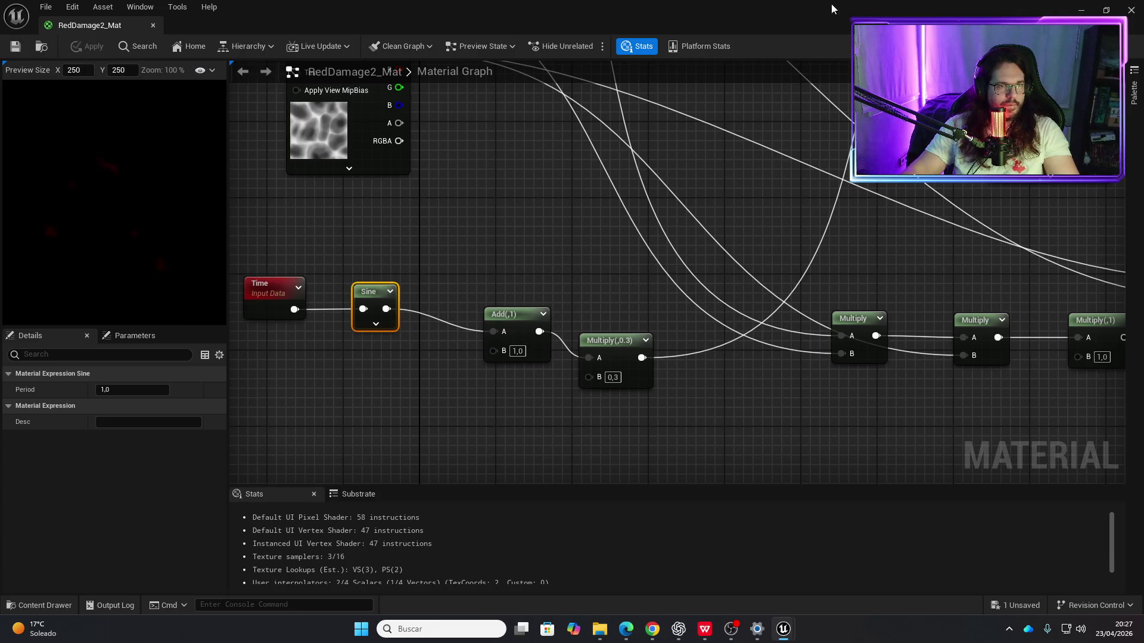
click(1131, 10)
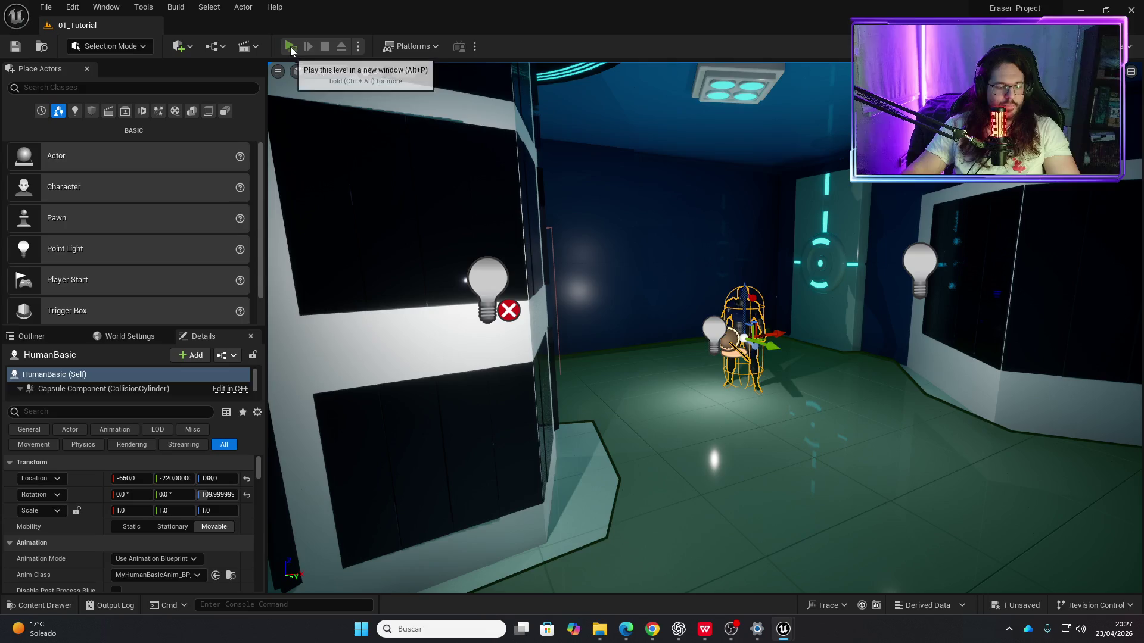
Step: Play-test the level in a new window, stop it, and open the Content Drawer
click(291, 48)
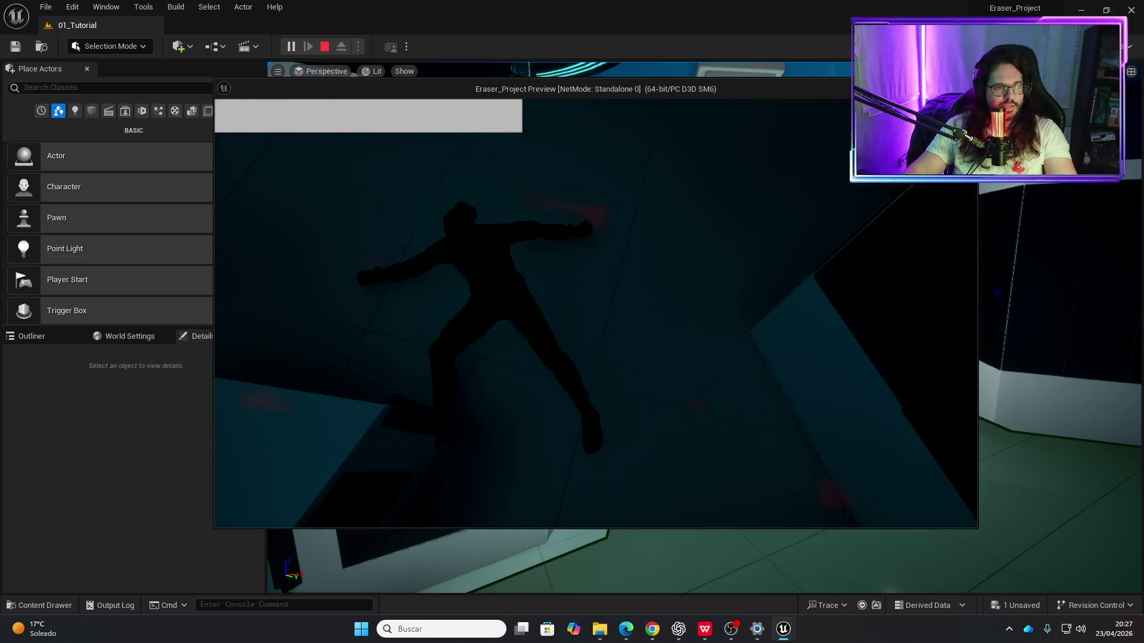
key(Escape)
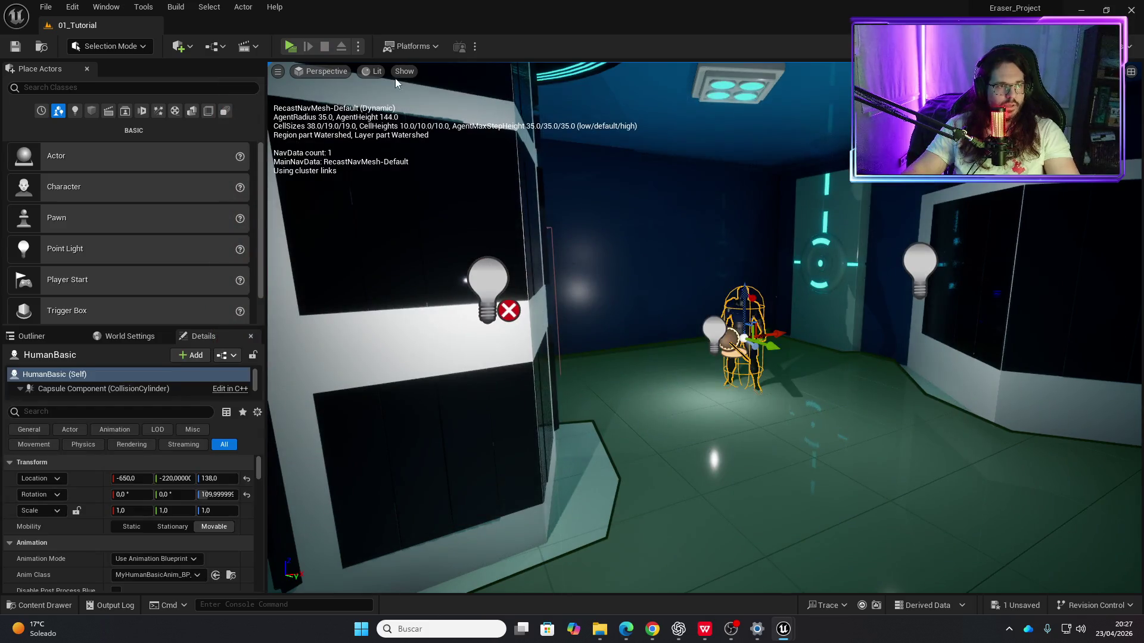
key(ctrl+space)
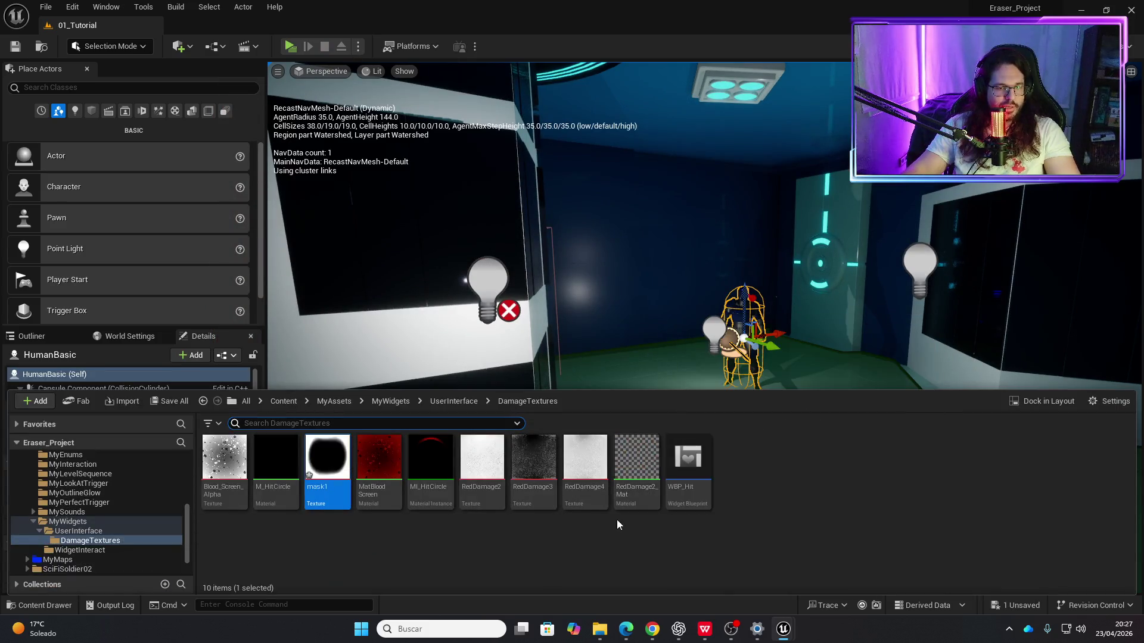
Step: In MyHUD's event graph, set Map Range Clamped Out Range B to 0,7 and compile
click(458, 403)
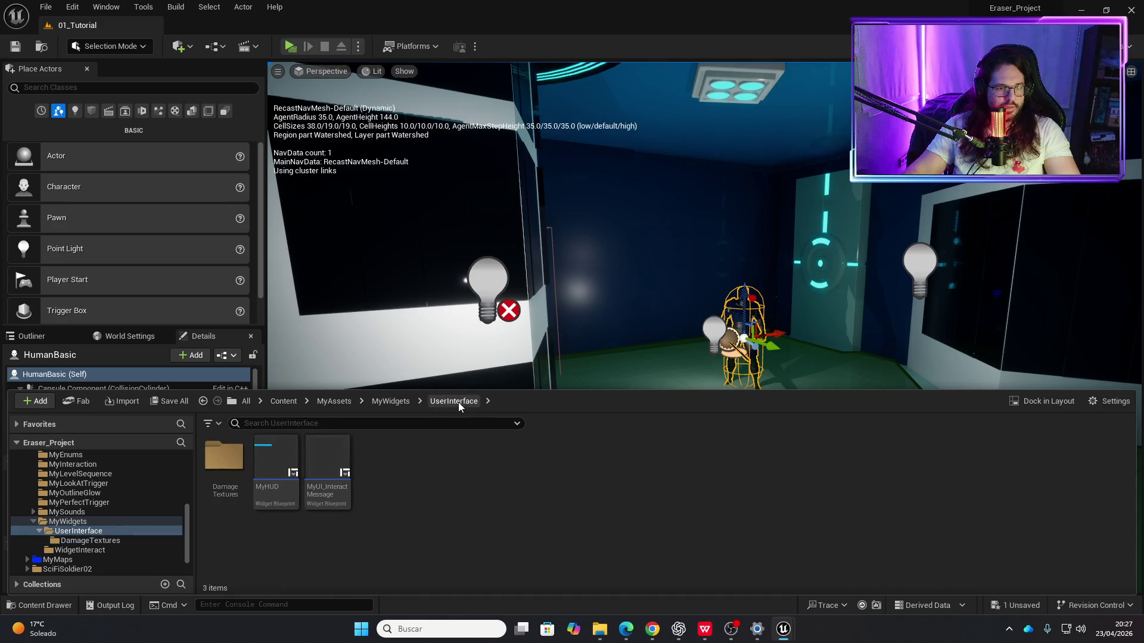
double_click(285, 453)
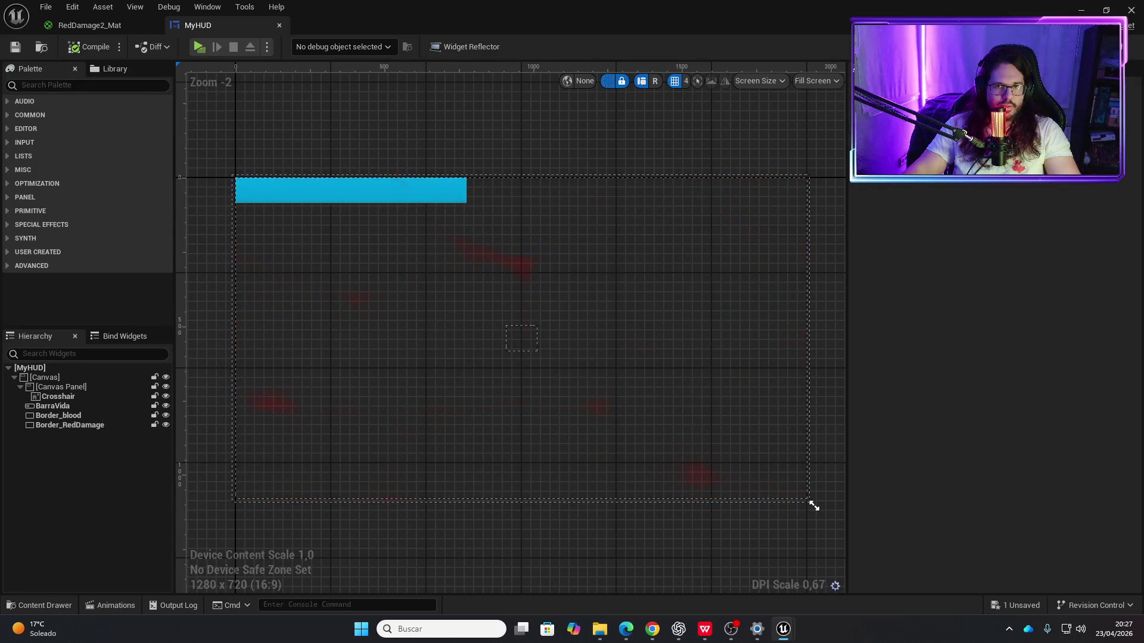
click(1129, 47)
mouse_move(408, 443)
mouse_down()
mouse_move(435, 439)
mouse_move(449, 407)
mouse_move(426, 399)
mouse_move(481, 414)
mouse_up()
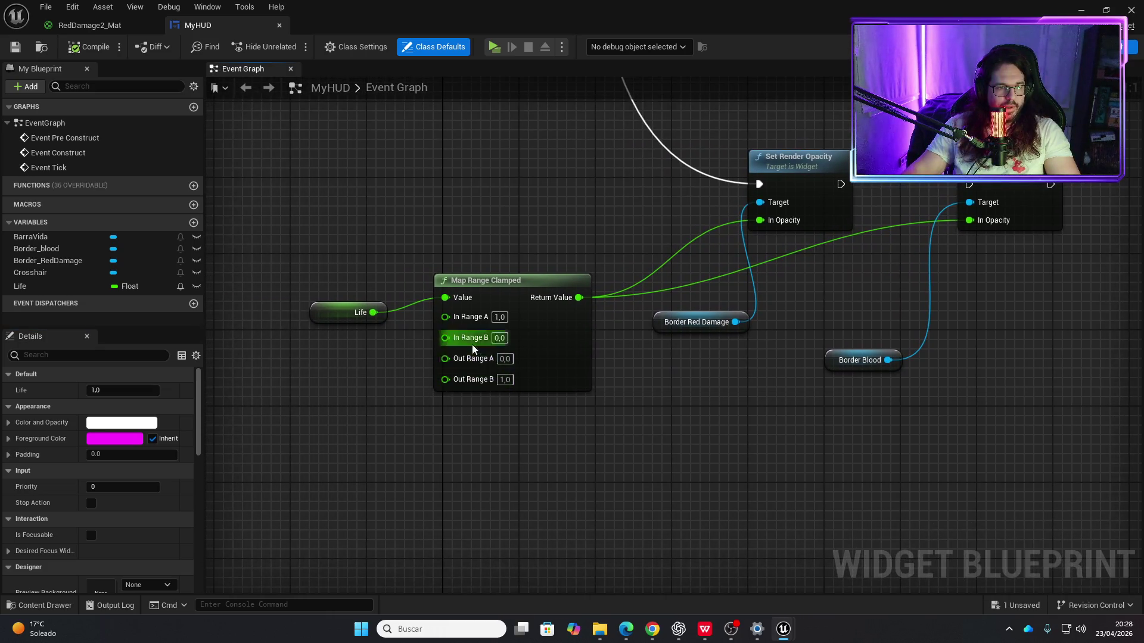
click(510, 384)
text(0,7)
click(89, 46)
Step: Play-test the HUD change, then return to the RedDamage2_Mat graph
click(494, 47)
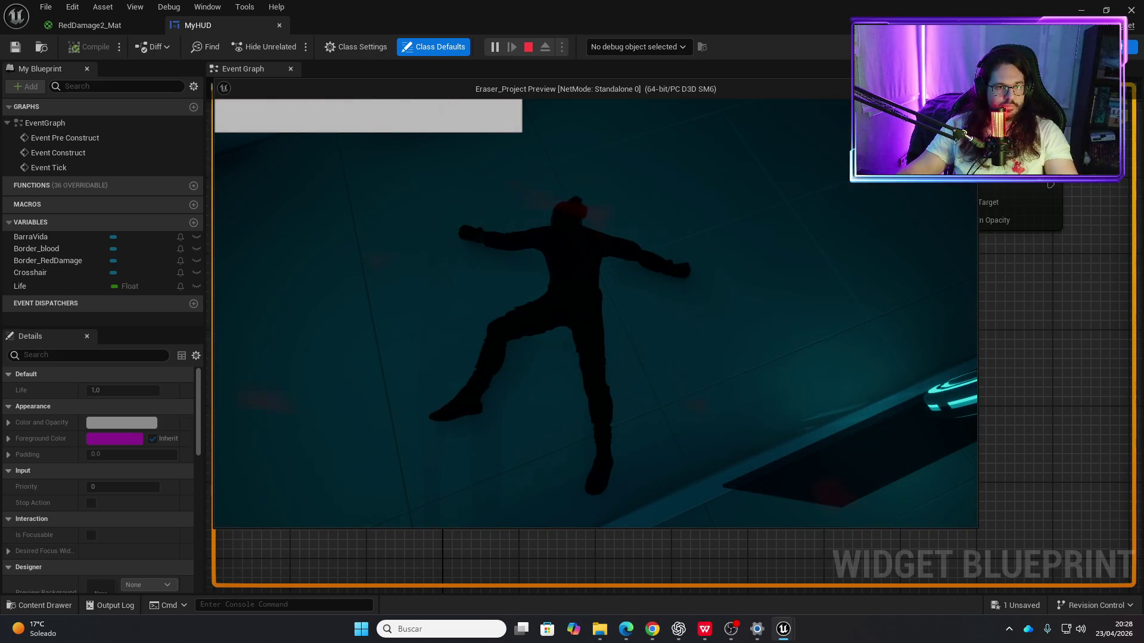
key(Escape)
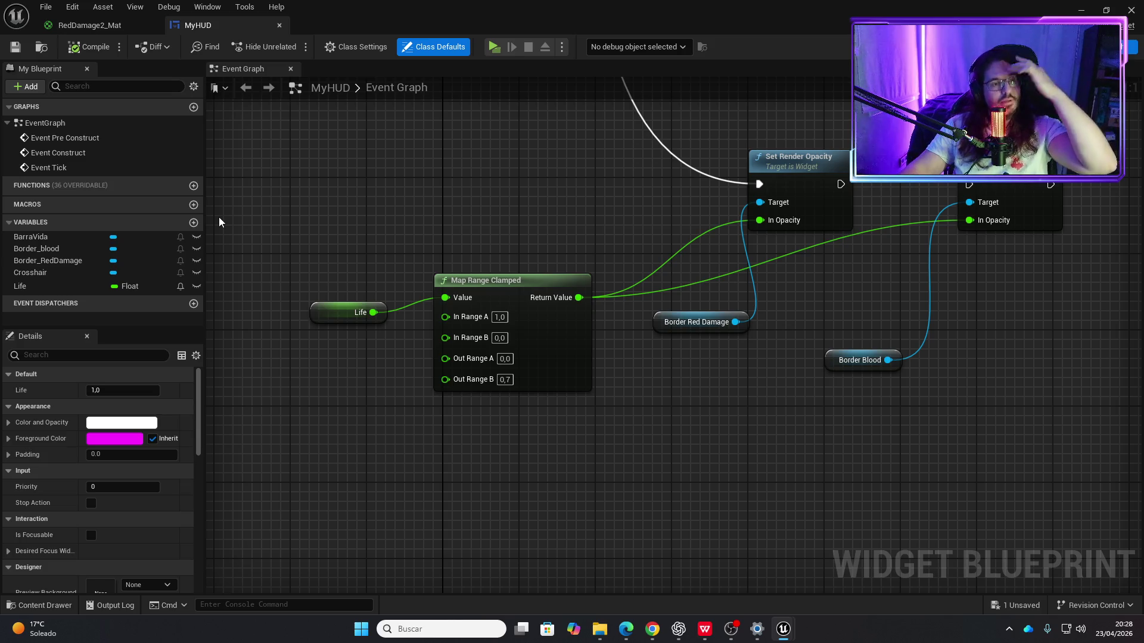
scroll(541, 212, down, 1)
scroll(424, 365, down, 3)
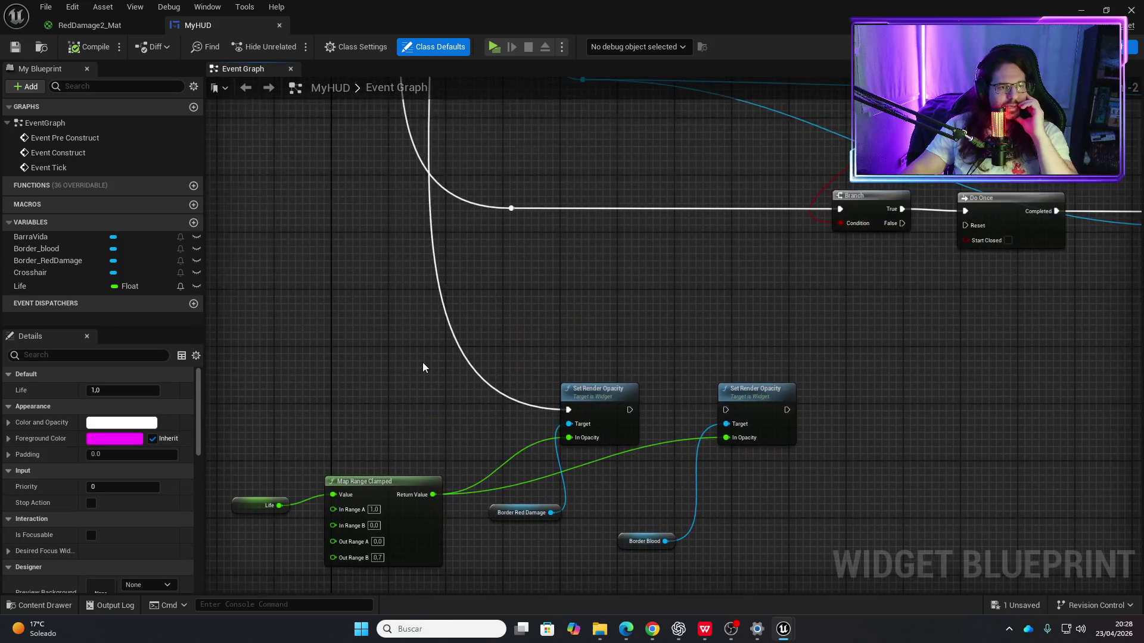
click(95, 25)
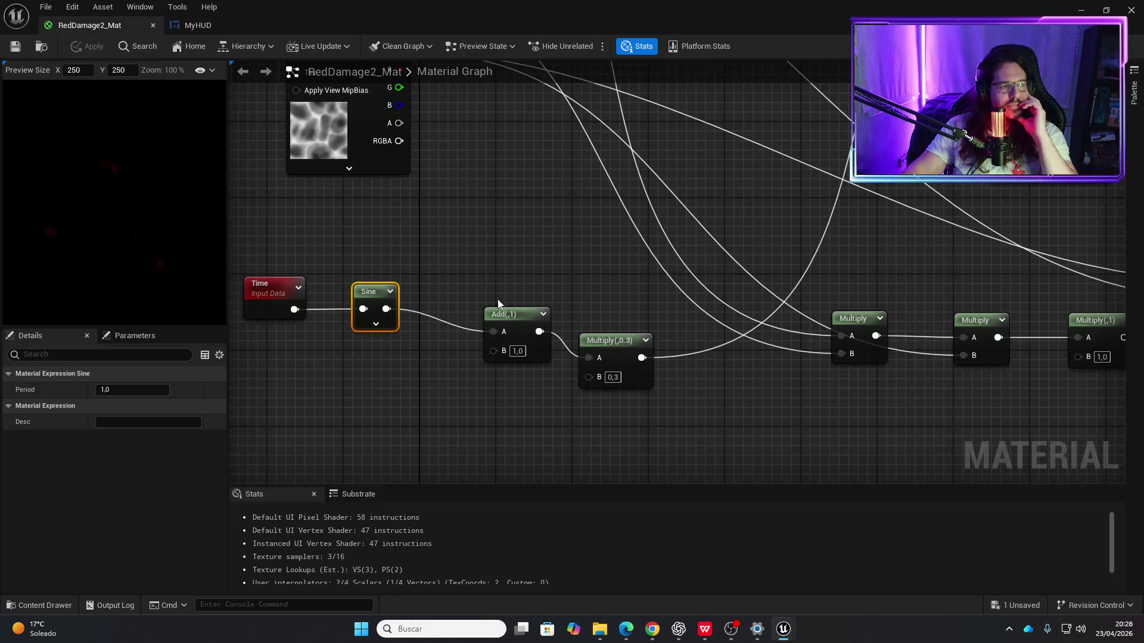
Step: Add a Rotator node and wire it into the noise Texture Sample's UVs
scroll(495, 234, down, 2)
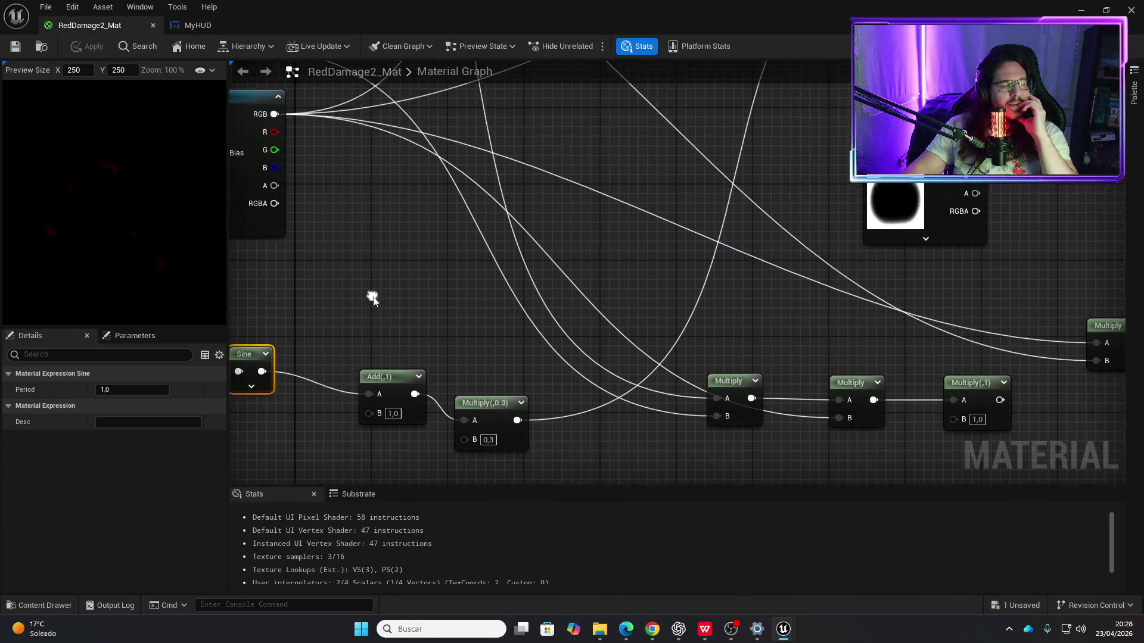
drag(541, 276, 486, 309)
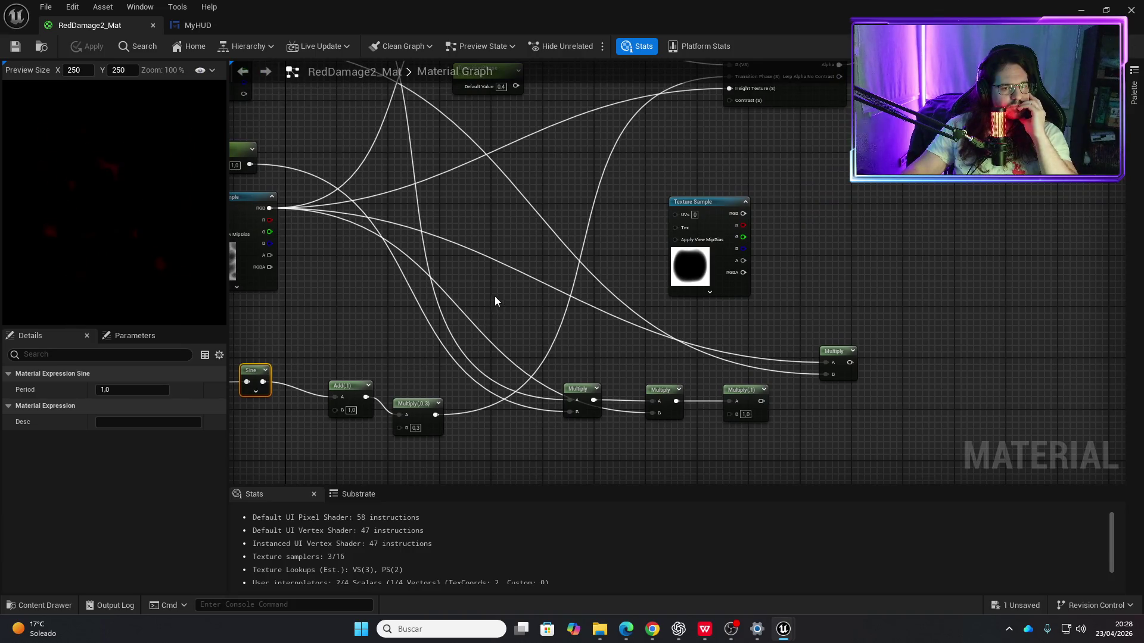
mouse_move(490, 296)
mouse_down()
mouse_move(547, 251)
mouse_move(556, 273)
mouse_up()
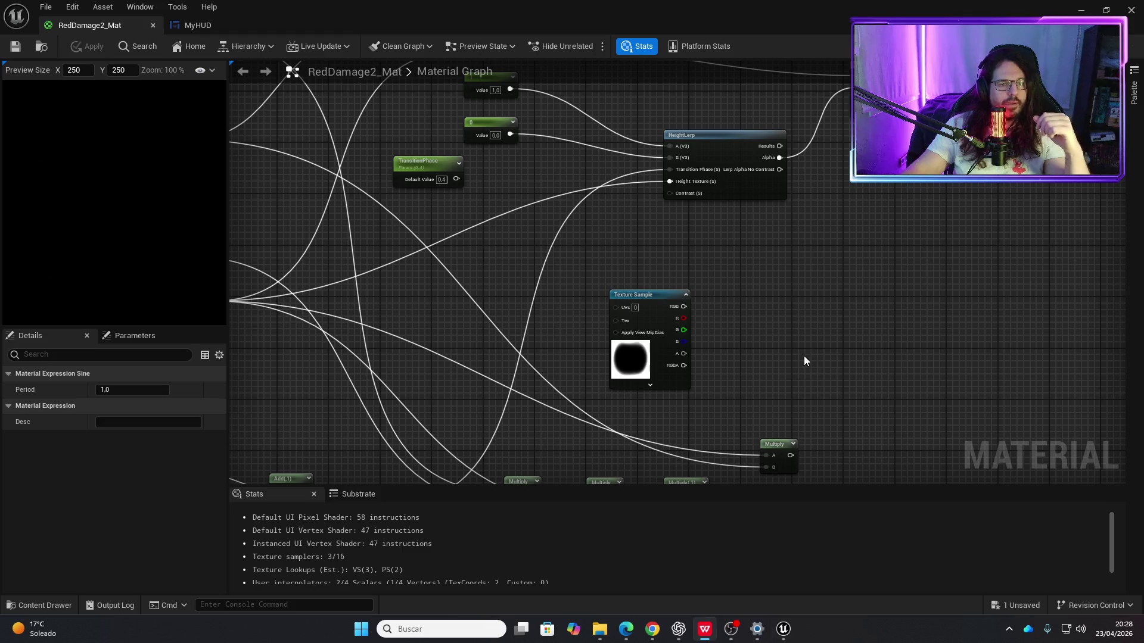
key(Home)
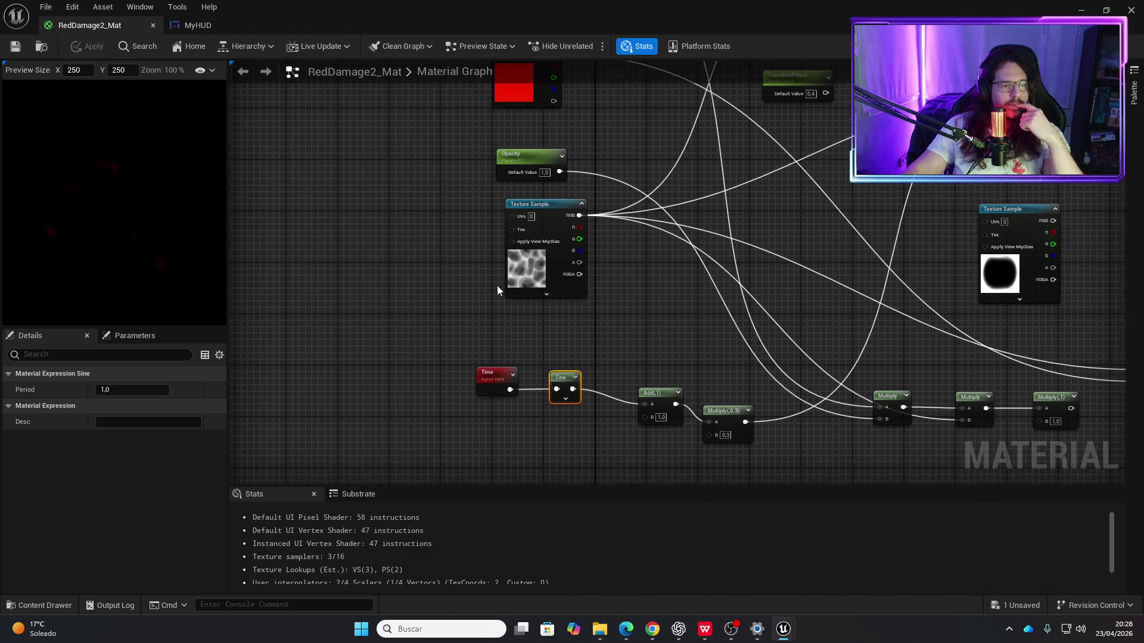
right_click(424, 229)
text(rotator)
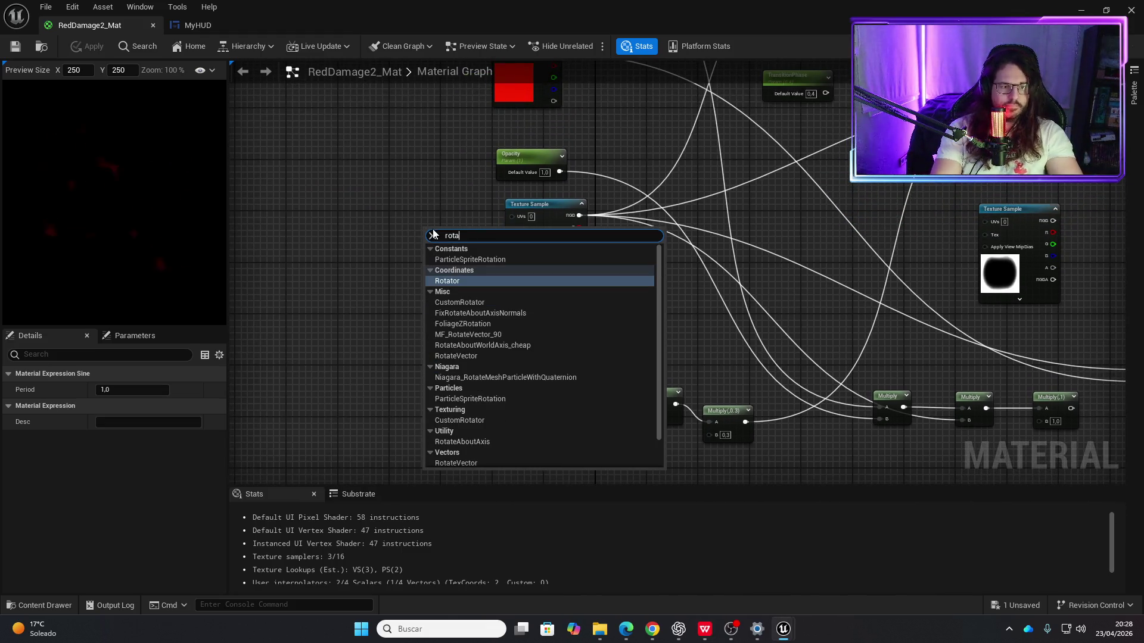
key(Return)
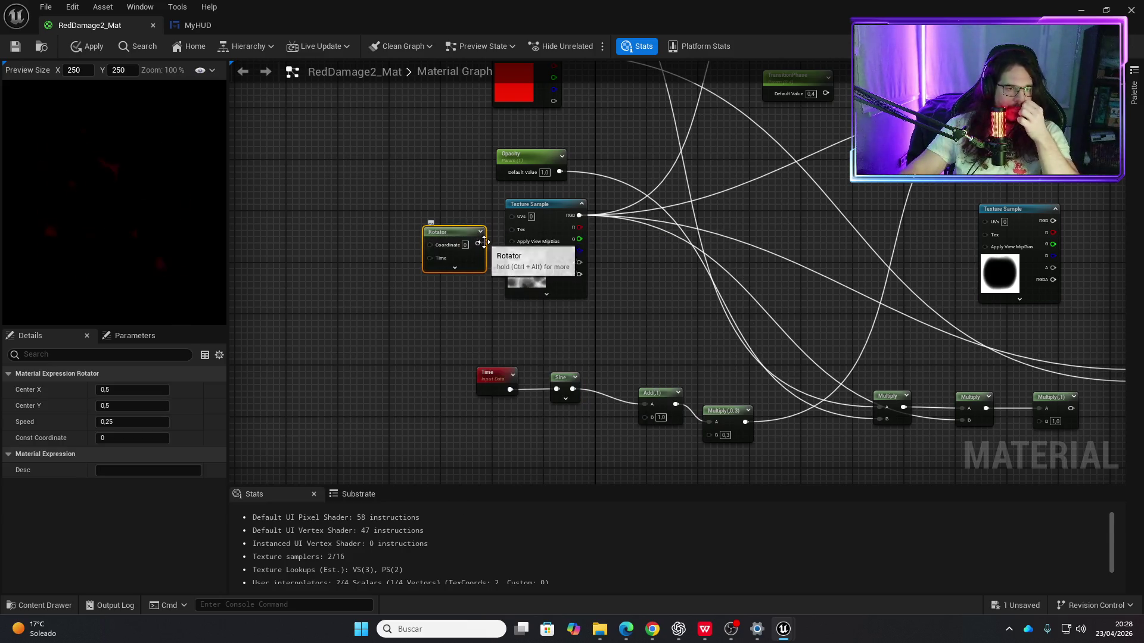
drag(477, 244, 511, 215)
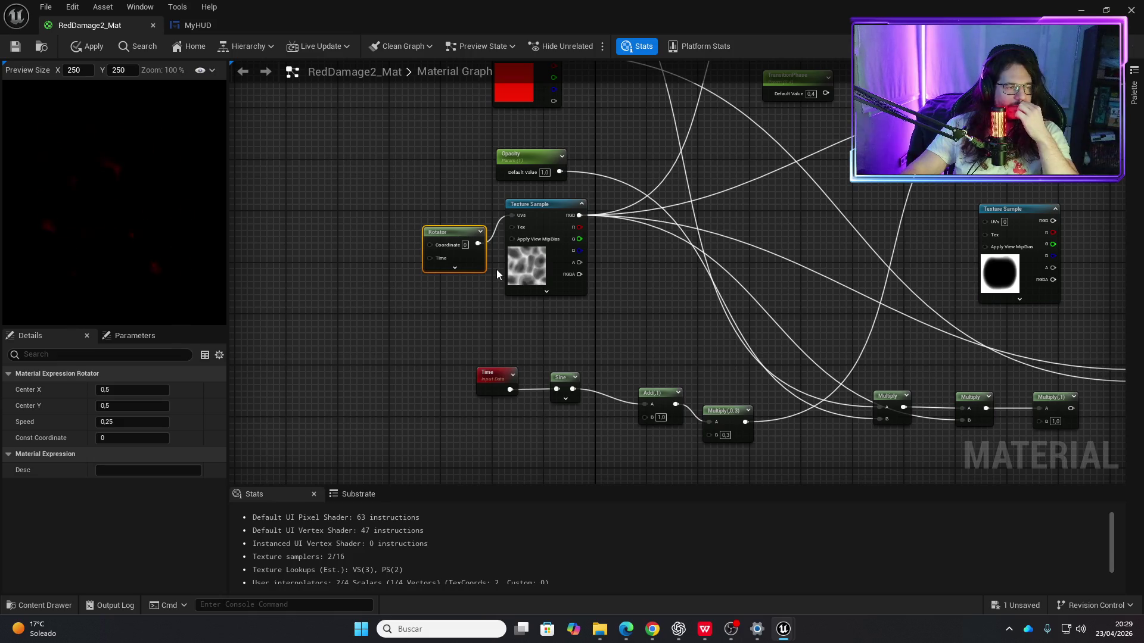
drag(439, 236, 418, 233)
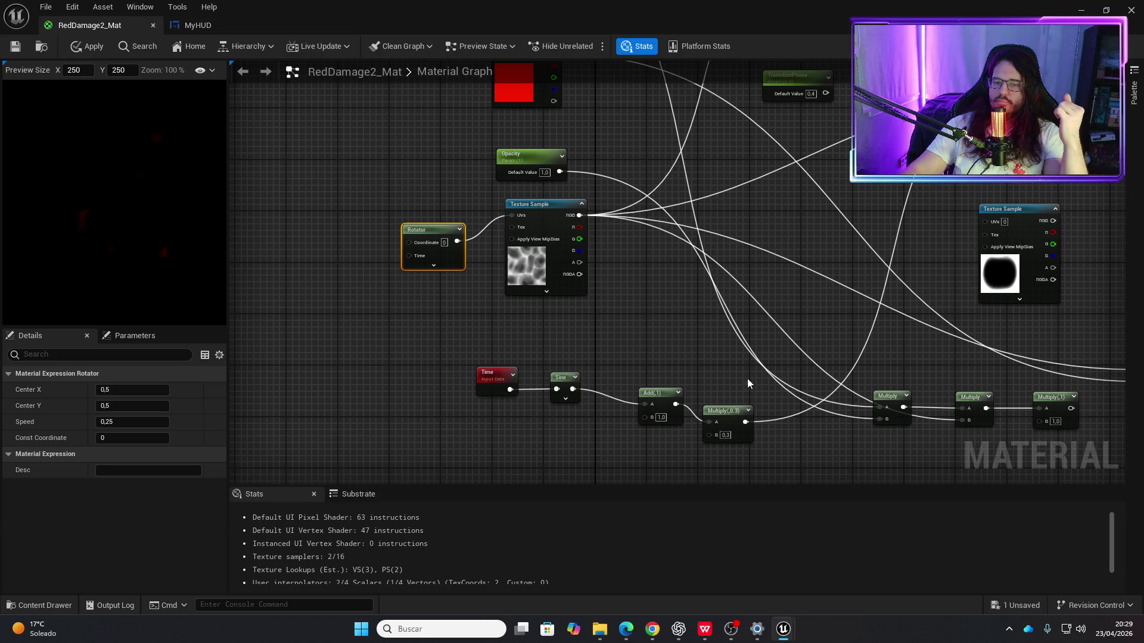
Step: Search the node menu for a texture coordinate node, trying 'textcoo' then 'coor'
right_click(330, 216)
text(text)
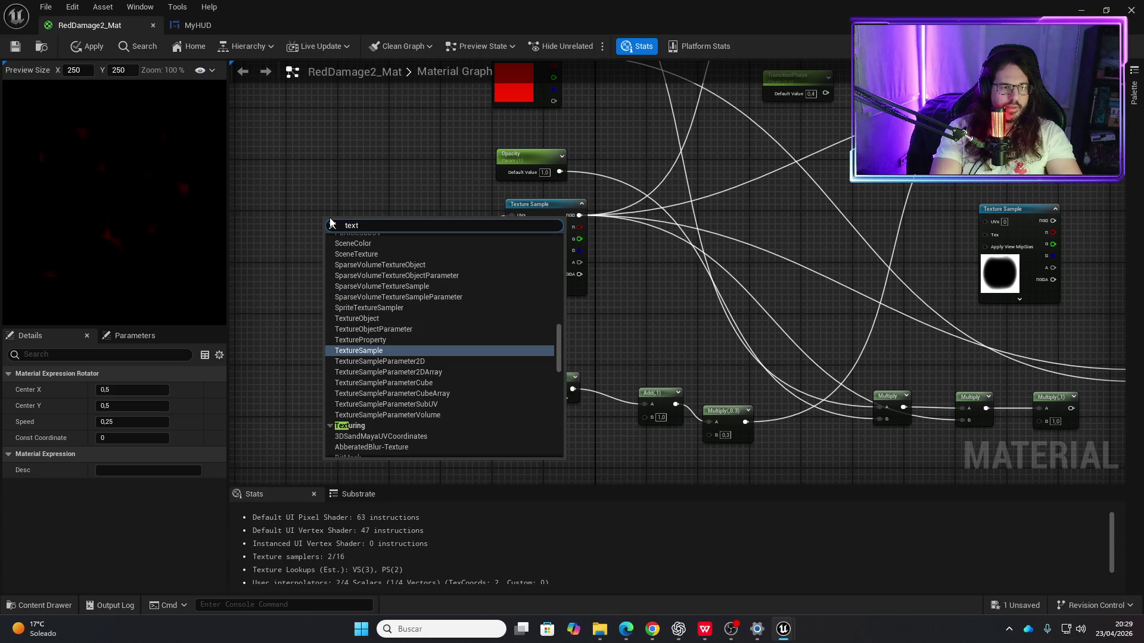
text(coo)
key(BackSpace)
key(BackSpace)
key(BackSpace)
text(coor)
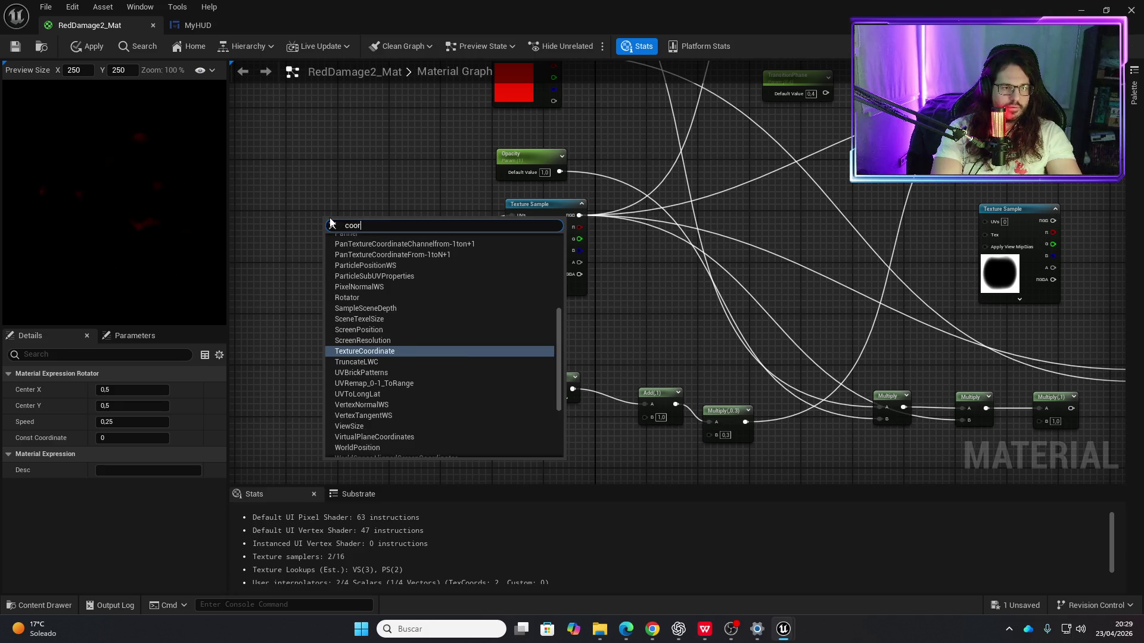
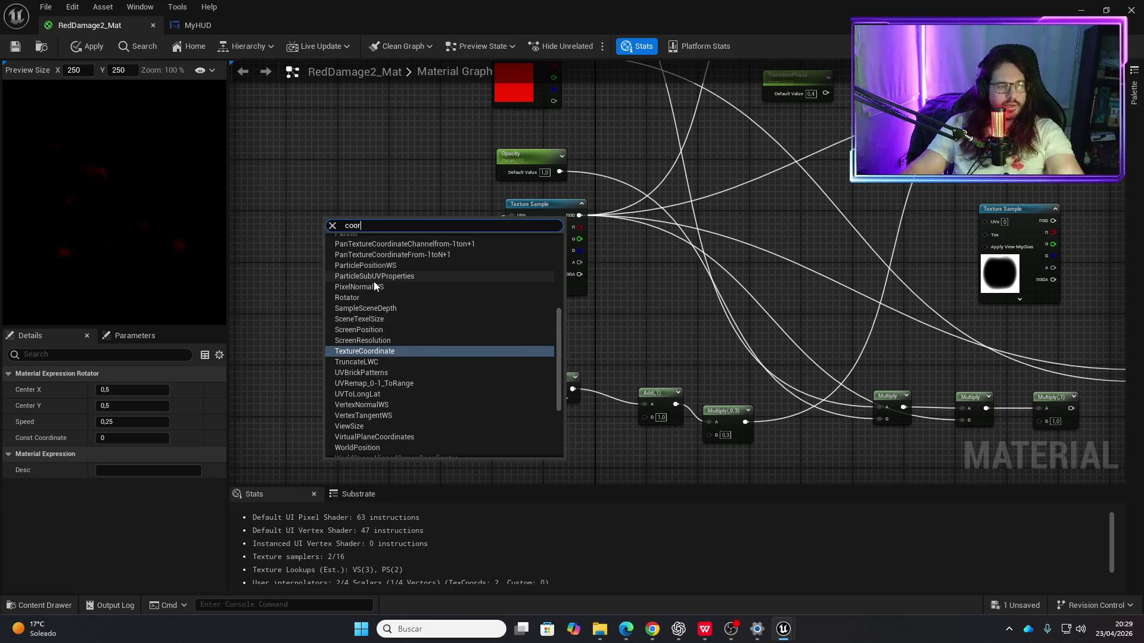
Step: Add a Panner node and wire it into the noise Texture Sample's UVs
key(BackSpace)
key(BackSpace)
key(BackSpace)
text(pann)
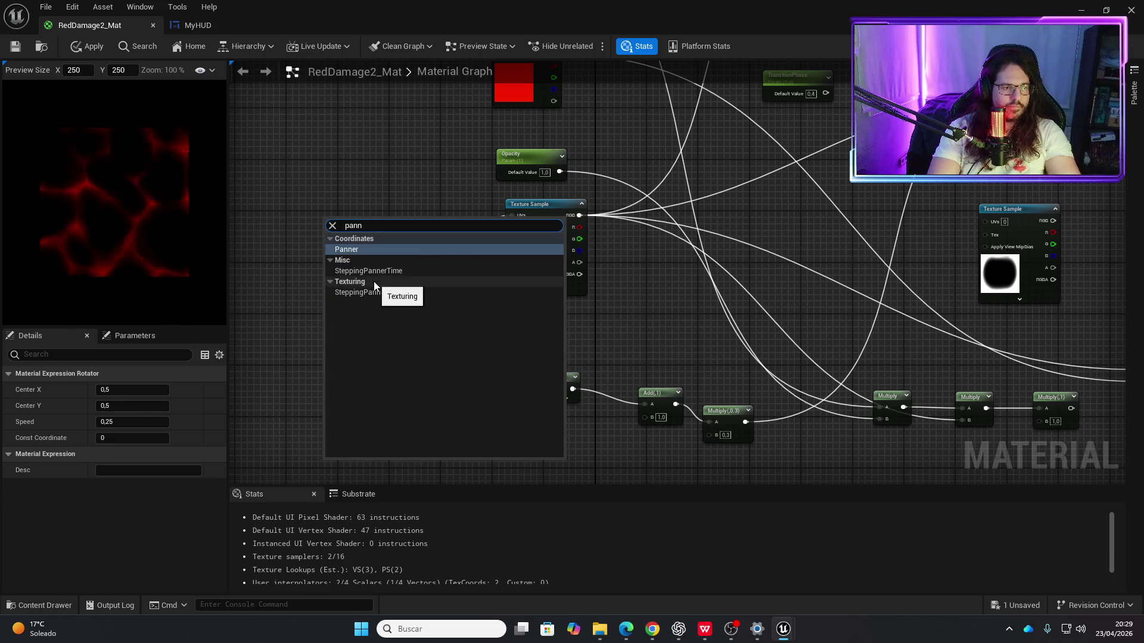
key(Return)
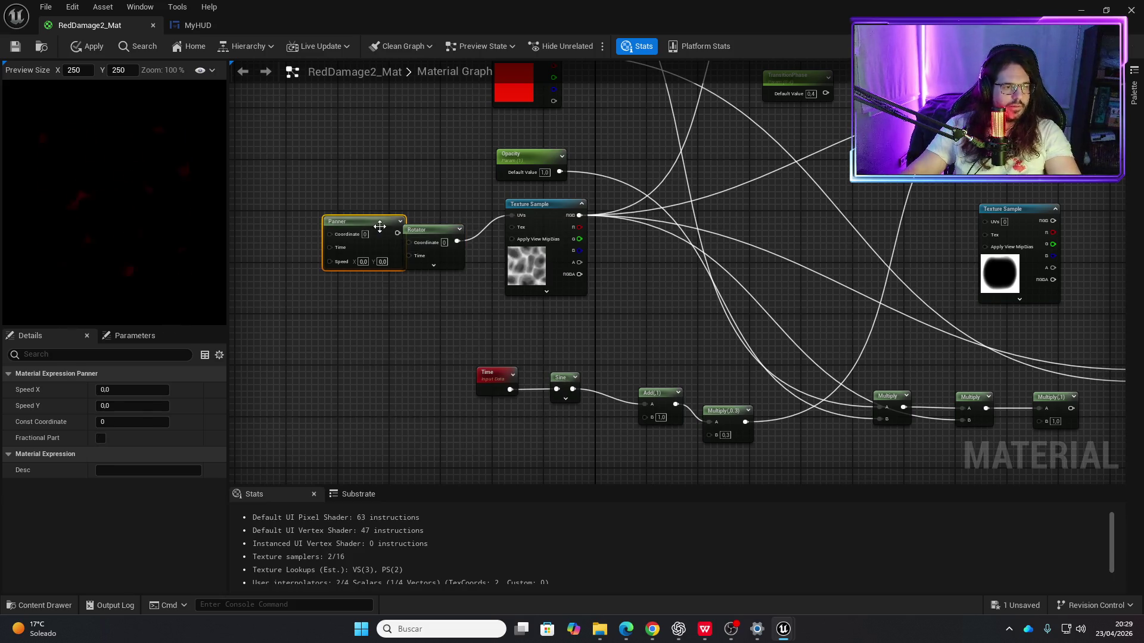
drag(380, 227, 345, 215)
drag(417, 233, 350, 292)
drag(361, 222, 513, 218)
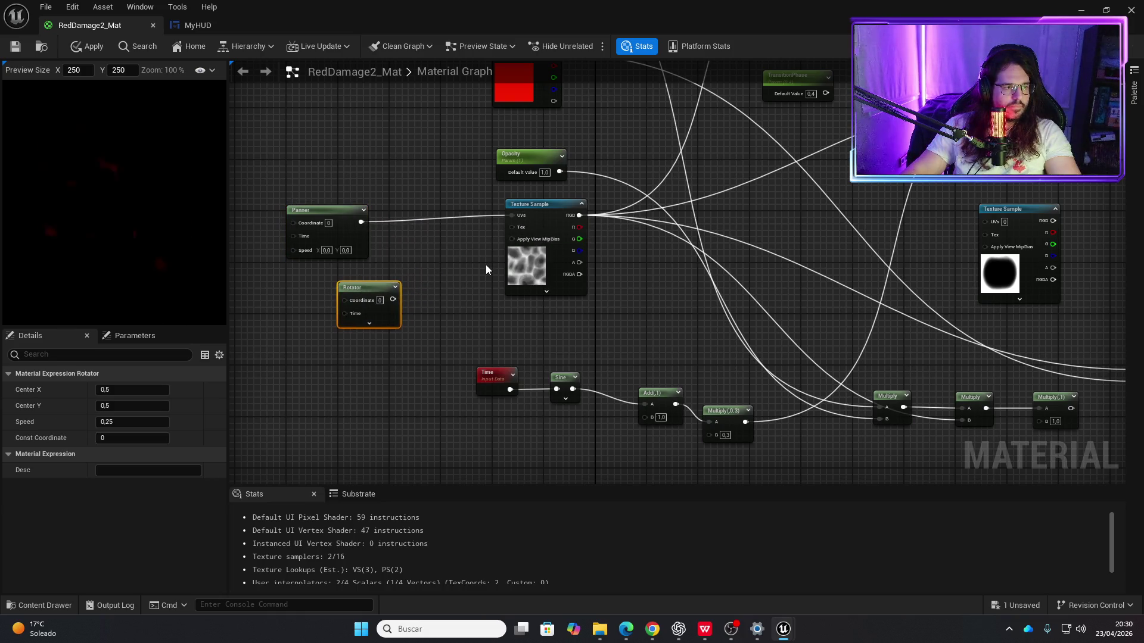
Step: Set the Panner speed to 1 horizontally and -1 vertically
click(327, 250)
text(1)
key(Return)
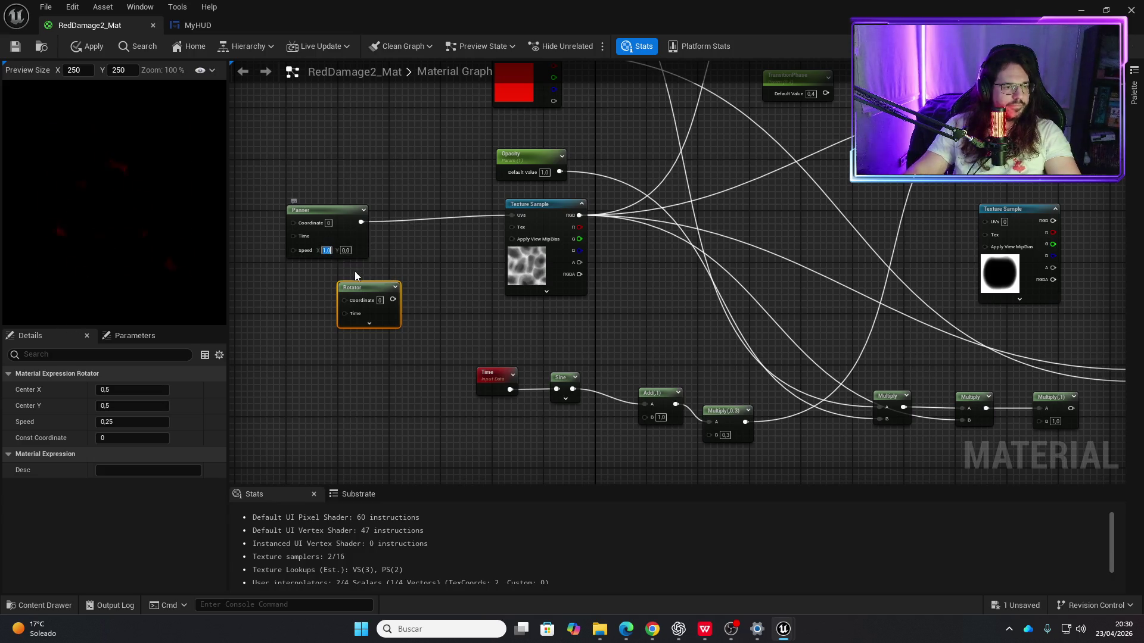
click(345, 250)
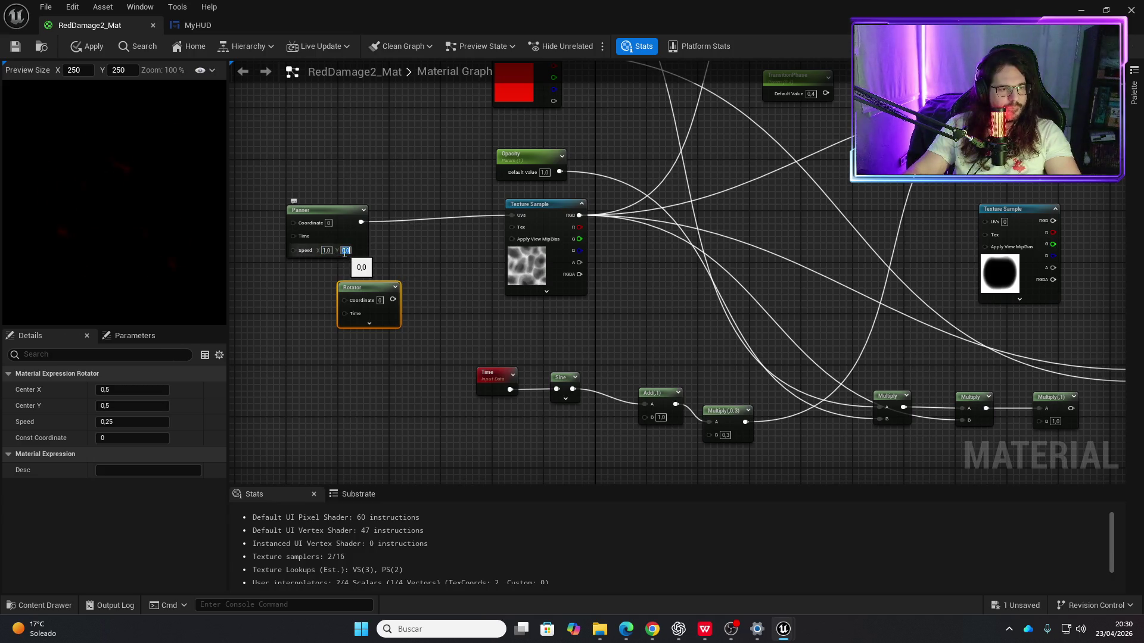
key(BackSpace)
text(-5)
key(Return)
key(BackSpace)
text(-1)
key(Return)
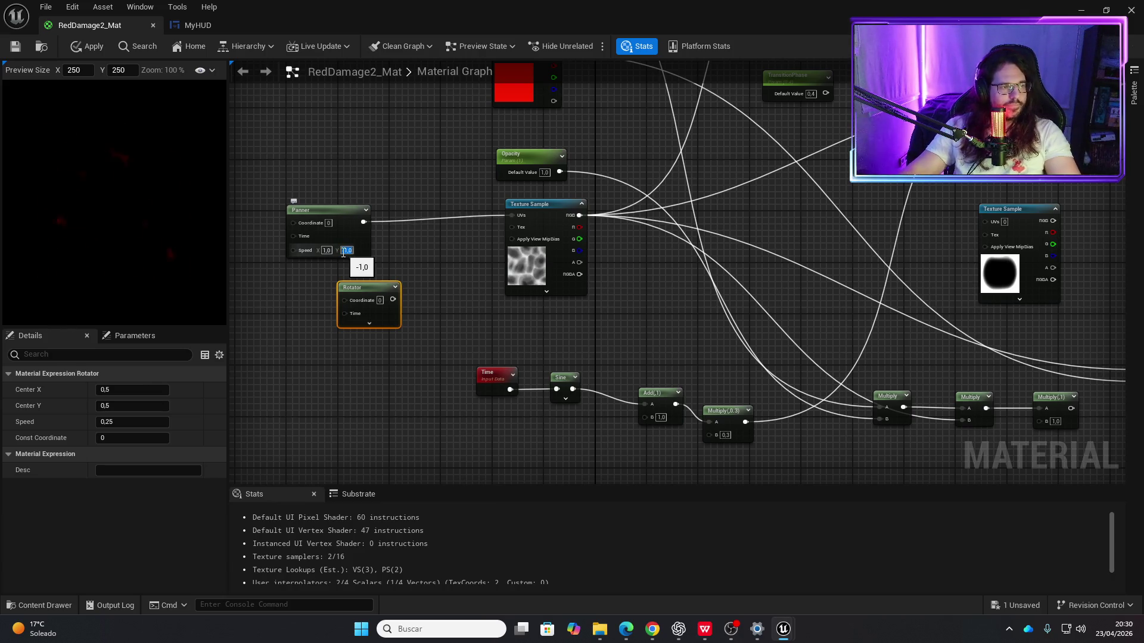
Step: Multiply the Rotator output with the Panner to drive the Texture Sample UVs
mouse_move(392, 299)
mouse_down()
mouse_move(463, 245)
mouse_move(440, 223)
mouse_up()
text(multiply)
key(Return)
mouse_move(363, 222)
mouse_down()
mouse_move(435, 243)
mouse_move(511, 215)
mouse_up()
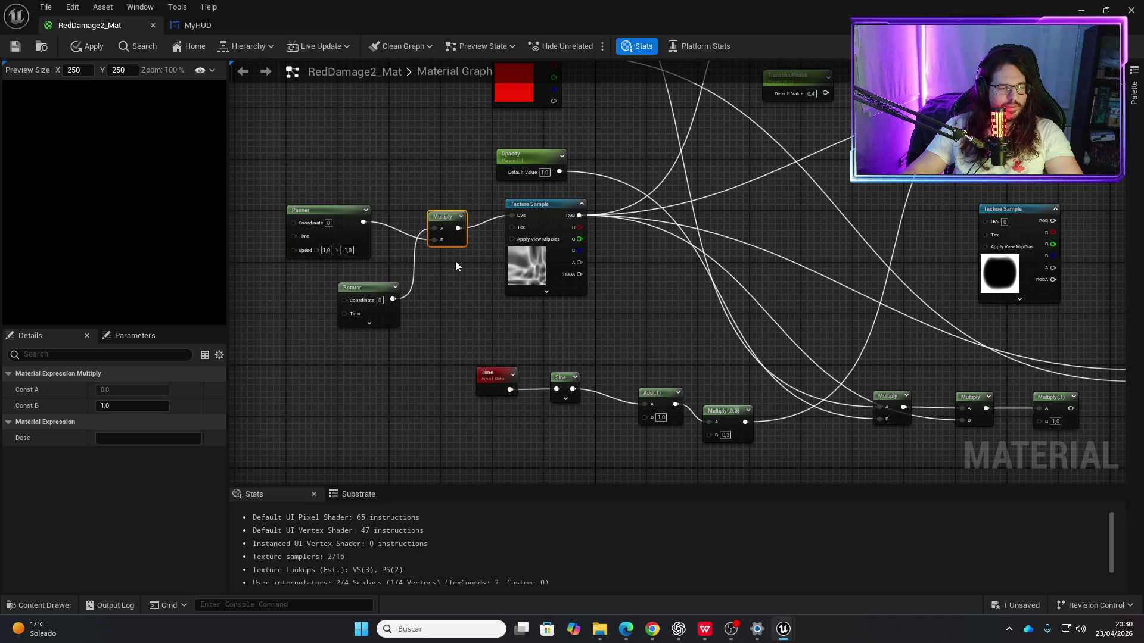
mouse_move(448, 219)
mouse_down()
mouse_move(455, 264)
mouse_move(454, 245)
mouse_up()
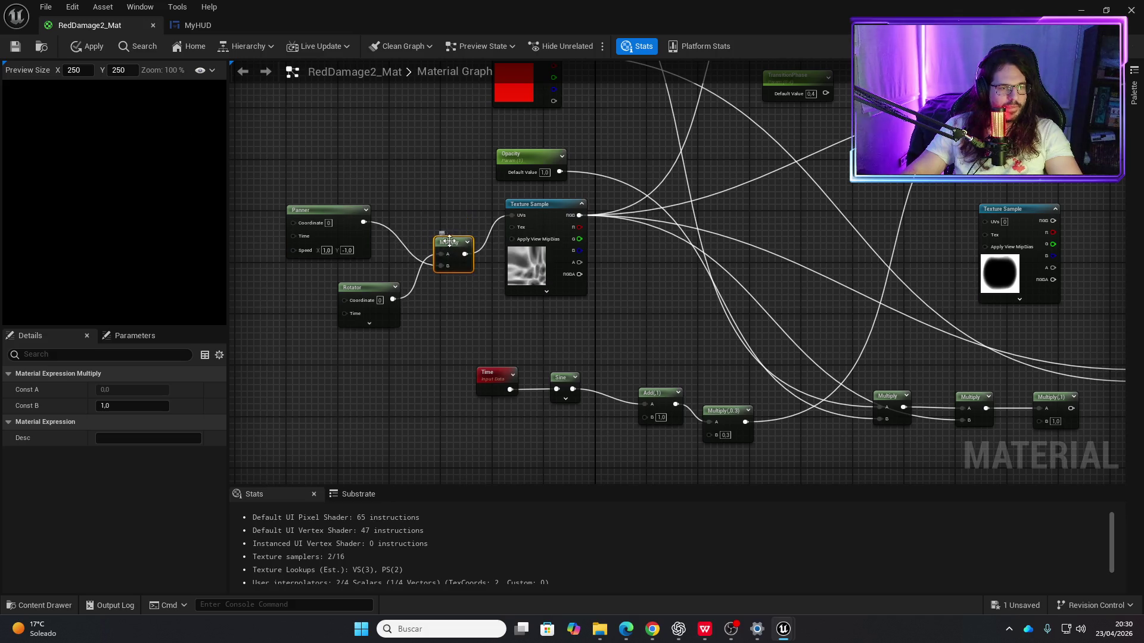
Step: Build an Add node fed by the Rotator and wire the Panner directly into the Texture Sample UVs
drag(363, 222, 398, 225)
text(tex)
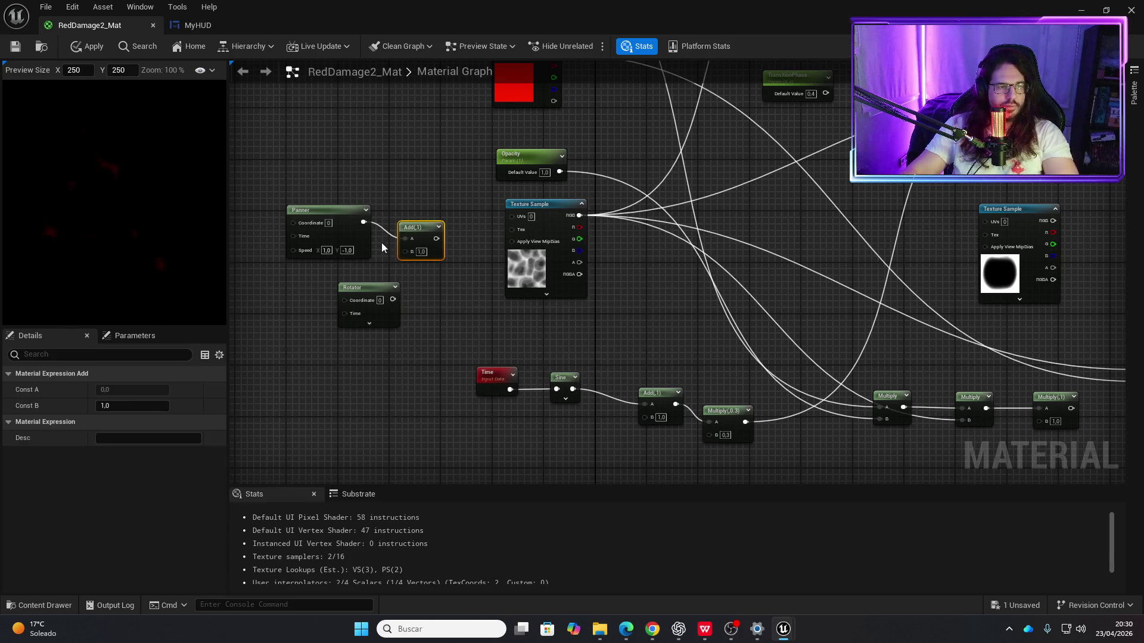
mouse_move(394, 297)
mouse_down()
mouse_move(417, 265)
mouse_move(405, 251)
mouse_move(506, 230)
mouse_move(510, 218)
mouse_up()
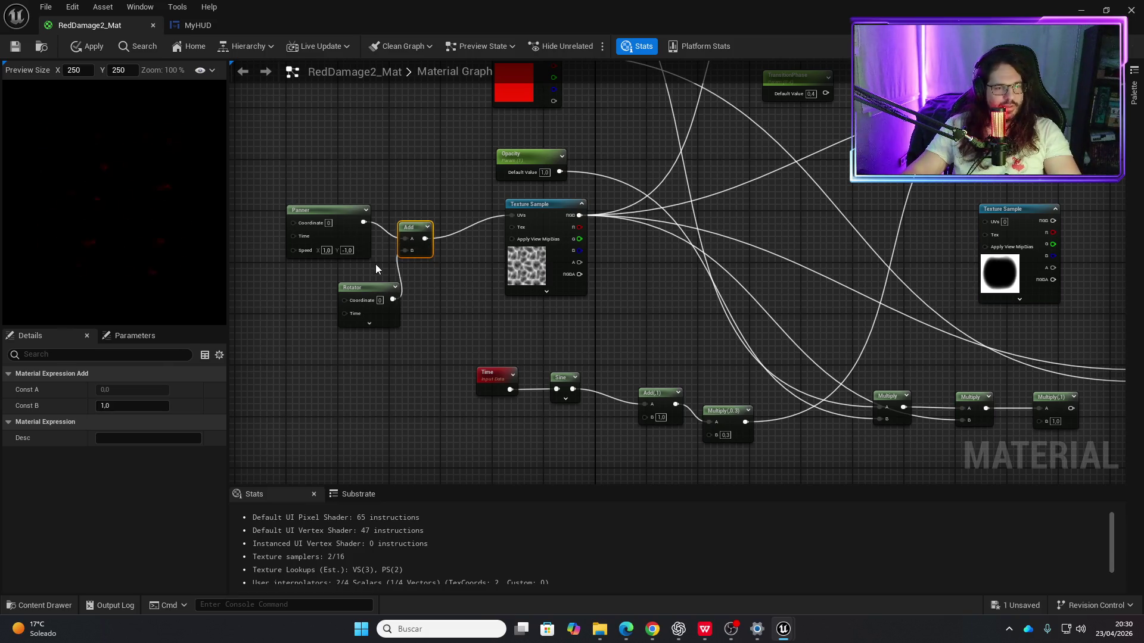
drag(408, 239, 418, 254)
alt+click(435, 253)
drag(360, 227, 513, 215)
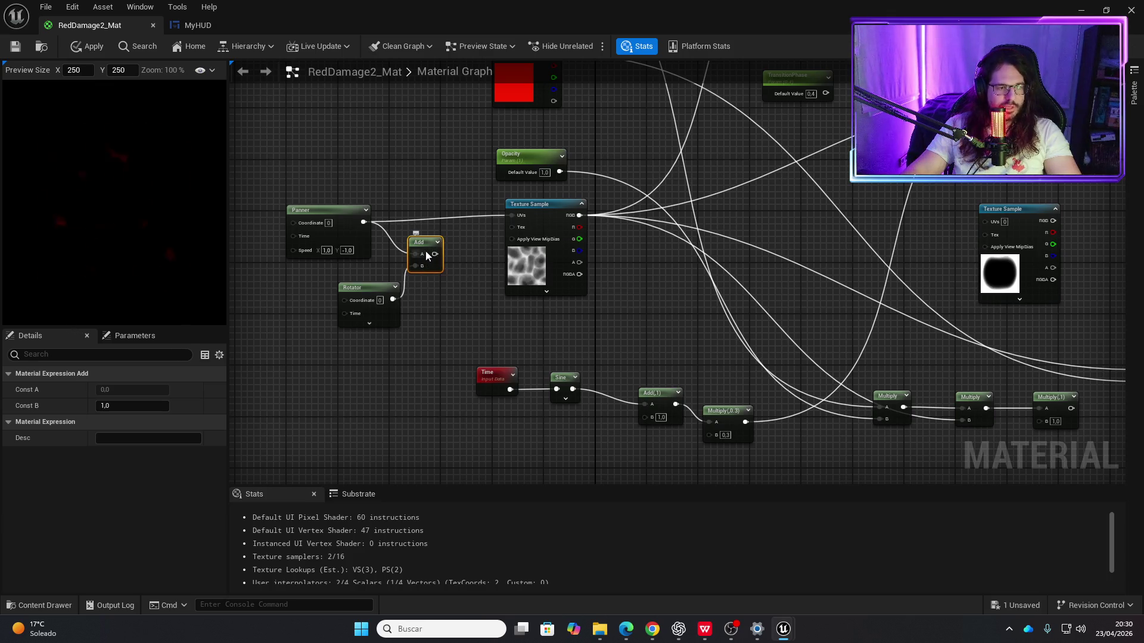
Step: Set the Panner's horizontal speed to 0.5, tidy the Add node, and open the Content Drawer
click(327, 251)
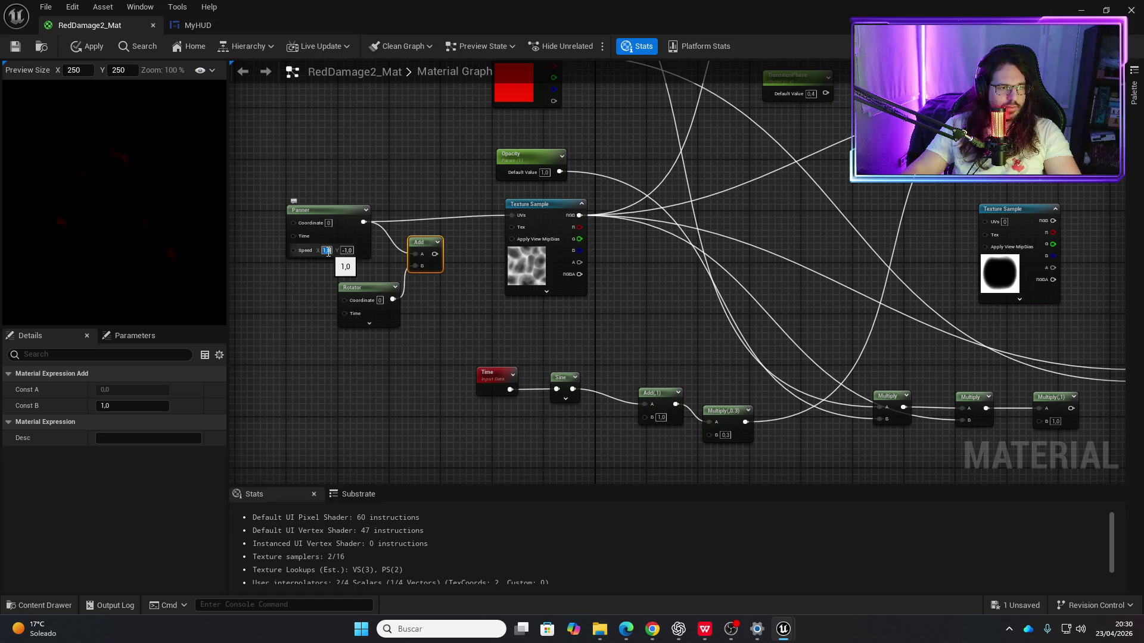
text(0.5)
key(Return)
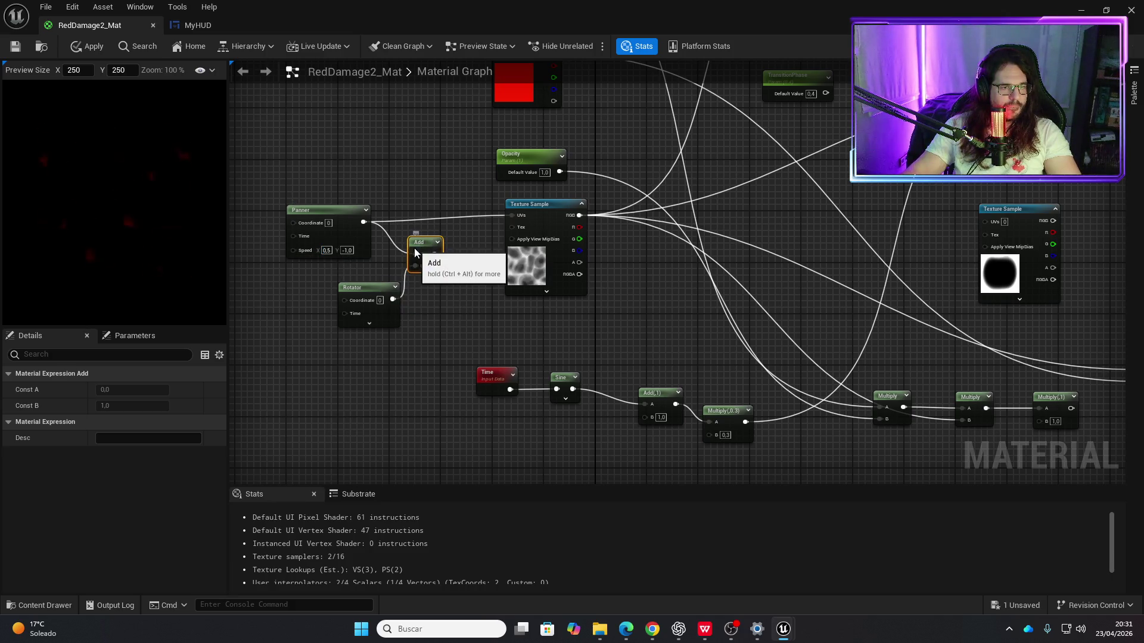
drag(413, 248, 426, 280)
click(482, 342)
key(ctrl+space)
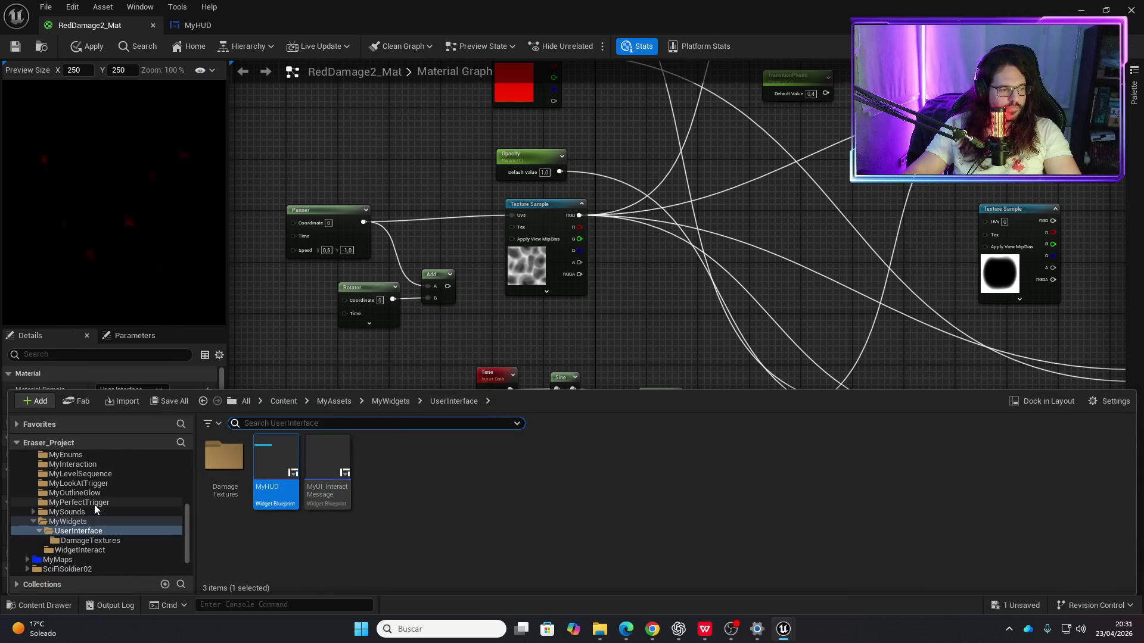
Step: Search the Content folder for 'noise' and apply a noise texture to the existing Texture Sample
scroll(83, 494, up, 10)
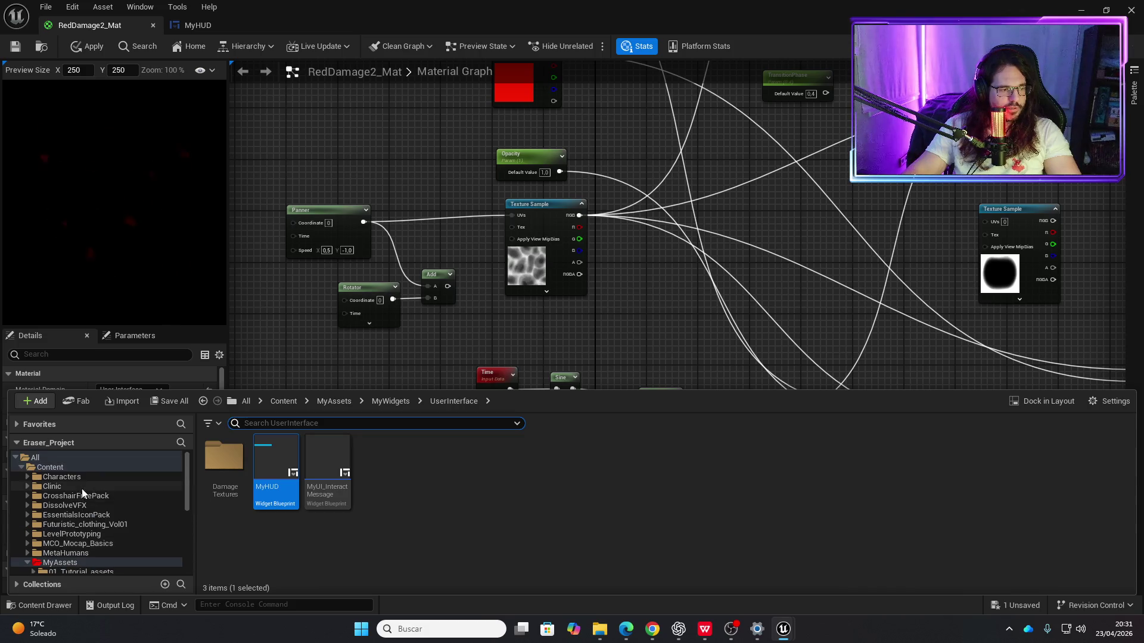
click(50, 467)
click(267, 424)
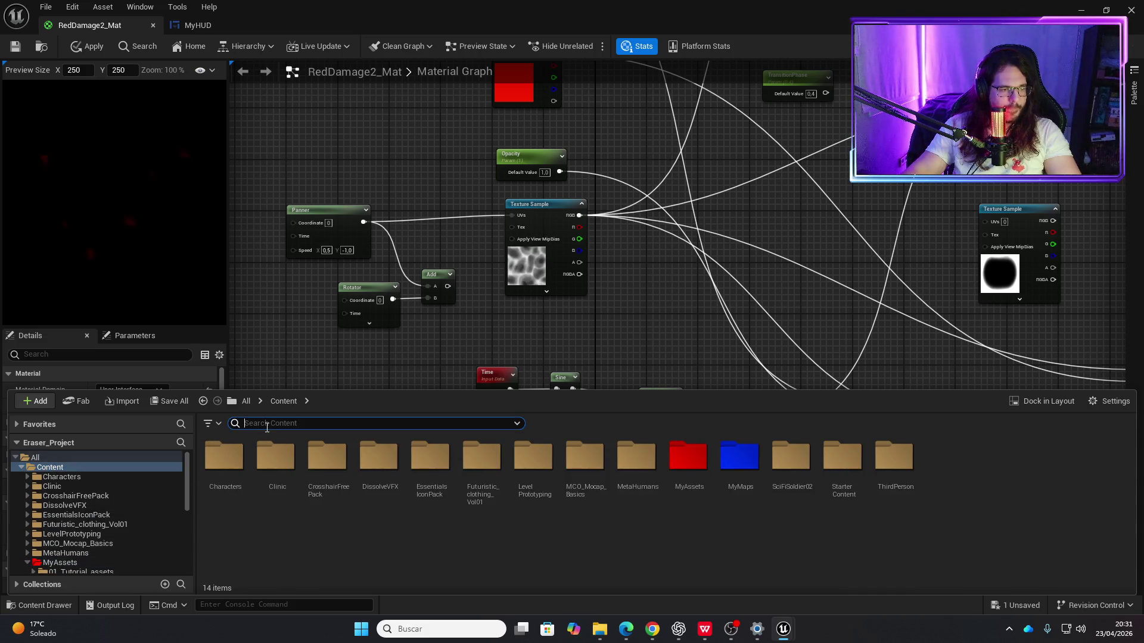
text(nois)
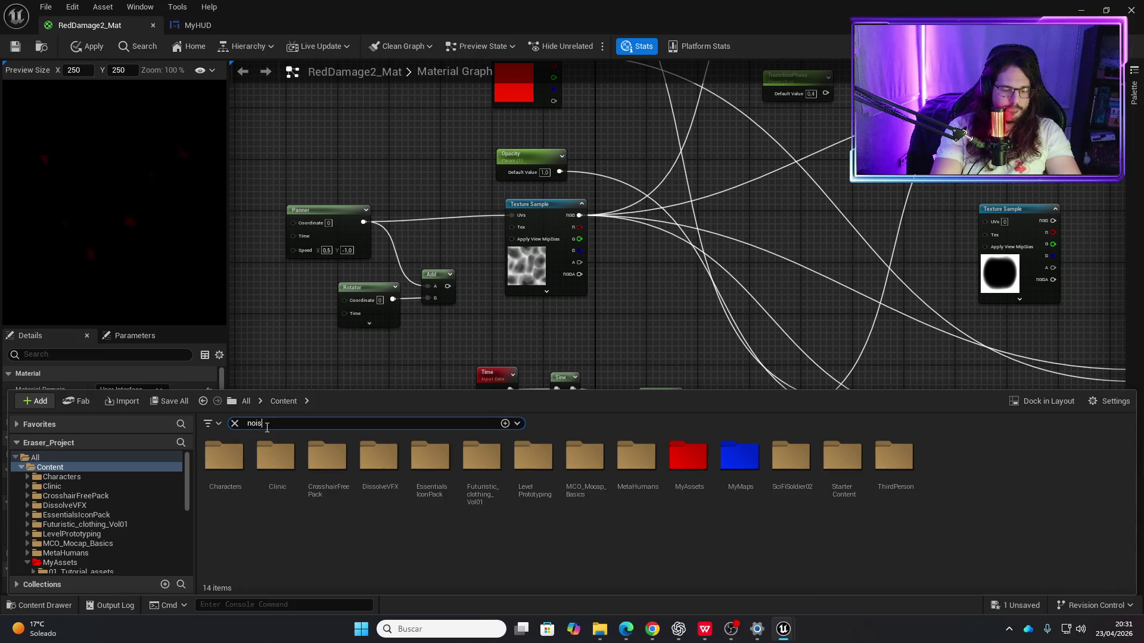
text(e)
mouse_move(386, 501)
mouse_down()
mouse_move(446, 268)
mouse_move(526, 266)
mouse_up()
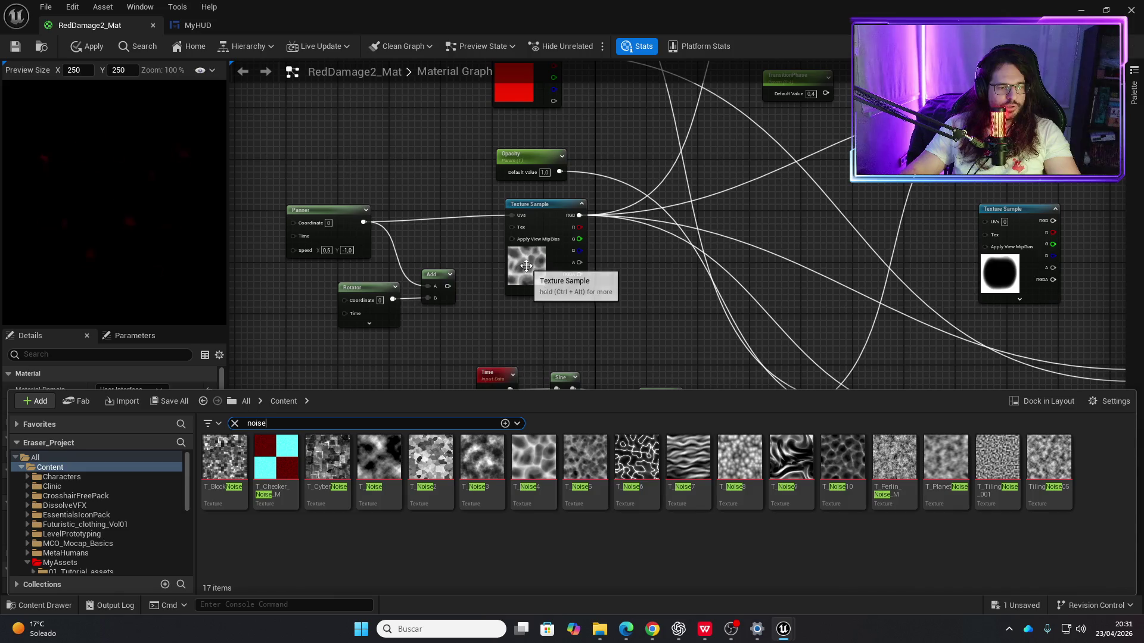
Step: Add a second Texture Sample using T_Noise5 and position it in the graph
mouse_move(605, 489)
mouse_down()
mouse_move(581, 465)
mouse_move(587, 330)
mouse_move(513, 333)
mouse_move(642, 270)
mouse_move(530, 238)
mouse_move(313, 350)
mouse_up()
ctrl+click(363, 288)
click(553, 321)
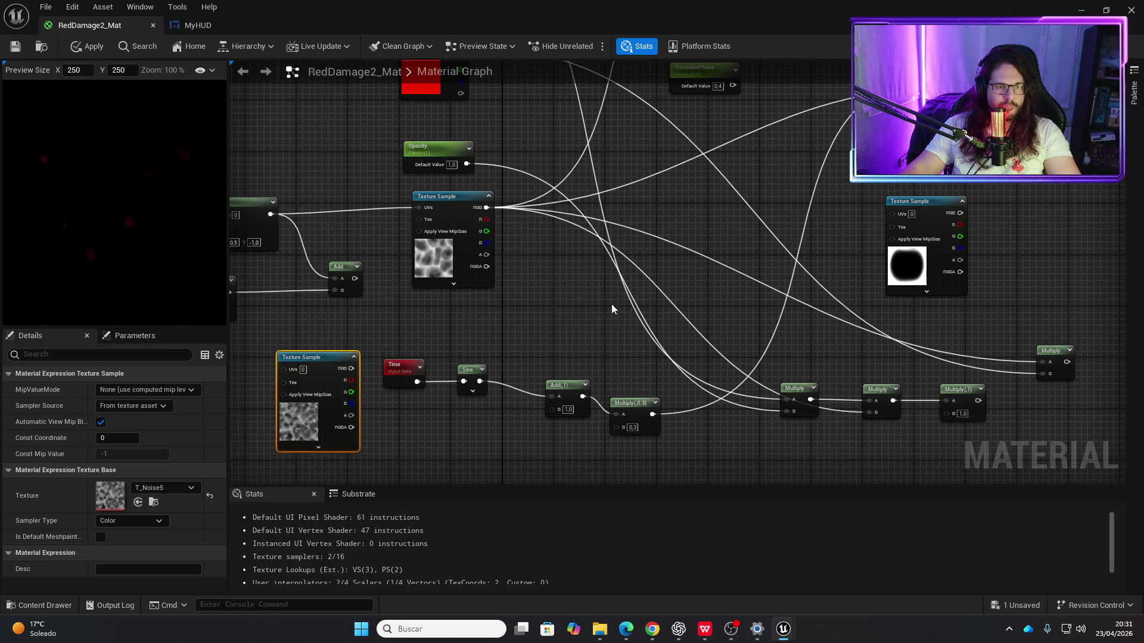
Step: Delete the four chained Multiply nodes
click(730, 227)
mouse_move(741, 345)
mouse_down()
mouse_move(1070, 427)
mouse_move(1049, 440)
mouse_up()
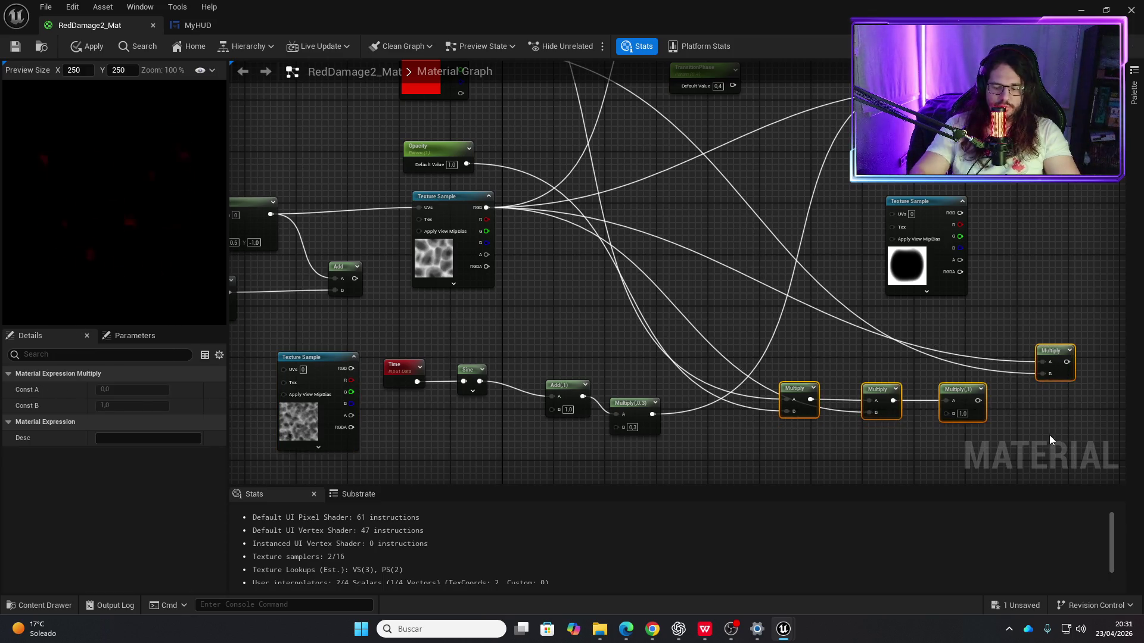
key(Delete)
Step: Add a new Multiply node and wire the first noise Texture Sample's RGB into its A input
mouse_move(301, 356)
mouse_down()
mouse_move(574, 284)
mouse_move(558, 252)
mouse_up()
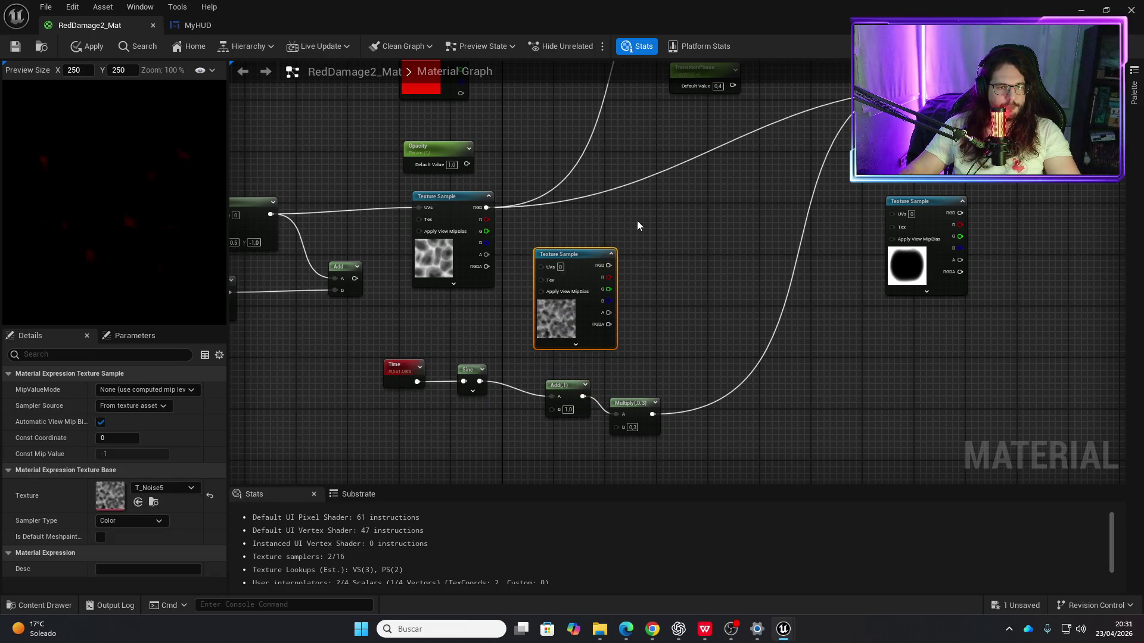
right_click(637, 225)
text(multiply)
key(Return)
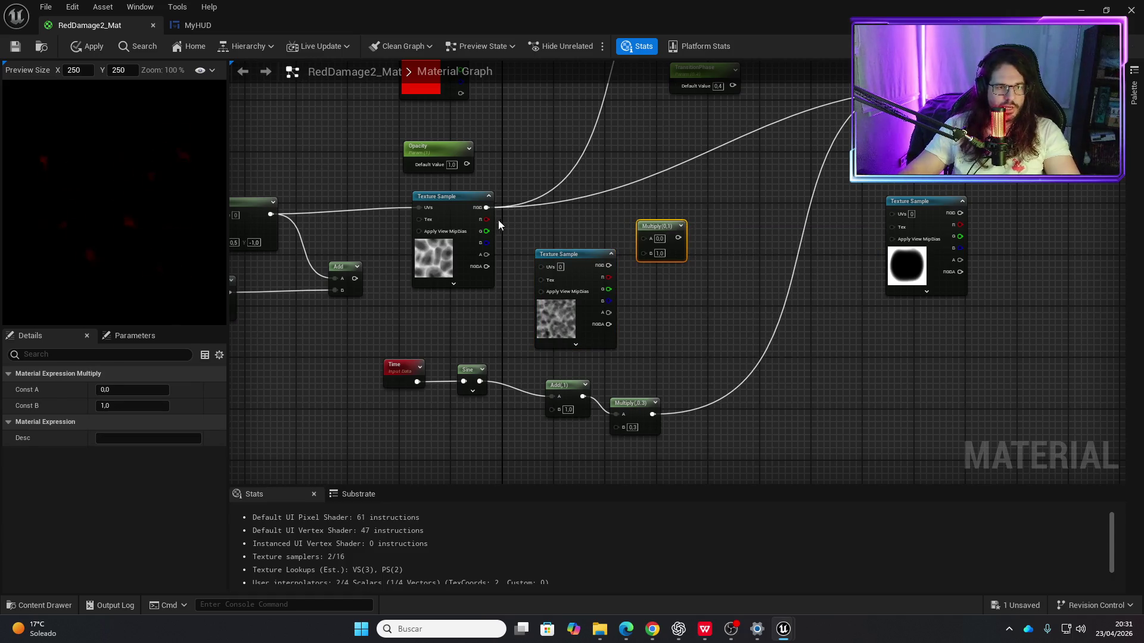
mouse_move(486, 208)
mouse_down()
mouse_move(649, 237)
mouse_move(617, 260)
mouse_move(685, 242)
mouse_move(894, 105)
mouse_up()
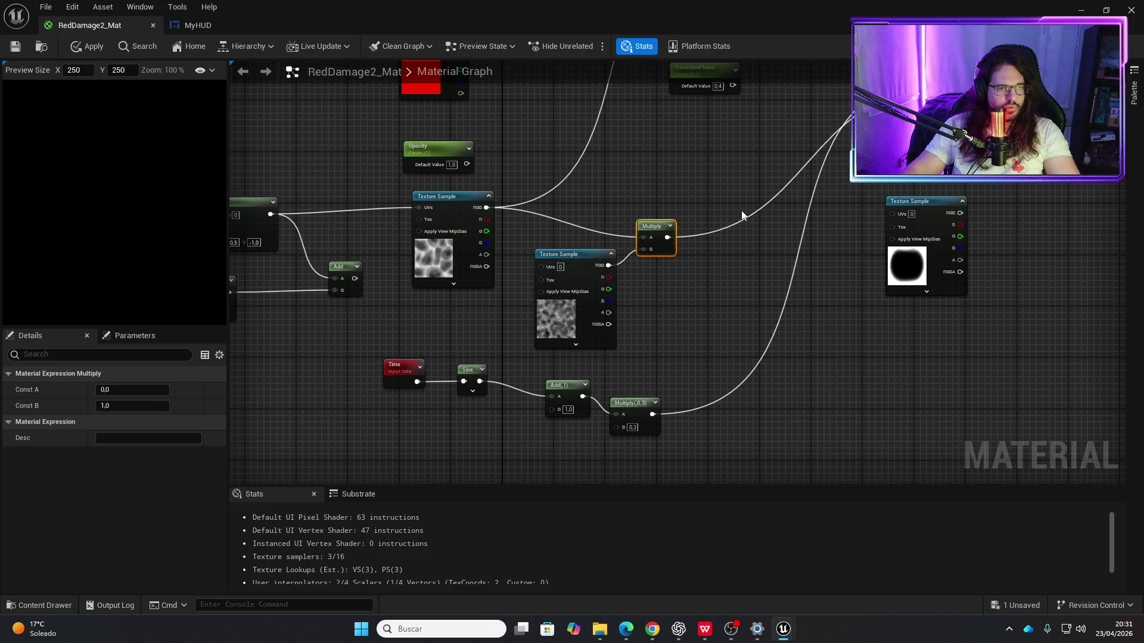
drag(741, 210, 700, 255)
key(ctrl+z)
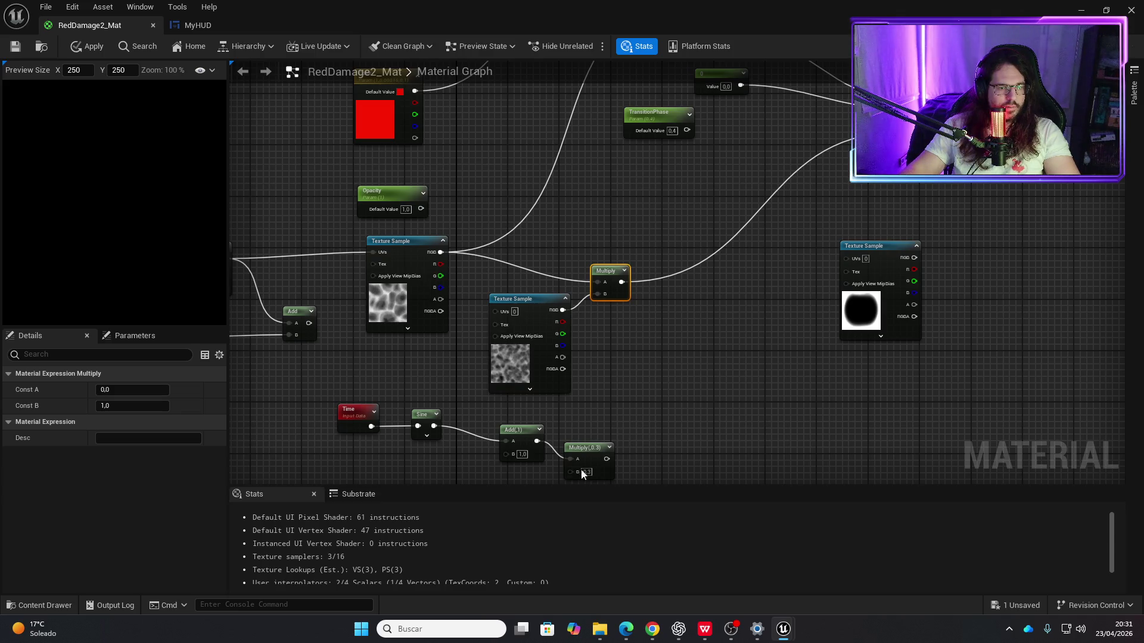
Step: Set TransitionPhase to 1.0 and feed the new Multiply into the blend's height texture
drag(687, 131, 870, 119)
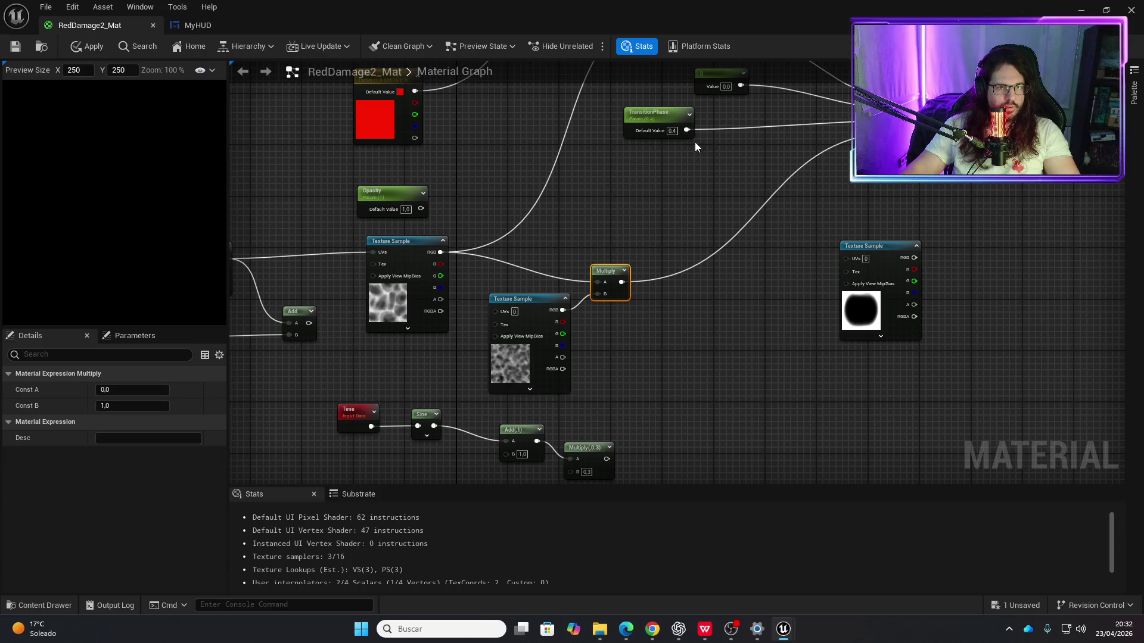
click(672, 130)
text(1)
key(Return)
mouse_move(606, 231)
mouse_down()
mouse_move(555, 278)
mouse_move(534, 328)
mouse_up()
drag(555, 370, 627, 91)
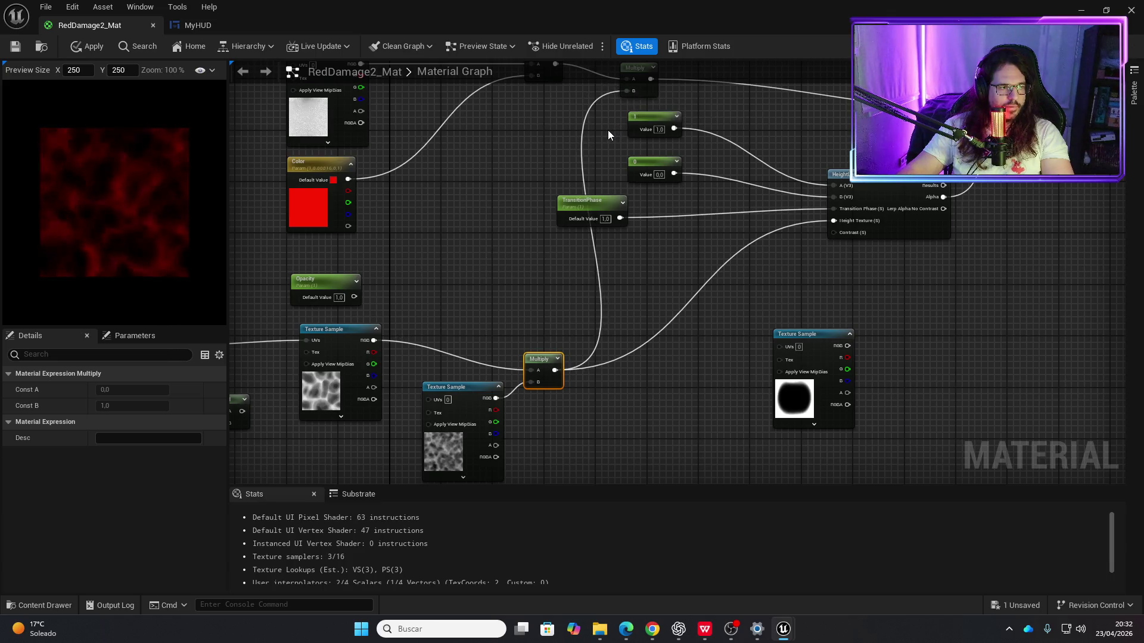
mouse_move(575, 156)
mouse_down()
mouse_move(615, 158)
mouse_move(529, 263)
mouse_up()
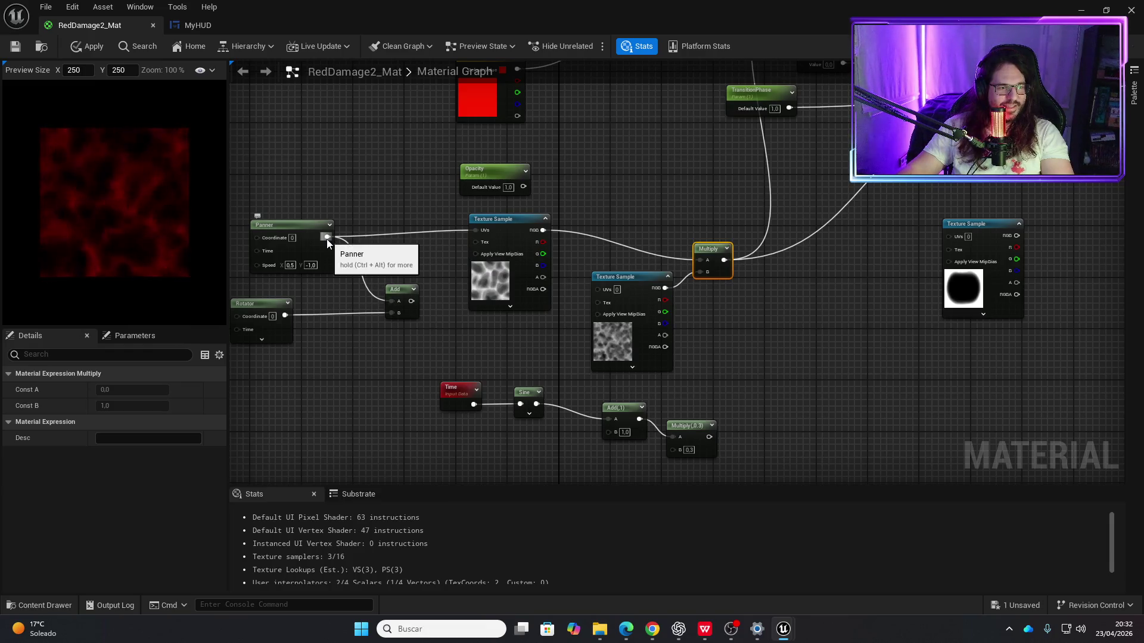
Step: Duplicate the Panner and give the copy a speed of -1, 0.5
click(324, 224)
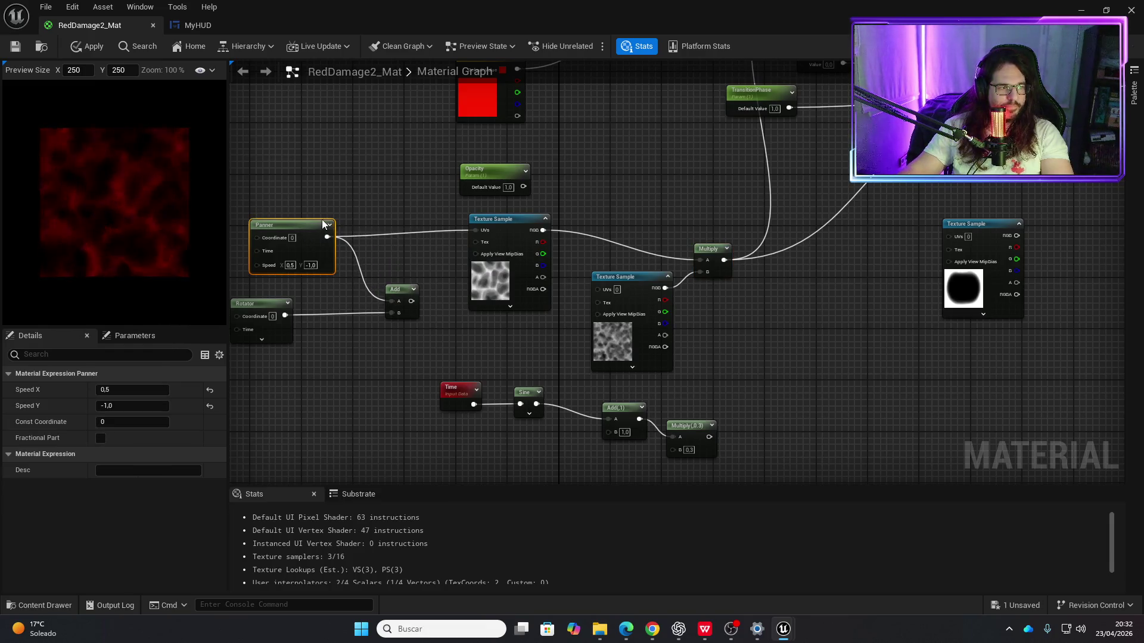
key(ctrl+v)
mouse_move(379, 382)
mouse_down()
mouse_move(305, 384)
mouse_move(441, 360)
mouse_move(589, 307)
mouse_move(597, 288)
mouse_up()
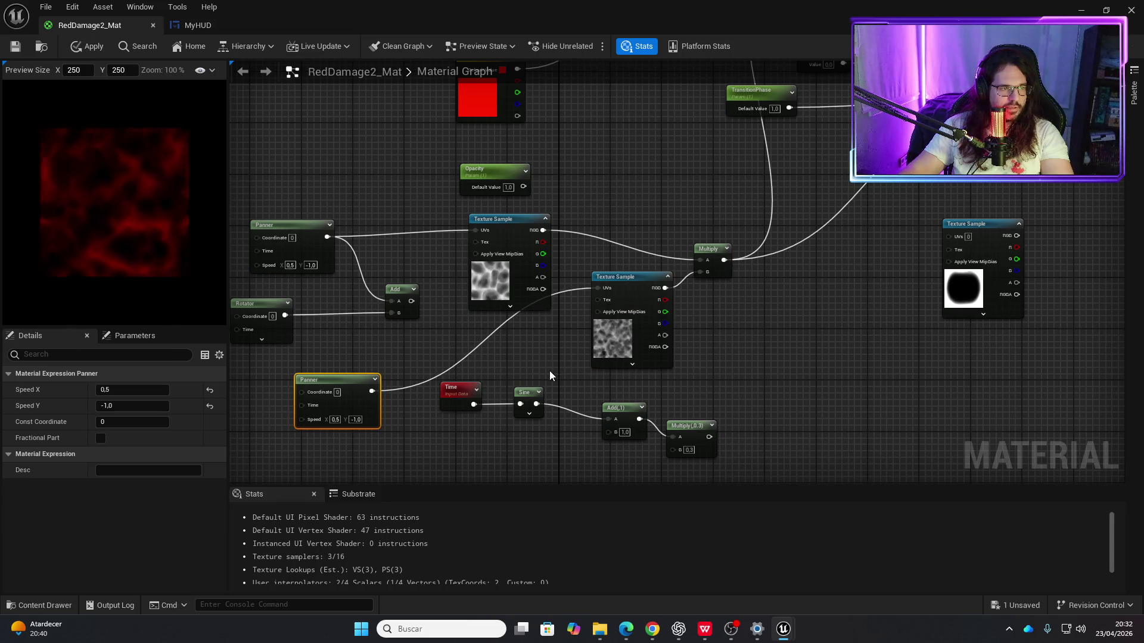
click(337, 420)
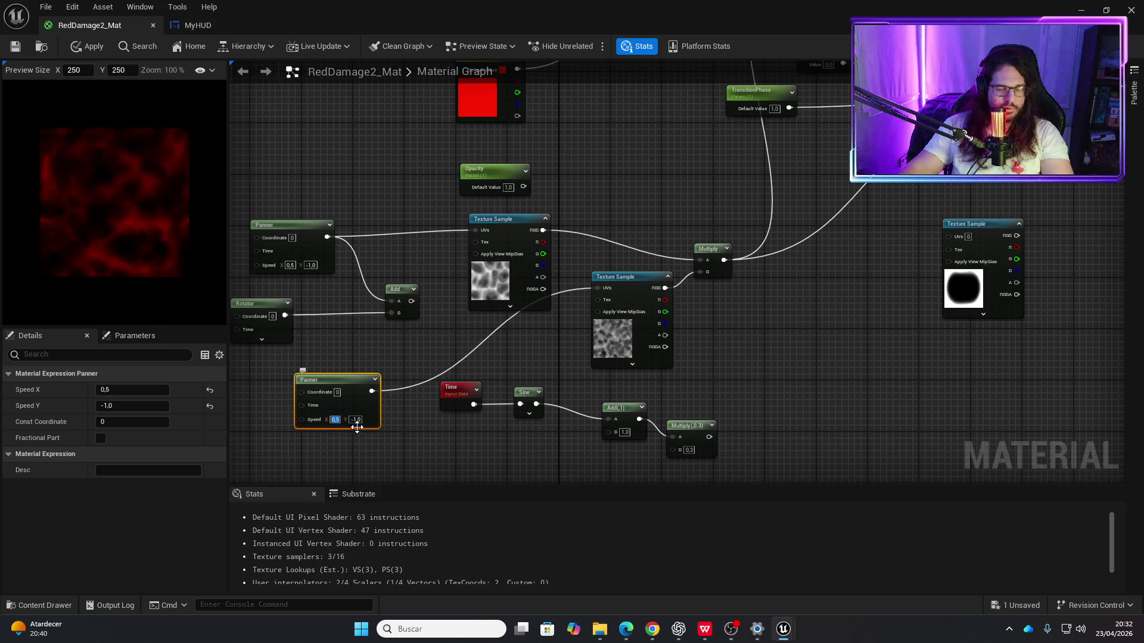
text(-1)
key(Tab)
text(0,5)
key(Return)
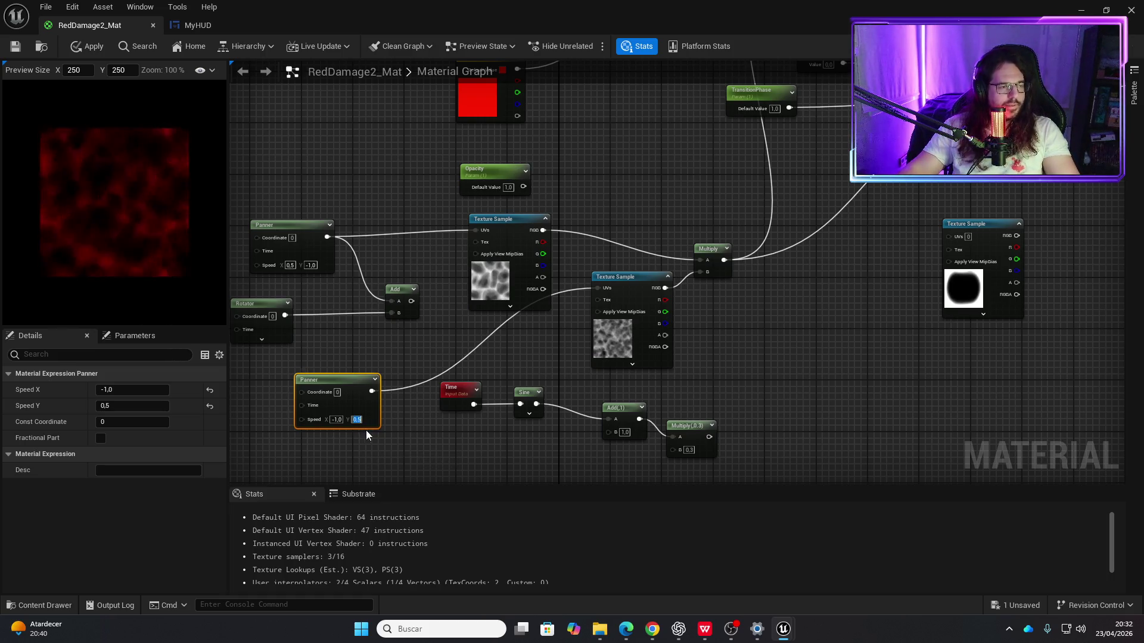
Step: Apply and save the material, then feed the Multiply output into the final material
click(89, 47)
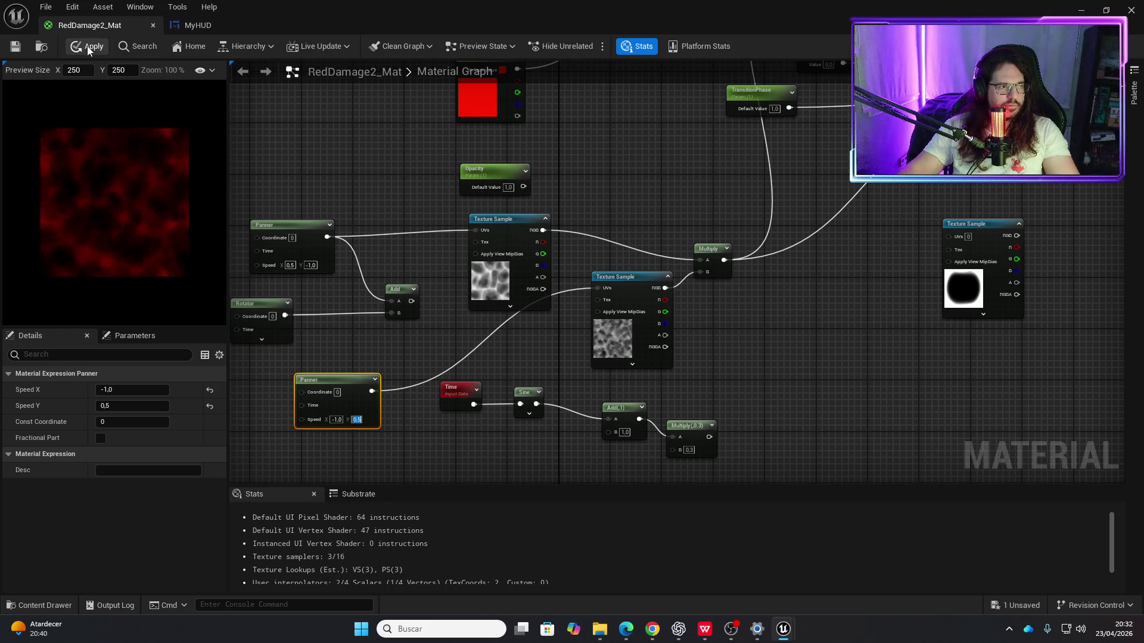
click(16, 46)
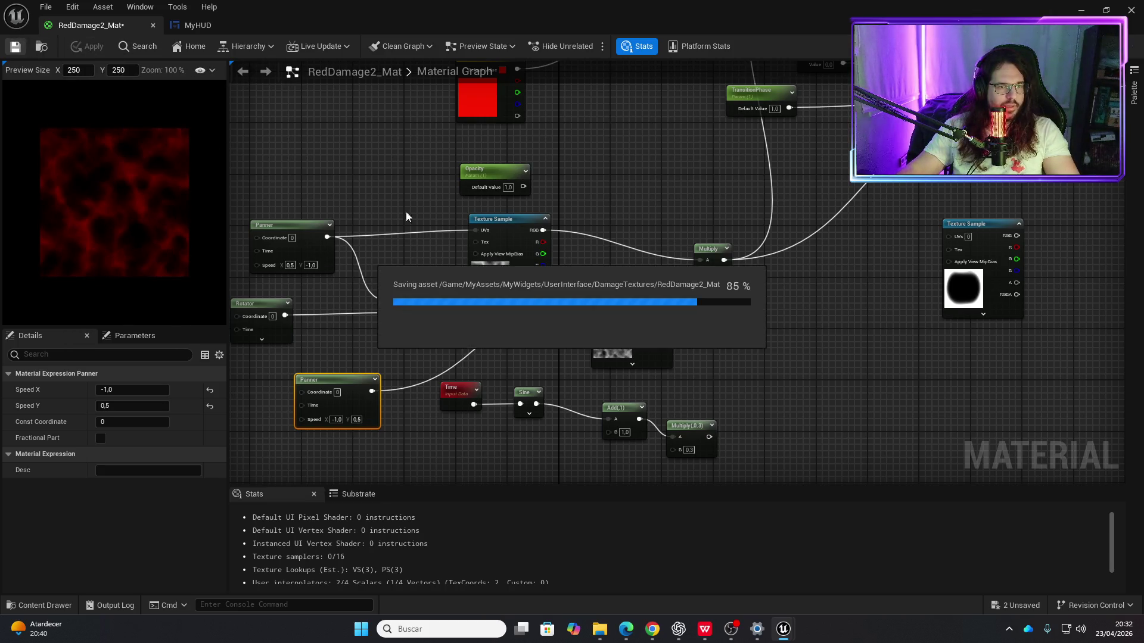
mouse_move(709, 436)
mouse_down()
mouse_move(896, 211)
mouse_move(882, 170)
mouse_up()
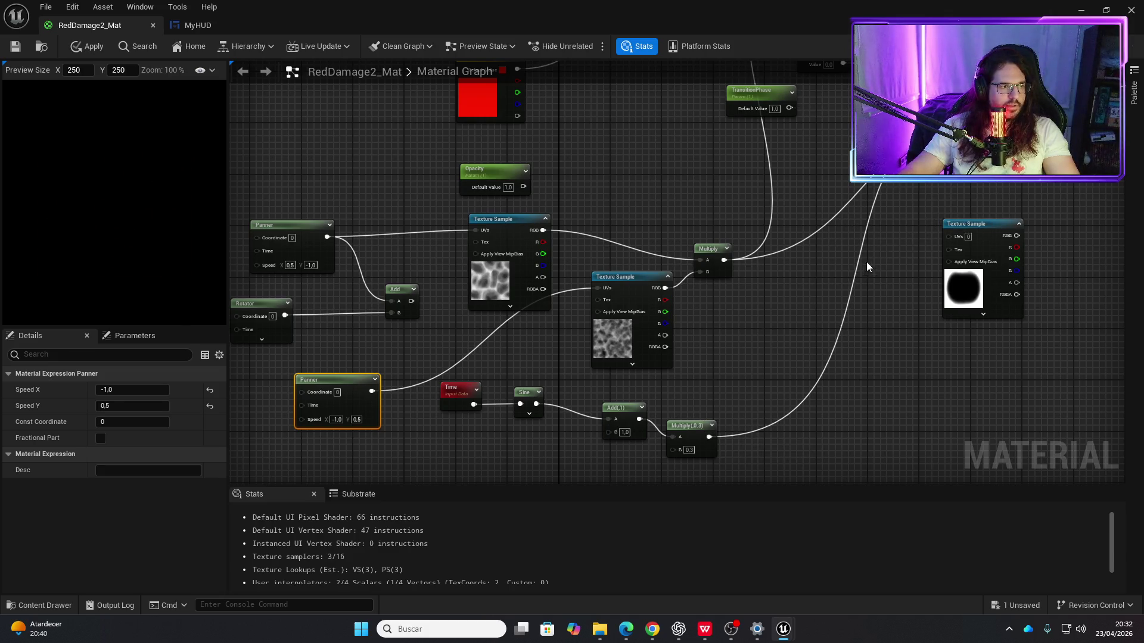
Step: Set Multiply B to 0.4 and Add B to 2.0, then apply the material
mouse_move(591, 316)
mouse_down()
mouse_move(669, 345)
mouse_move(589, 377)
mouse_move(642, 370)
mouse_up()
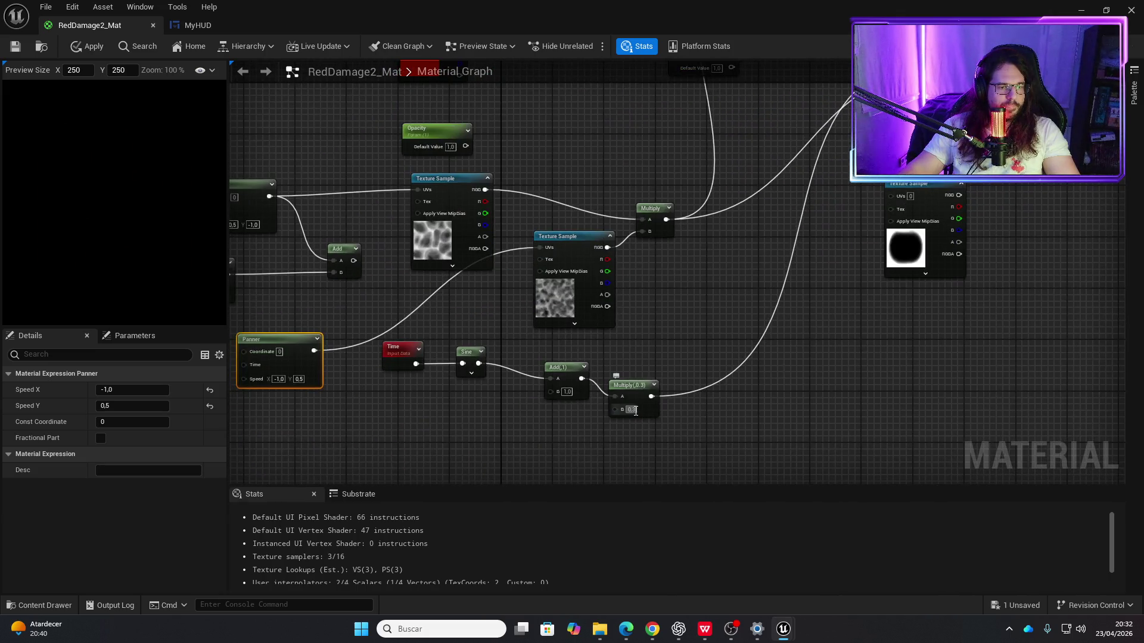
text(1)
key(Return)
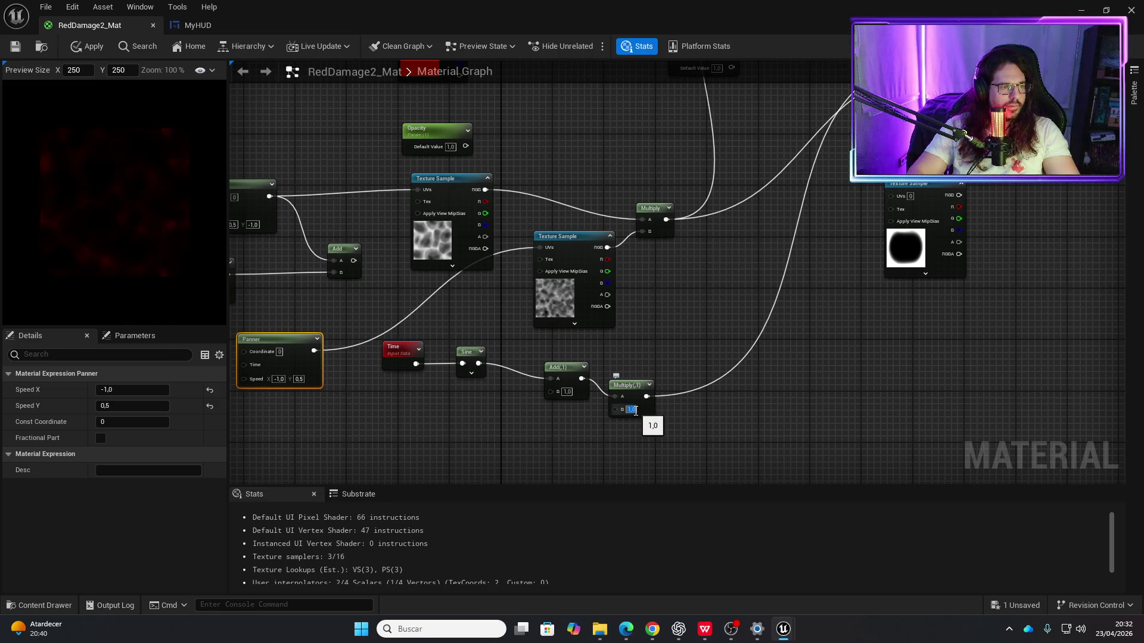
text(0,5)
key(Return)
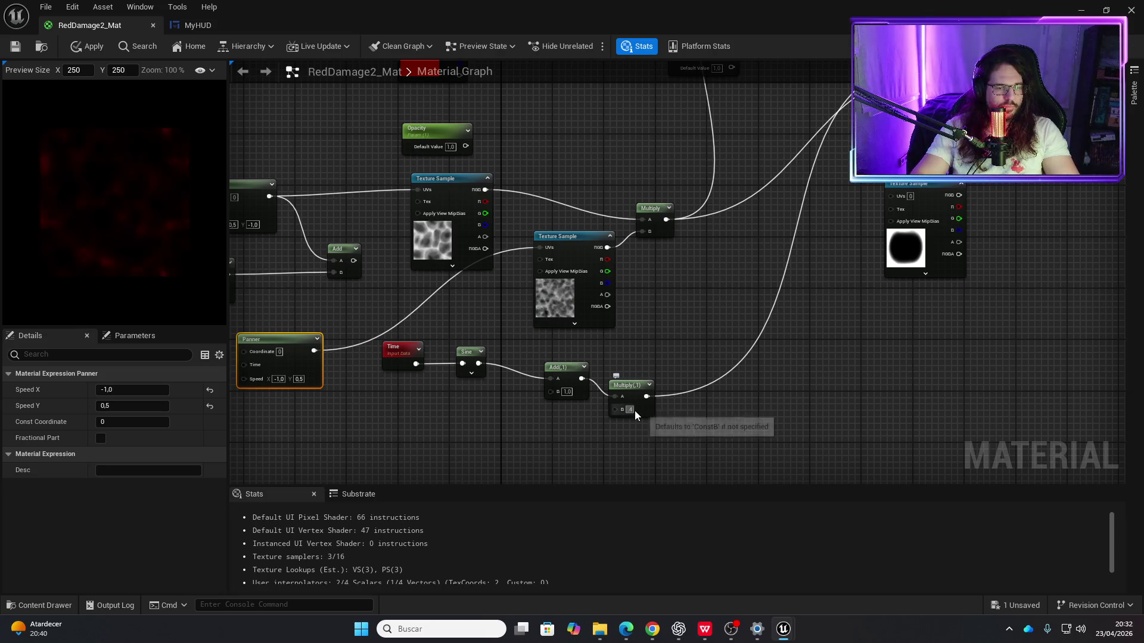
click(633, 410)
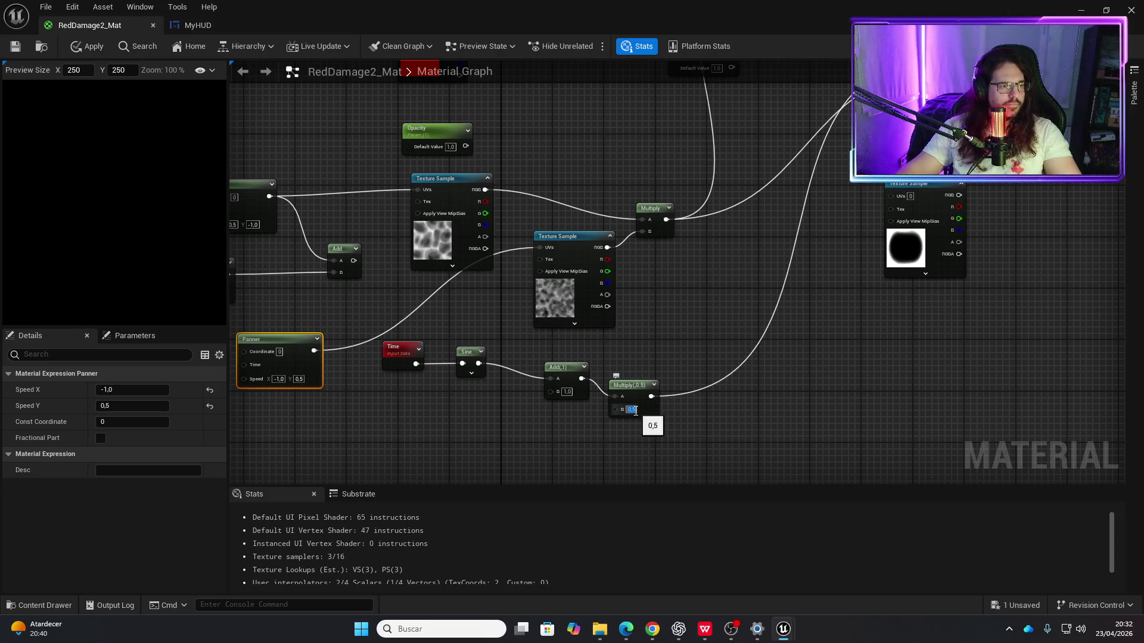
text(1)
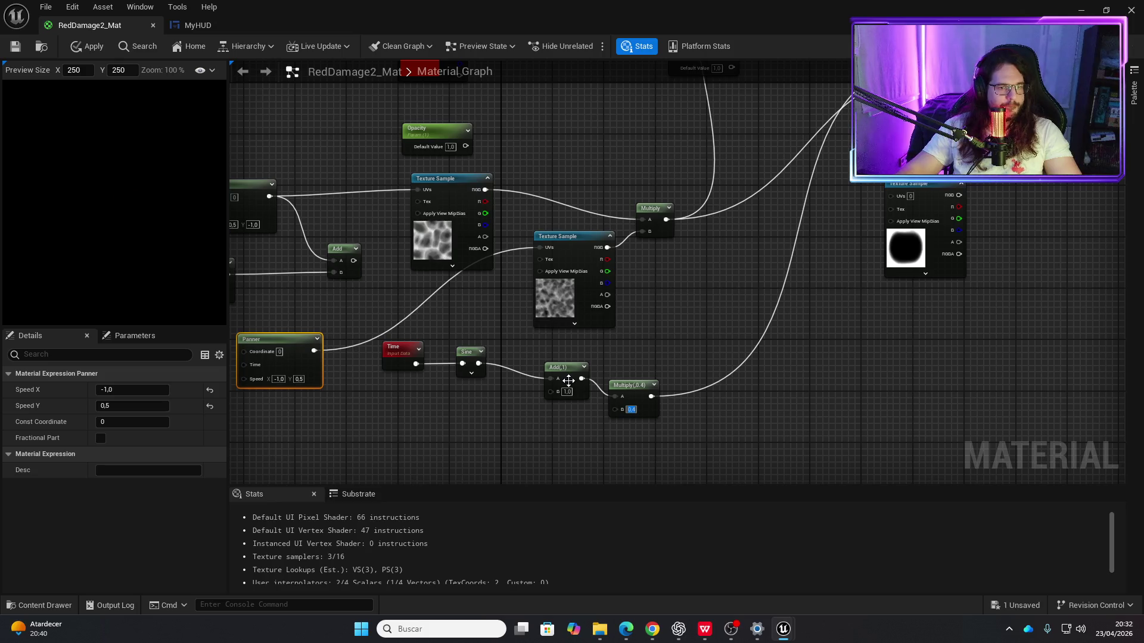
text(2)
key(Return)
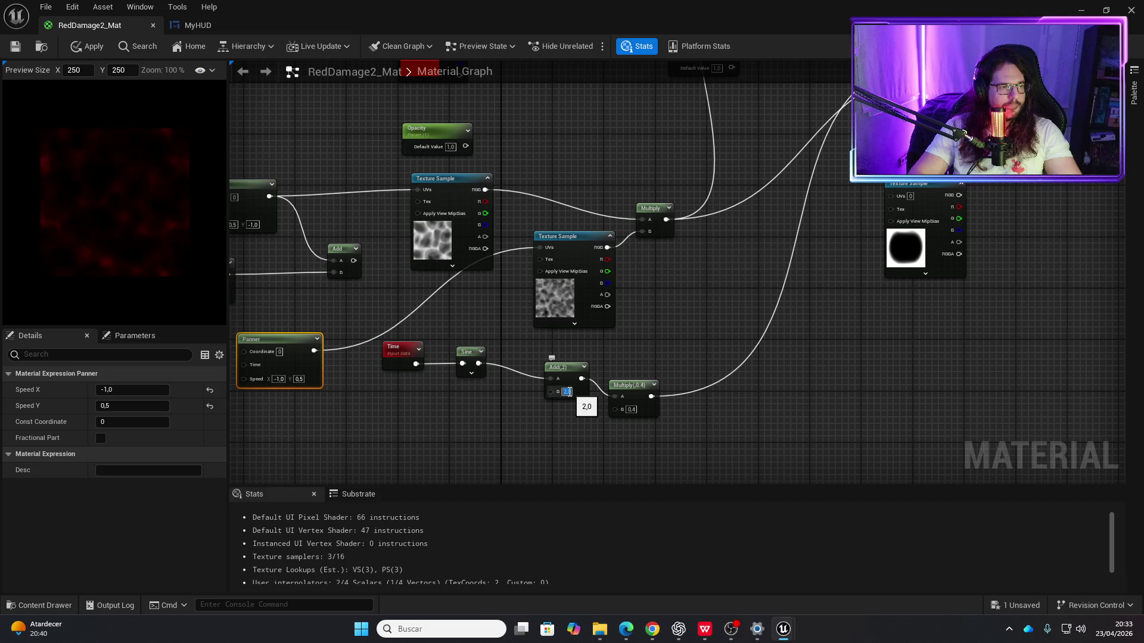
click(89, 43)
Step: Set the lower Panner's speed to -0.7 horizontally and -0.5 vertically
click(279, 380)
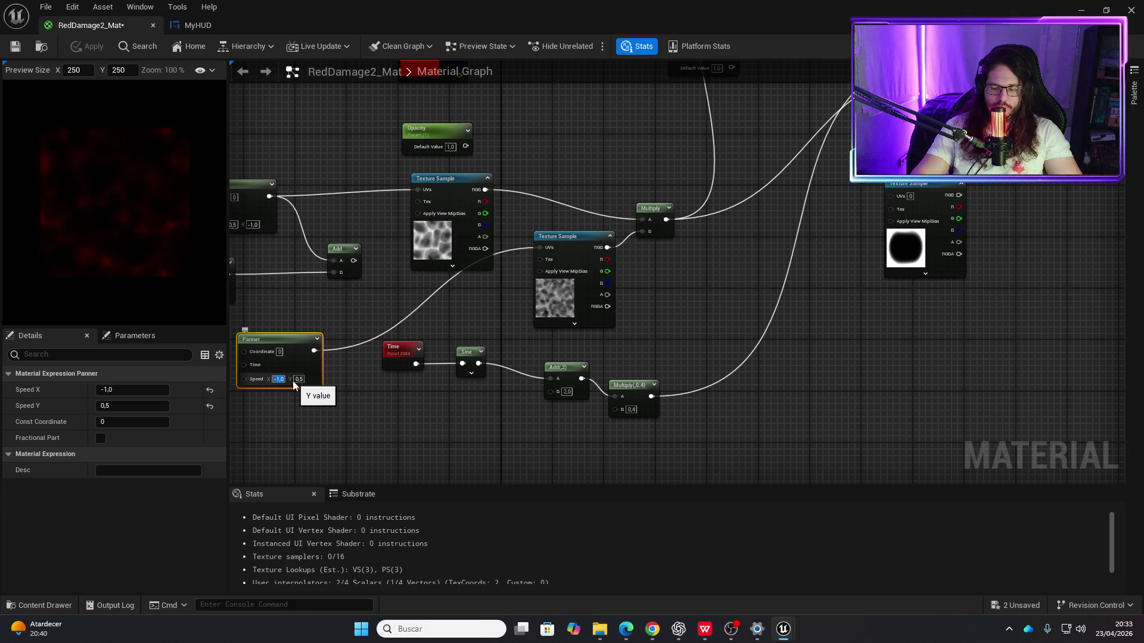
text(-)
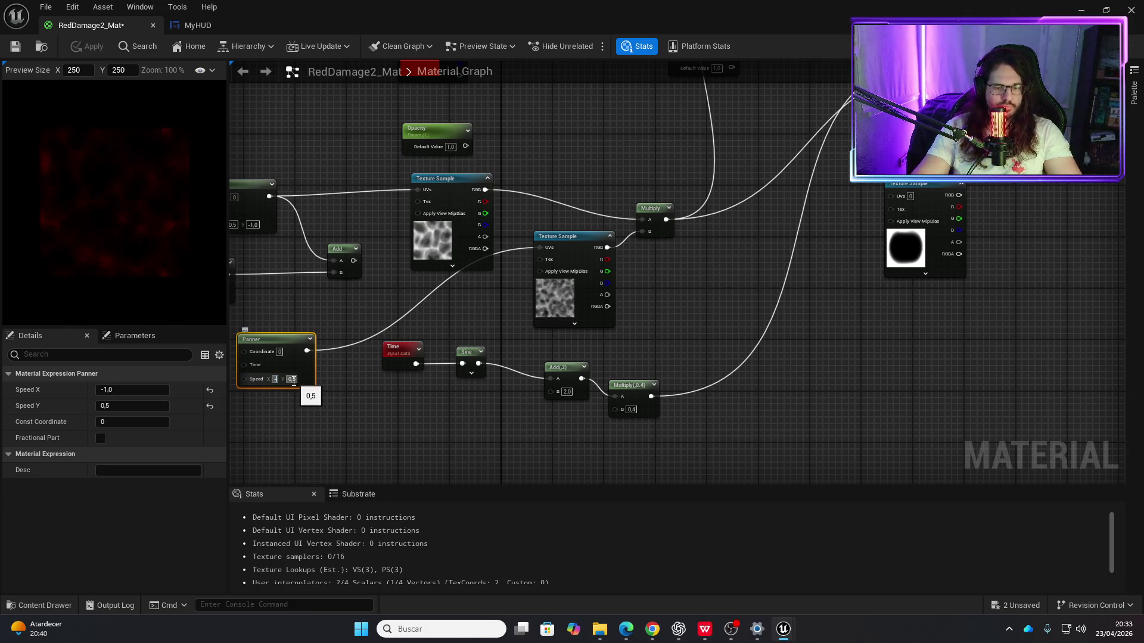
text(,74)
key(Return)
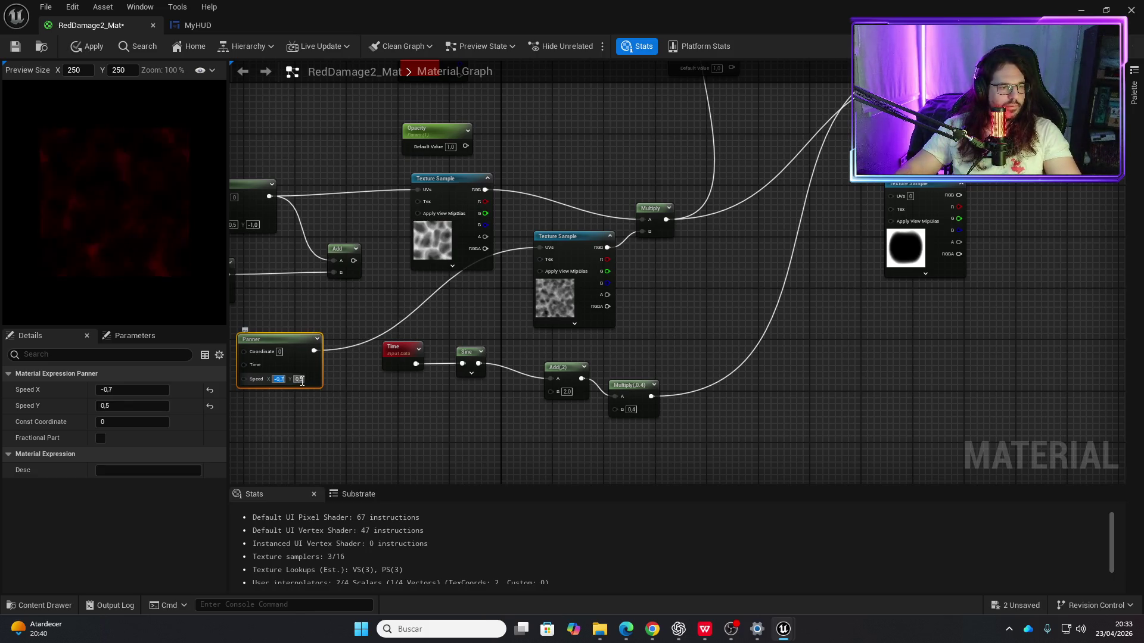
click(299, 379)
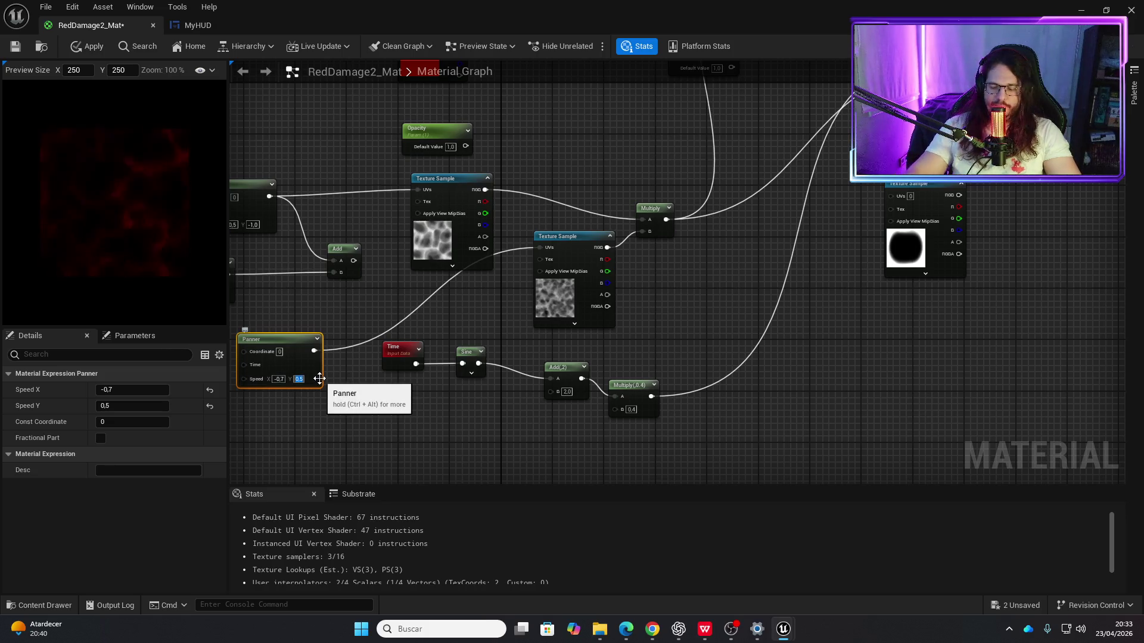
text(-0,5)
key(Return)
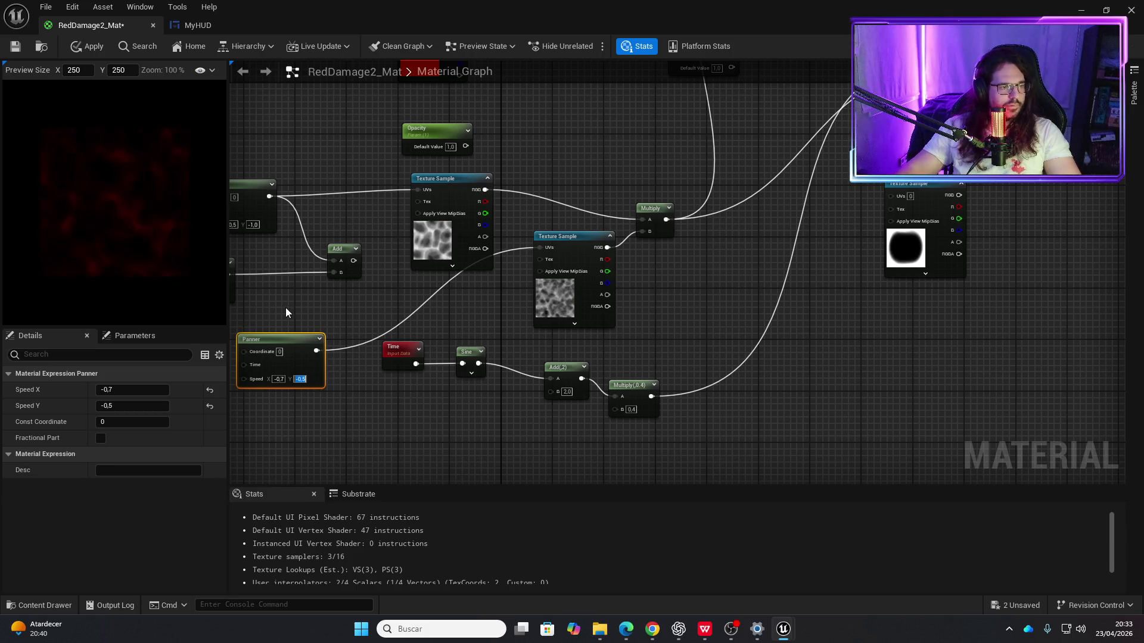
Step: Wire the Panner-plus-Rotator Add output into the first Texture Sample's UVs
drag(272, 298, 352, 322)
drag(438, 290, 501, 219)
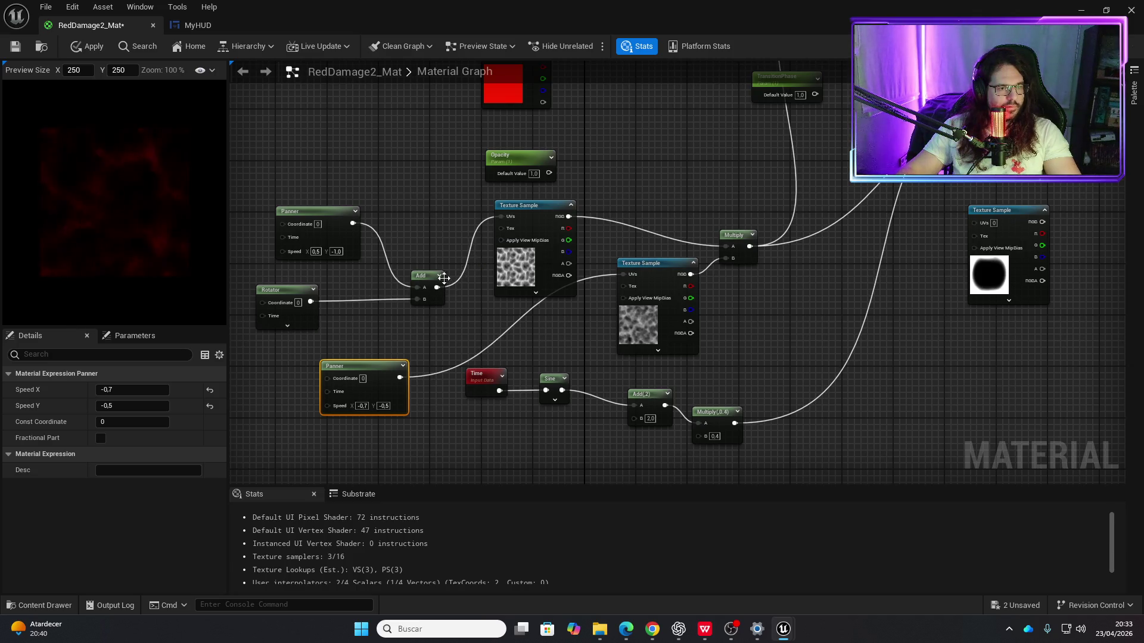
drag(437, 287, 623, 274)
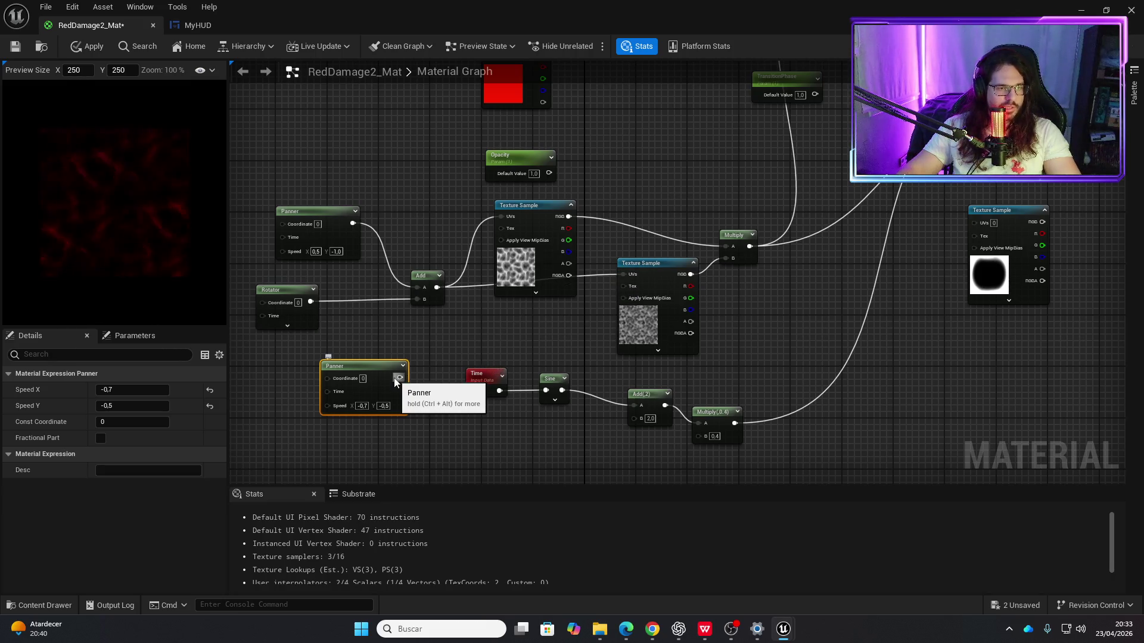
click(442, 292)
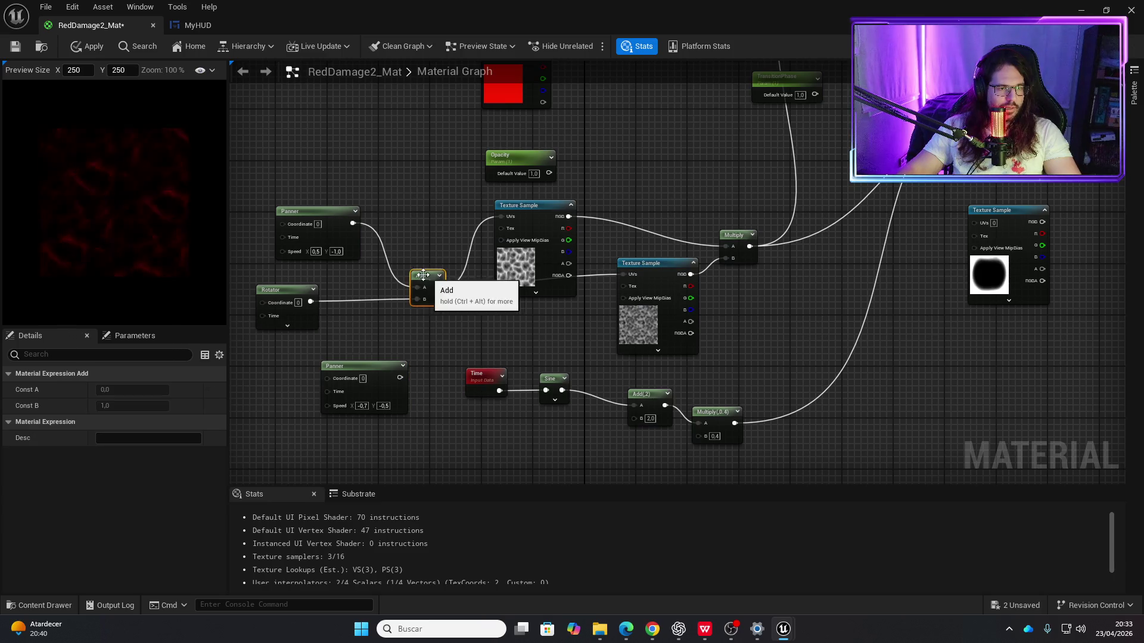
Step: Duplicate the Add node, feed it the lower Panner and the Rotator, then apply and save
key(ctrl+v)
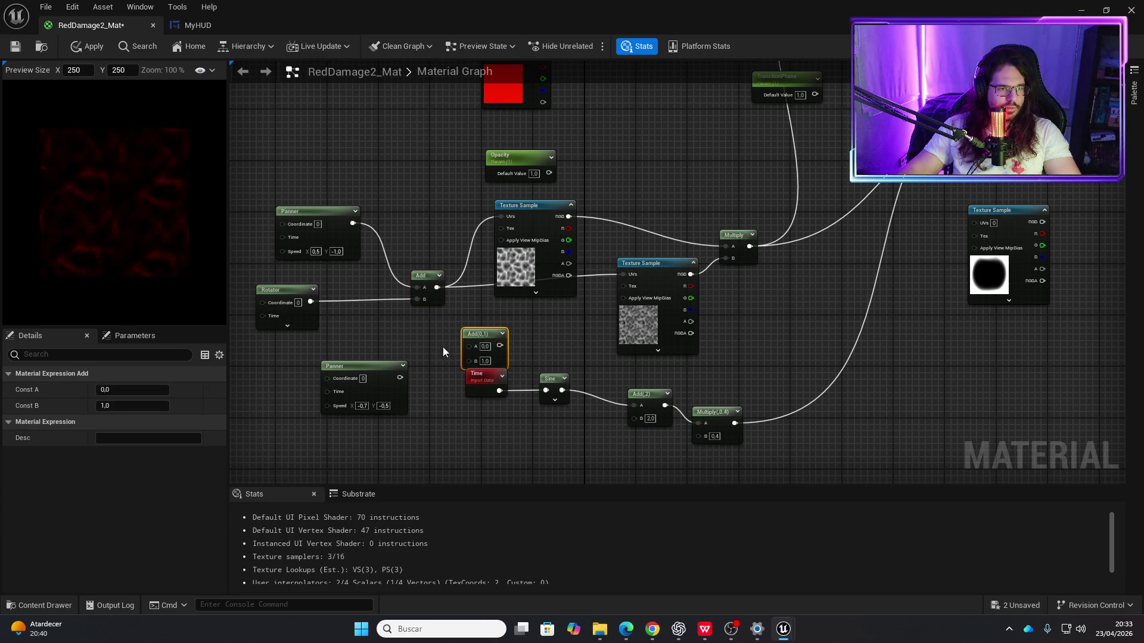
drag(482, 336, 457, 323)
drag(400, 377, 440, 332)
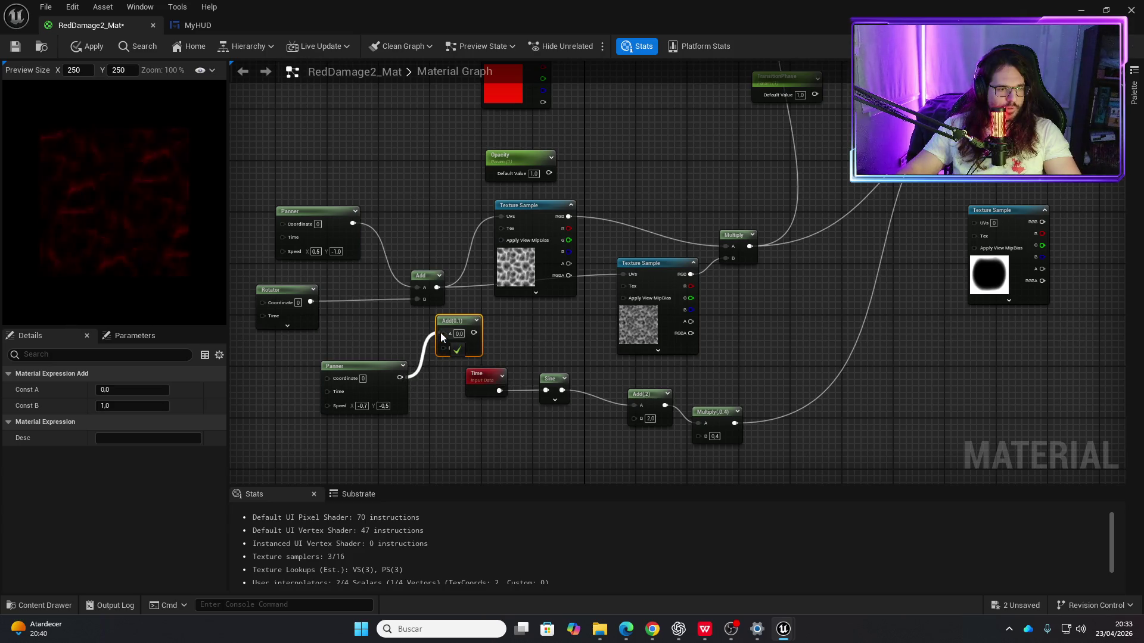
mouse_move(311, 302)
mouse_down()
mouse_move(443, 343)
mouse_move(568, 284)
mouse_move(621, 275)
mouse_up()
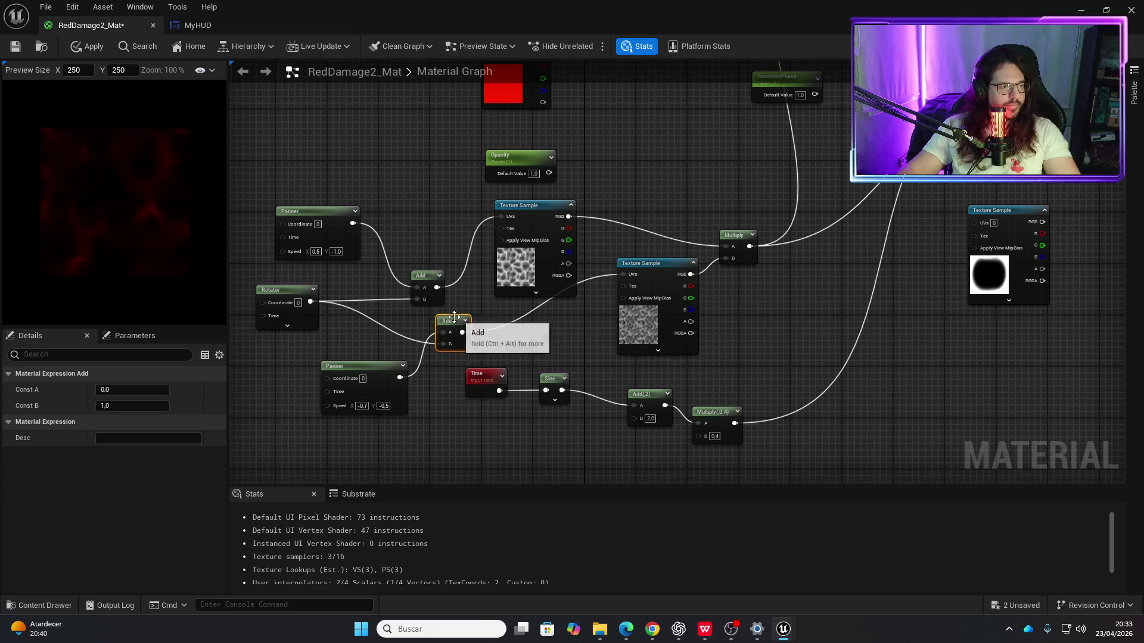
click(78, 47)
click(15, 48)
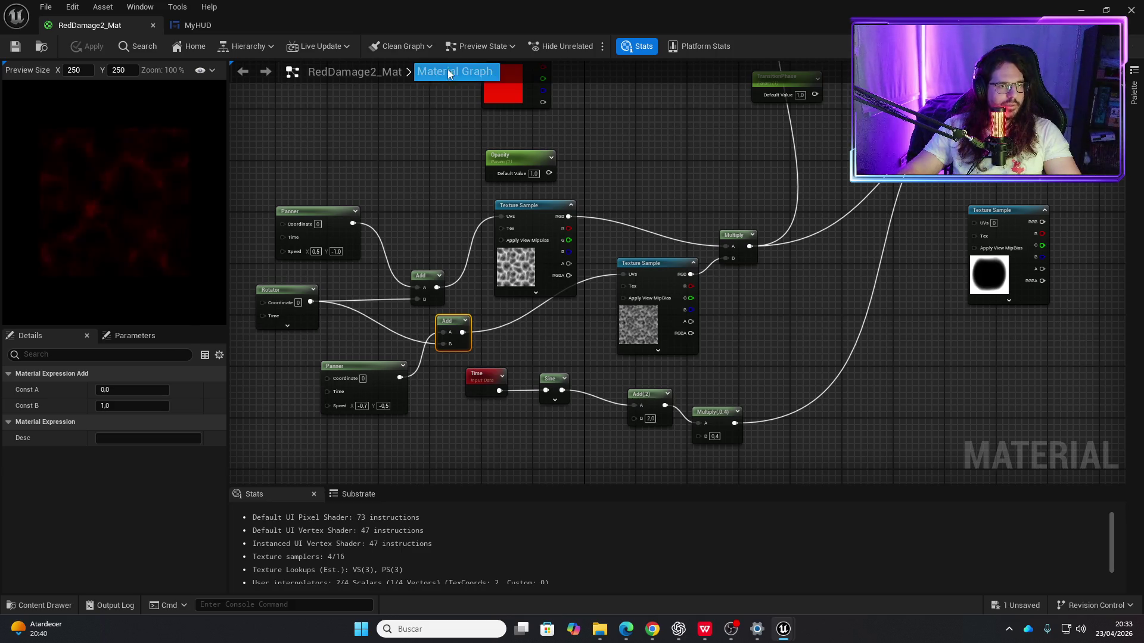
Step: Play the level to check the red damage border, then stop and orbit the viewport
double_click(1058, 13)
click(1058, 13)
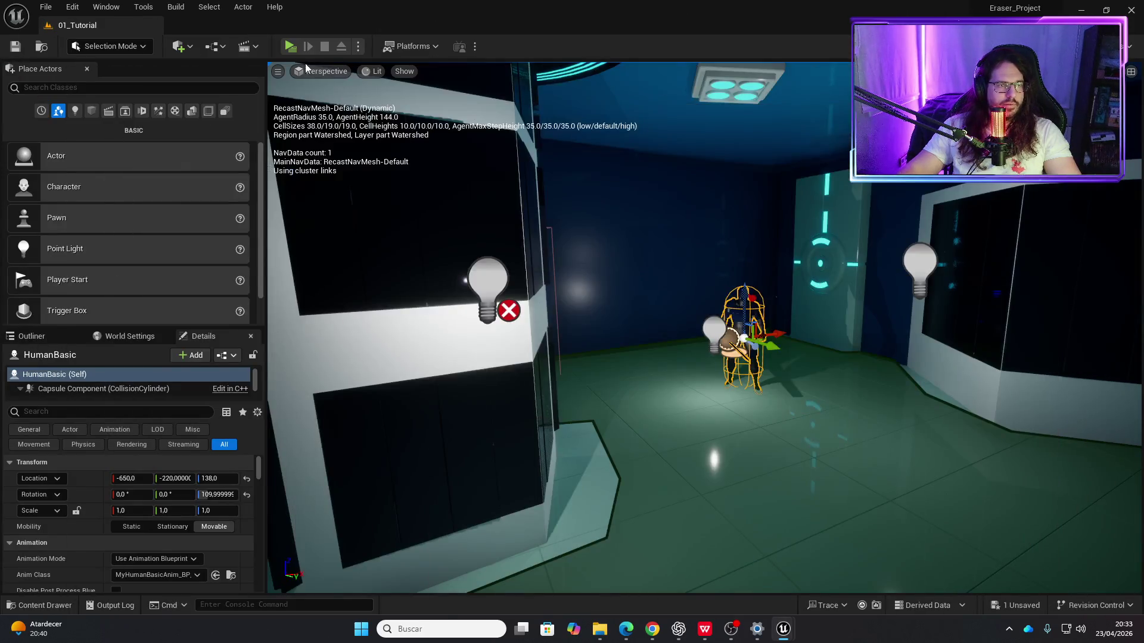
click(291, 47)
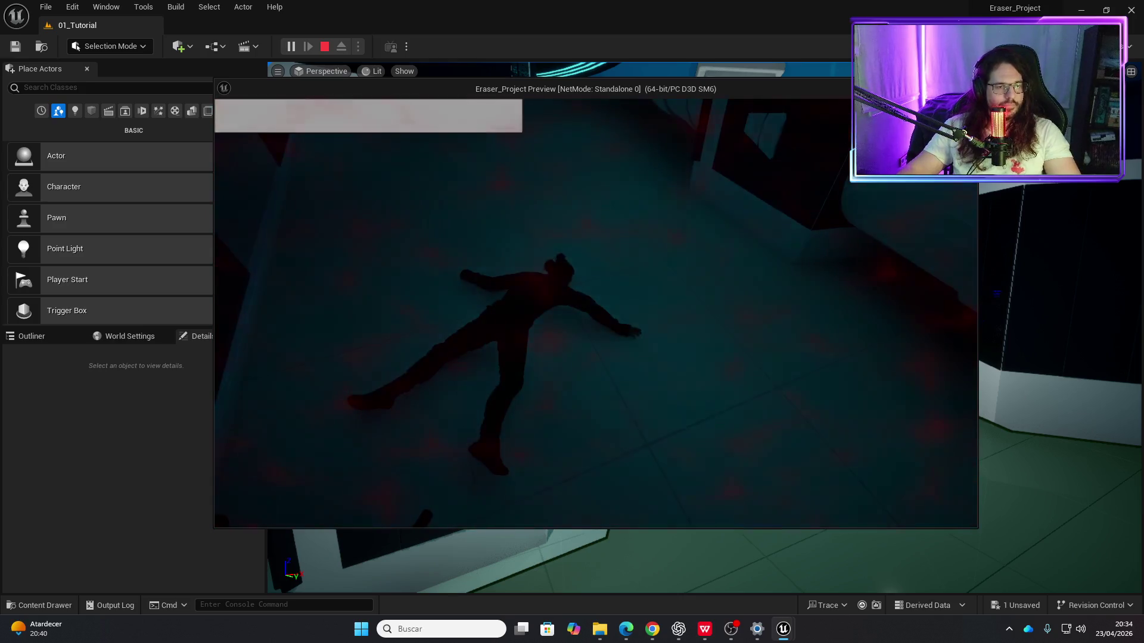
key(Escape)
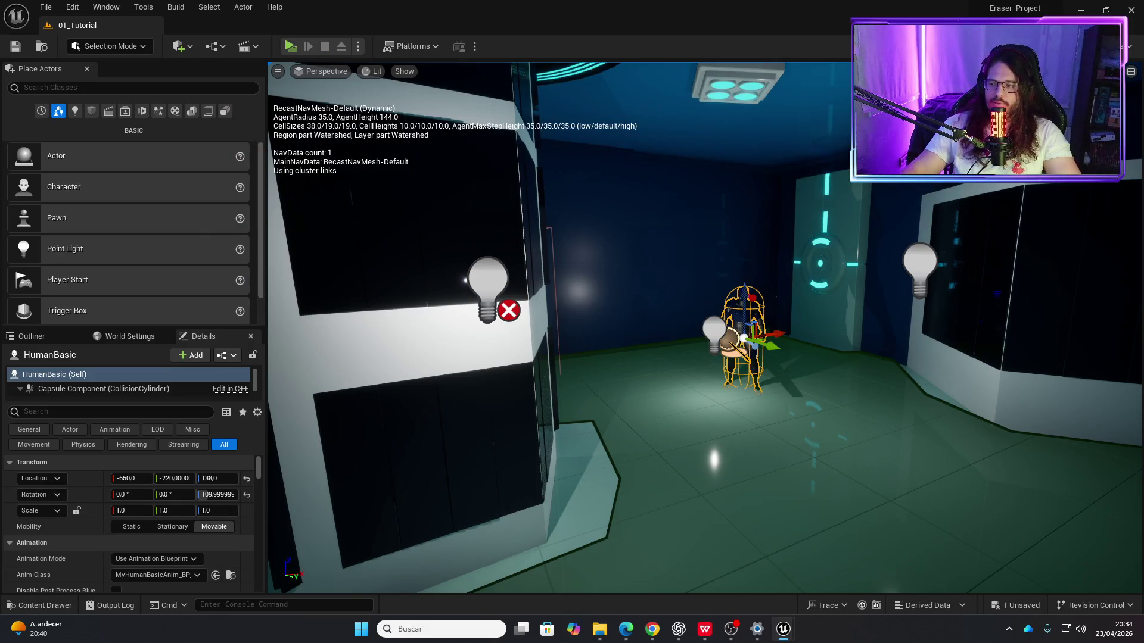
key(alt+Tab)
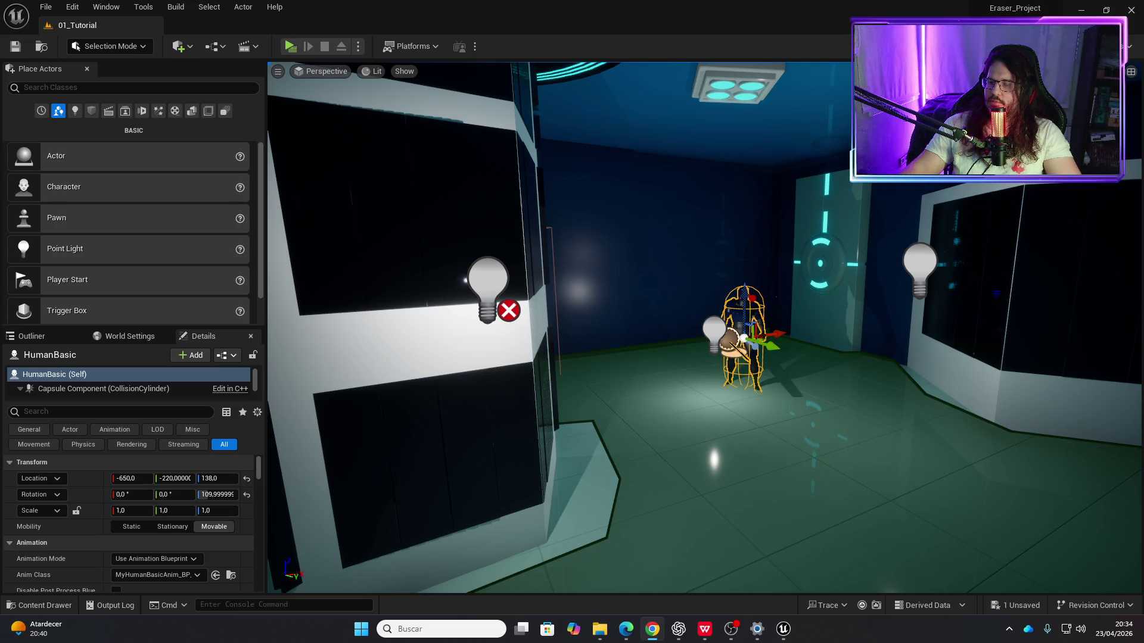
key(p)
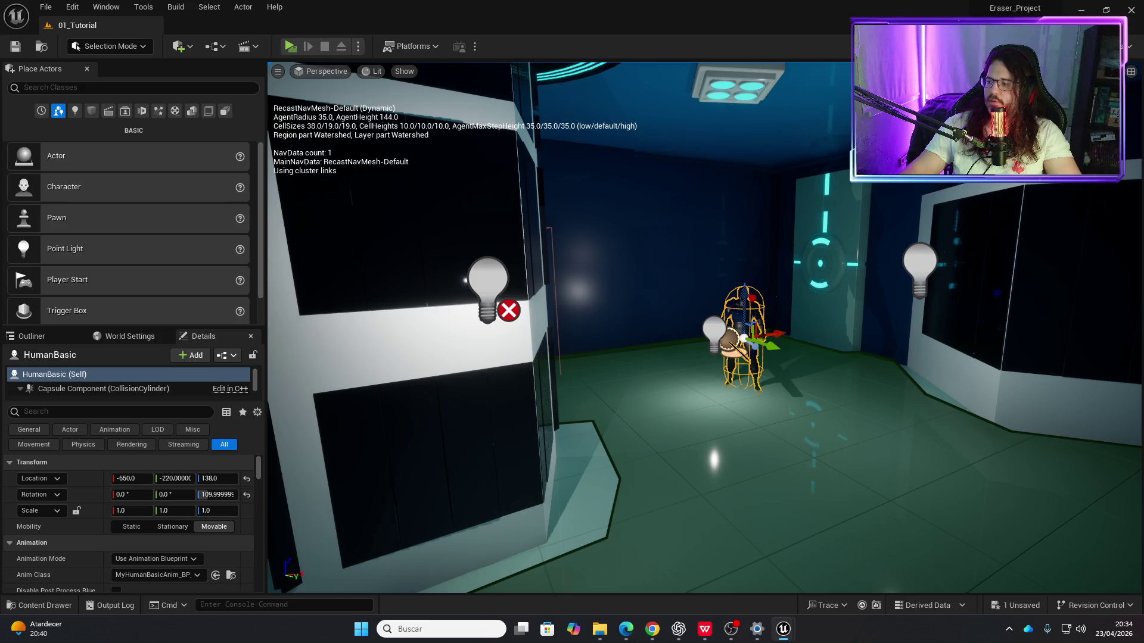
drag(794, 408, 761, 414)
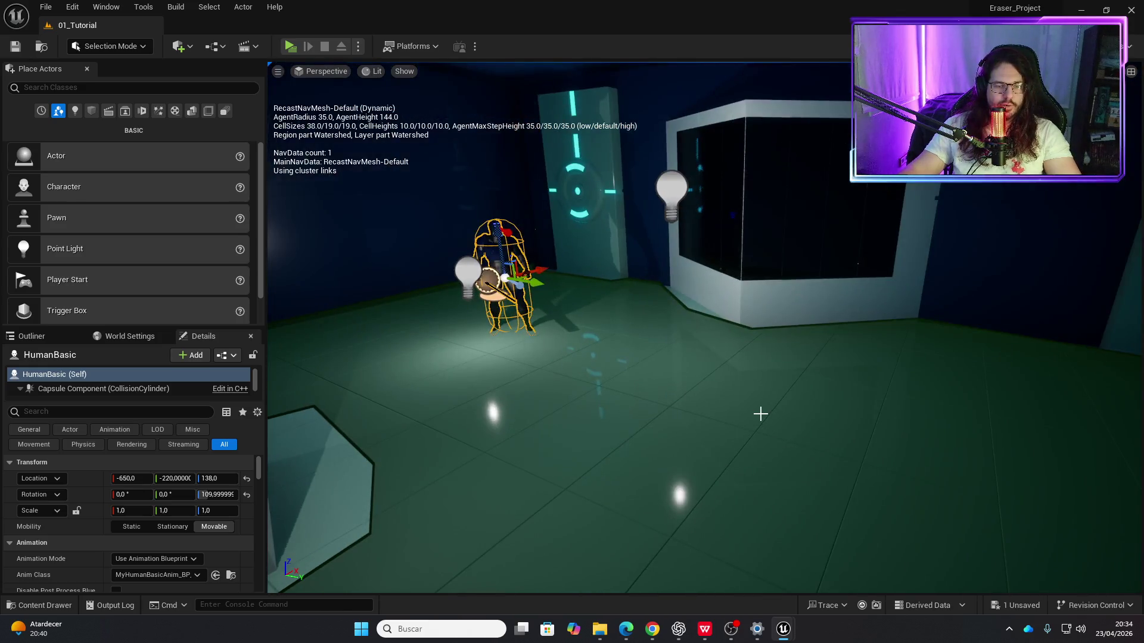
mouse_move(687, 639)
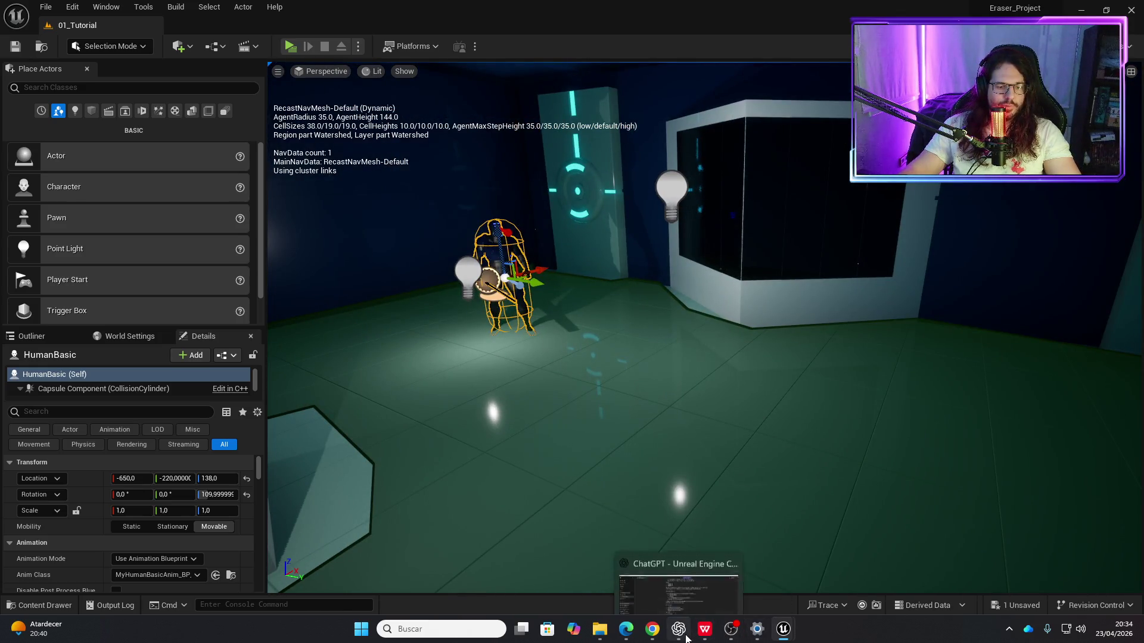
Step: Break the Rotator's links to both Add nodes, then apply and save RedDamage2_Mat
mouse_move(732, 637)
mouse_move(783, 634)
click(806, 548)
mouse_move(794, 373)
mouse_down()
mouse_move(701, 415)
mouse_move(617, 427)
mouse_up()
mouse_move(537, 434)
mouse_down()
mouse_move(584, 382)
mouse_move(780, 291)
mouse_up()
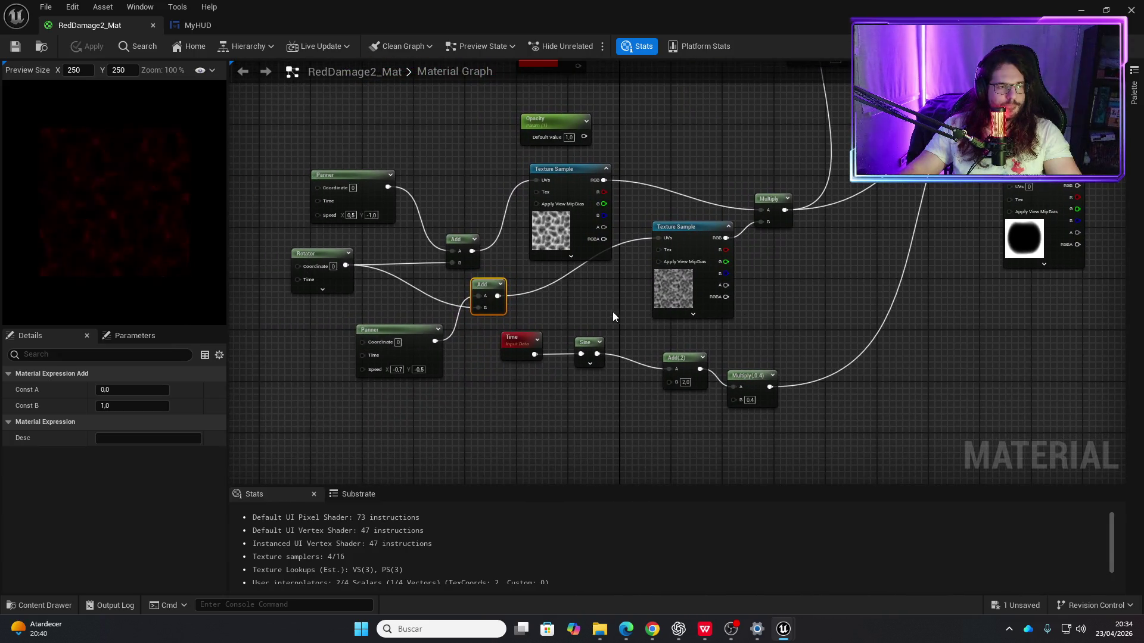
drag(573, 312, 542, 317)
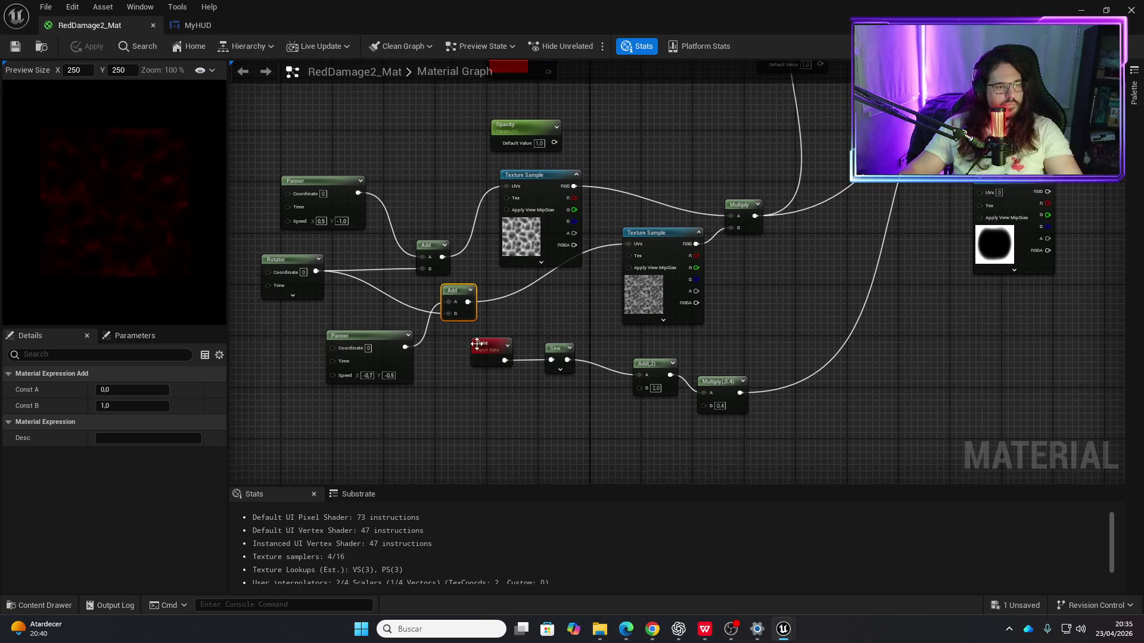
alt+click(316, 272)
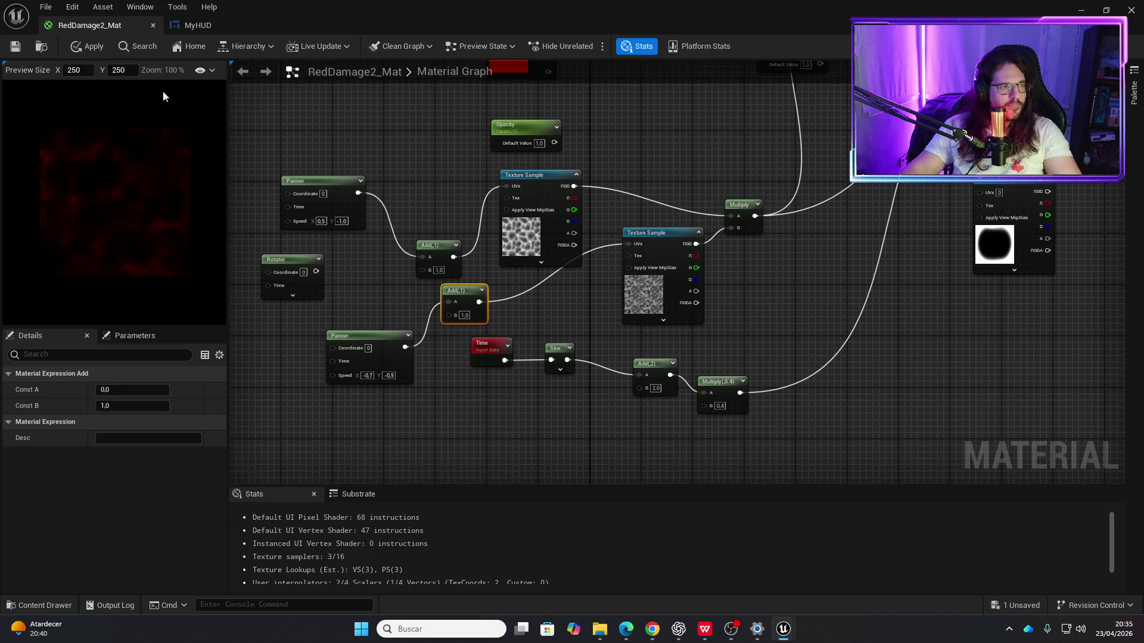
click(84, 48)
click(10, 50)
Step: Run a play-in-editor test from the MyHUD blueprint, stop it, and return to RedDamage2_Mat
click(198, 27)
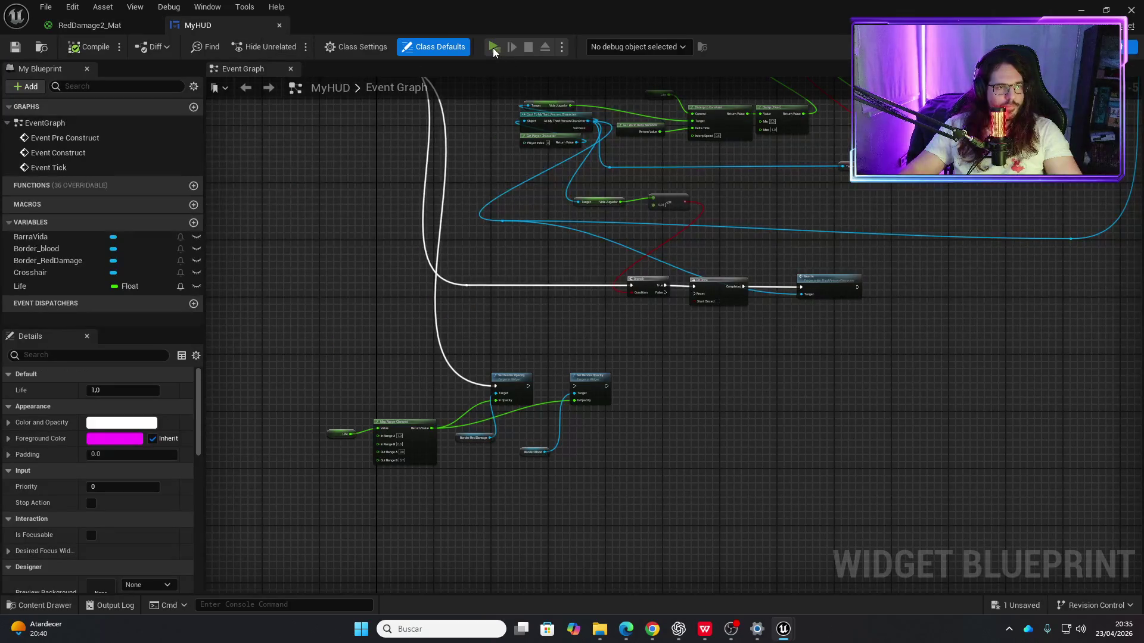
key(alt+p)
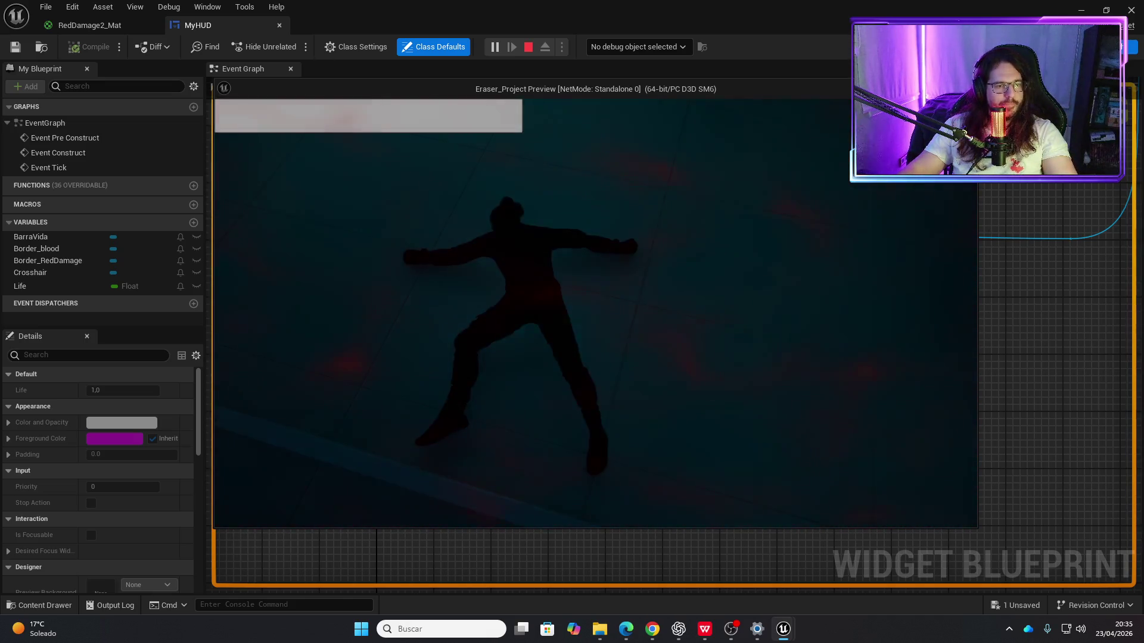
key(Escape)
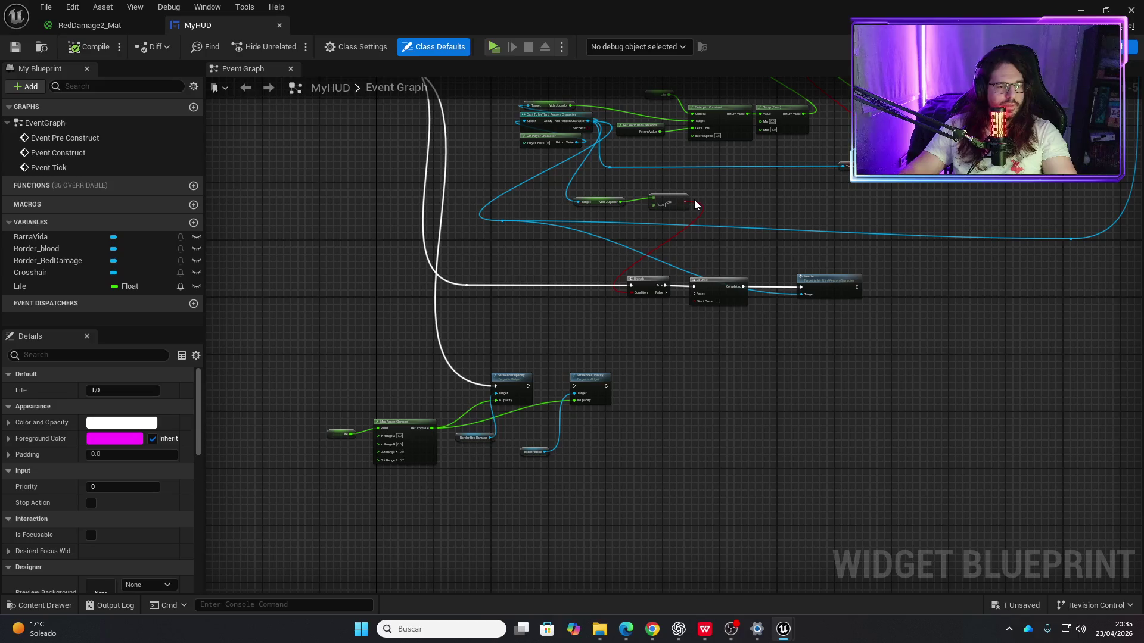
click(96, 25)
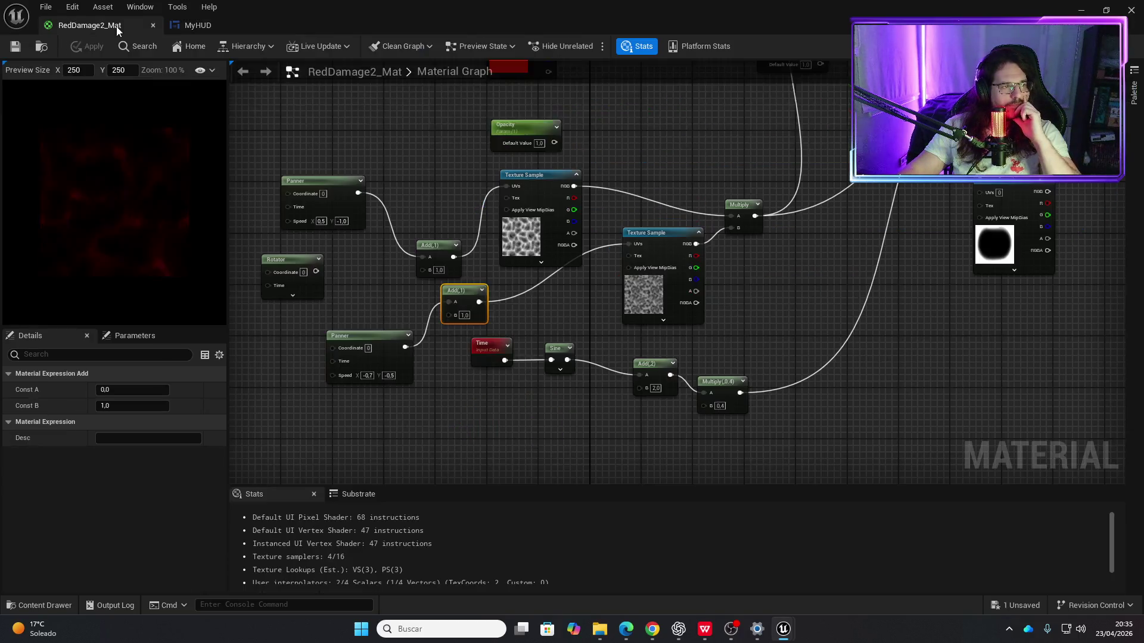
Step: Create an Add node wired from the mask Texture Sample's RGB output
mouse_move(917, 206)
mouse_down()
mouse_move(690, 217)
mouse_move(663, 289)
mouse_up()
click(709, 301)
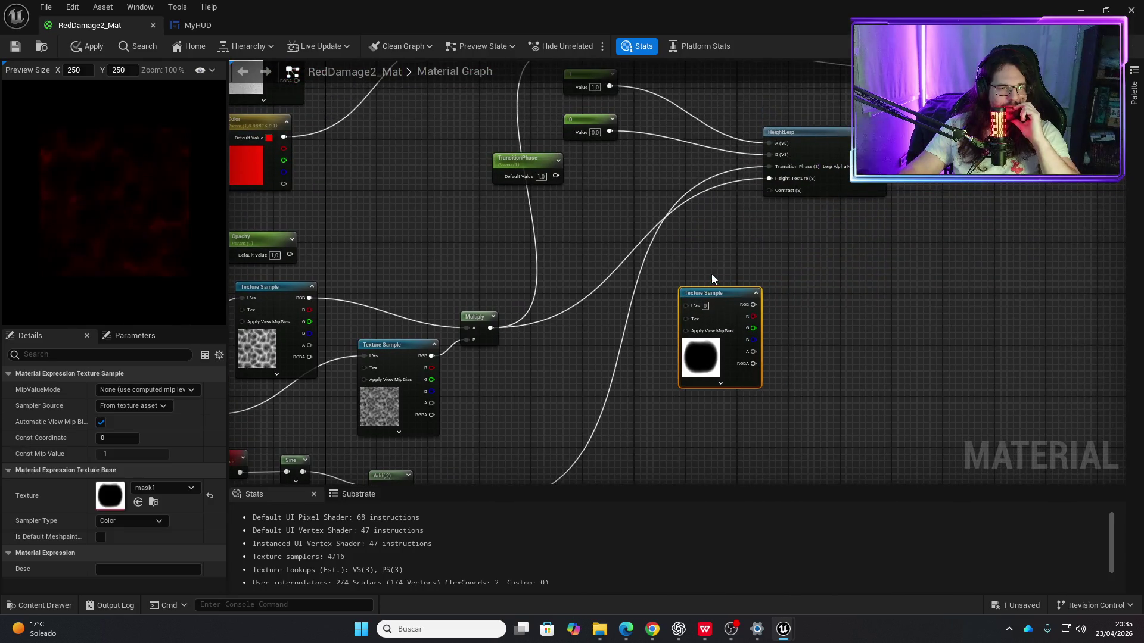
drag(754, 305, 812, 290)
text(add)
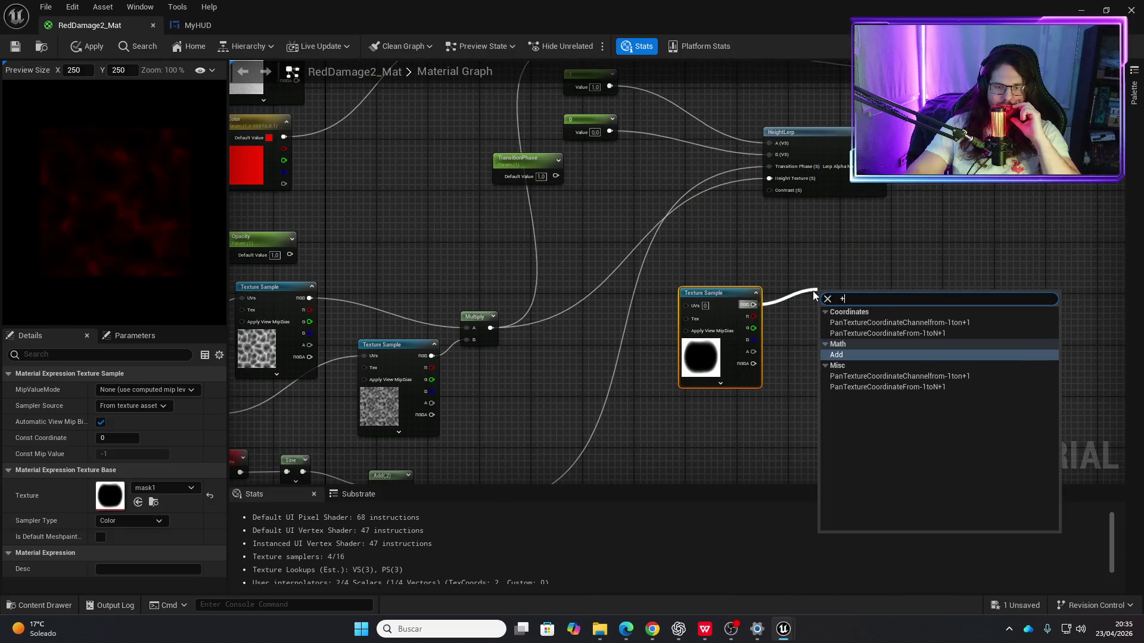
key(Return)
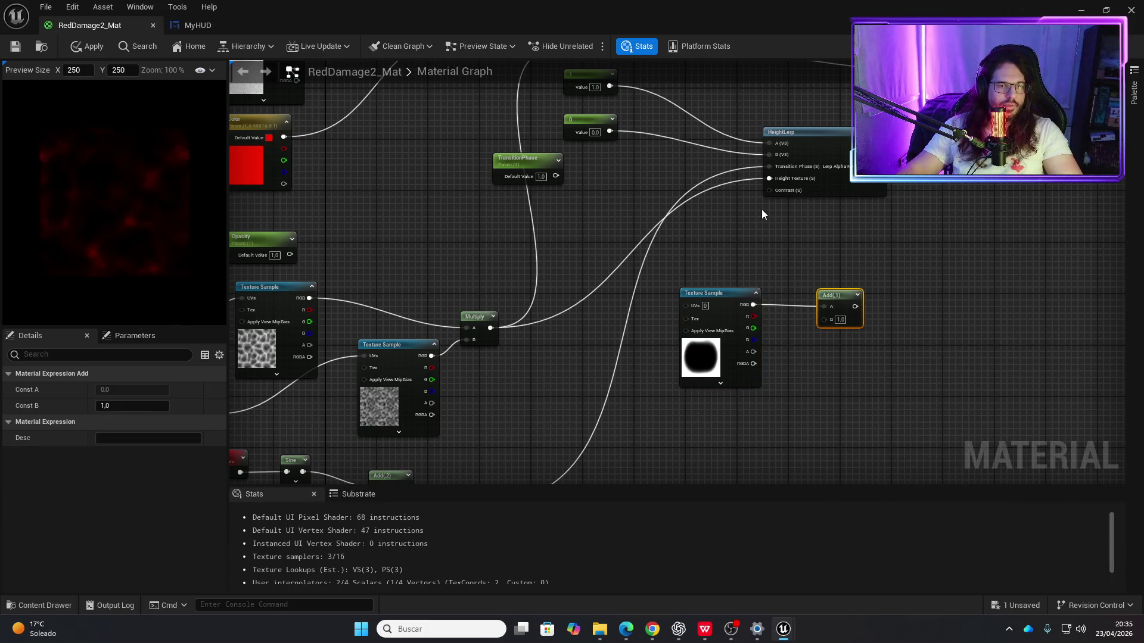
Step: Feed the earlier Multiply result into the Add node's B input and apply the material
mouse_move(752, 213)
mouse_down()
mouse_move(815, 209)
mouse_move(852, 78)
mouse_move(880, 78)
mouse_move(898, 184)
mouse_up()
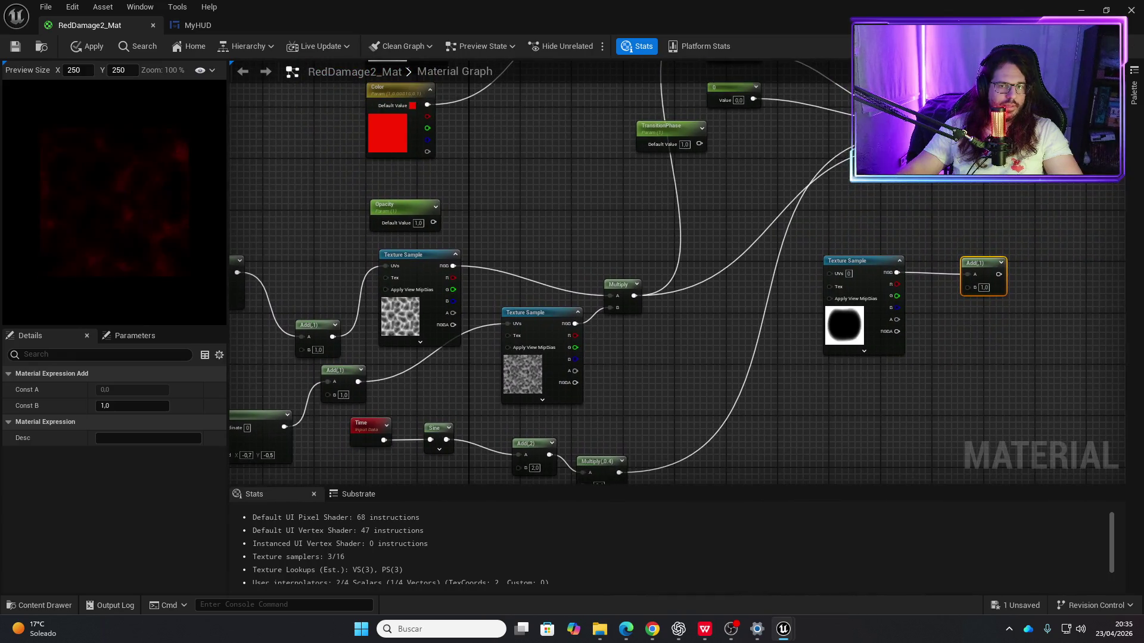
mouse_move(817, 290)
mouse_down()
mouse_move(962, 251)
mouse_move(968, 287)
mouse_move(882, 154)
mouse_up()
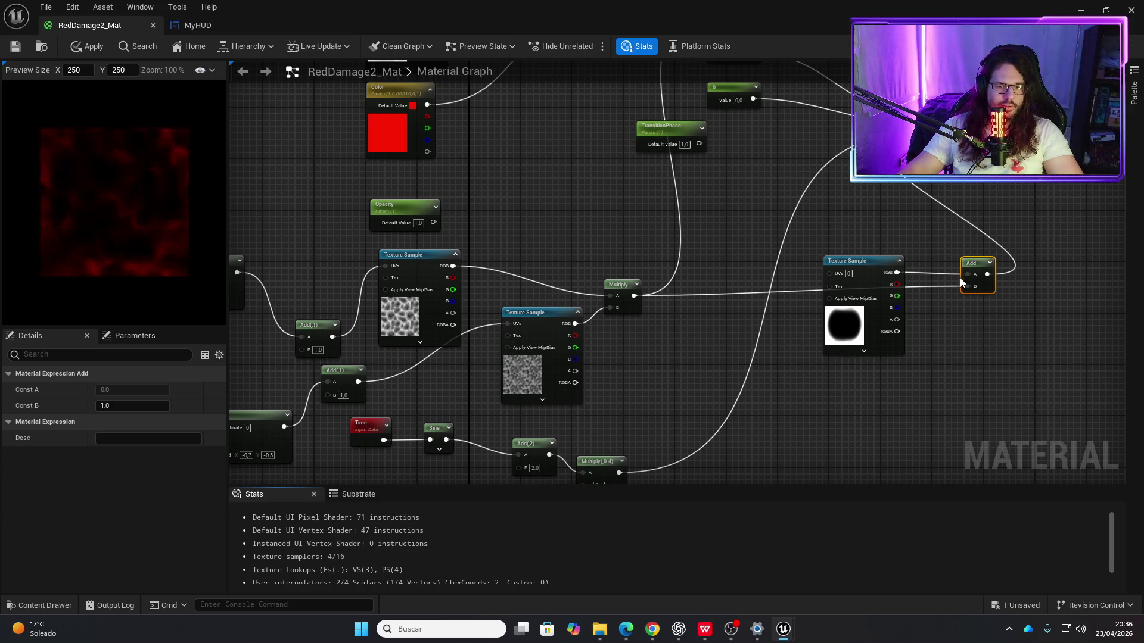
mouse_move(964, 277)
mouse_down()
mouse_move(933, 263)
mouse_move(895, 272)
mouse_move(966, 287)
mouse_up()
key(Escape)
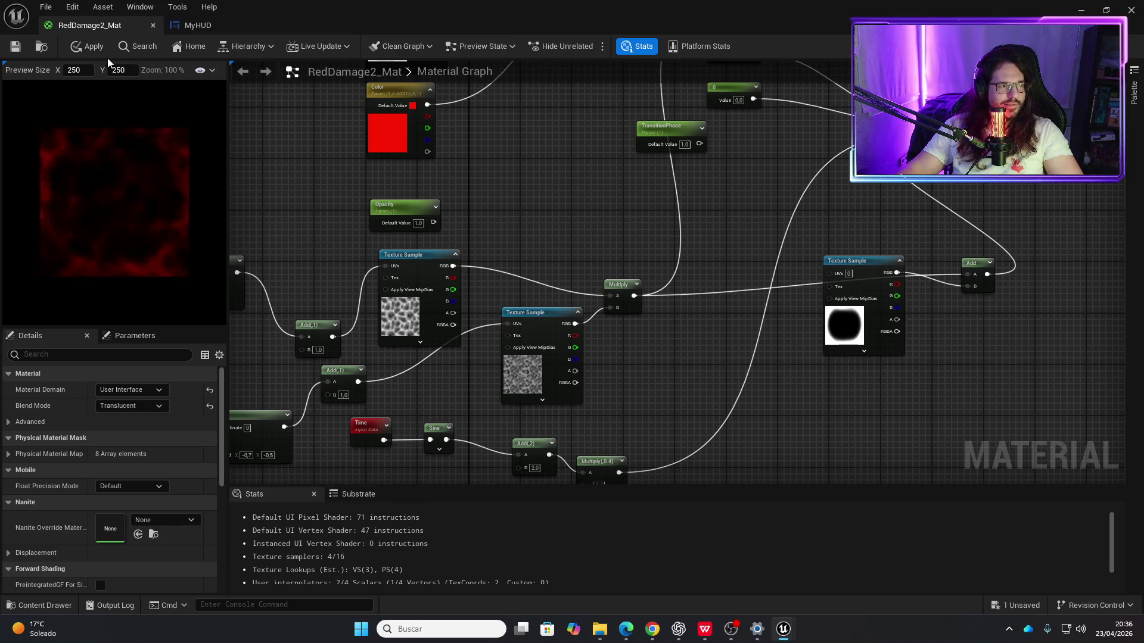
click(89, 47)
Step: Playtest from MyHUD to see the red noise vignette framing the screen edges
click(198, 25)
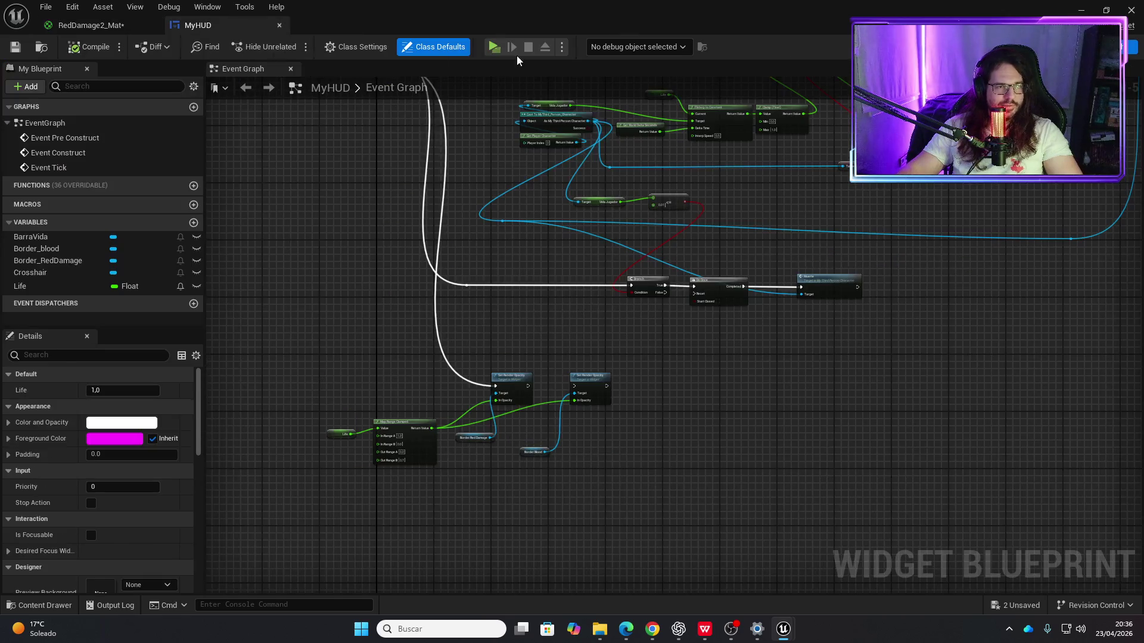
click(492, 52)
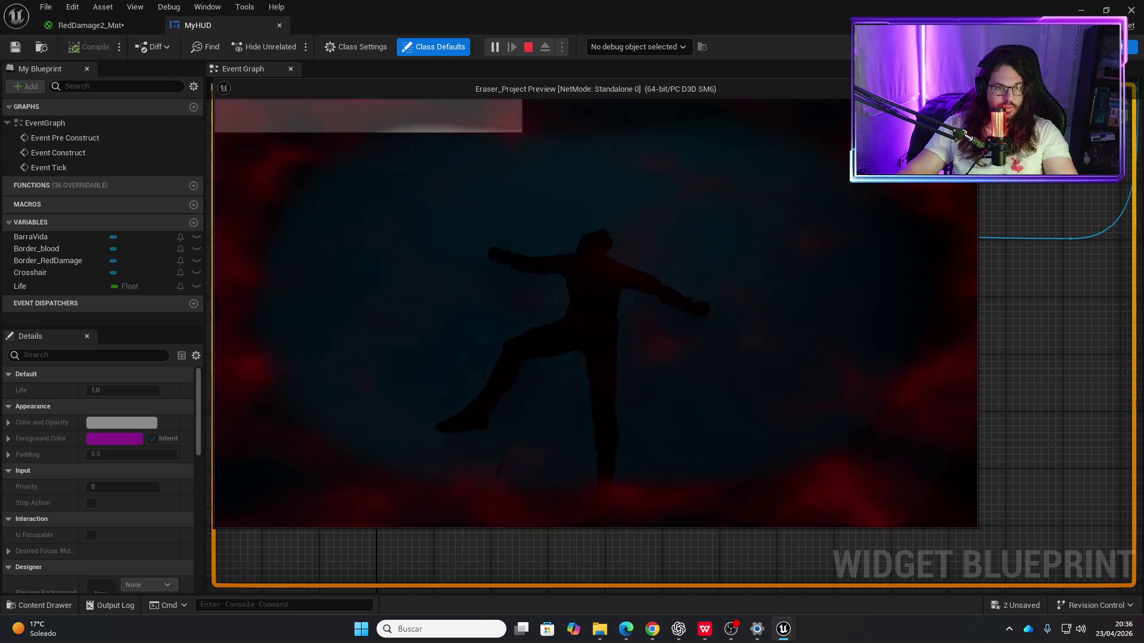
key(Escape)
mouse_move(942, 220)
mouse_down()
mouse_move(881, 237)
mouse_move(778, 332)
mouse_move(527, 186)
mouse_up()
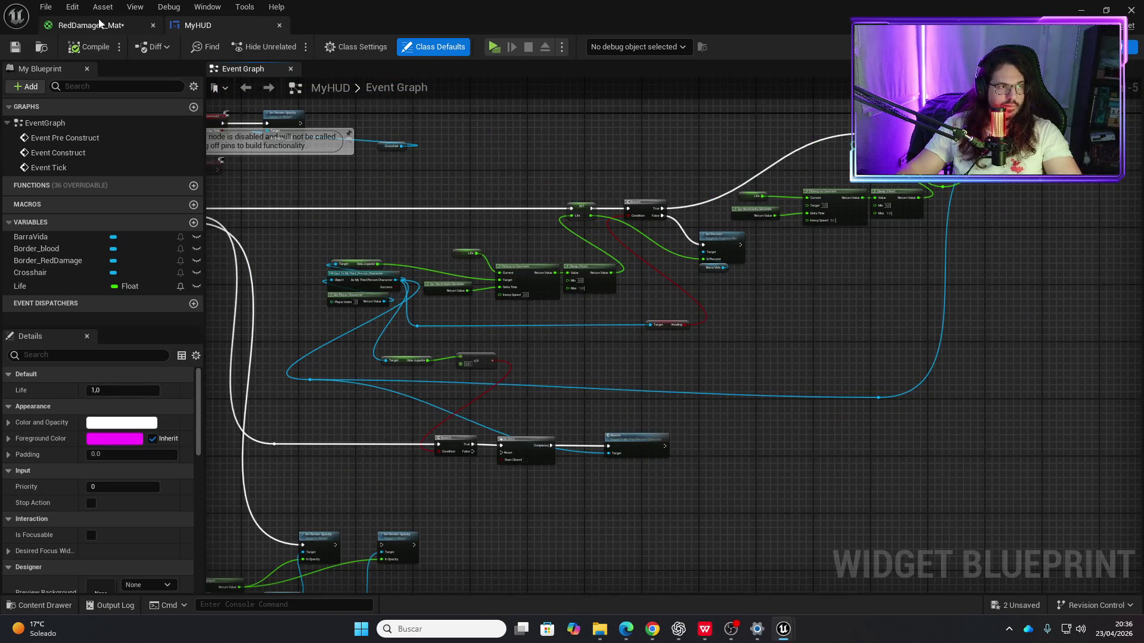
Step: Reposition the mask Texture Sample node near HeightLerp in RedDamage2_Mat
click(90, 25)
mouse_move(775, 386)
mouse_down()
mouse_move(589, 330)
mouse_move(403, 409)
mouse_move(437, 431)
mouse_up()
scroll(607, 375, down, 3)
mouse_move(606, 358)
mouse_down()
mouse_move(753, 373)
mouse_move(713, 363)
mouse_up()
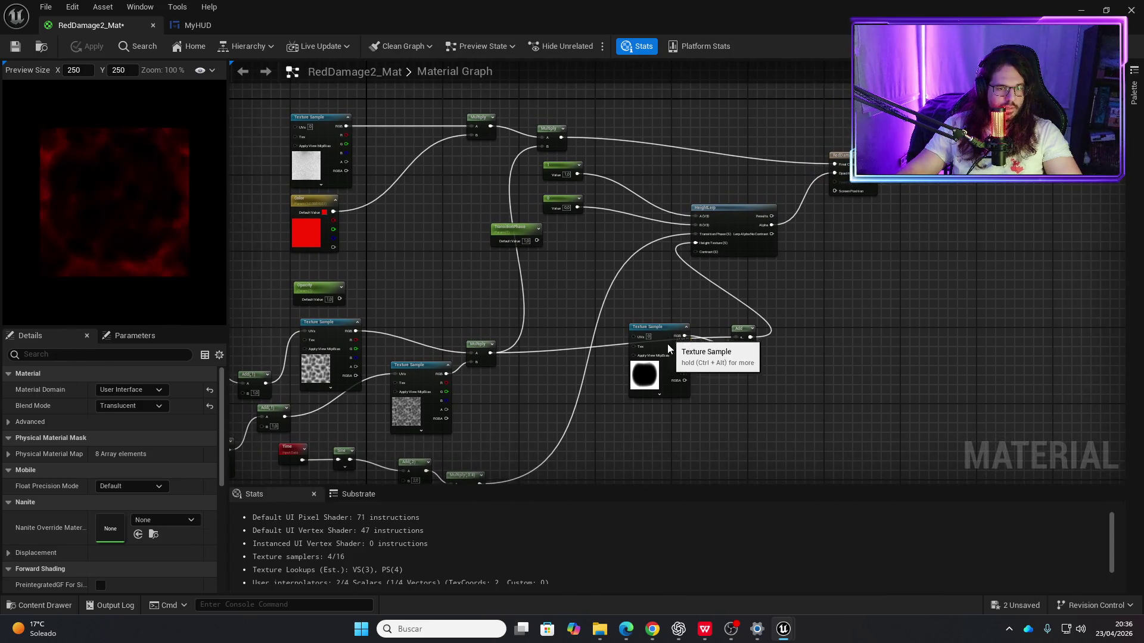
drag(668, 344, 663, 398)
drag(589, 400, 633, 314)
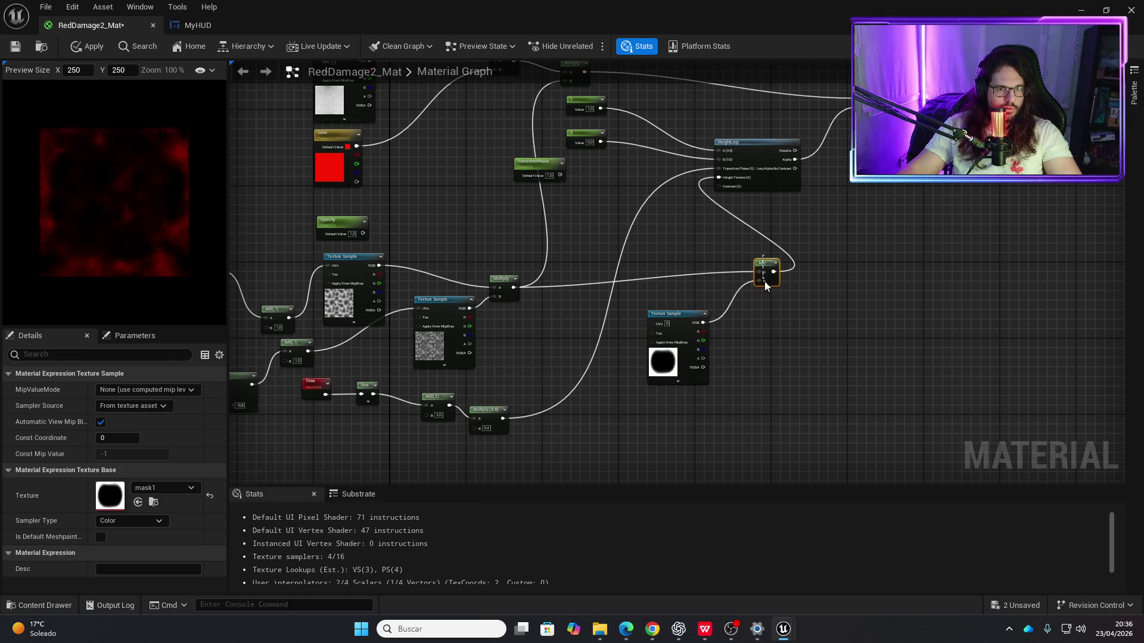
key(Delete)
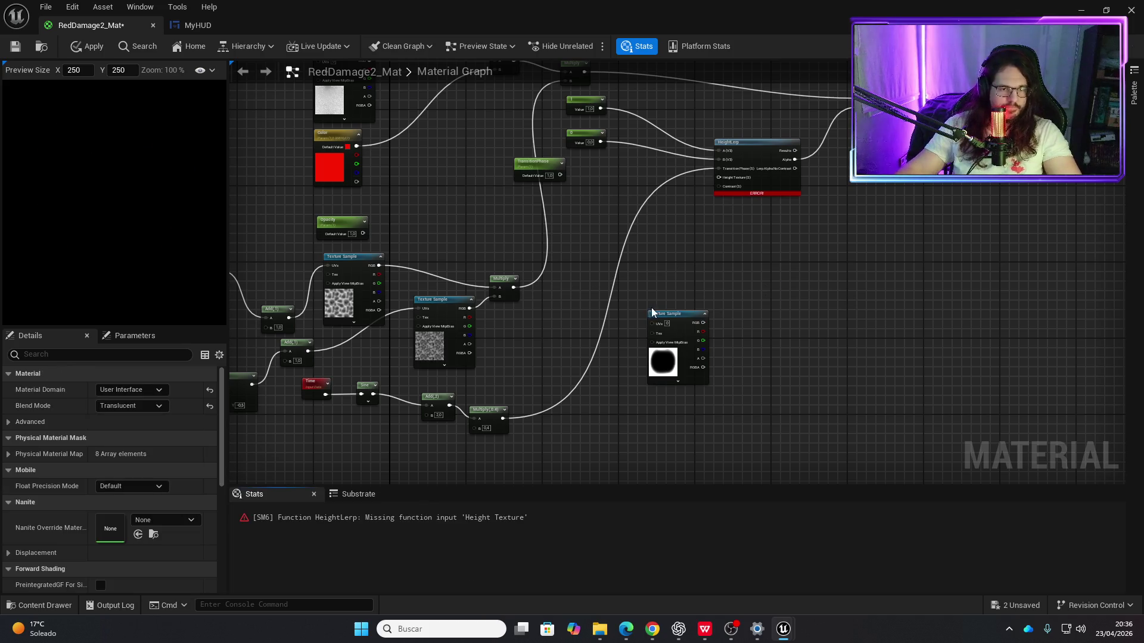
key(ctrl+z)
Step: Replace the Add node with a new Multiply node that takes over its input link
right_click(778, 313)
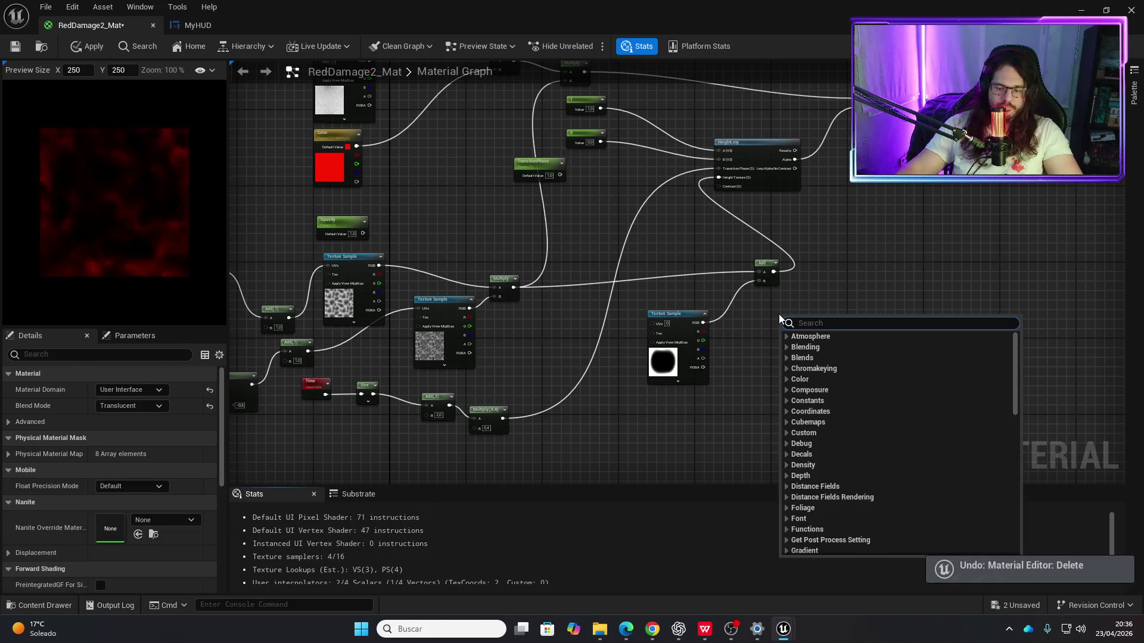
text(multiply)
key(Return)
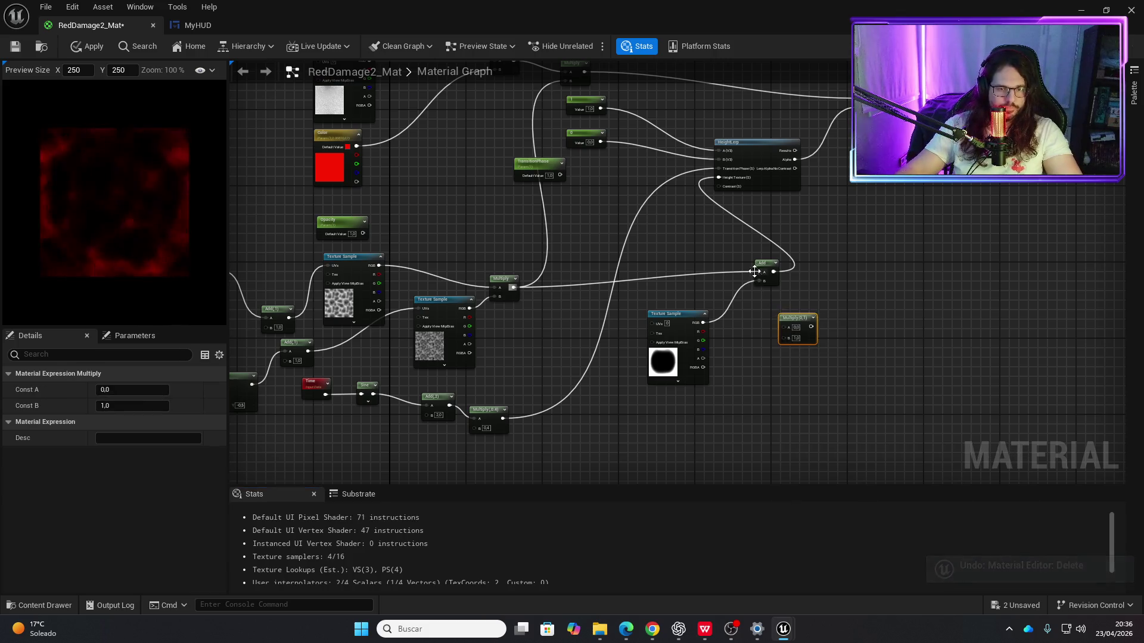
mouse_move(758, 274)
mouse_down()
mouse_move(799, 341)
mouse_move(795, 331)
mouse_up()
ctrl+click(756, 285)
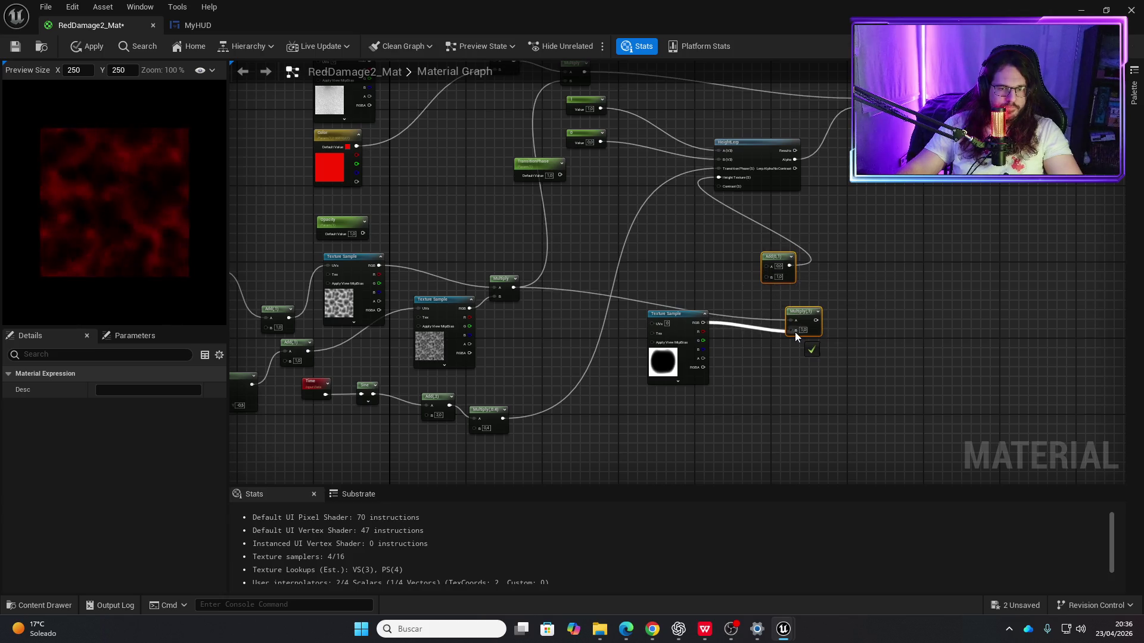
click(777, 263)
key(Delete)
Step: Feed the Multiply into HeightLerp's Height Texture, then apply and save the material
drag(809, 322, 723, 183)
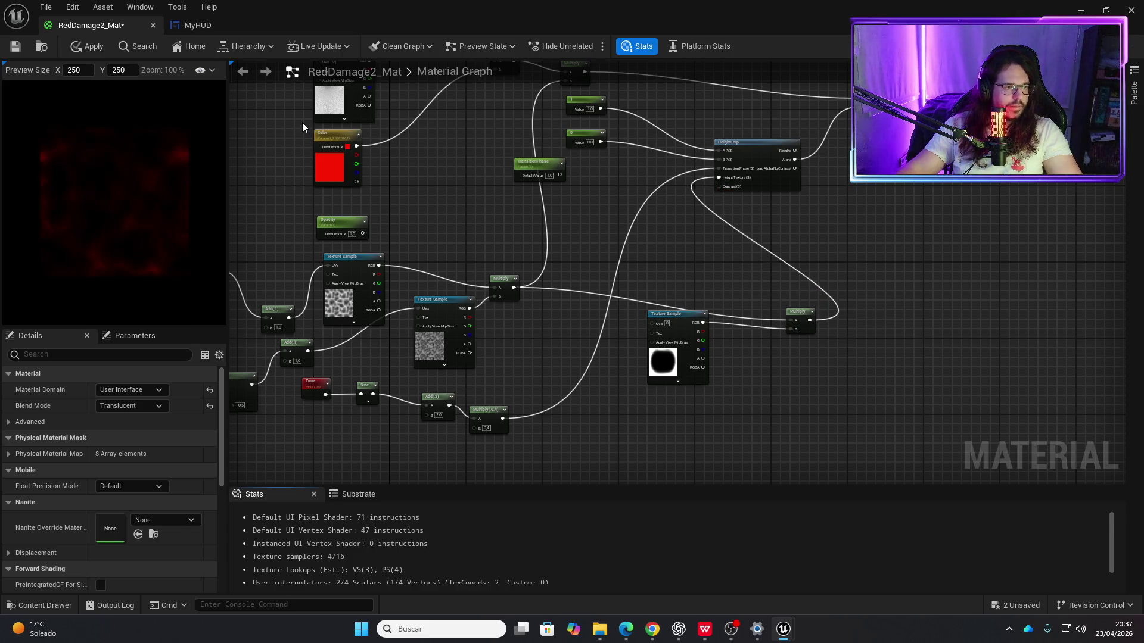
click(96, 47)
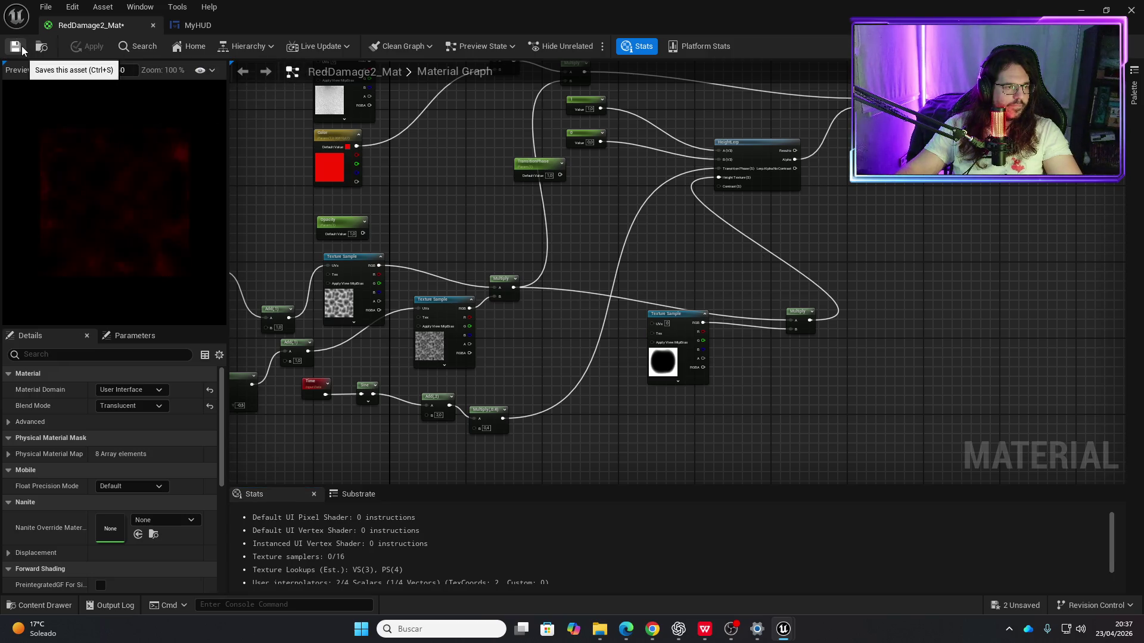
click(21, 46)
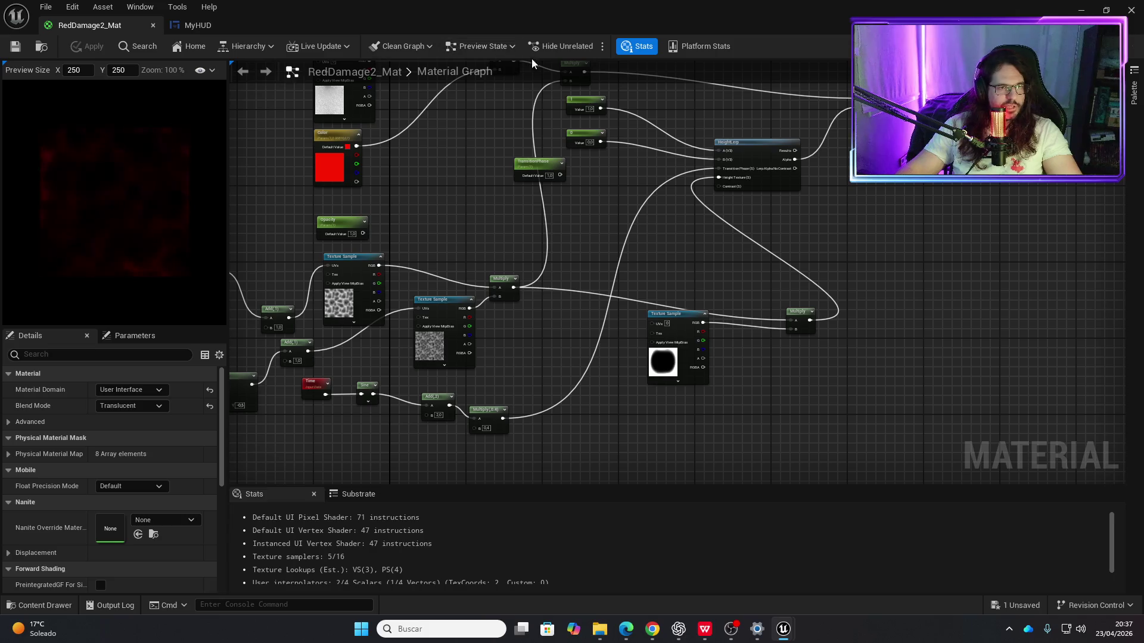
Step: Playtest from MyHUD to watch the health bar drain with red damage edges
click(213, 25)
click(493, 47)
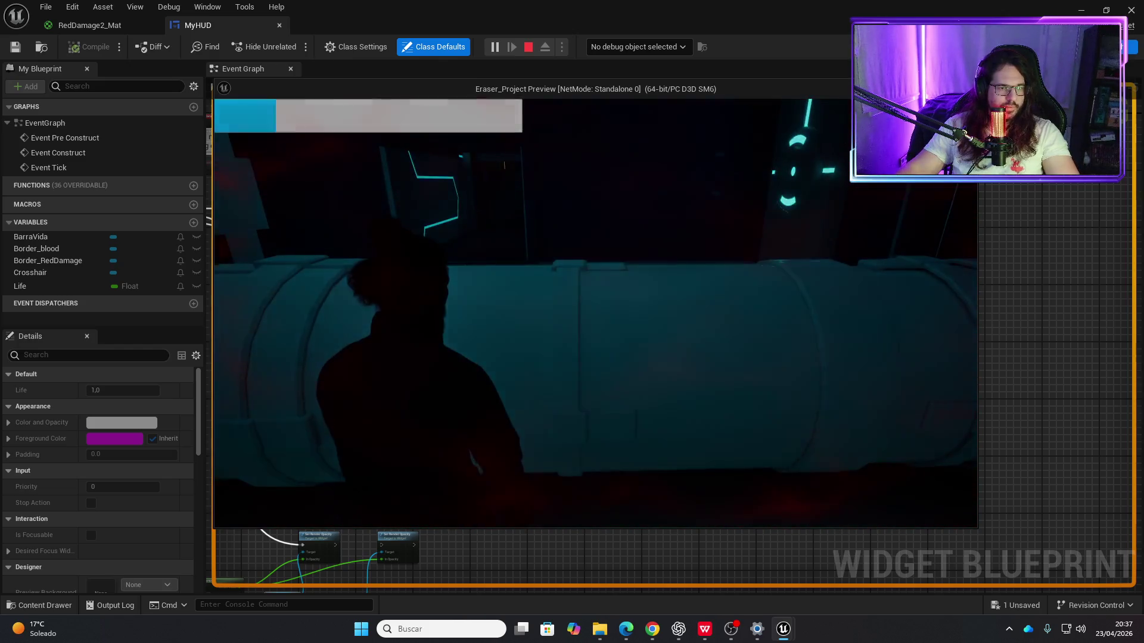
key(Escape)
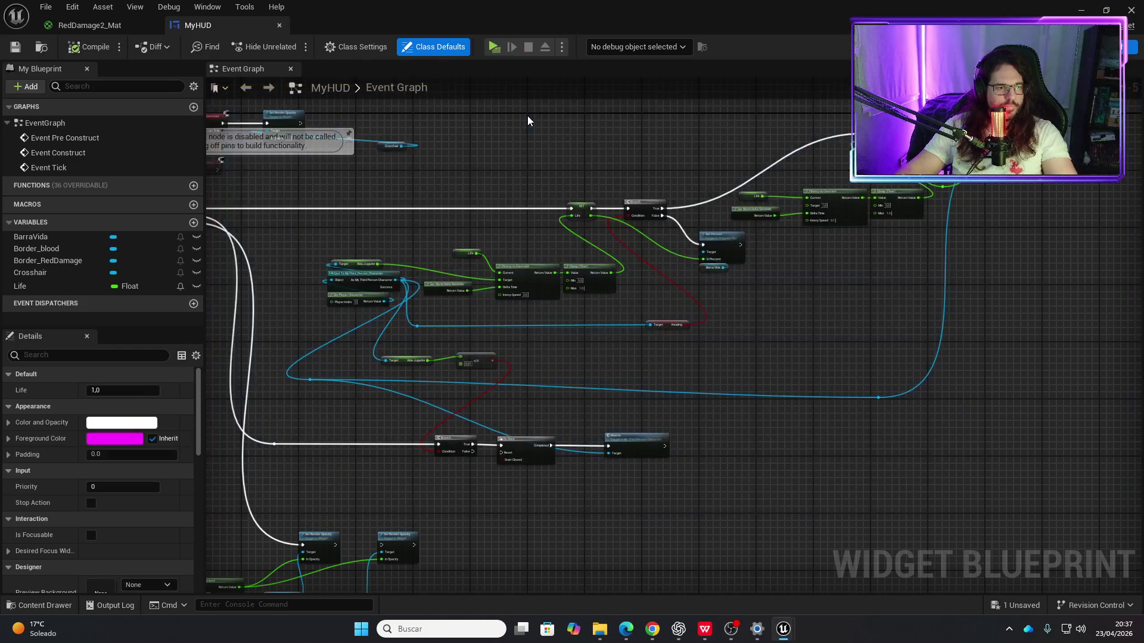
Step: Link the mask Texture Sample's RGB directly into HeightLerp's Height Texture
click(100, 30)
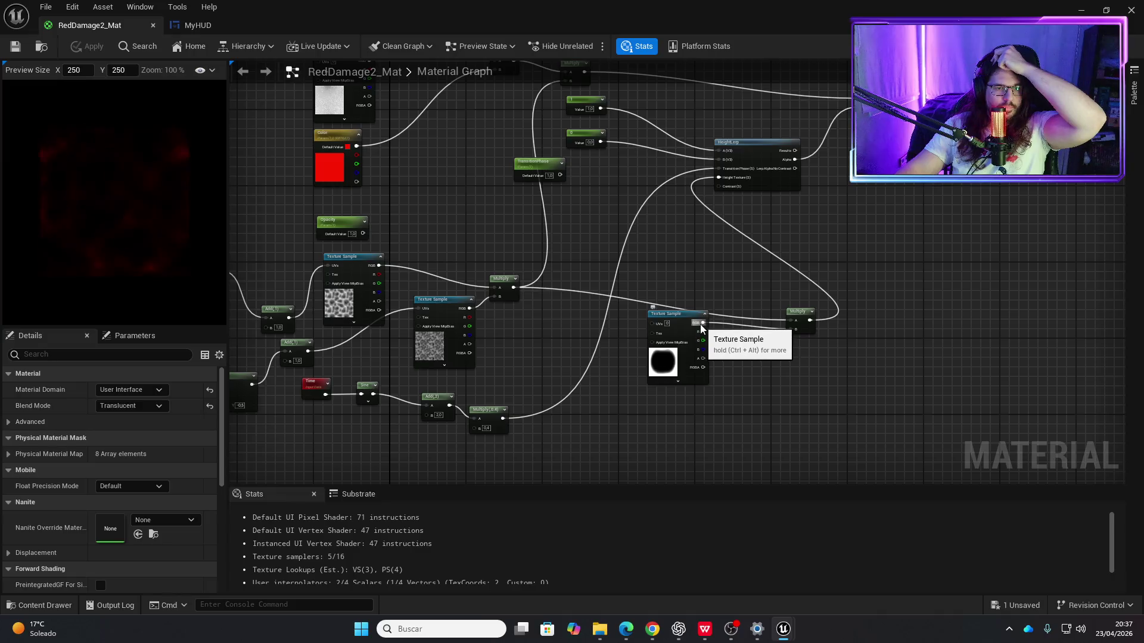
drag(576, 262, 544, 309)
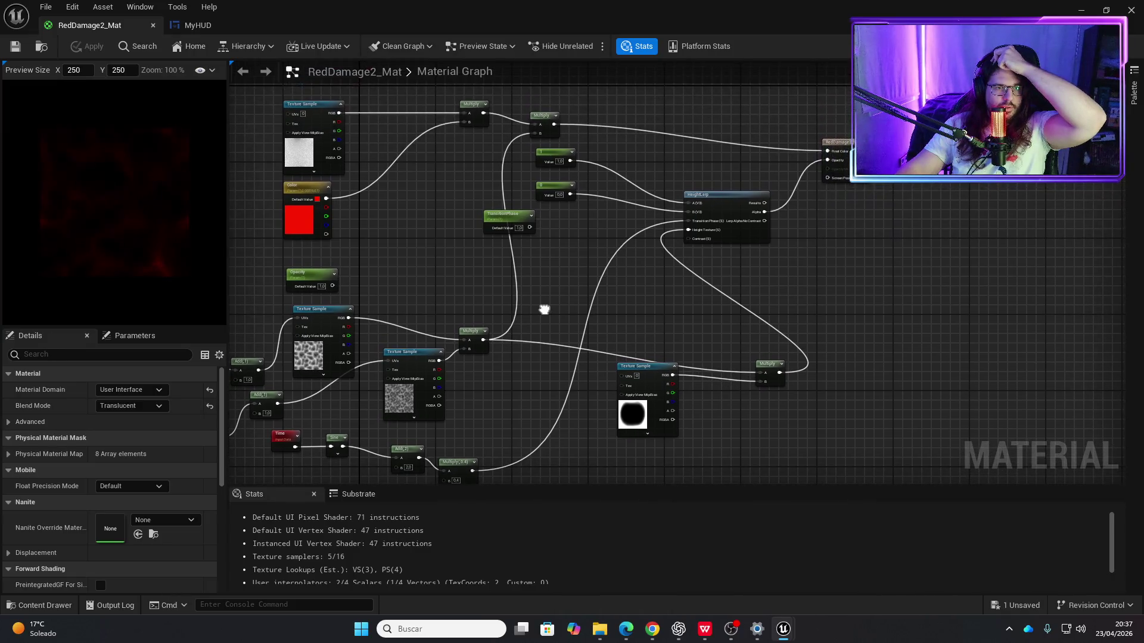
drag(673, 376, 689, 221)
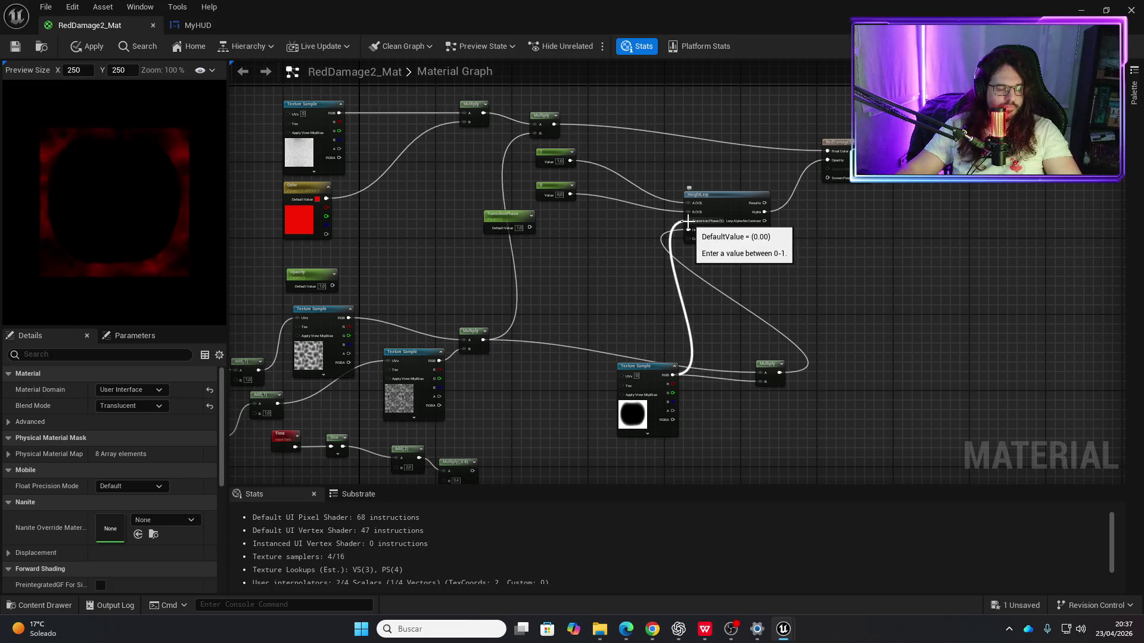
key(ctrl+z)
drag(673, 374, 688, 231)
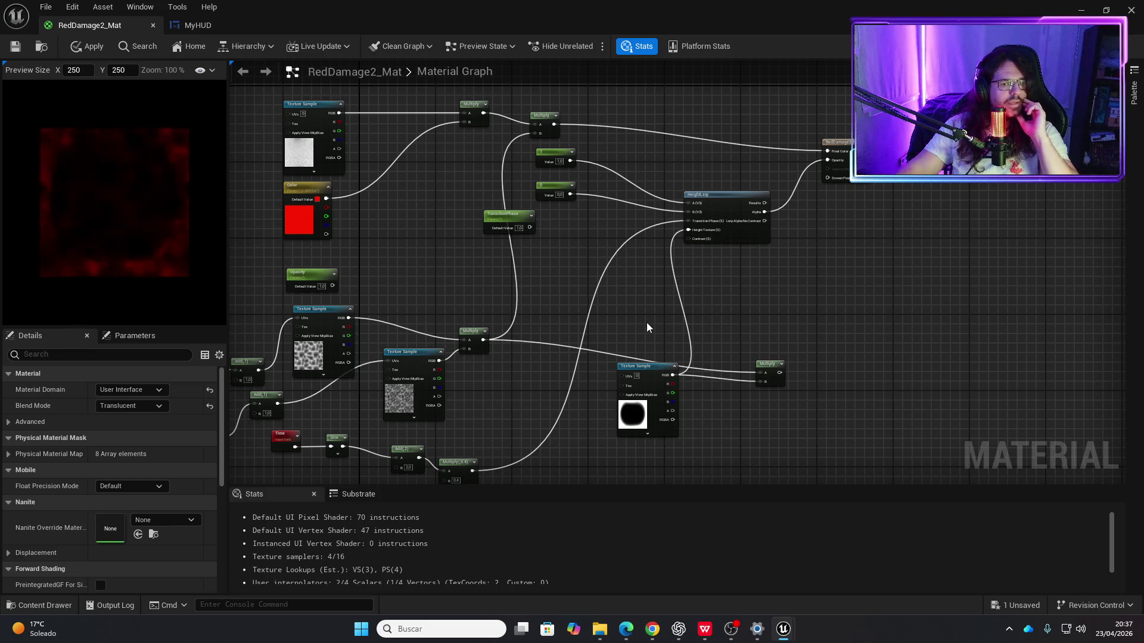
Step: Pull a new connection from the upper Multiply node's output
drag(647, 327, 695, 290)
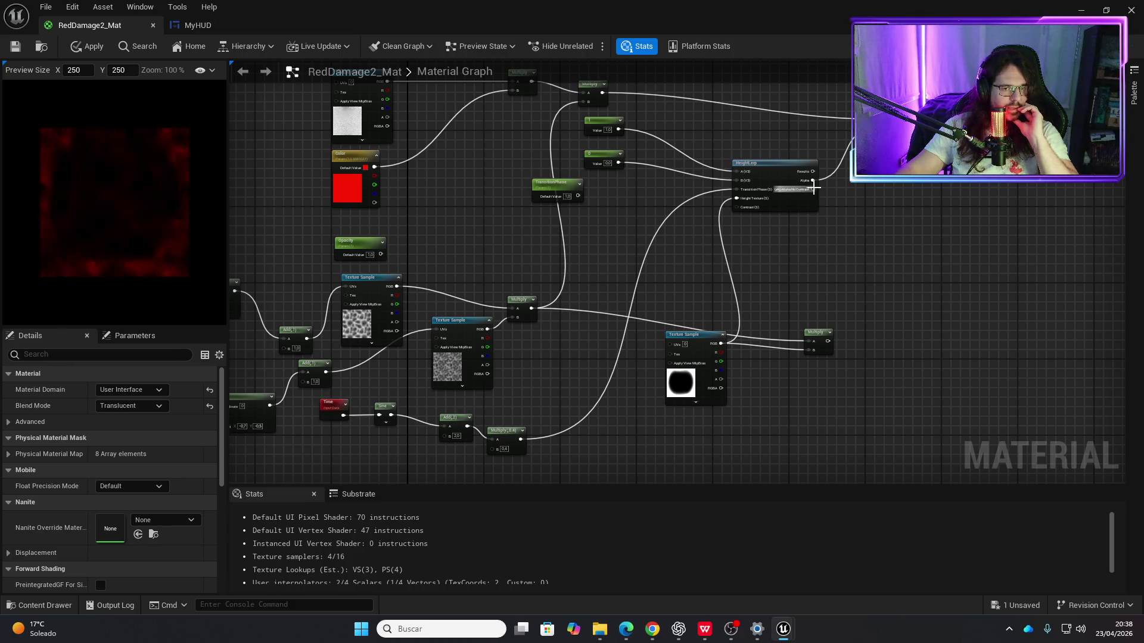
mouse_move(709, 203)
mouse_down()
mouse_move(661, 260)
mouse_move(667, 252)
mouse_up()
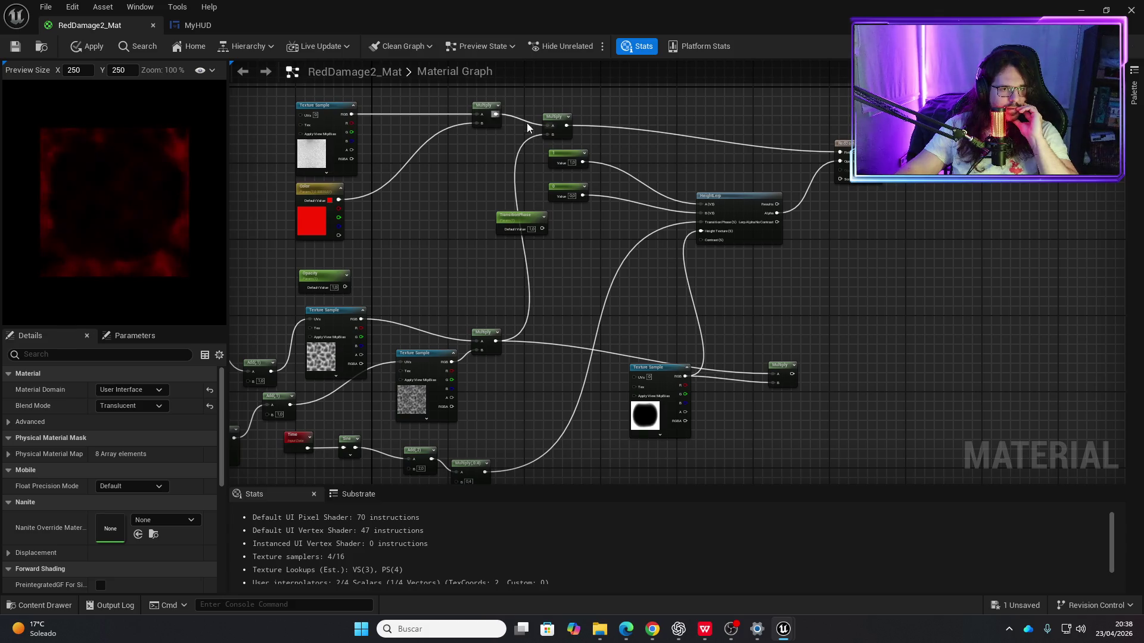
drag(566, 125, 623, 126)
Step: Create a Multiply from the upper Multiply output with the mask texture as its B input
text(multiply)
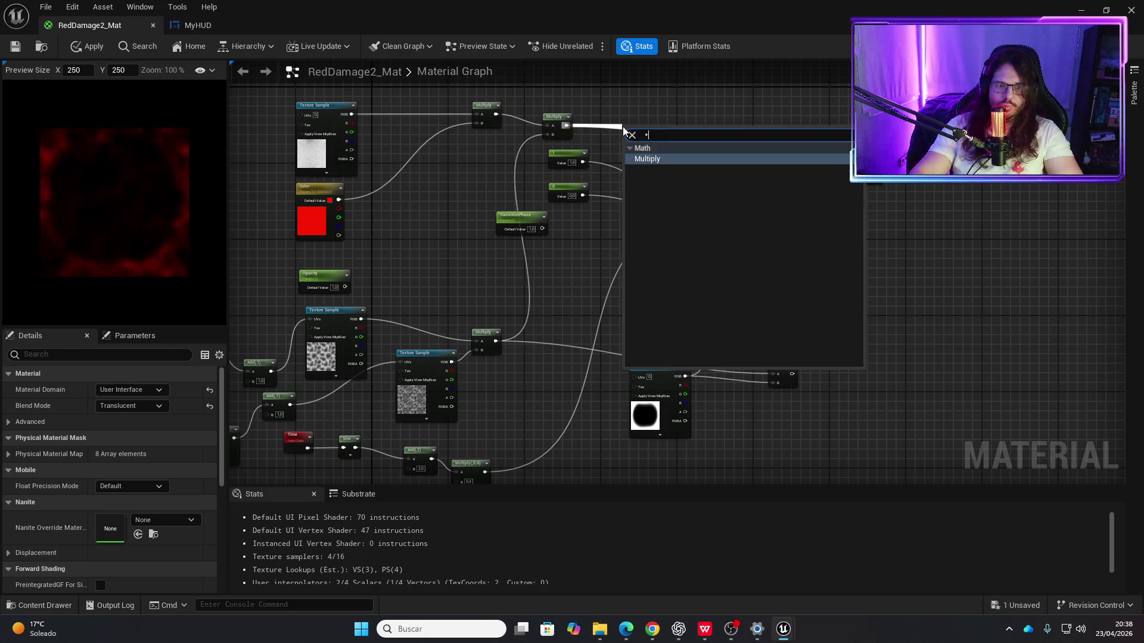
key(Return)
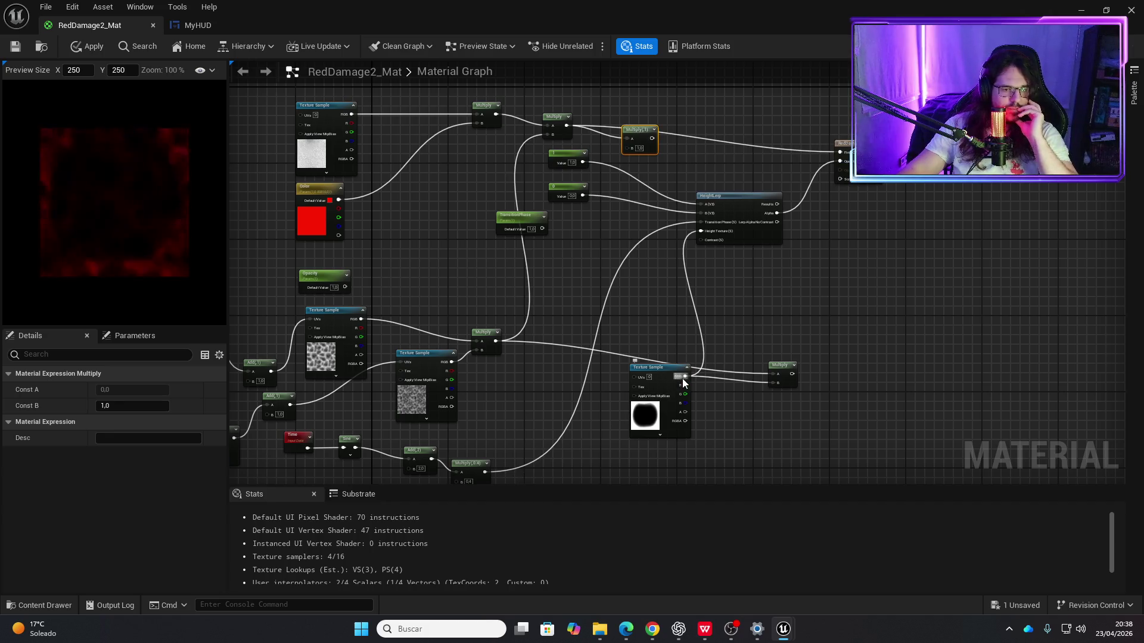
drag(683, 381, 629, 148)
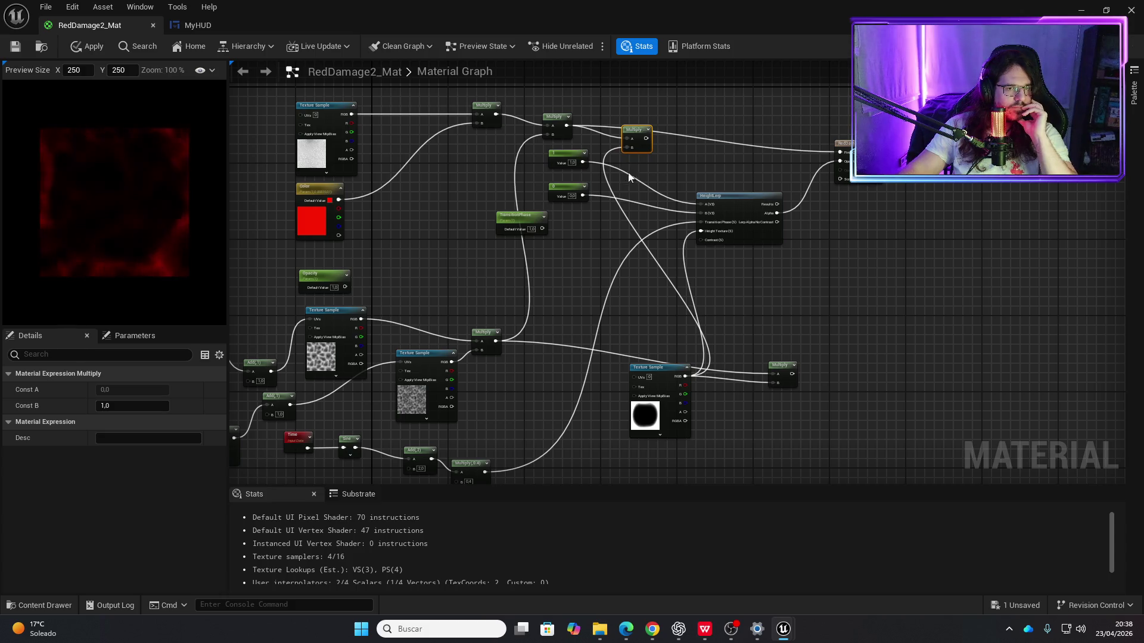
drag(646, 138, 840, 153)
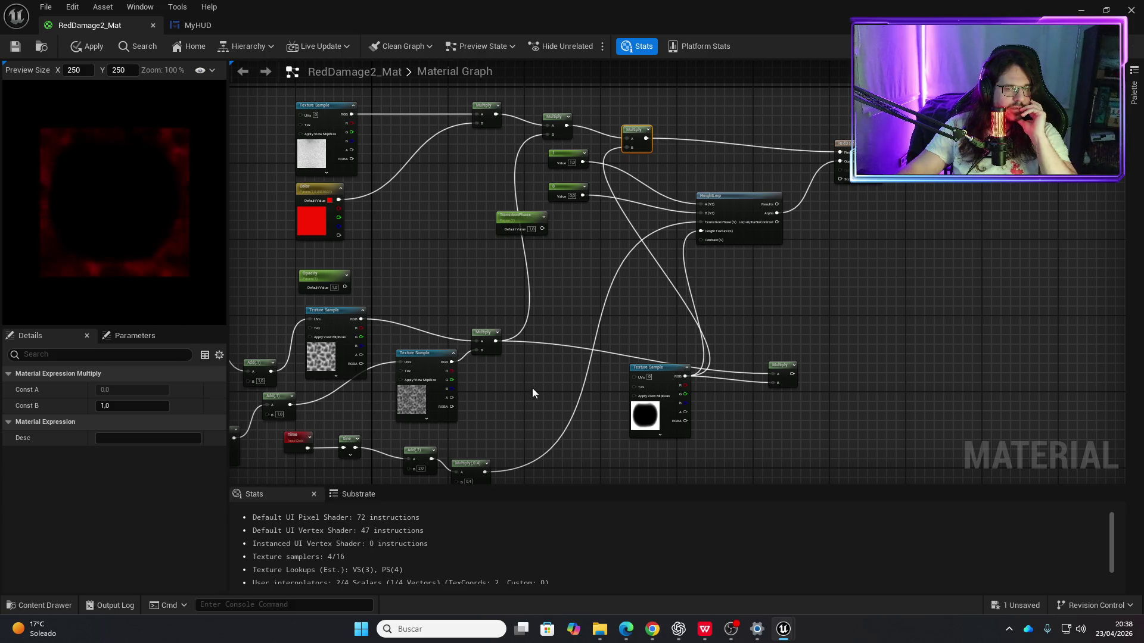
Step: Connect the noise Multiply output to HeightLerp and save the material
drag(494, 345, 706, 231)
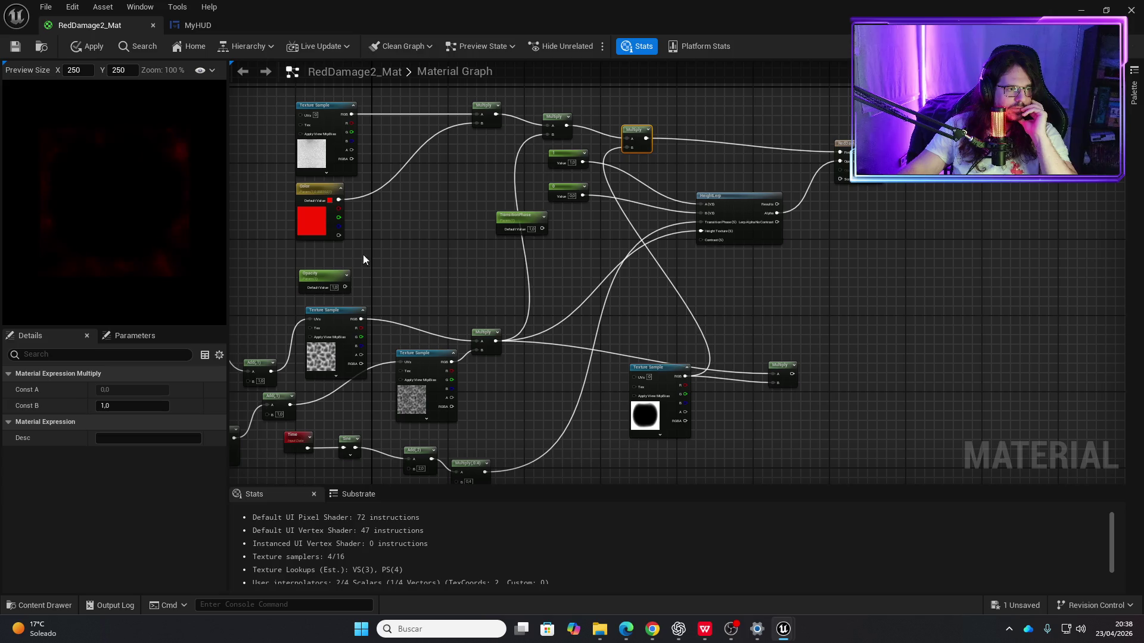
click(16, 47)
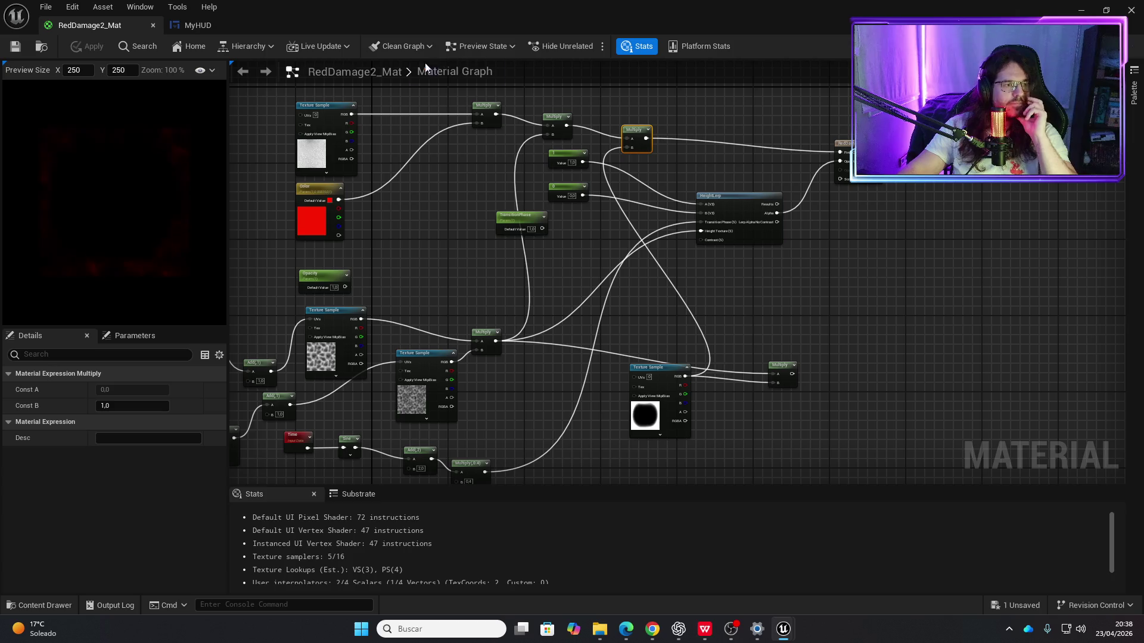
click(203, 25)
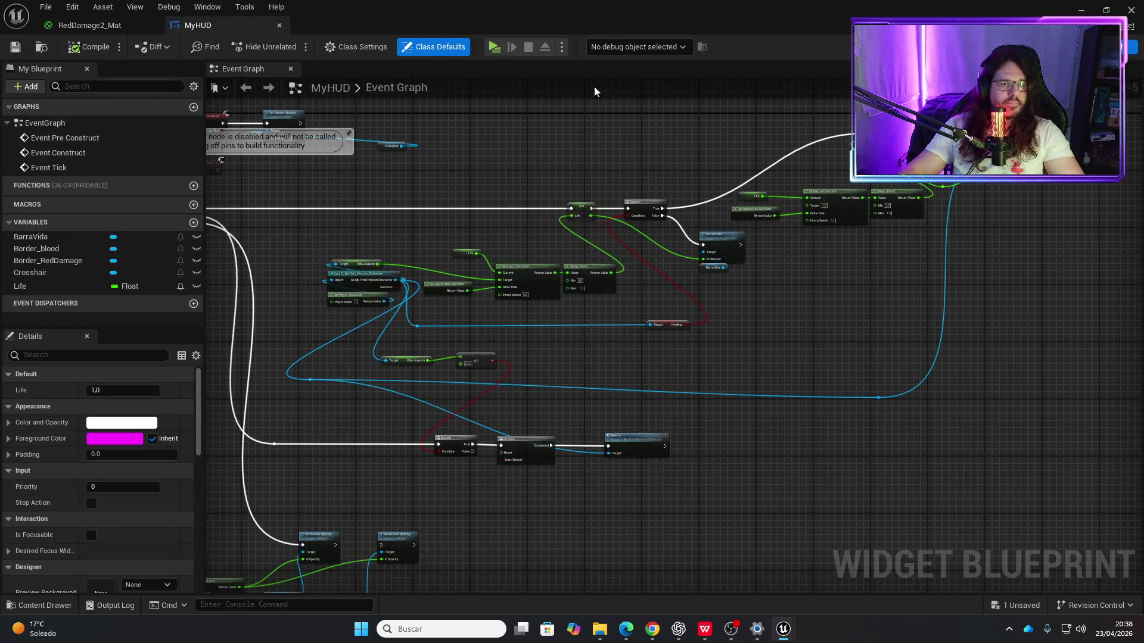
Step: Playtest the game to watch the health bar drop with the damage border
click(493, 47)
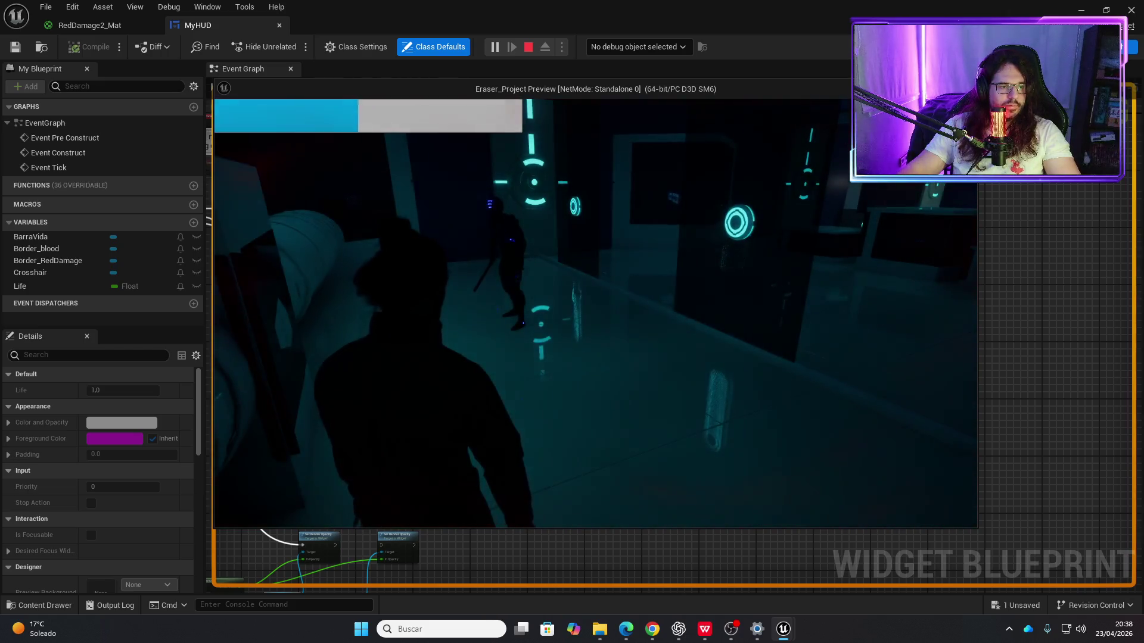
key(Escape)
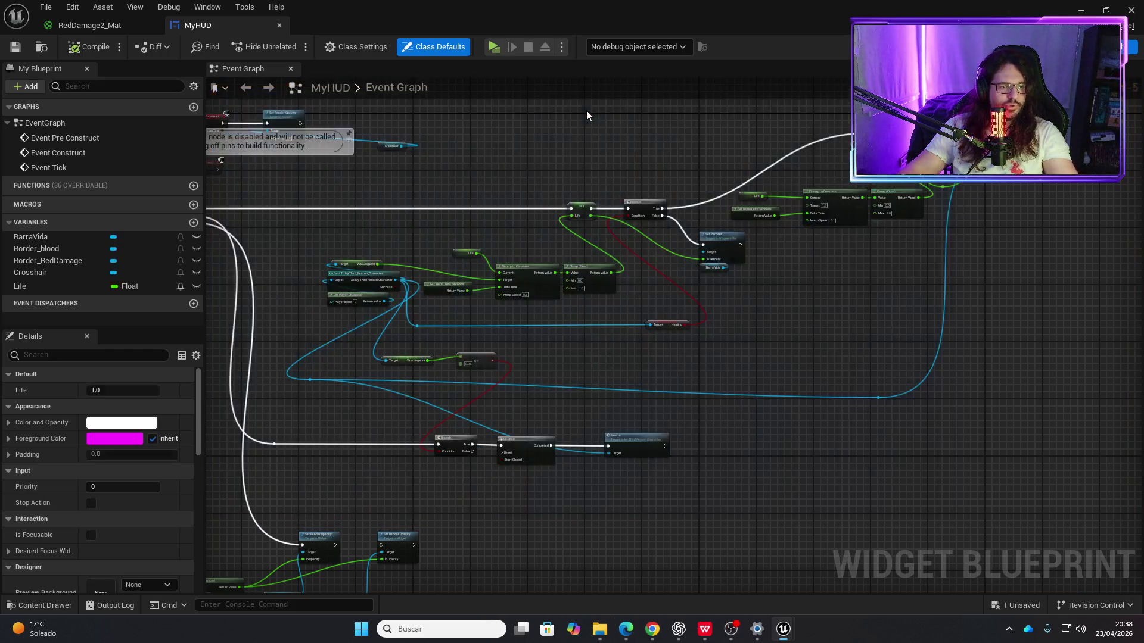
click(89, 25)
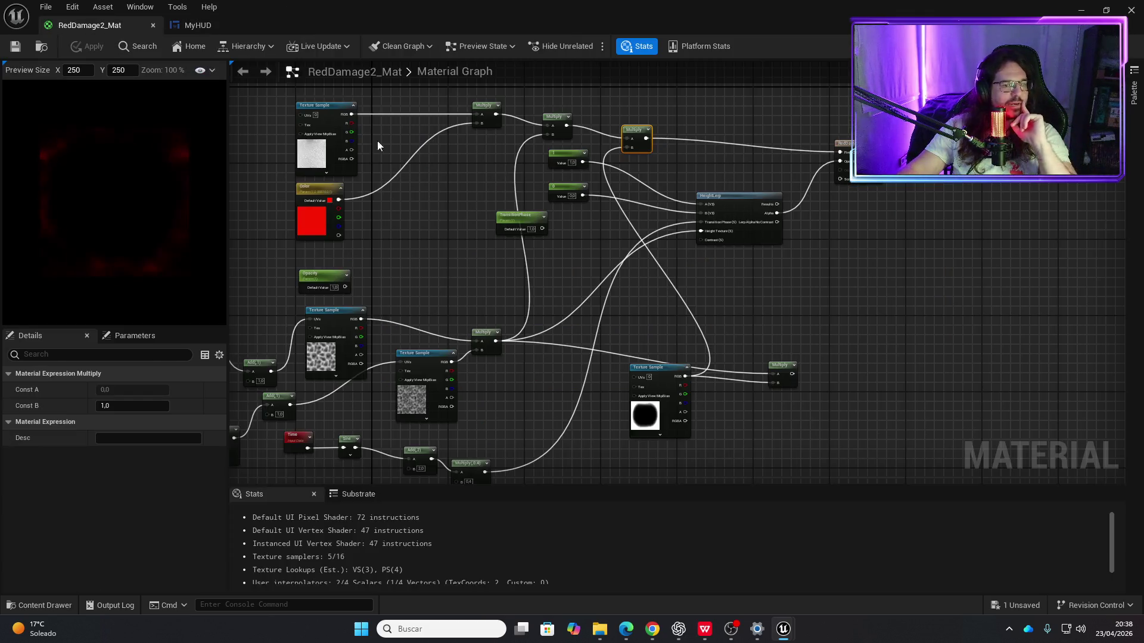
Step: Set the Sine-driven Multiply's B value to 0.5, then apply and save RedDamage2_Mat
mouse_move(529, 359)
mouse_down()
mouse_move(515, 327)
mouse_move(505, 358)
mouse_up()
scroll(505, 358, up, 3)
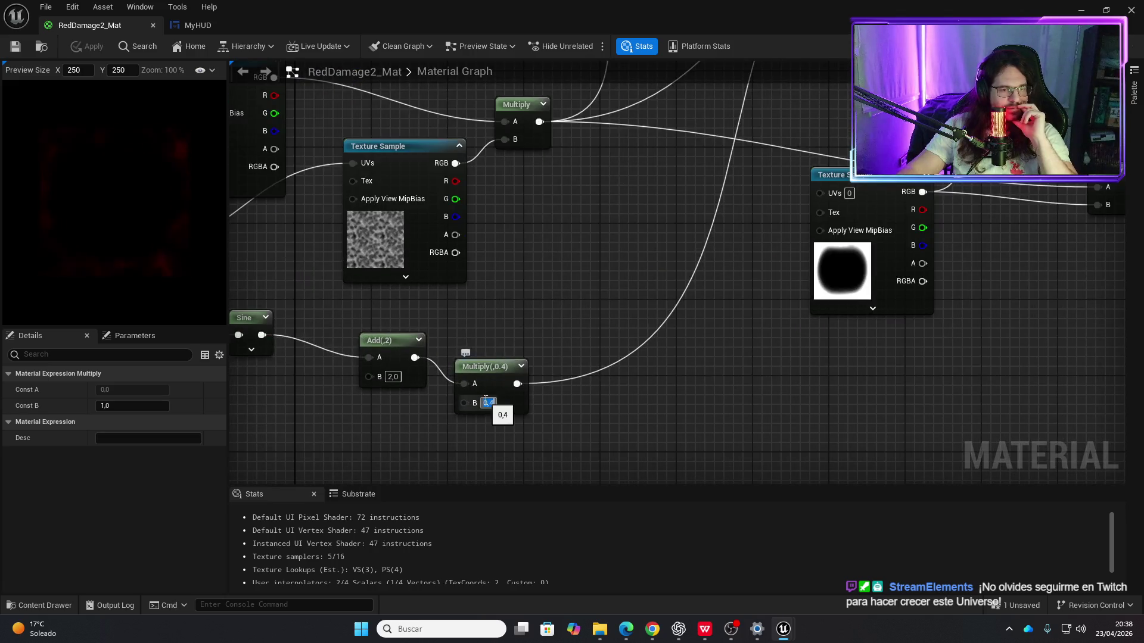
click(486, 403)
text(0,6)
key(Return)
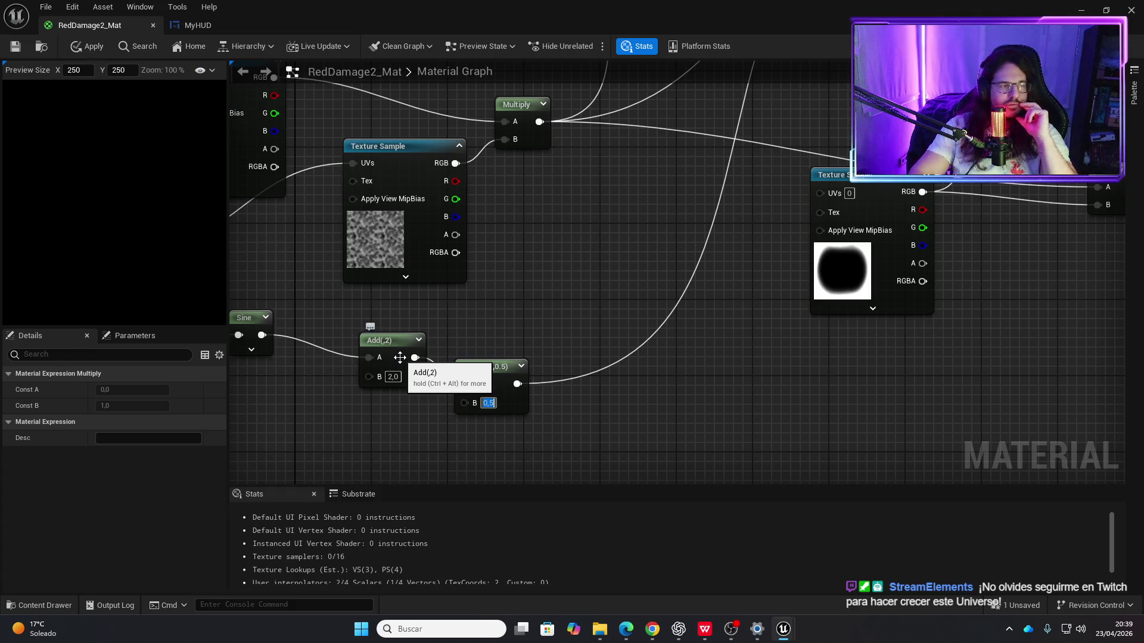
text(0,5)
key(Return)
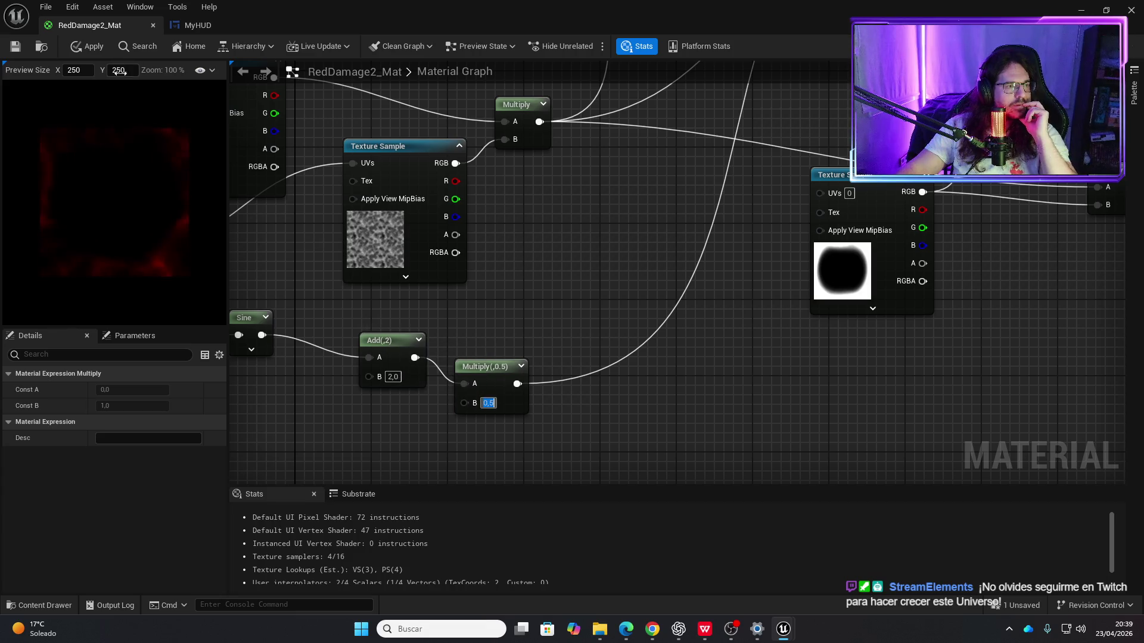
click(90, 47)
key(ctrl+s)
click(195, 25)
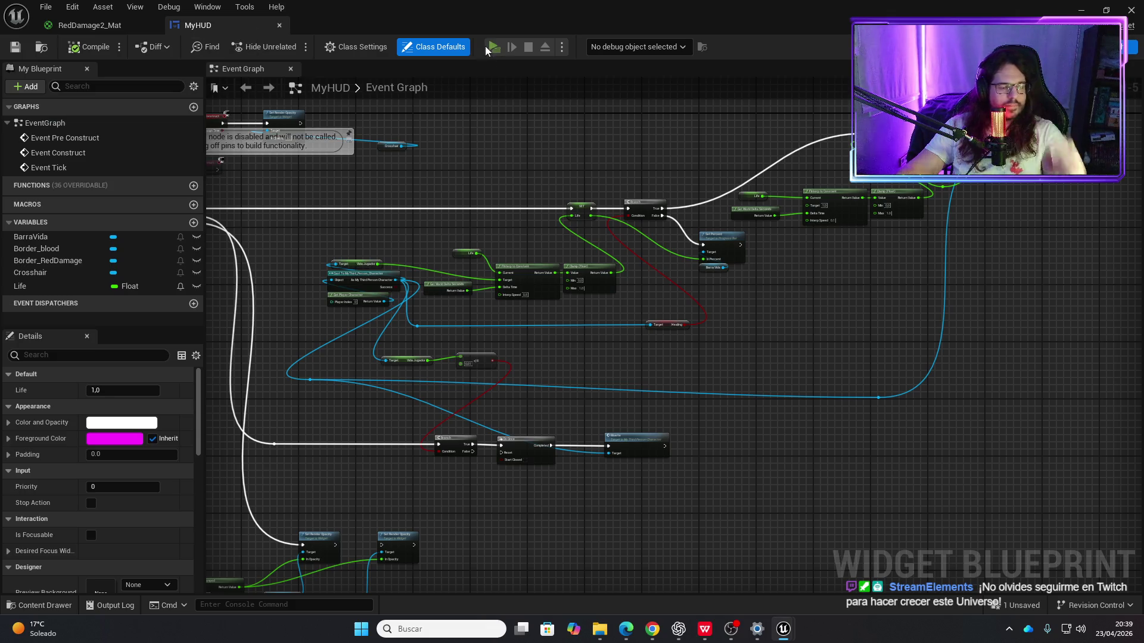
Step: Playtest the level again with the border multiplier at 0.5
click(492, 47)
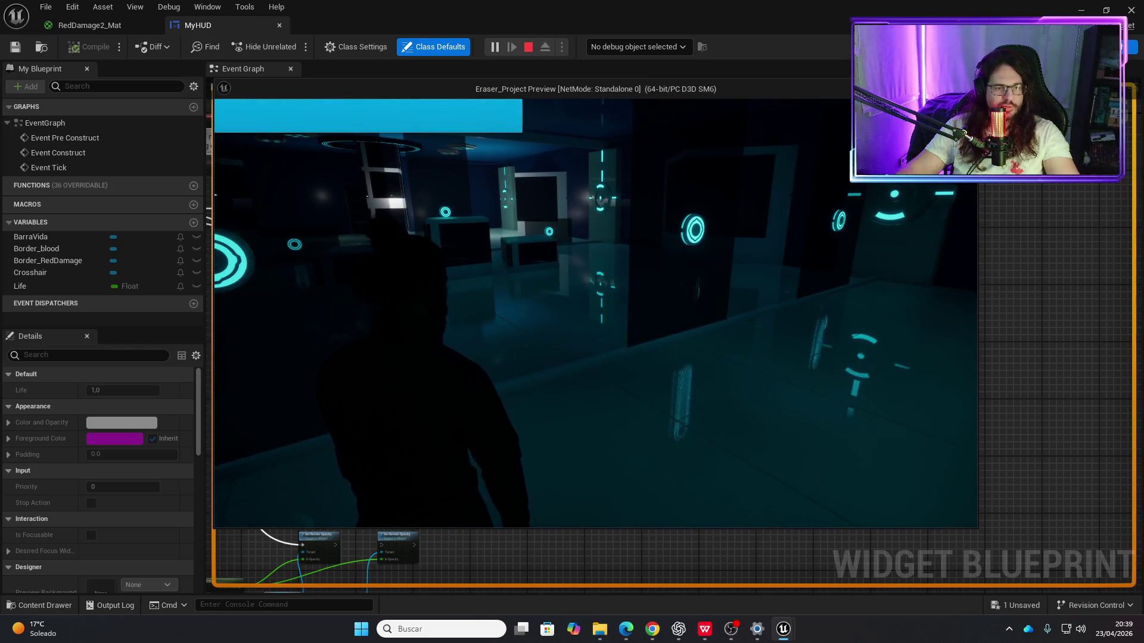
key(Escape)
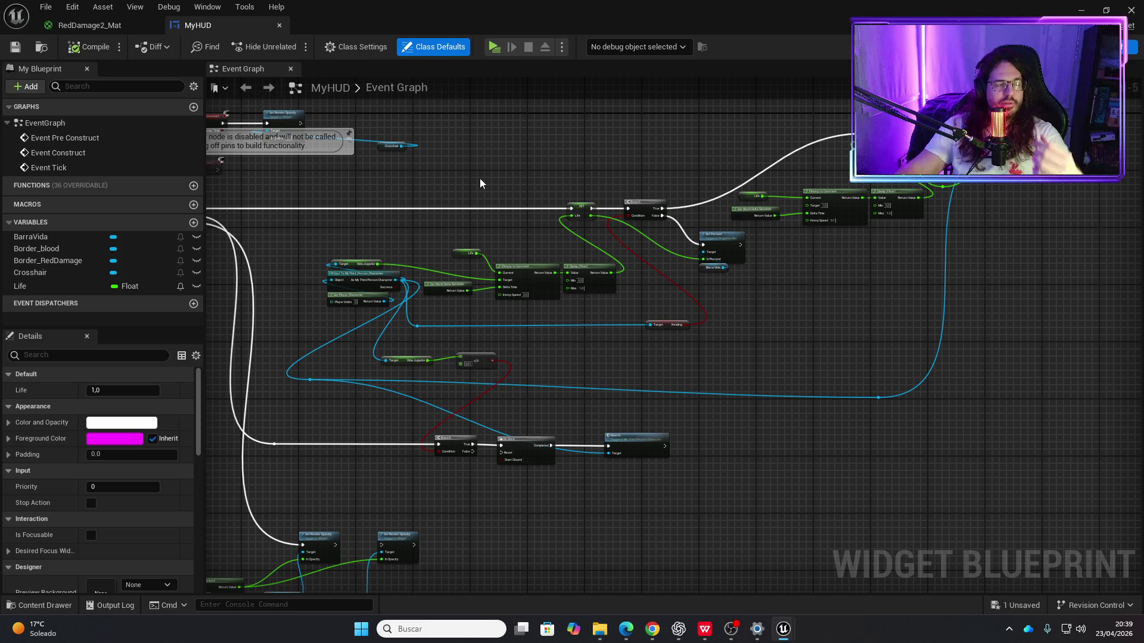
click(118, 29)
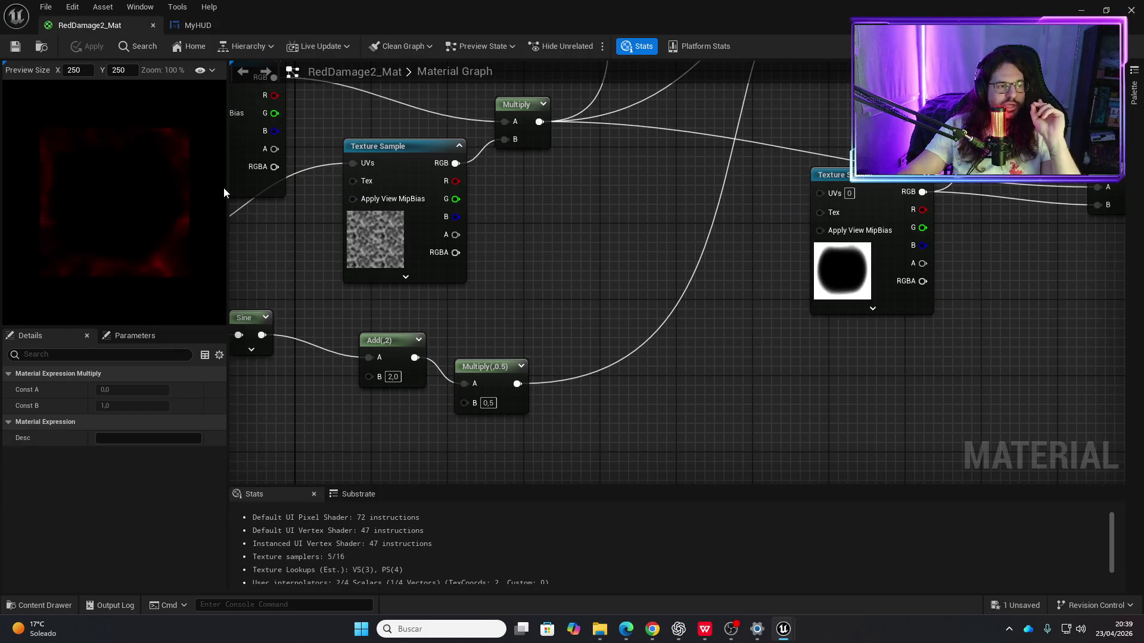
Step: Zoom out to review the full RedDamage2_Mat node network
scroll(624, 306, down, 6)
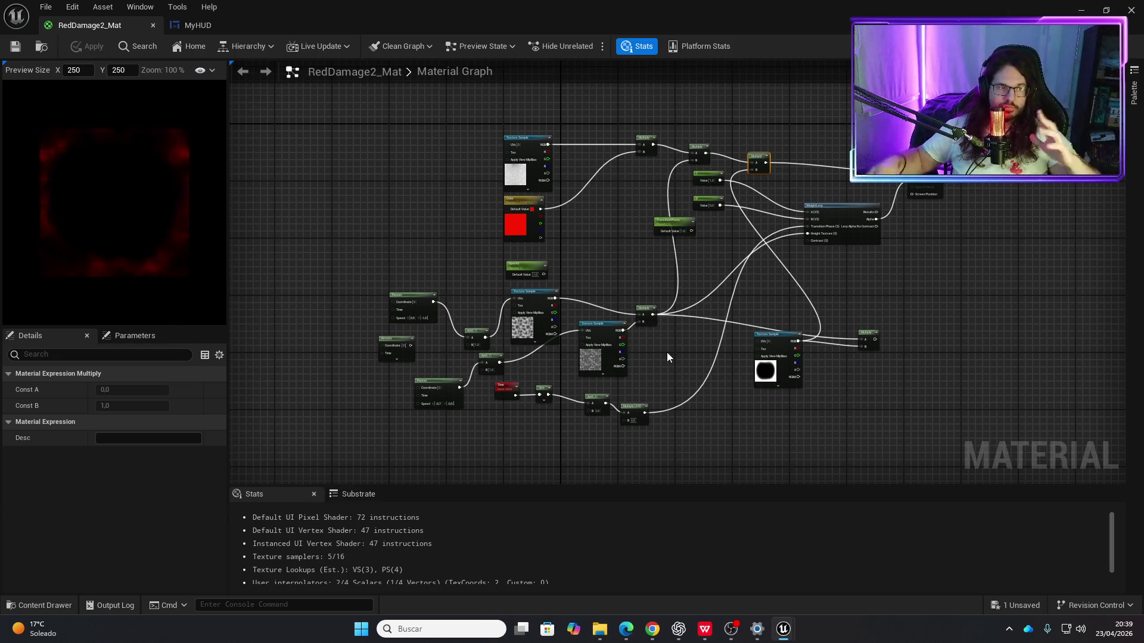
click(188, 27)
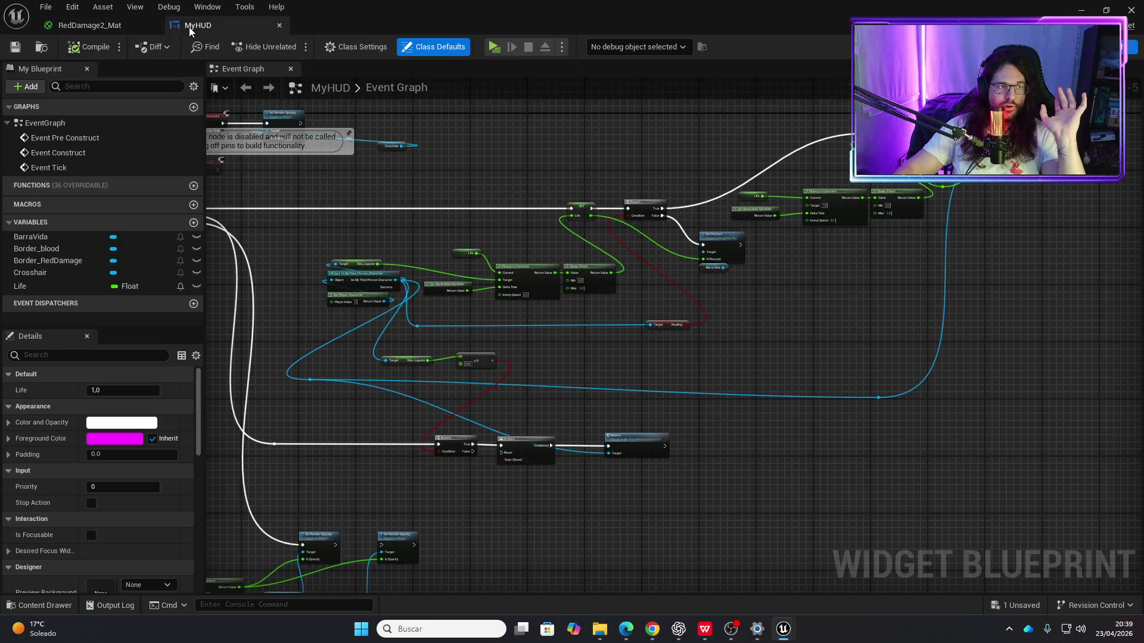
Step: Play-test until the character takes damage and the red border shows, then reopen RedDamage2_Mat
click(494, 51)
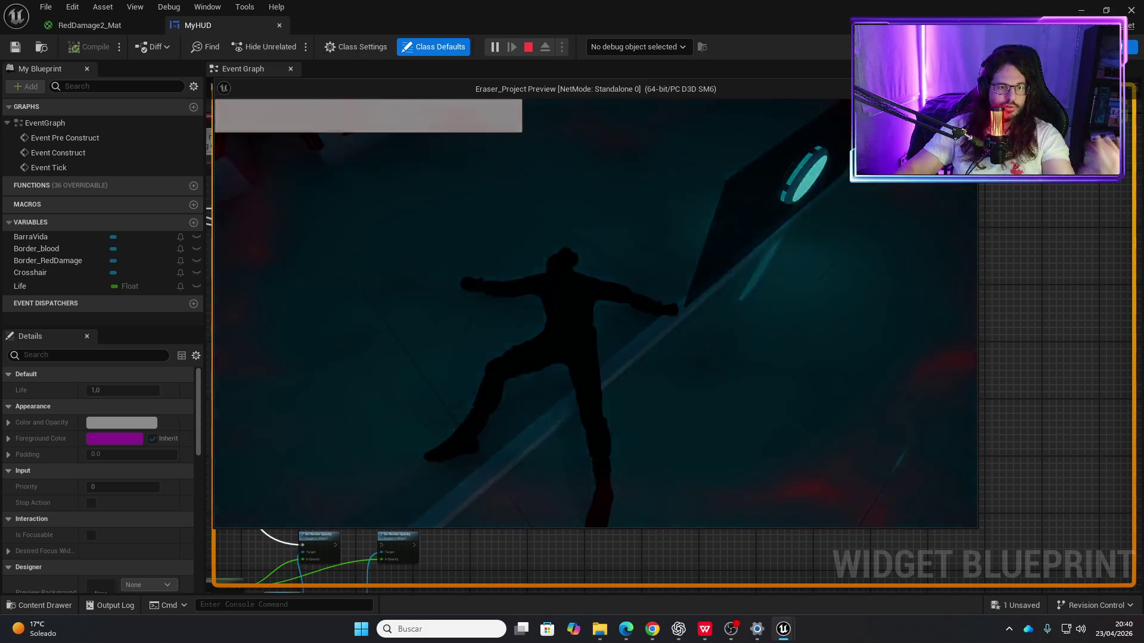
key(Escape)
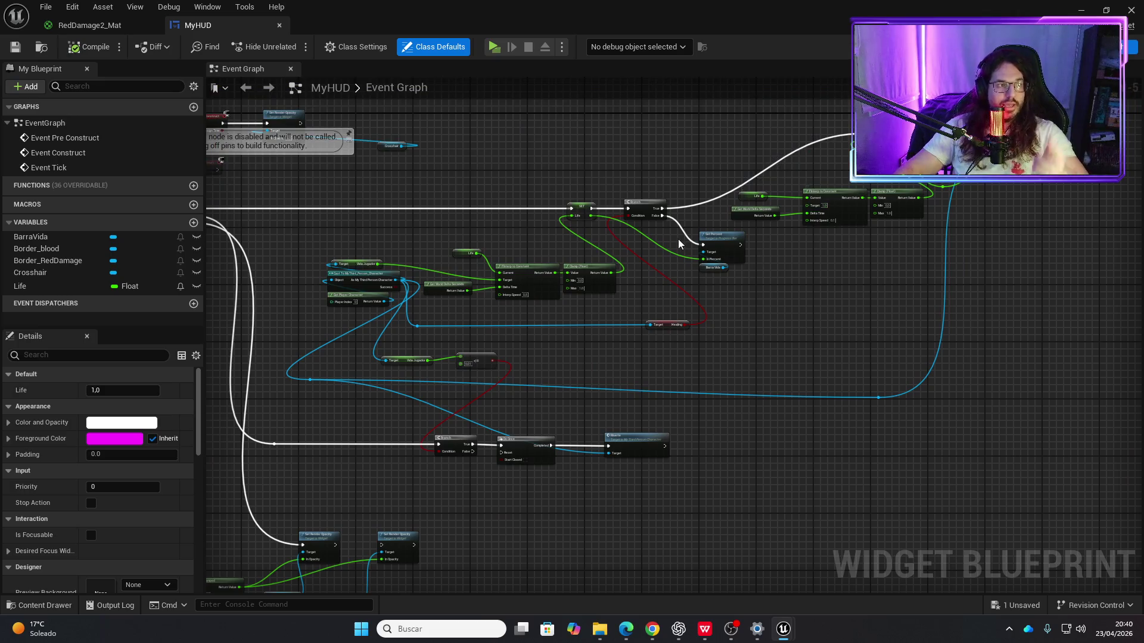
click(116, 25)
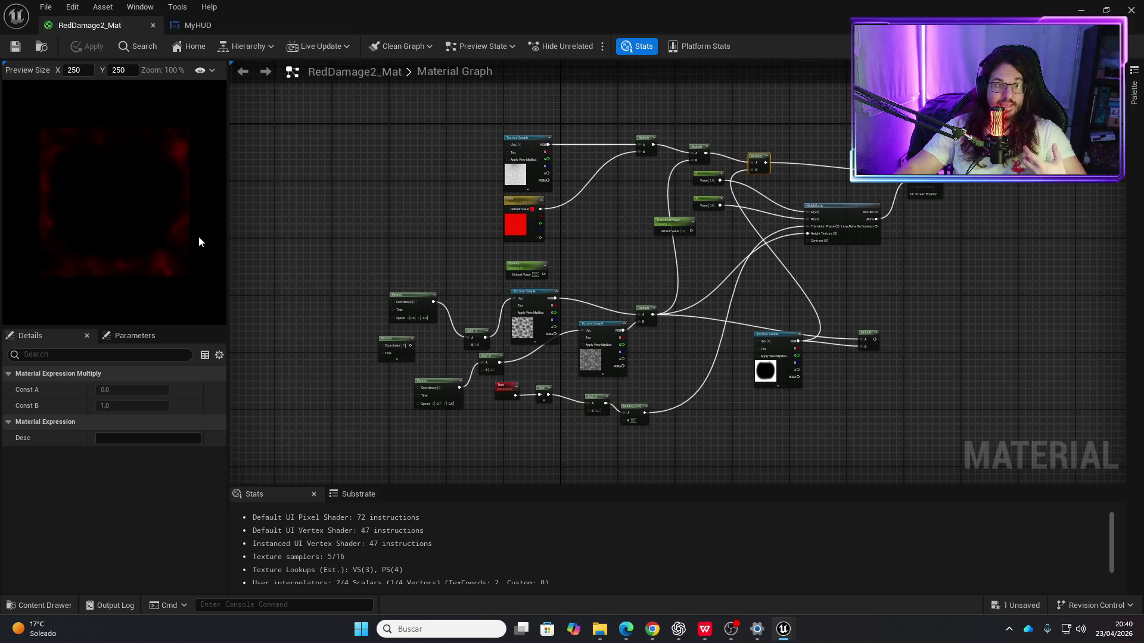
Step: Glance at the Chrome window, then switch back to MyHUD's Event Graph
mouse_move(736, 635)
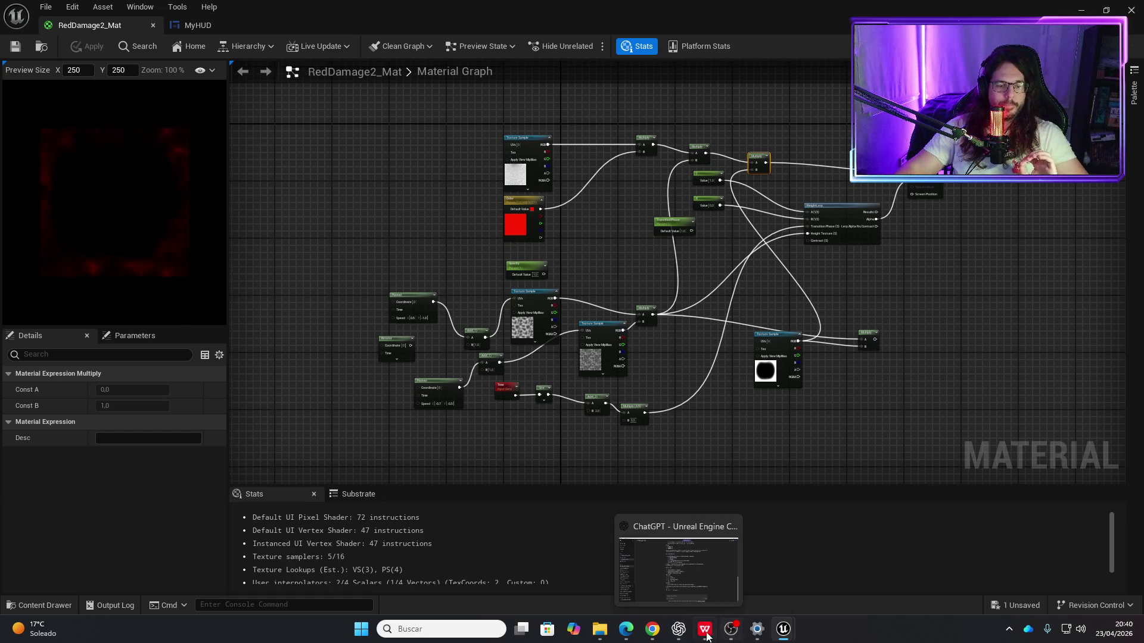
mouse_move(654, 637)
click(667, 589)
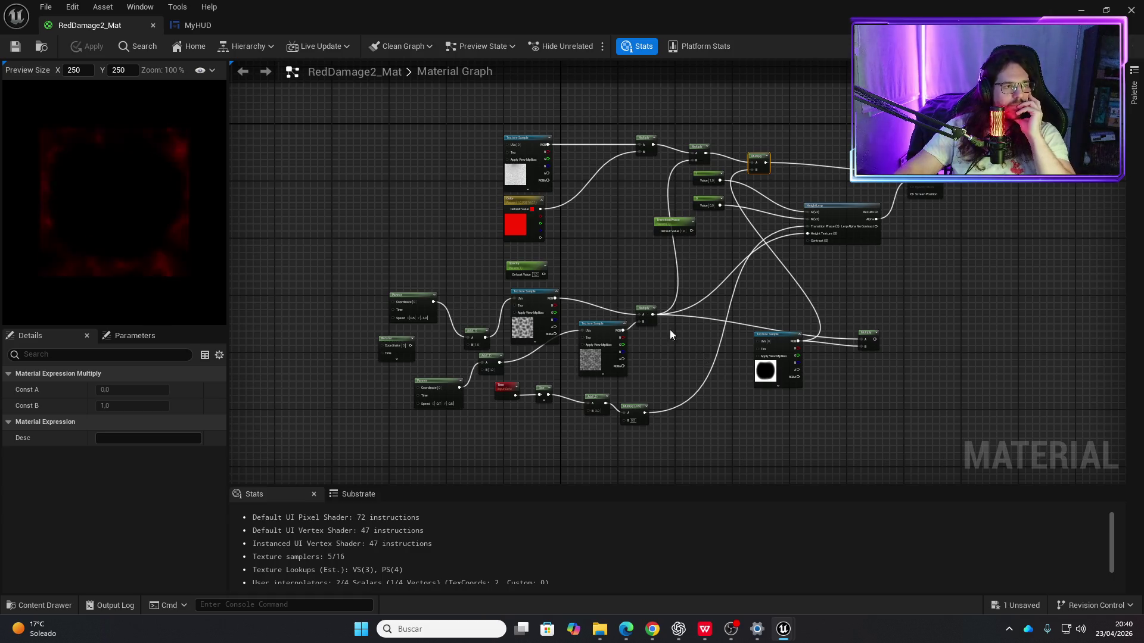
click(213, 25)
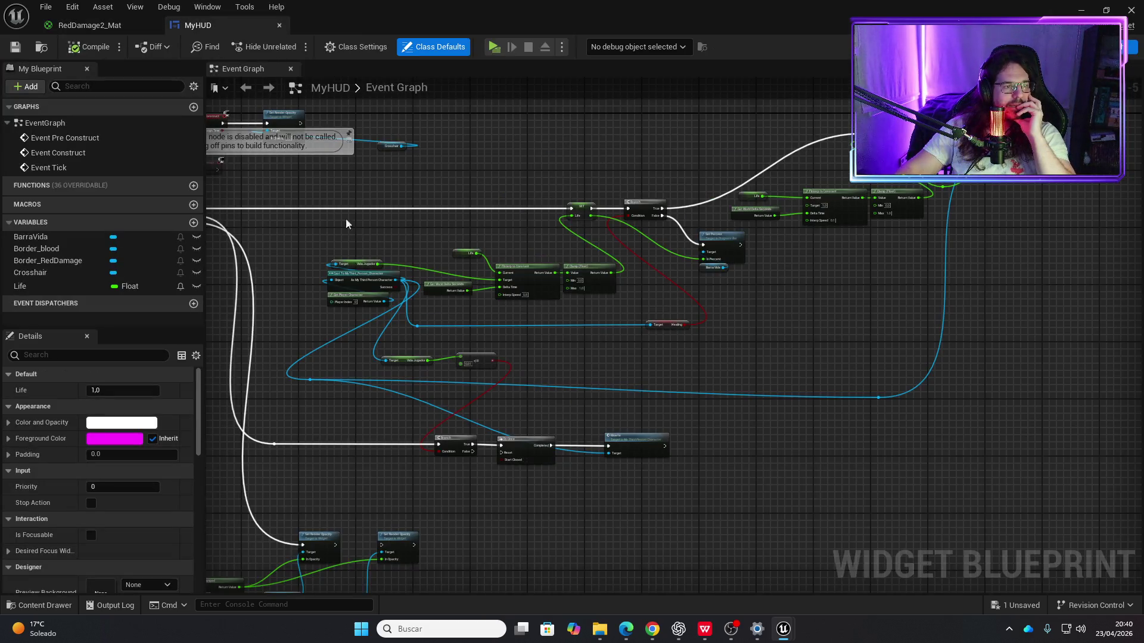
Step: View the red noise border on MyHUD's Designer canvas, then return to the RedDamage2_Mat graph
click(1093, 46)
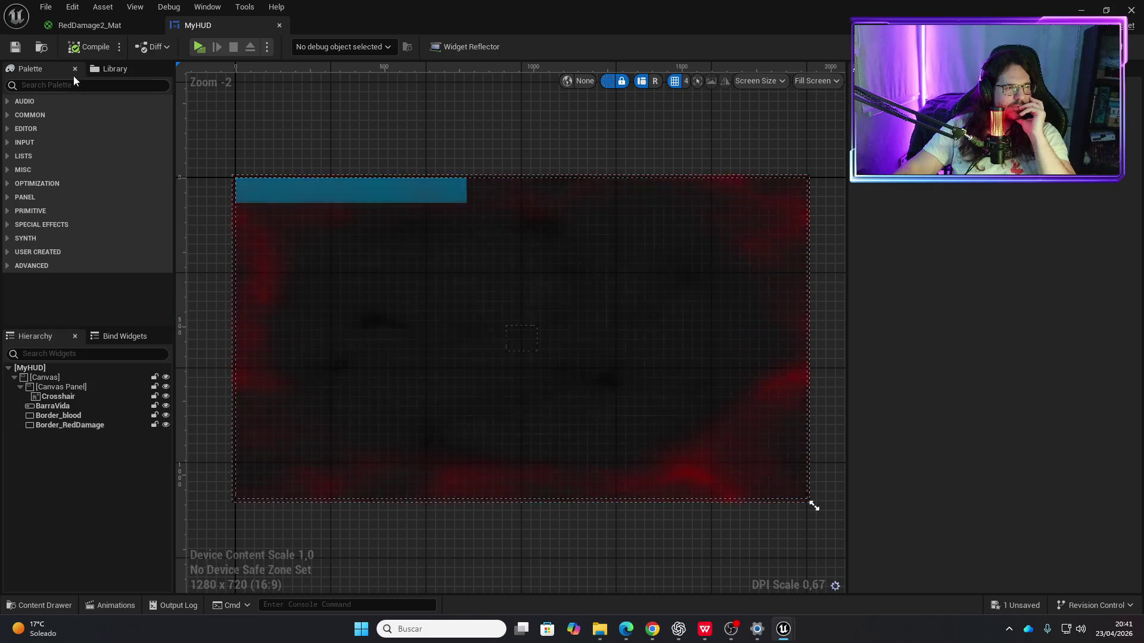
click(96, 25)
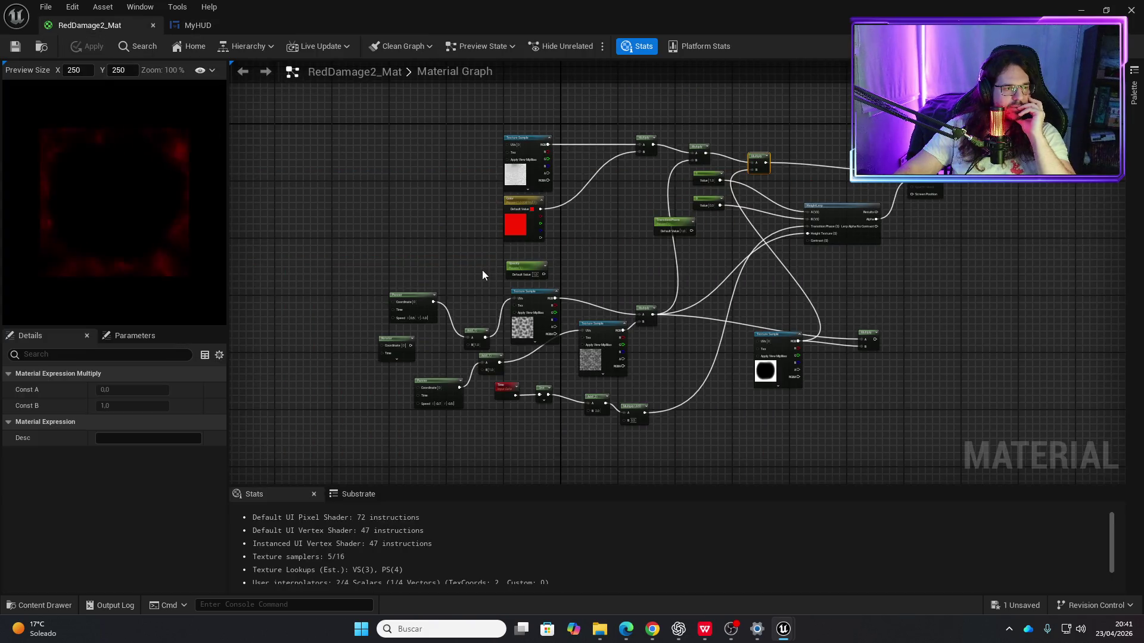
scroll(595, 260, up, 3)
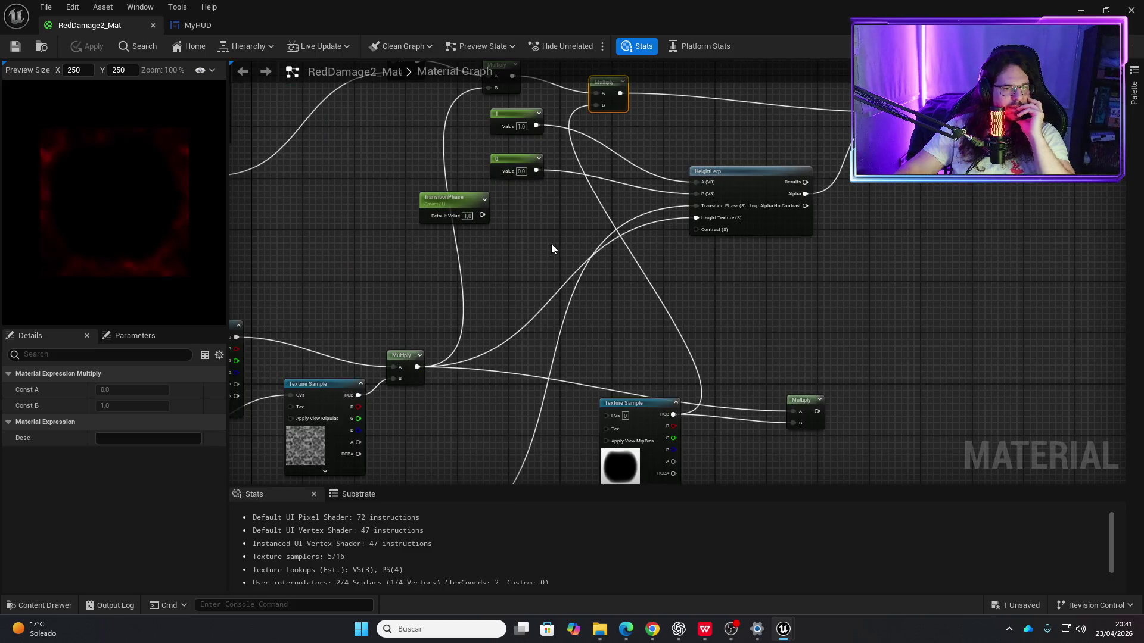
Step: Inspect the HeightLerp, mask Texture Sample and Multiply nodes, then switch to MyHUD's designer
drag(699, 262, 687, 167)
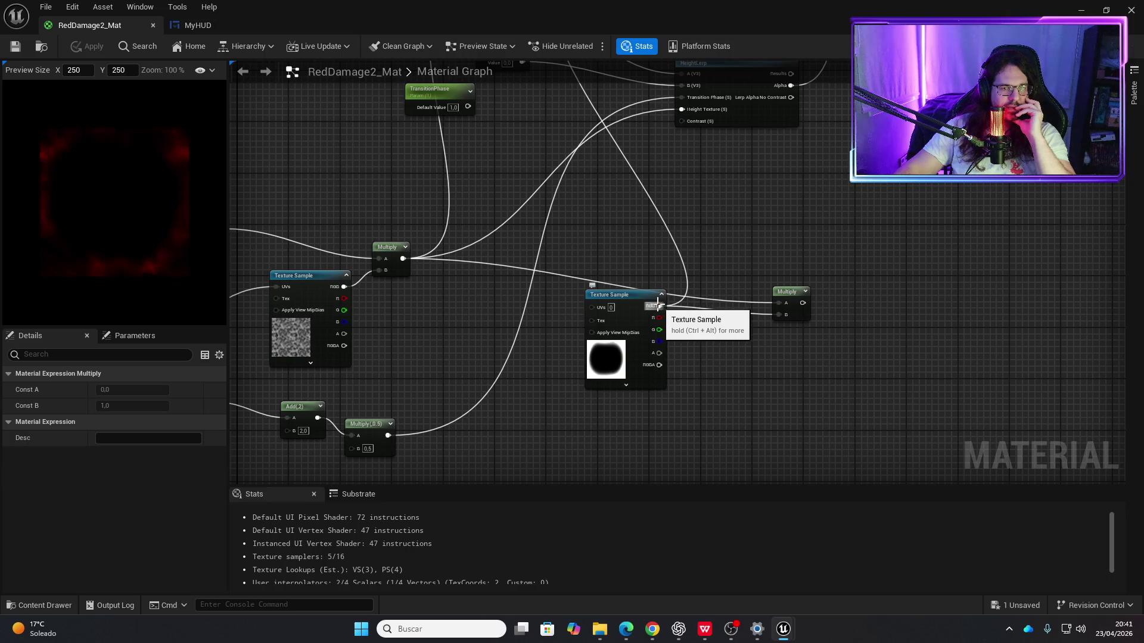
drag(640, 213, 617, 386)
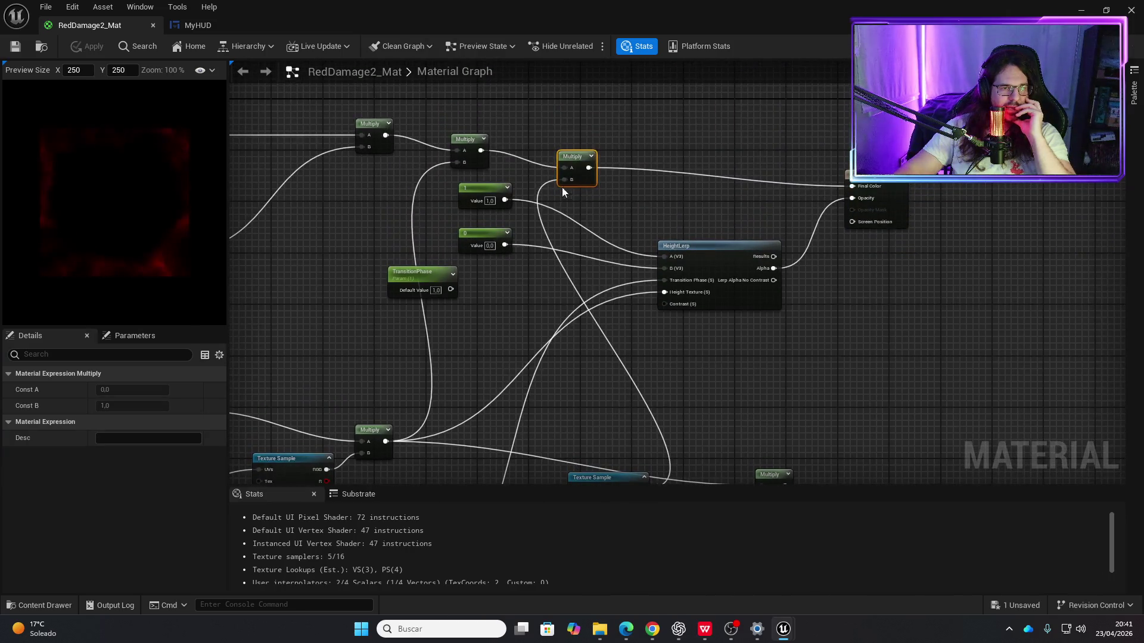
drag(608, 479, 551, 271)
mouse_move(606, 169)
mouse_down()
mouse_move(562, 403)
mouse_move(585, 282)
mouse_move(641, 211)
mouse_up()
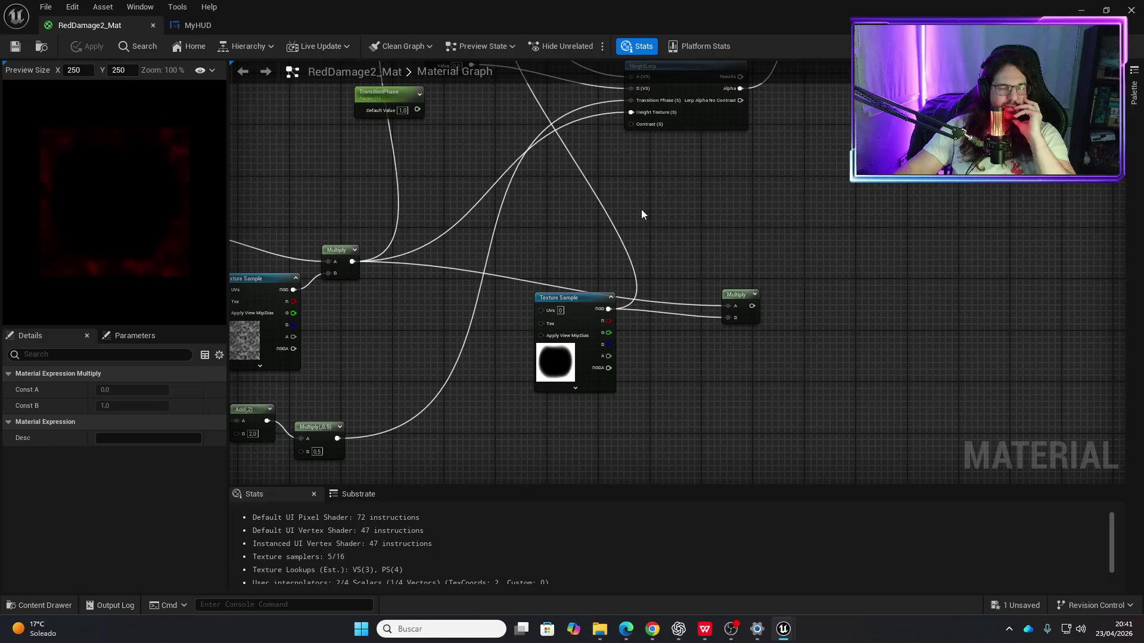
click(216, 27)
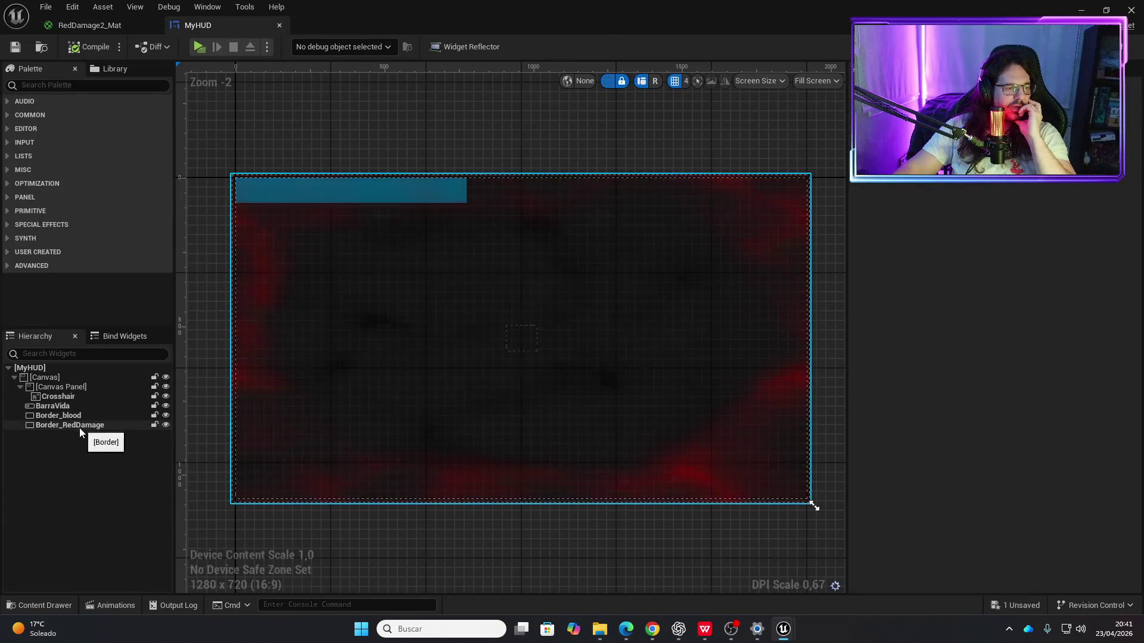
Step: Inspect the Border_blood widget's Brush Image, then switch to MyHUD's Event Graph
click(70, 416)
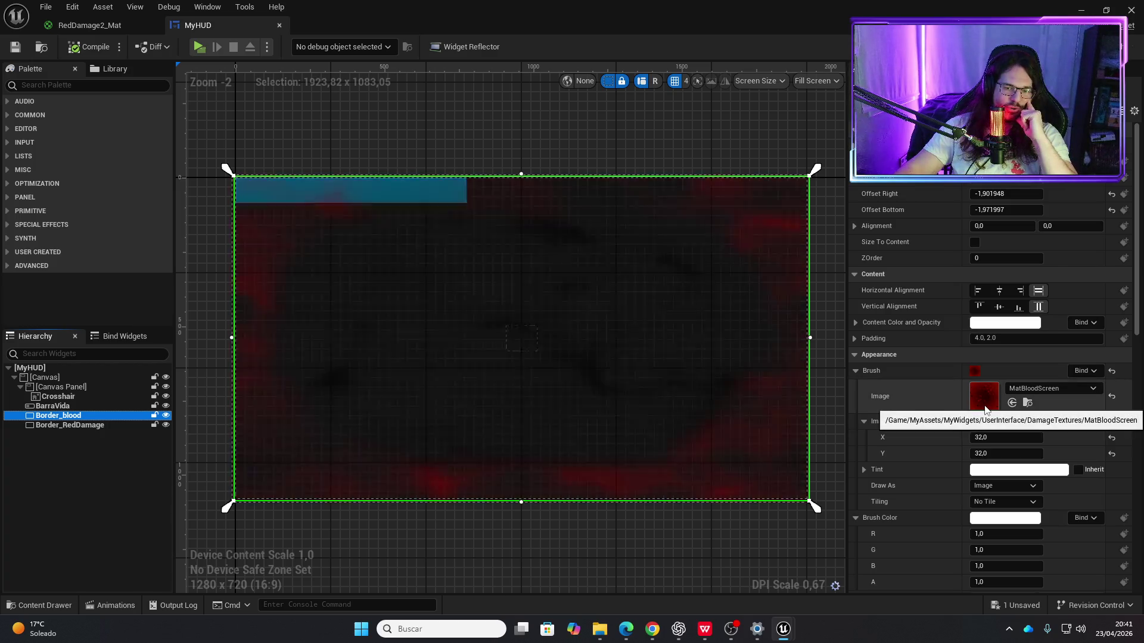
click(1132, 46)
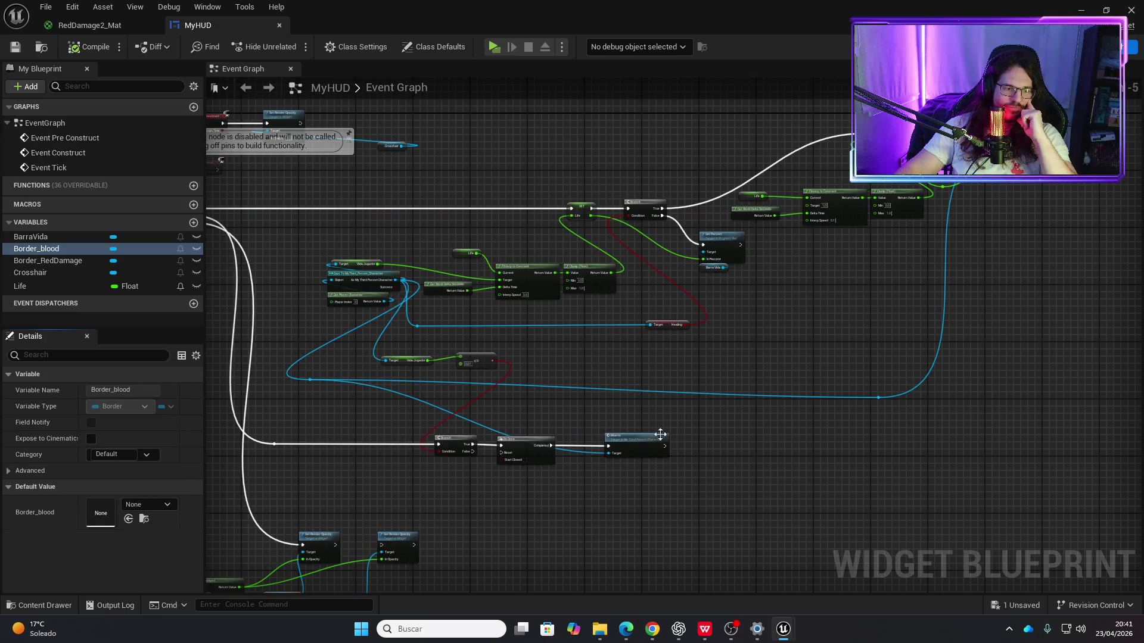
Step: Chain the first Set Render Opacity into the second and compile MyHUD
scroll(668, 344, up, 3)
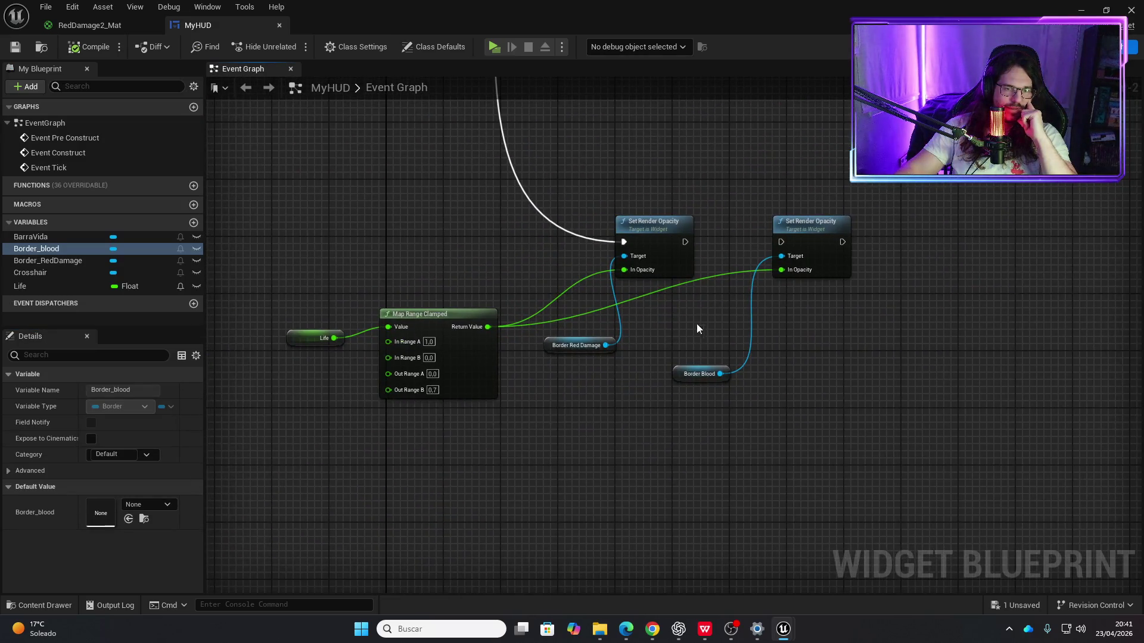
drag(684, 242, 781, 242)
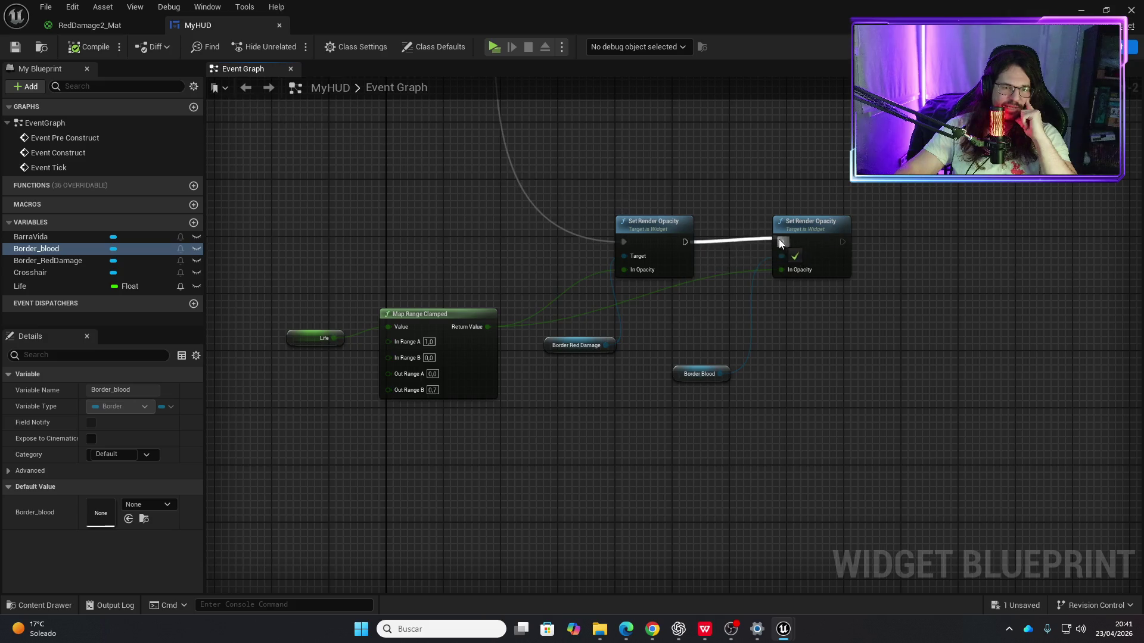
click(89, 47)
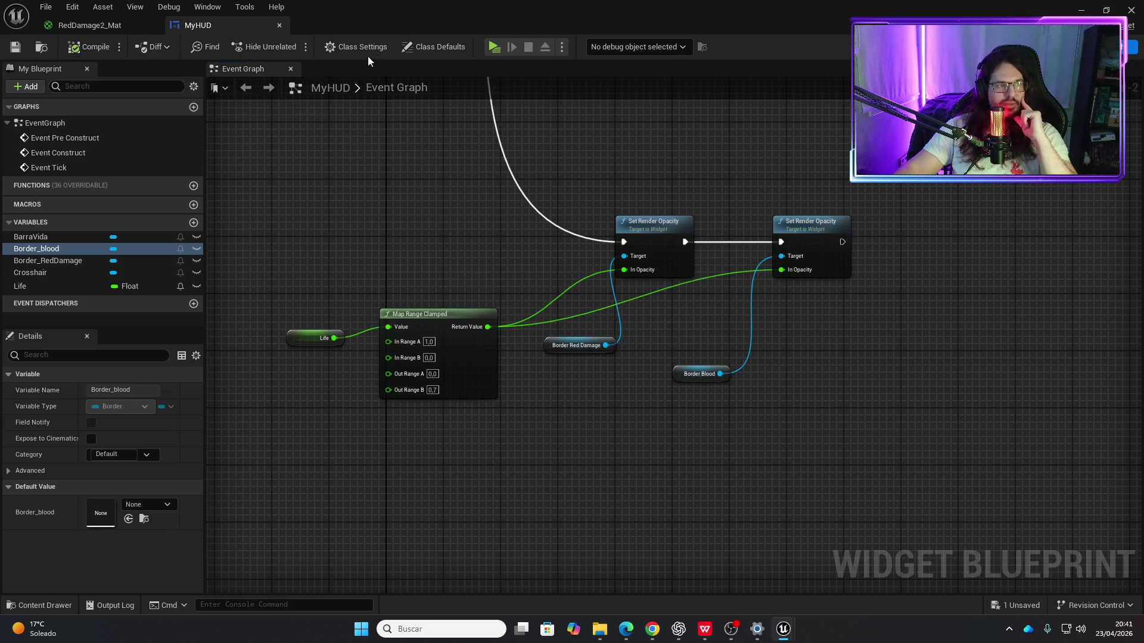
Step: Play-test to watch the blood border grow as health drops, then reopen RedDamage2_Mat
click(493, 45)
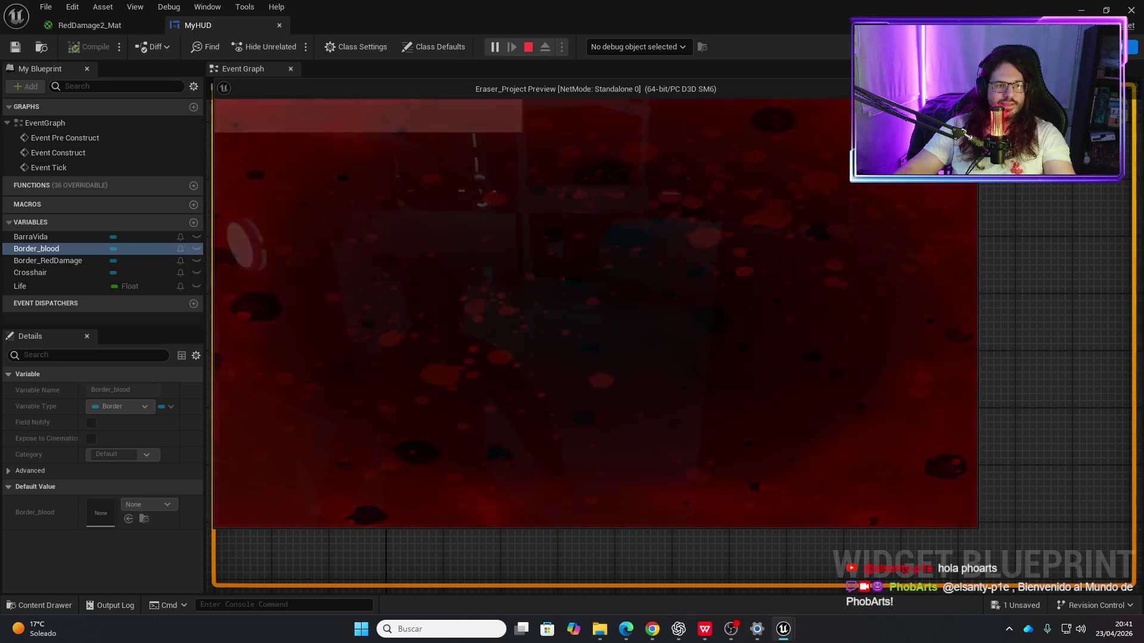
key(Escape)
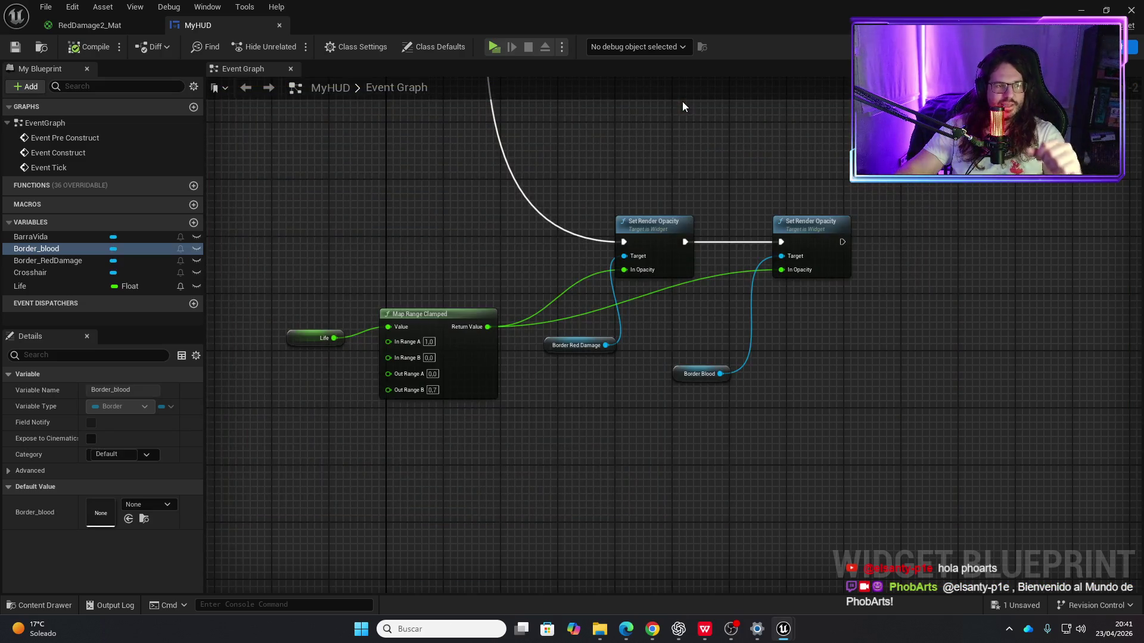
click(115, 30)
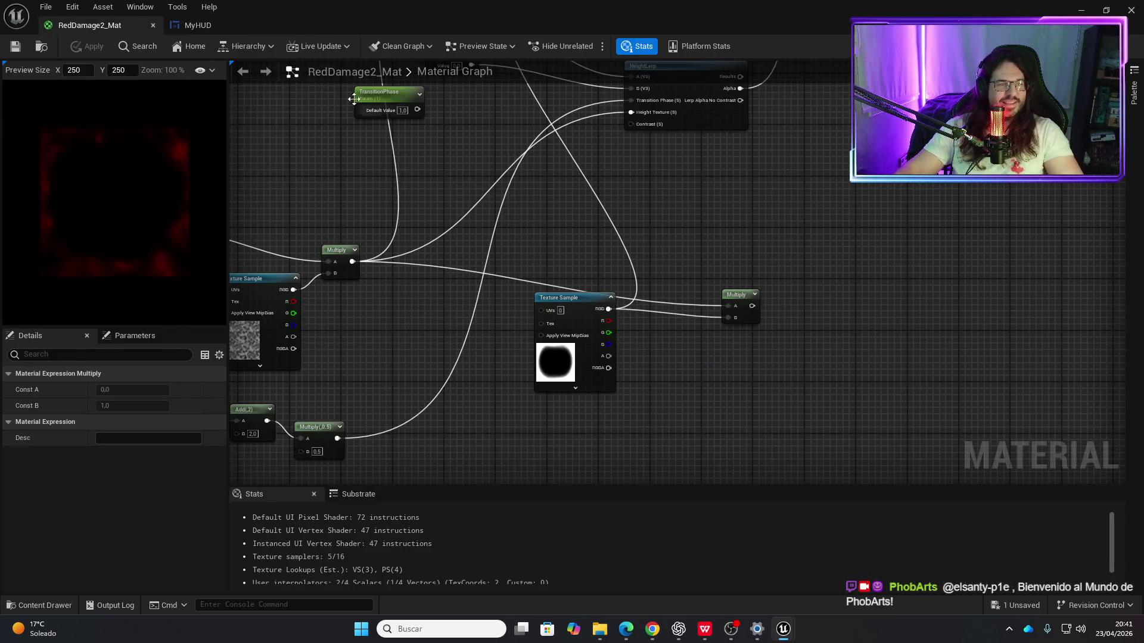
Step: Pan and zoom around the RedDamage2_Mat graph, then return to MyHUD and compile it
click(195, 27)
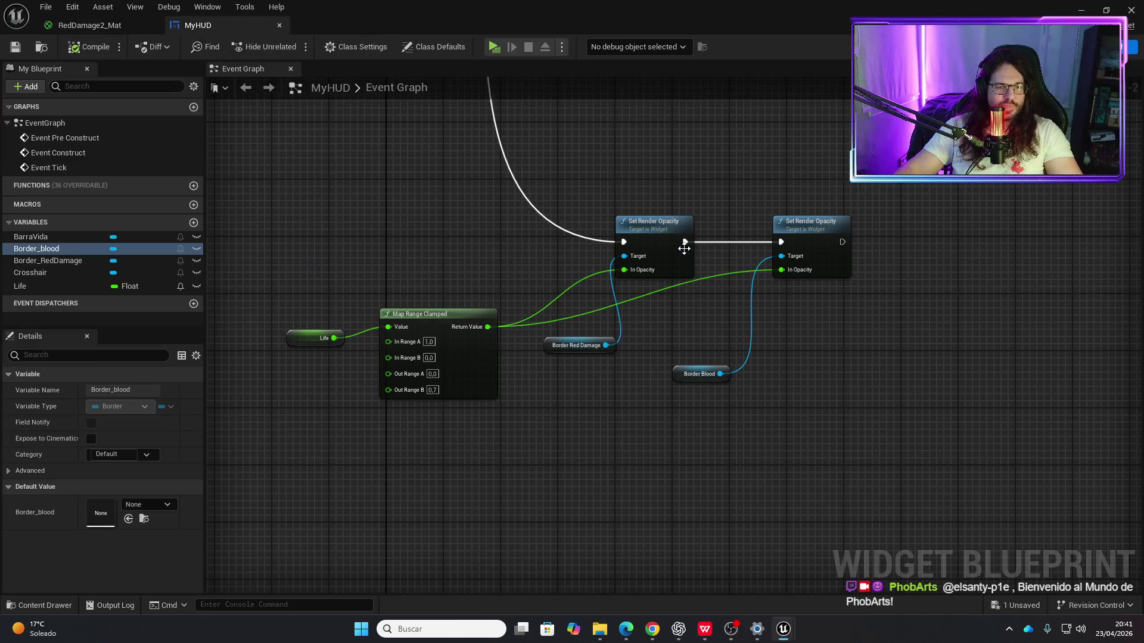
click(93, 22)
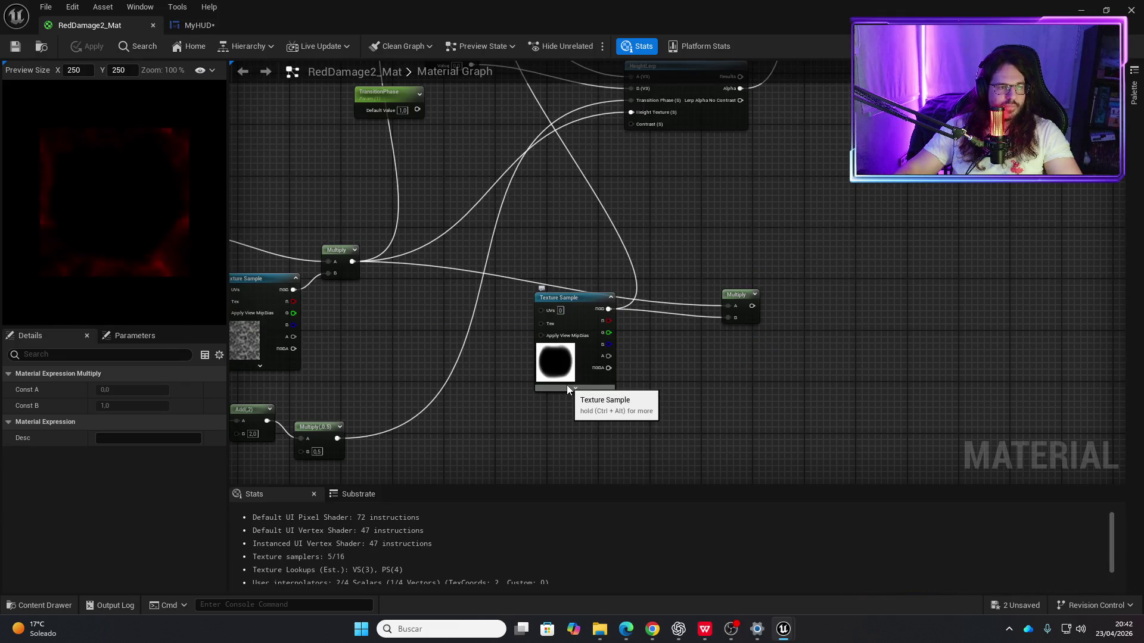
mouse_move(566, 385)
mouse_down()
mouse_move(556, 439)
mouse_move(585, 270)
mouse_up()
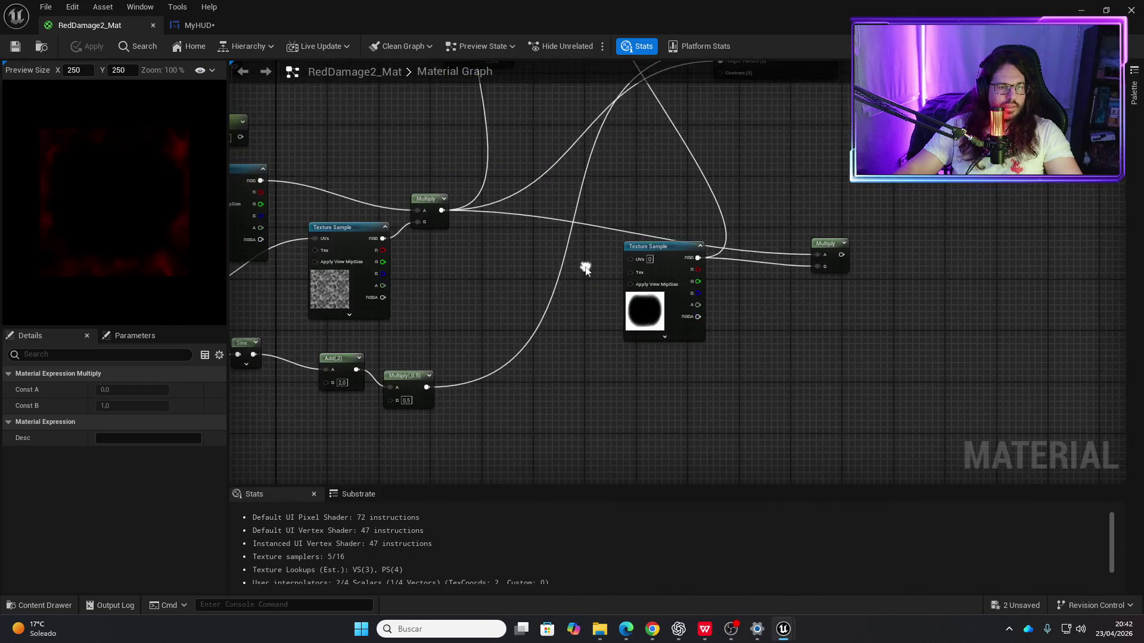
scroll(586, 269, down, 2)
drag(516, 301, 596, 323)
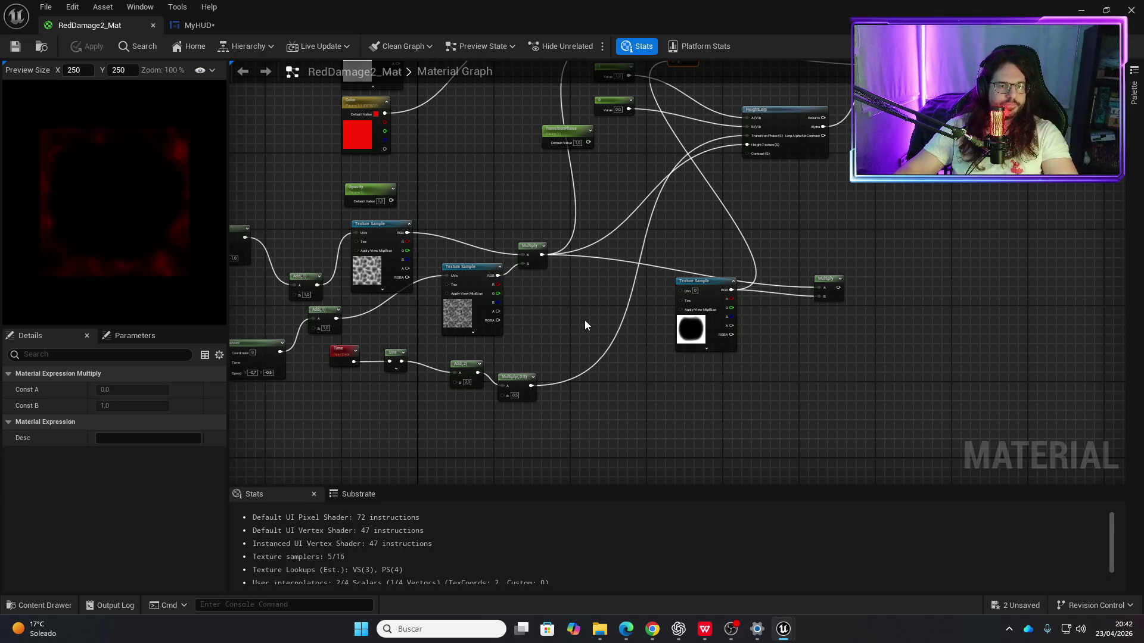
click(200, 25)
click(69, 50)
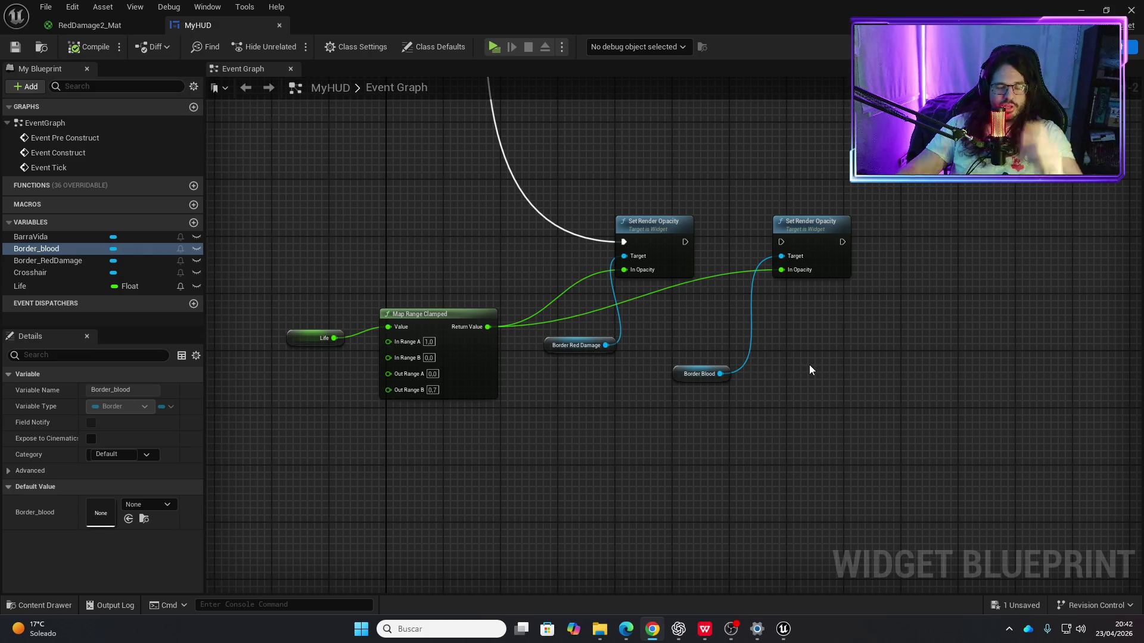
Step: Browse the Content Drawer to MyWidgets > DamageTextures and clear the old noise search
key(ctrl+space)
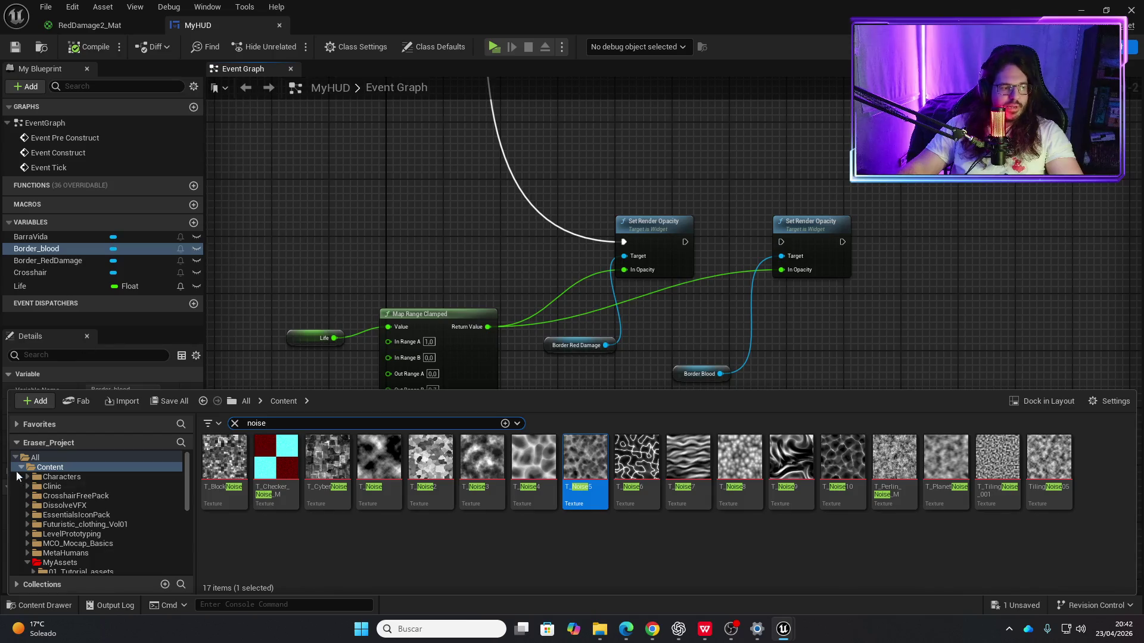
scroll(69, 525, down, 5)
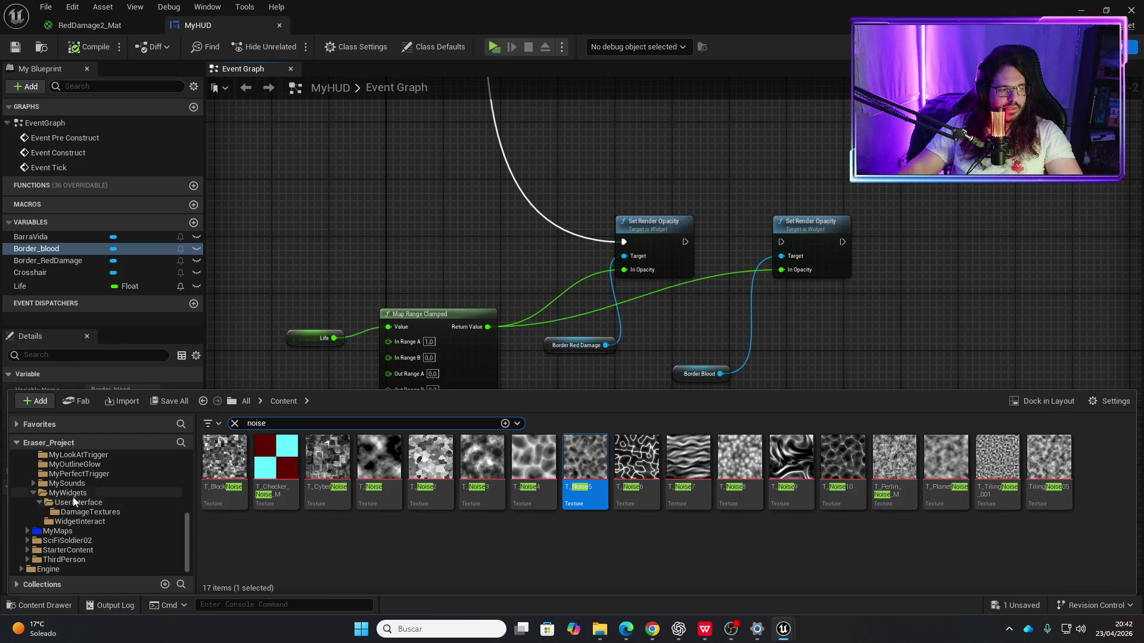
click(70, 494)
click(95, 513)
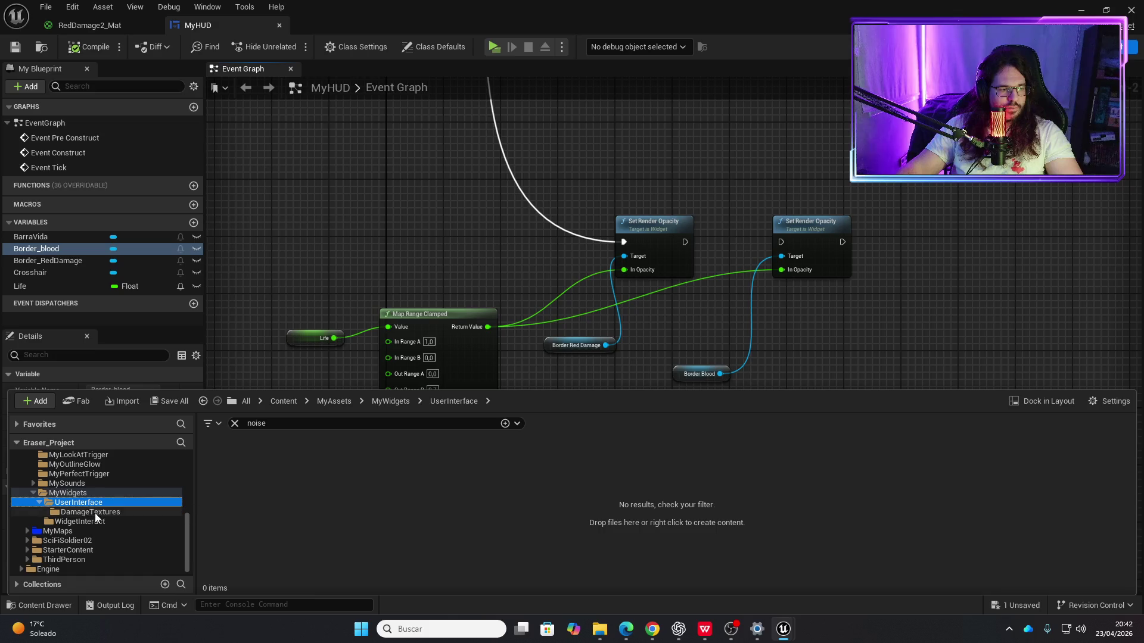
click(504, 424)
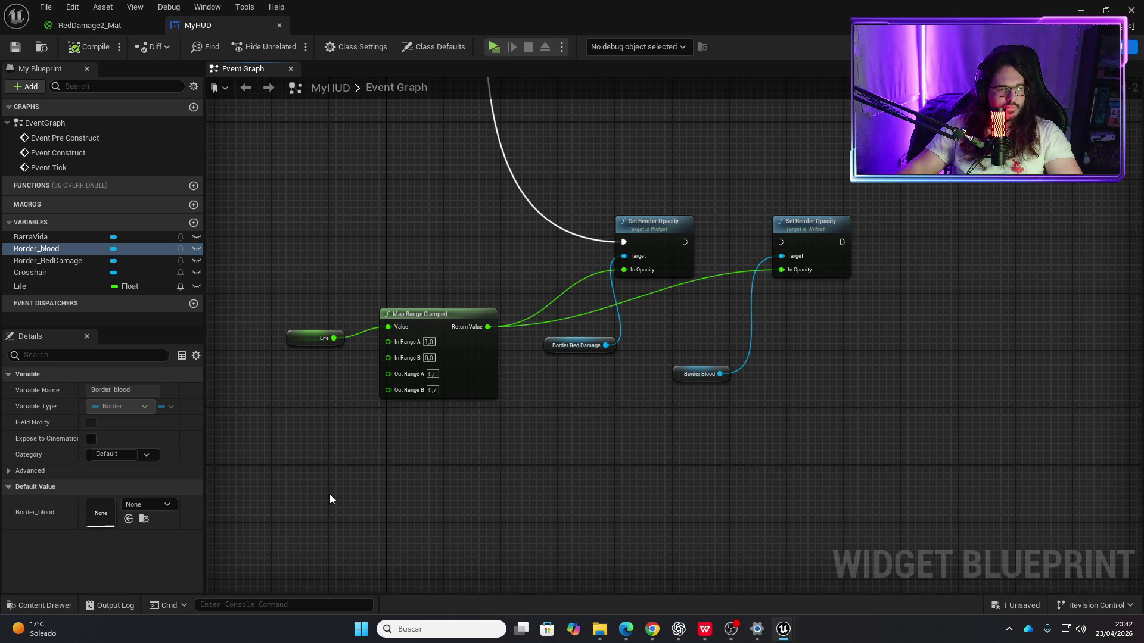
key(ctrl+space)
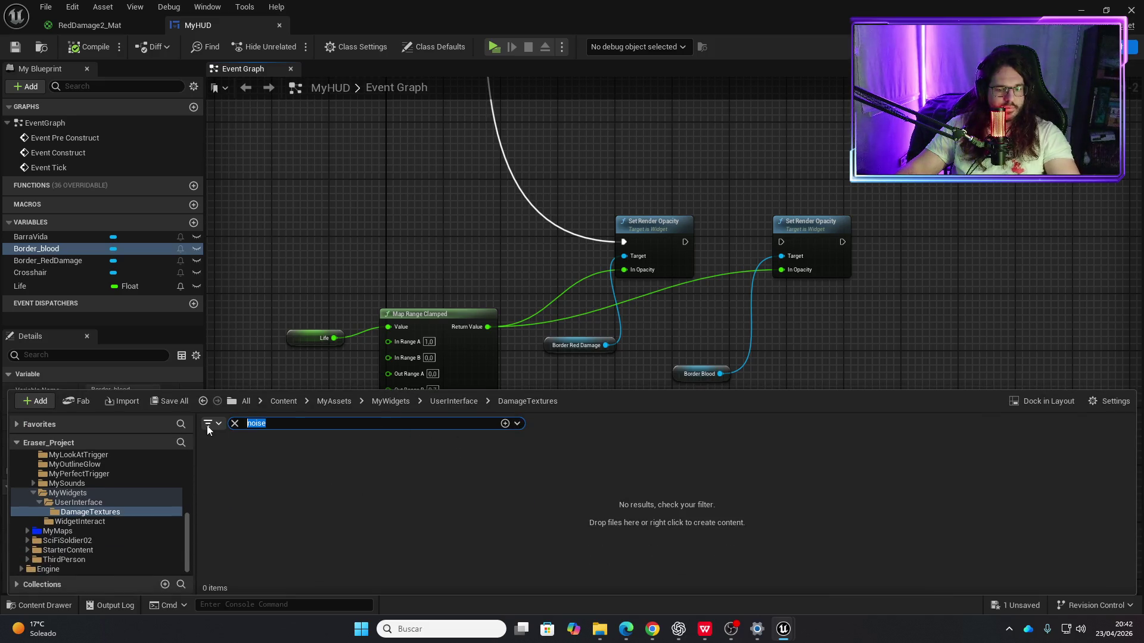
key(BackSpace)
click(498, 566)
Step: Drag the DañoPalpito image from Explorer into DamageTextures to import it
key(alt+Tab)
key(alt+Tab)
key(alt+Tab)
key(alt+Tab)
mouse_move(744, 304)
mouse_down()
mouse_move(673, 298)
mouse_move(330, 545)
mouse_up()
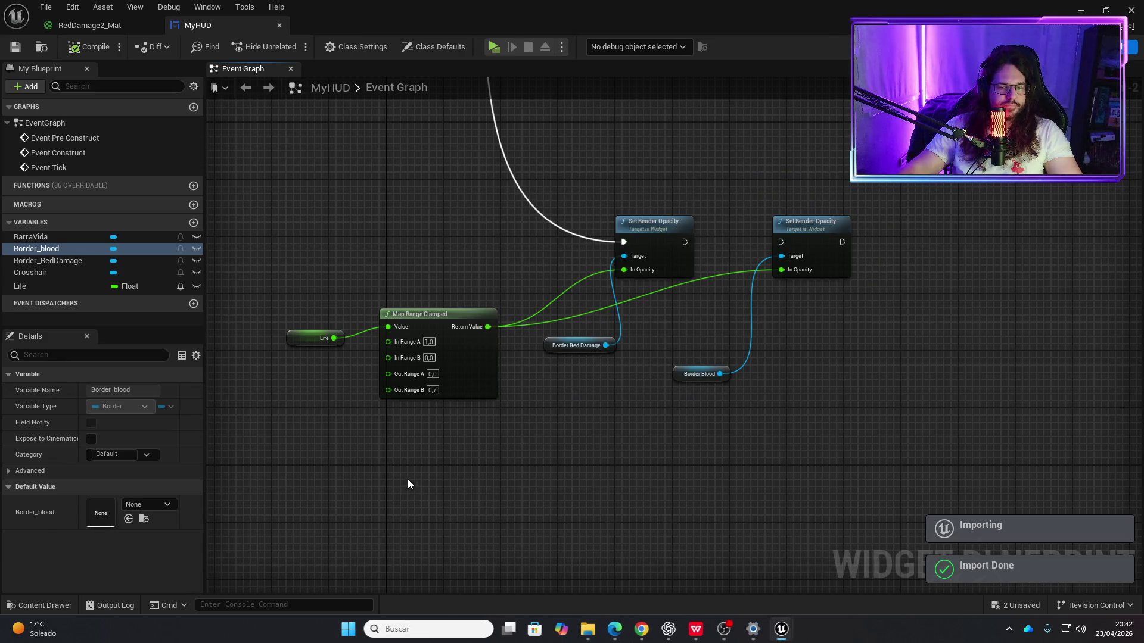
key(ctrl+space)
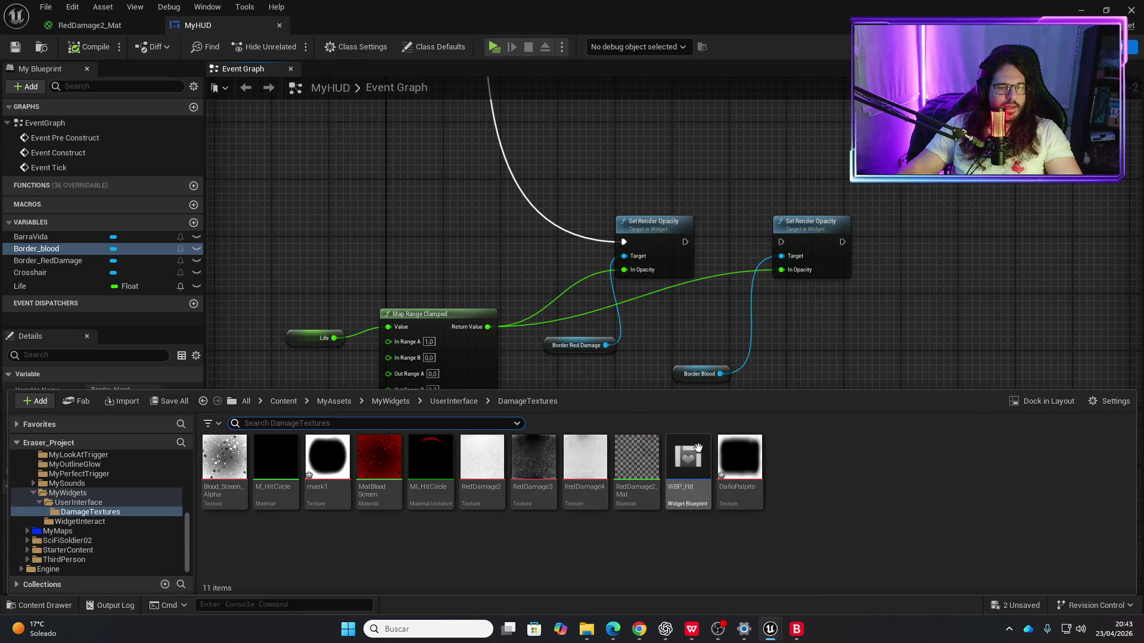
Step: Create the DañoPalpito_Mat material from the DañoPalpito texture and open it
right_click(747, 464)
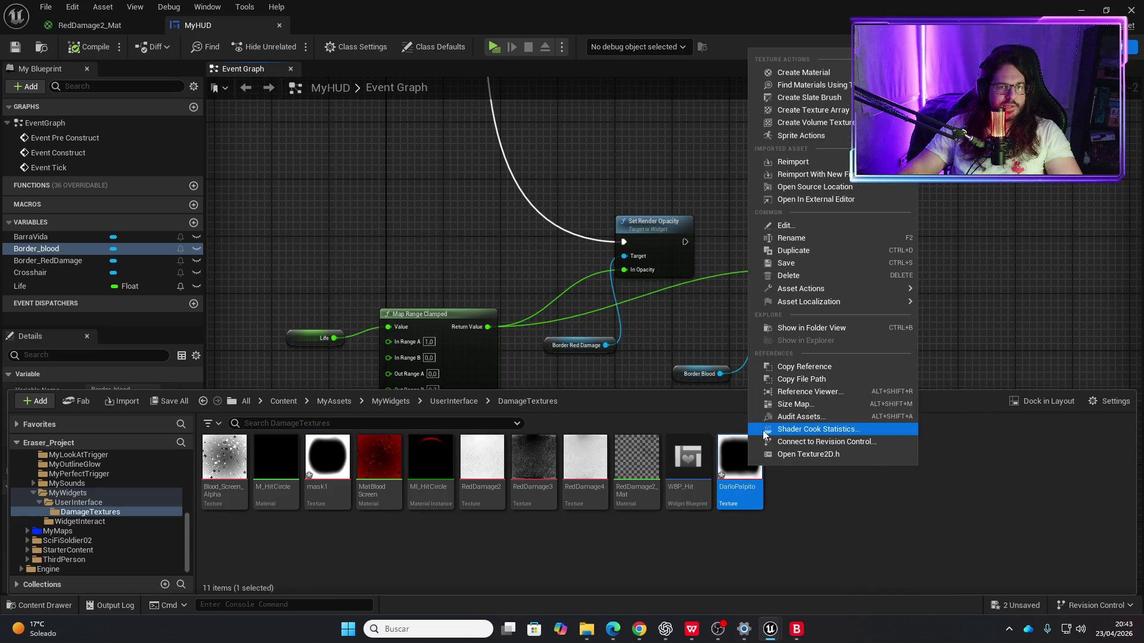
click(812, 74)
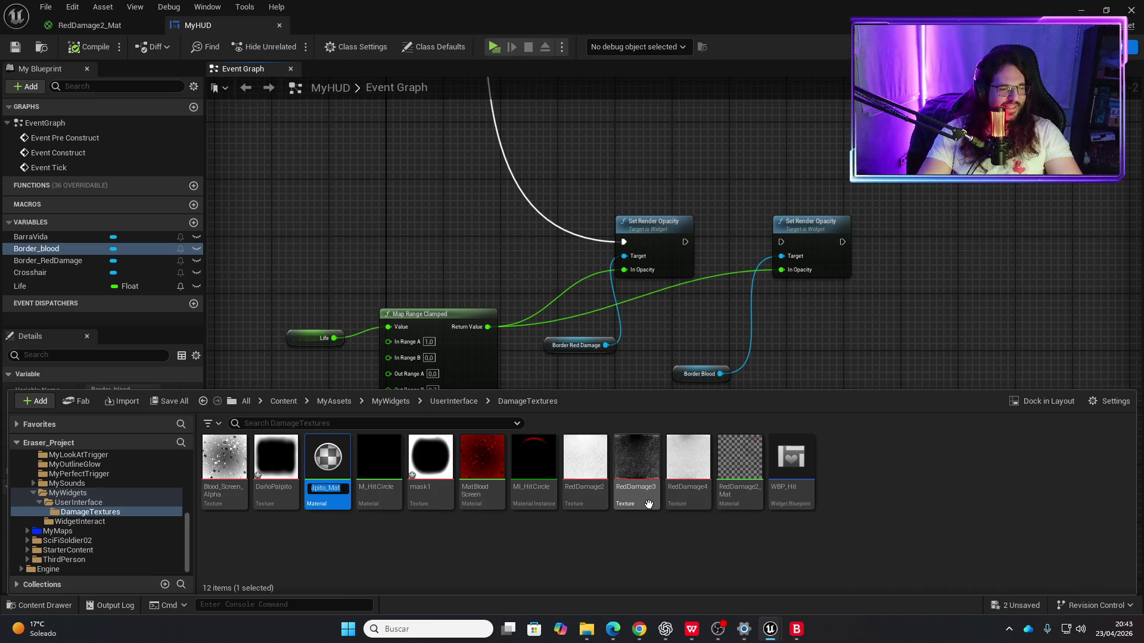
key(Return)
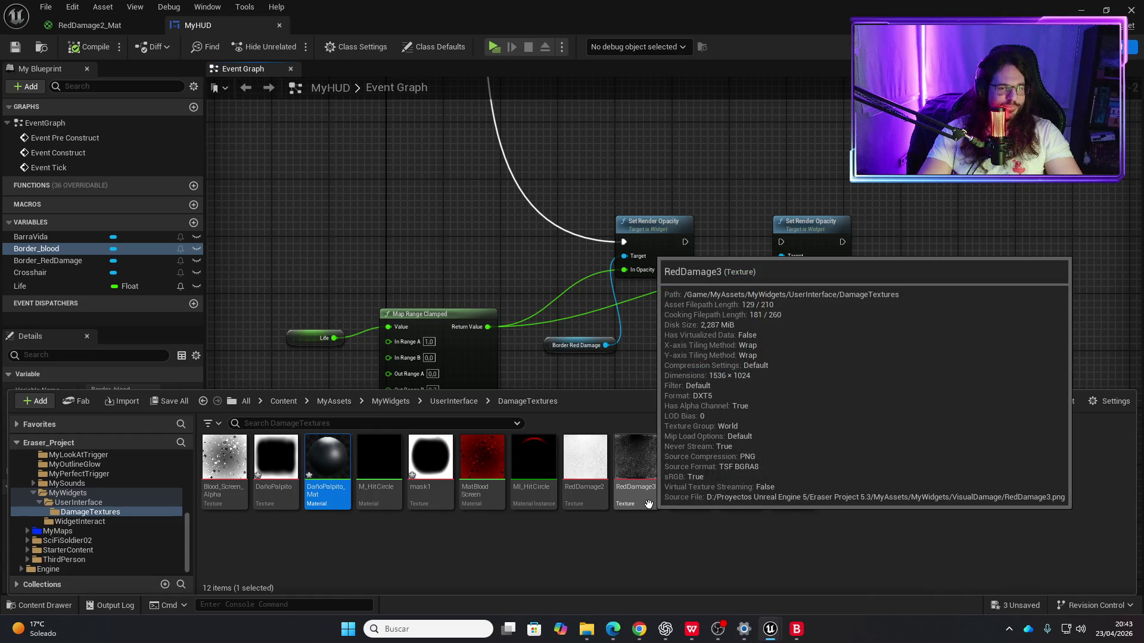
key(Return)
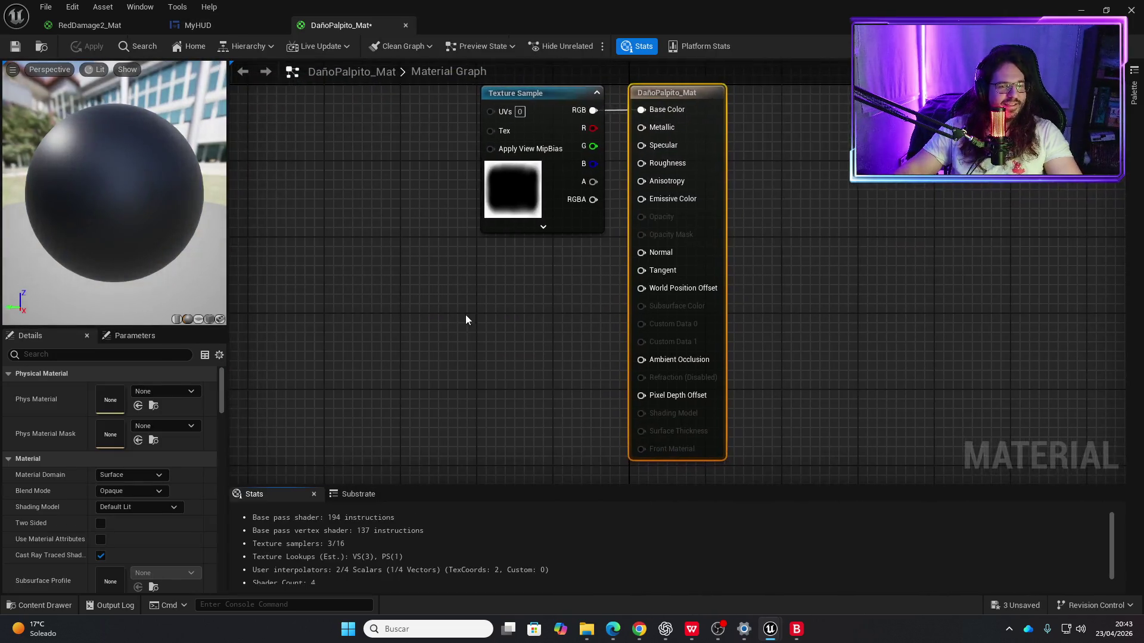
Step: Add a Multiply node fed by the Texture Sample's RGB output
drag(573, 159, 945, 159)
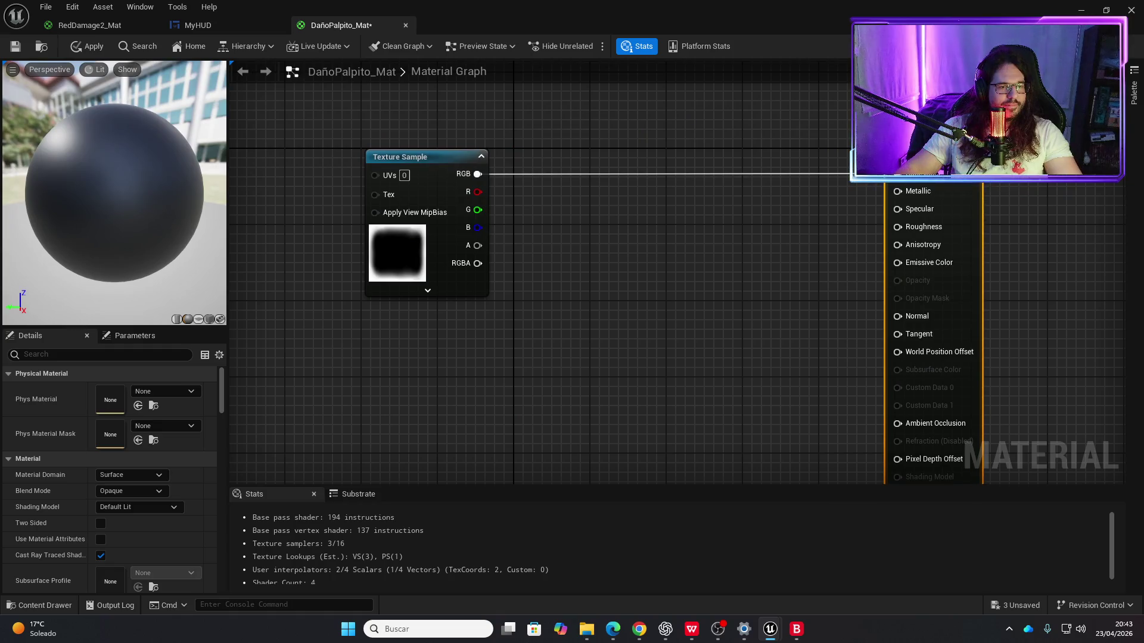
drag(476, 174, 549, 185)
text(multiply)
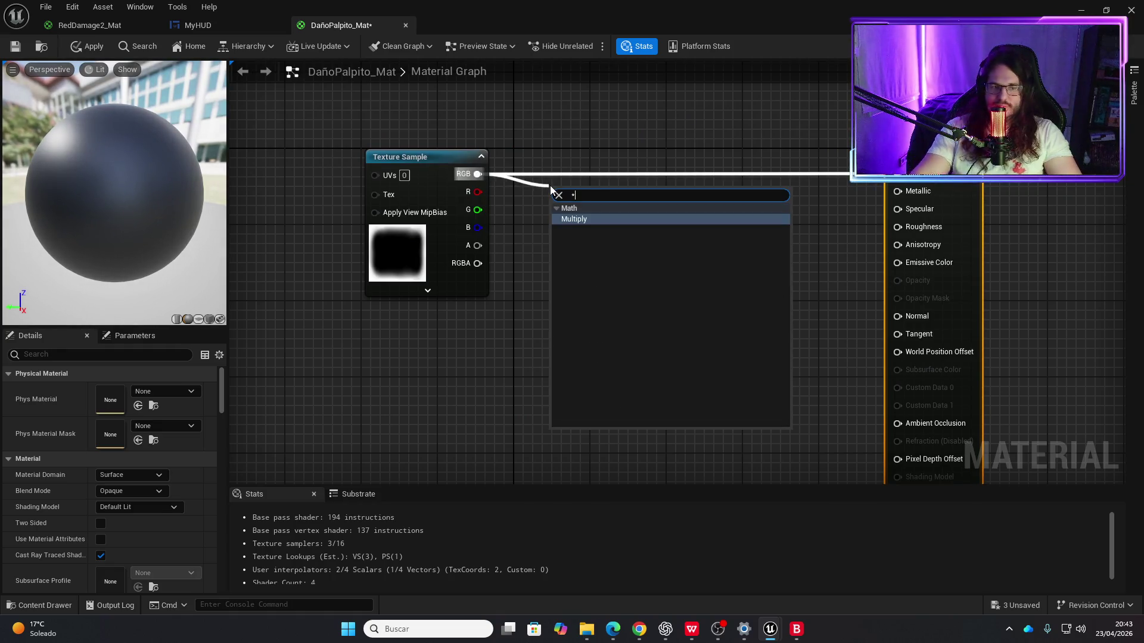
key(Return)
Step: Add a VectorParameter named Param and set its colour to red
right_click(431, 366)
text(vector)
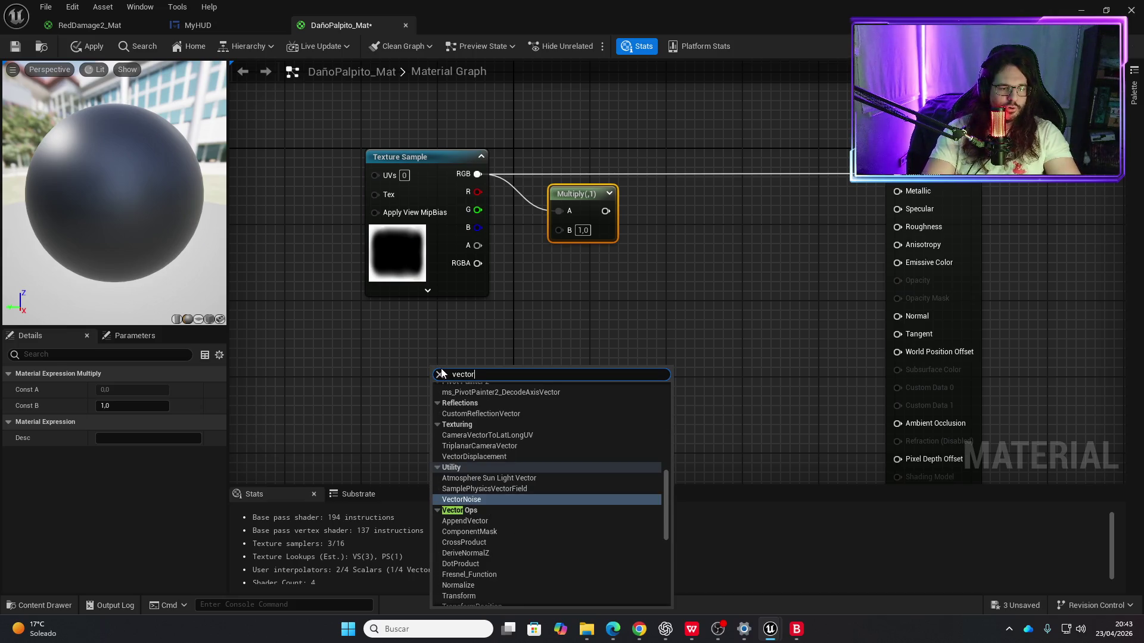
text(param)
key(Return)
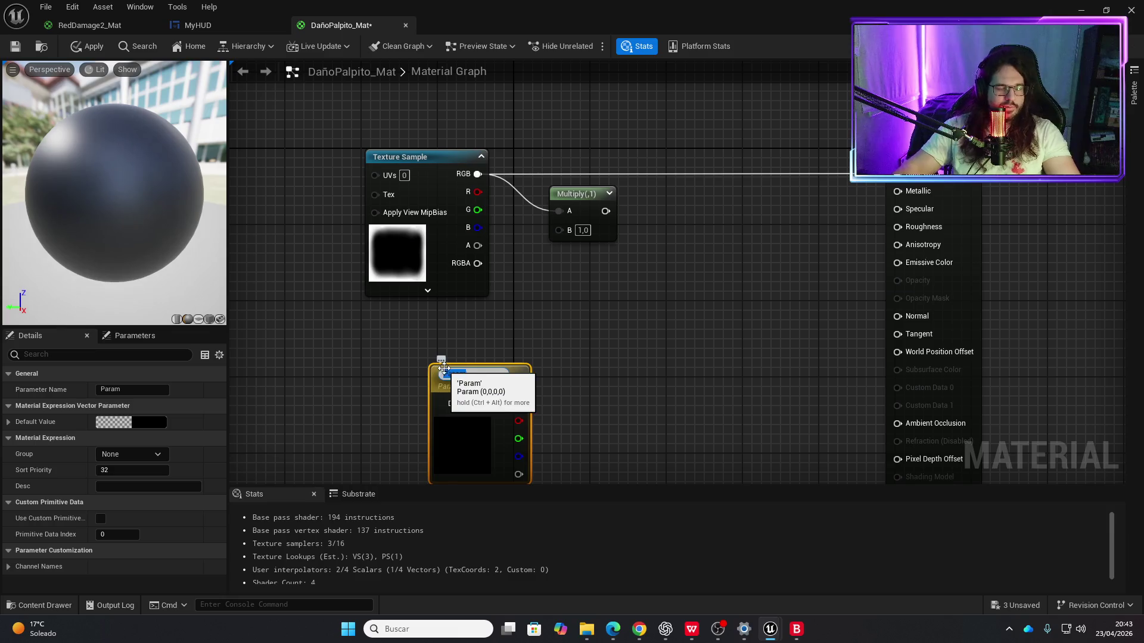
double_click(483, 432)
drag(590, 401, 624, 399)
click(645, 594)
Step: Wire Param into Multiply B and set the material domain to User Interface
mouse_move(519, 399)
mouse_down()
mouse_move(529, 283)
mouse_move(556, 231)
mouse_move(897, 173)
mouse_up()
click(912, 176)
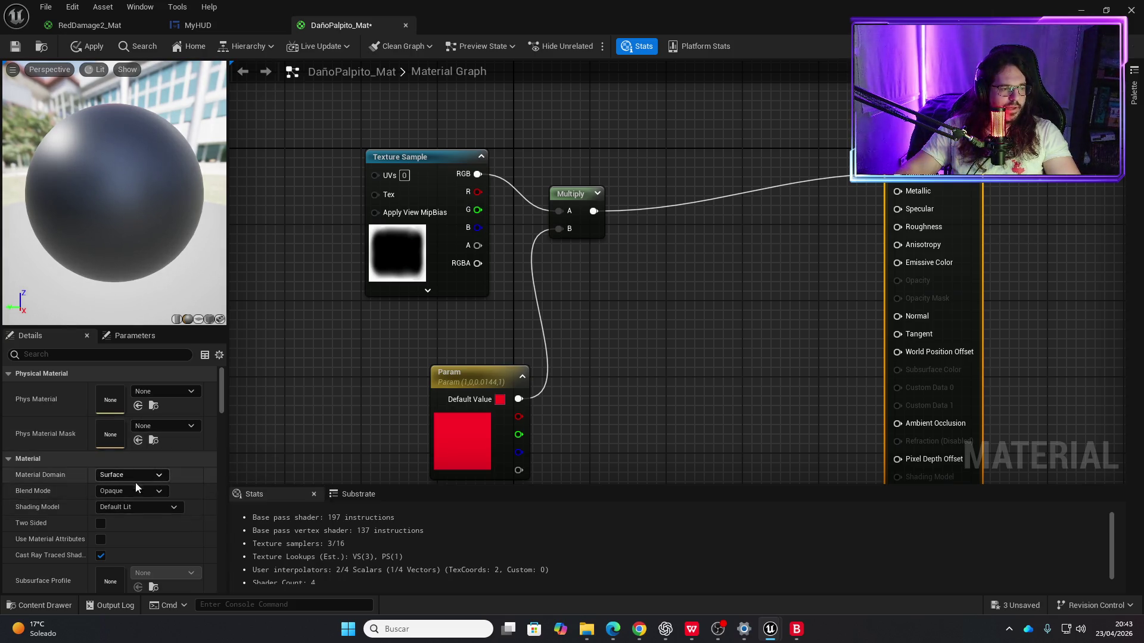
click(155, 478)
Step: Set DañoPalpito_Mat's Material Domain to User Interface and Blend Mode to Translucent
click(137, 542)
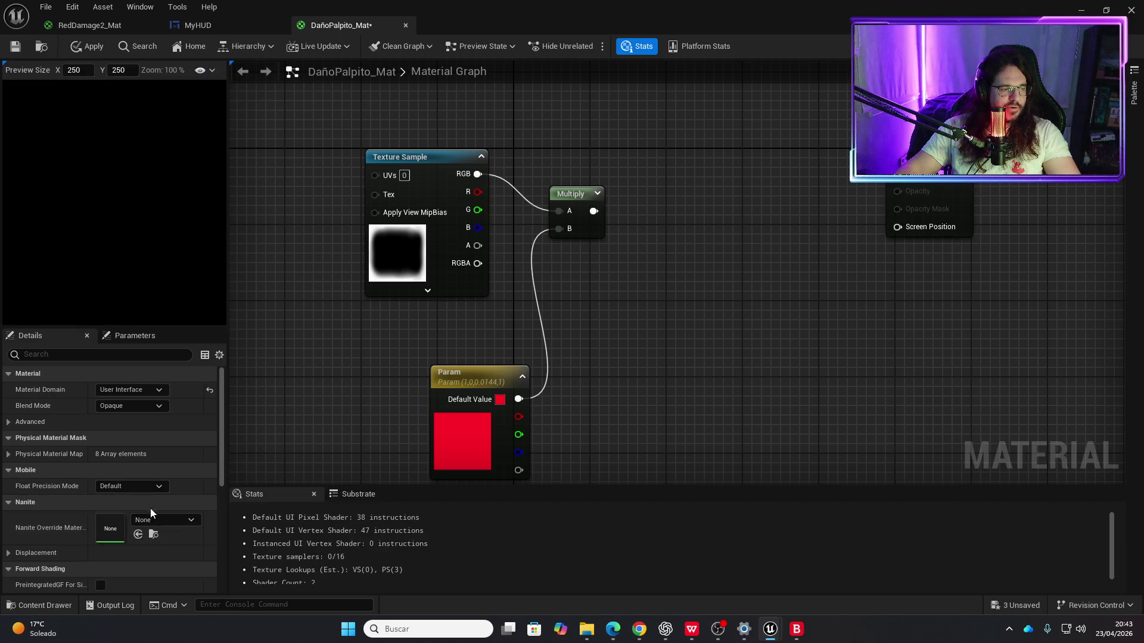
click(159, 406)
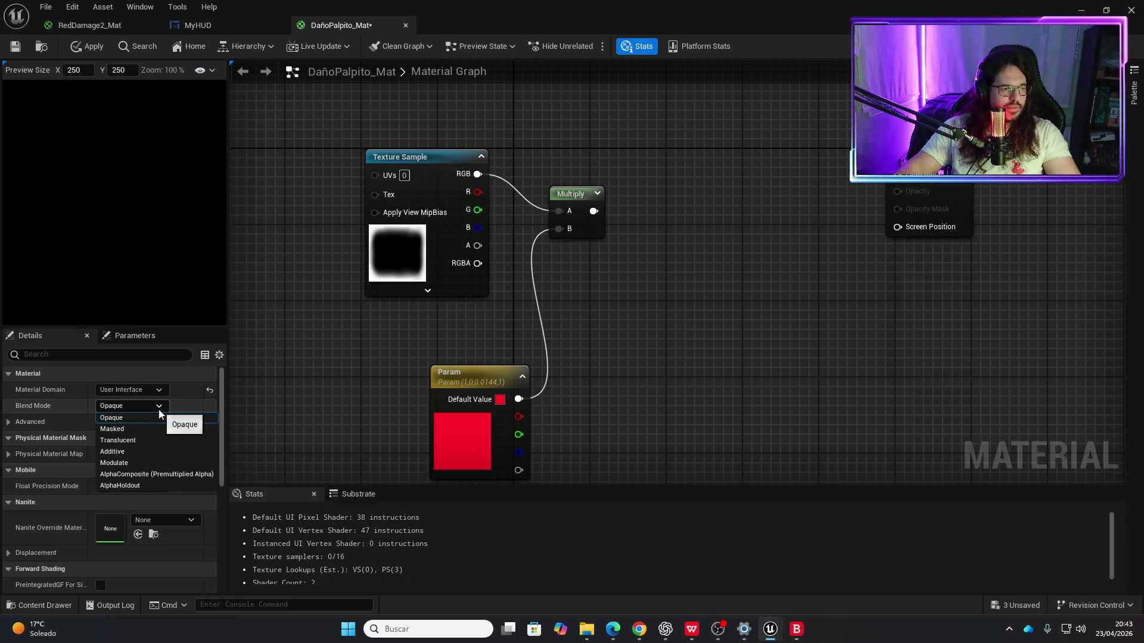
click(131, 435)
Step: Wire the red-tinted Multiply into Final Color so the preview shows a red border
drag(452, 377, 374, 379)
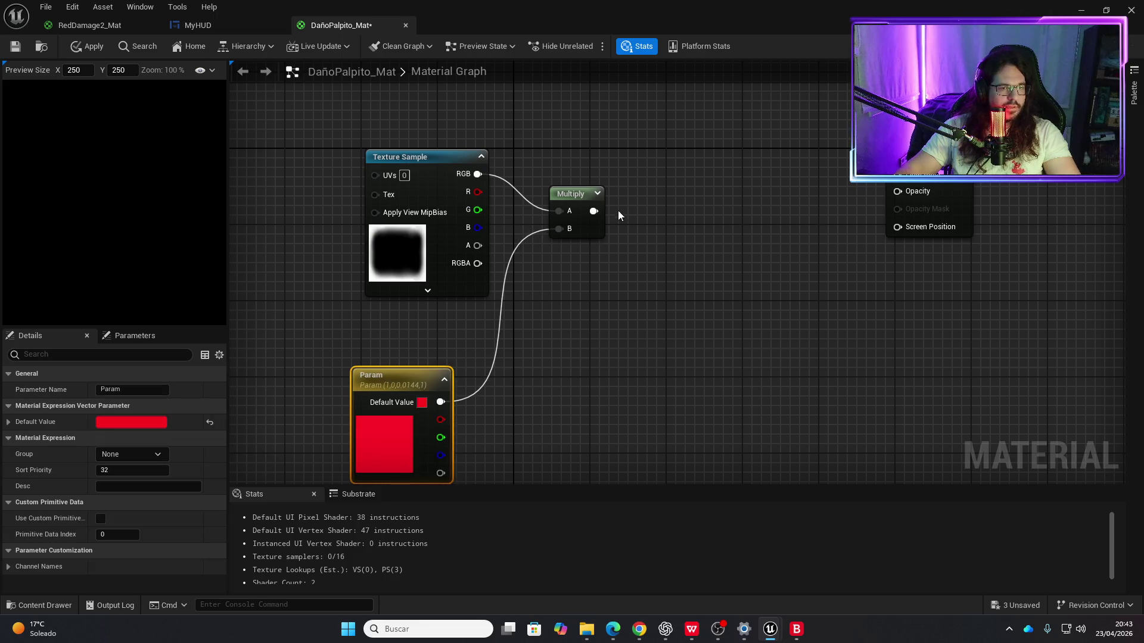
drag(593, 211, 897, 173)
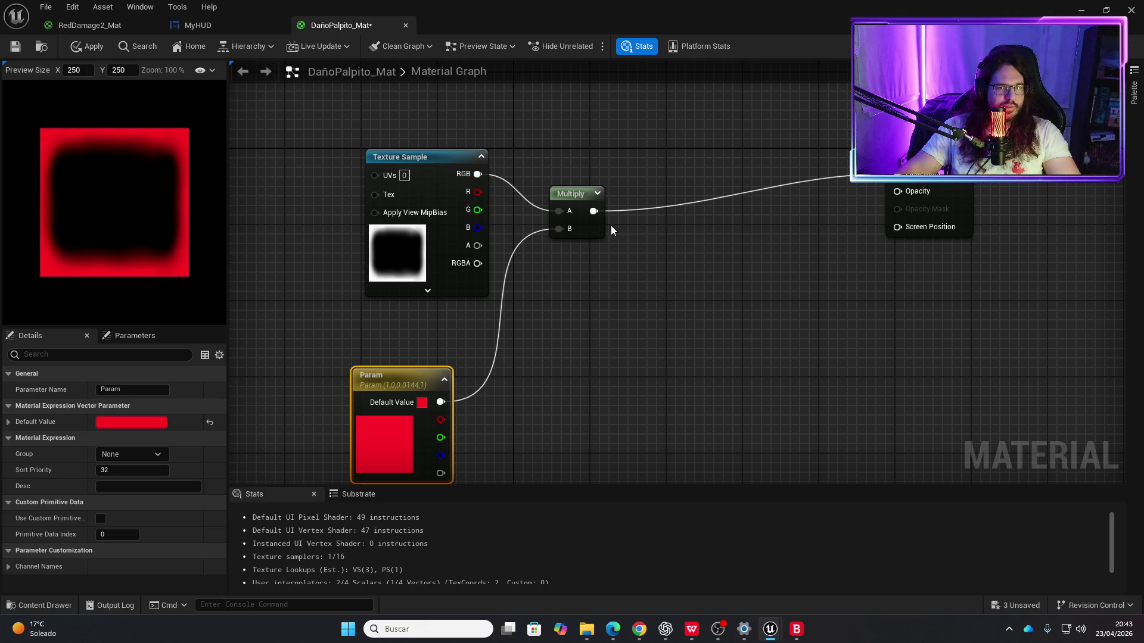
drag(588, 347, 658, 249)
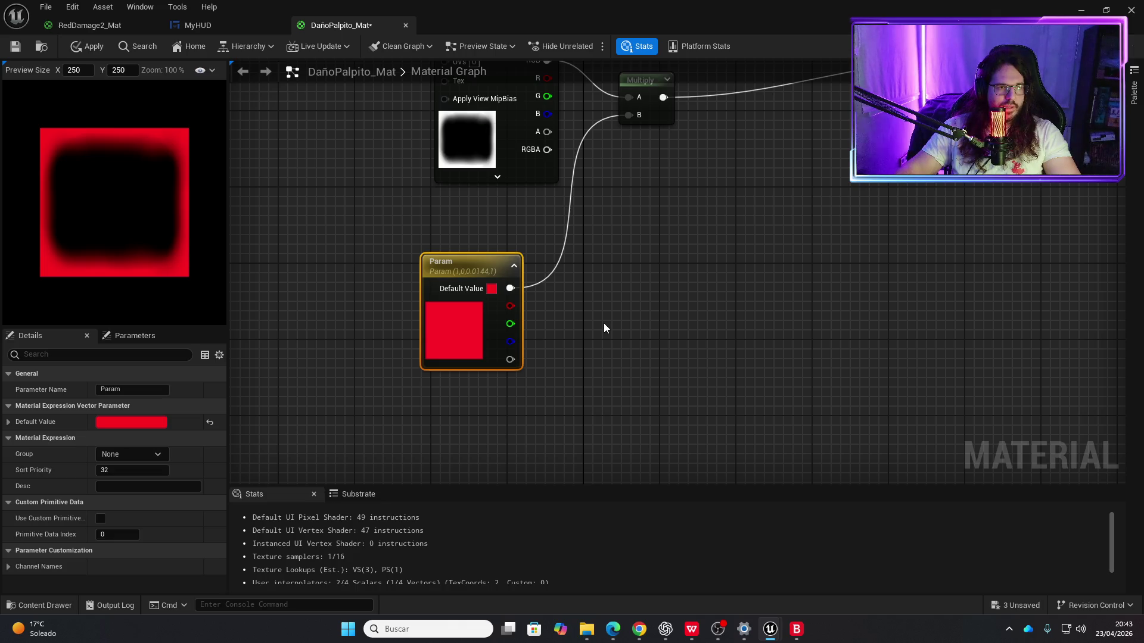
right_click(495, 423)
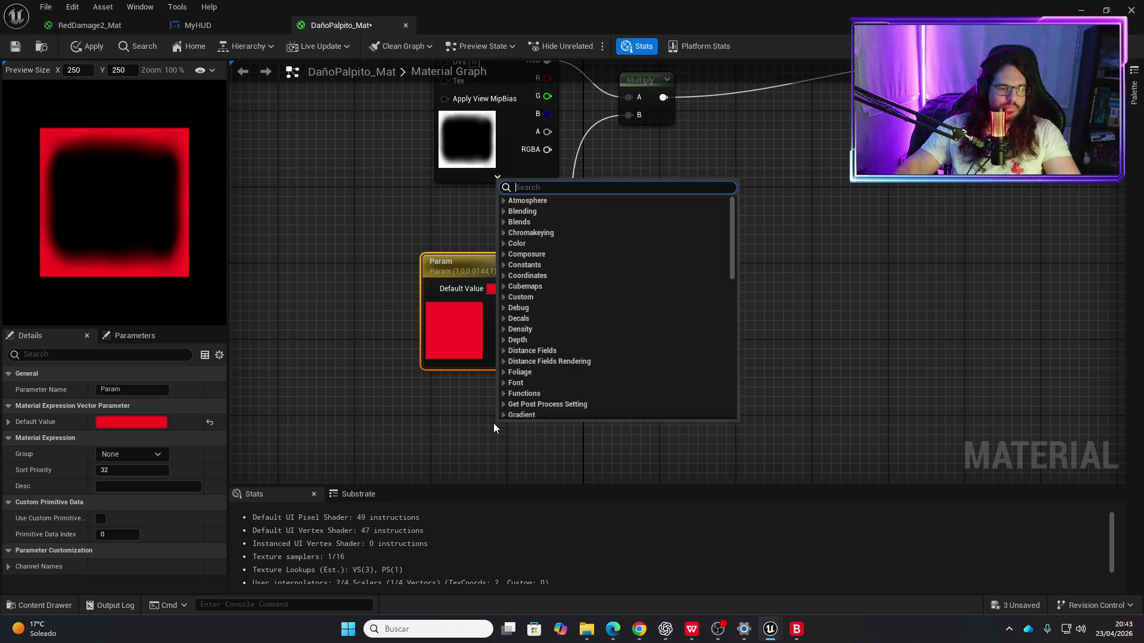
Step: Add a Constant node below the color parameter
text(cos)
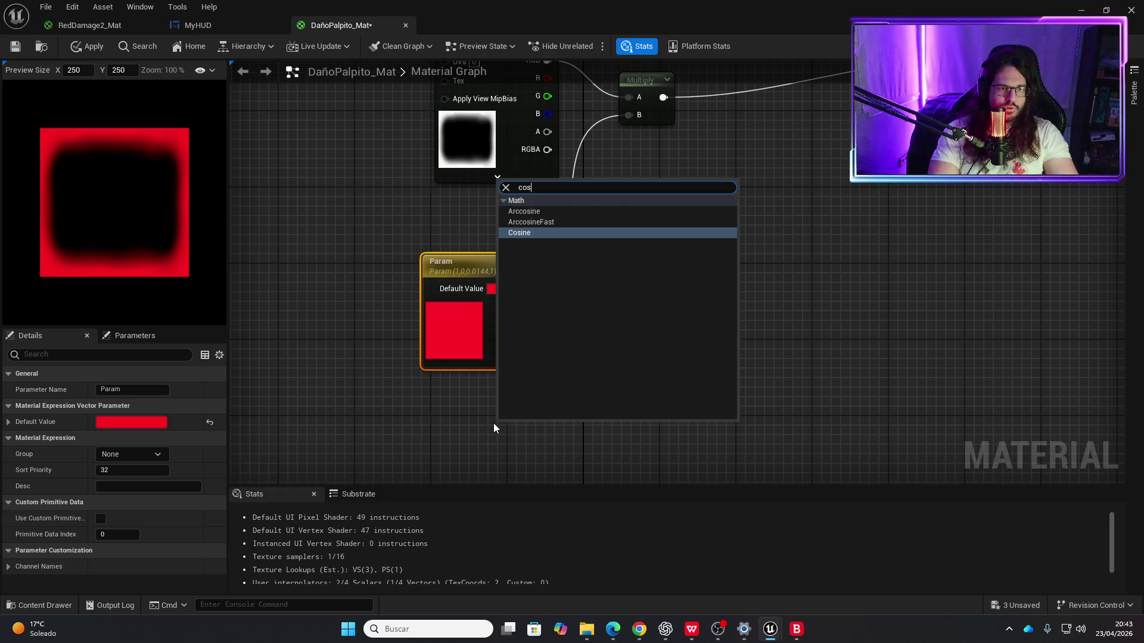
key(BackSpace)
text(n)
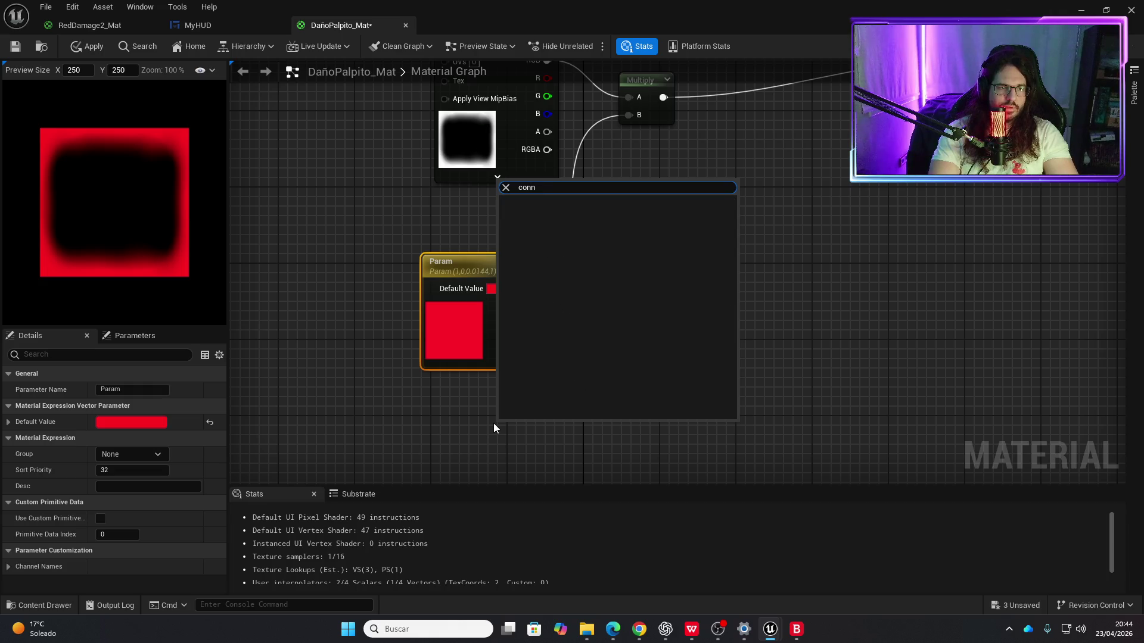
key(Return)
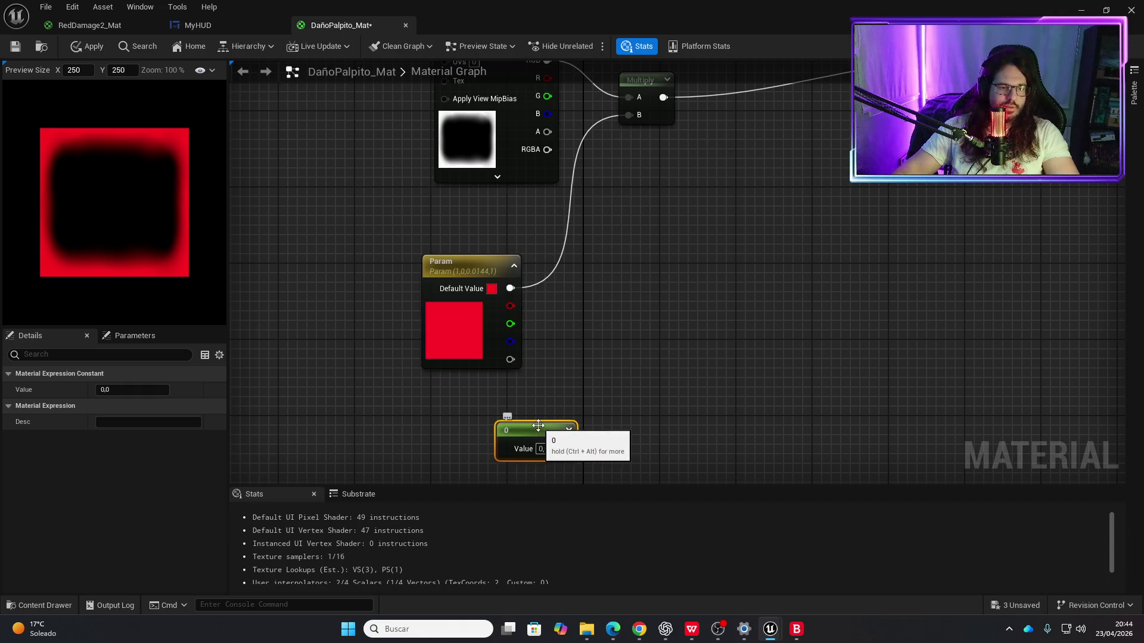
drag(501, 426, 437, 419)
Step: Multiply the texture's alpha by the Constant and feed the result into Opacity
right_click(616, 385)
text(multiply)
key(Return)
mouse_move(544, 131)
mouse_down()
mouse_move(623, 269)
mouse_move(639, 408)
mouse_move(625, 410)
mouse_up()
mouse_move(496, 443)
mouse_down()
mouse_move(625, 428)
mouse_move(852, 174)
mouse_move(876, 72)
mouse_move(888, 182)
mouse_up()
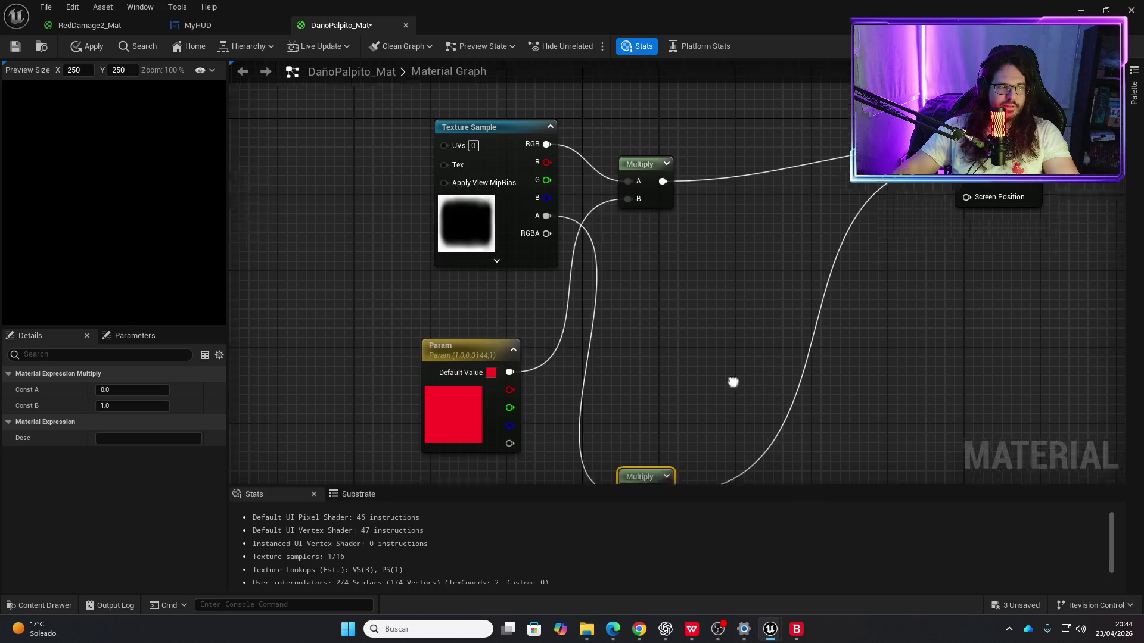
drag(733, 382, 789, 235)
Step: Set the Constant's value to 0.6
click(533, 381)
text(1)
key(Return)
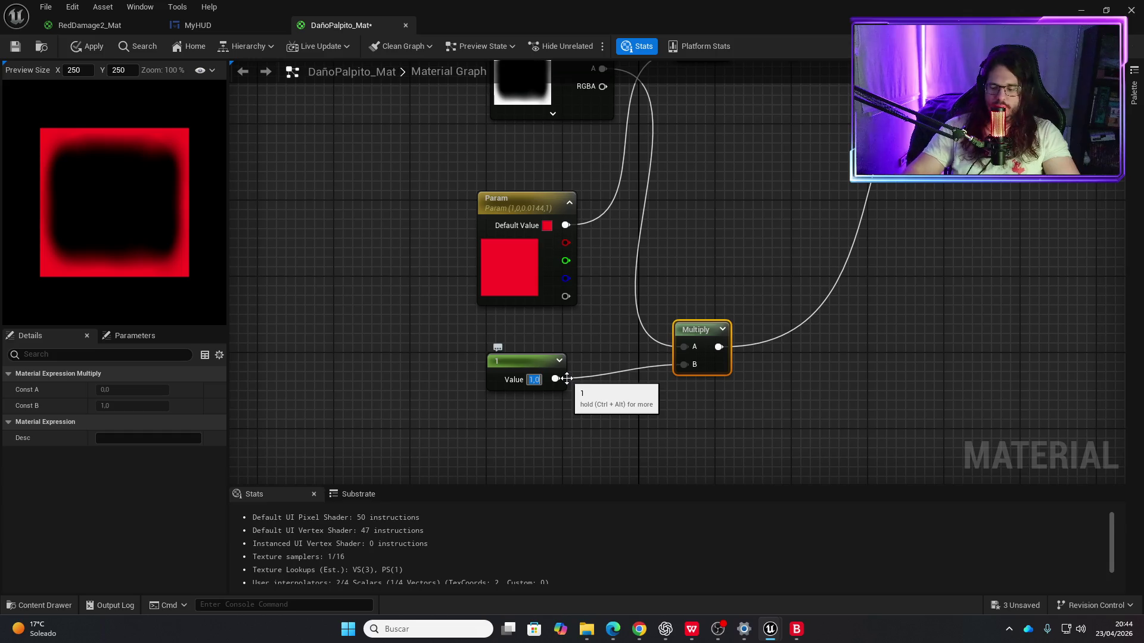
key(BackSpace)
text(6)
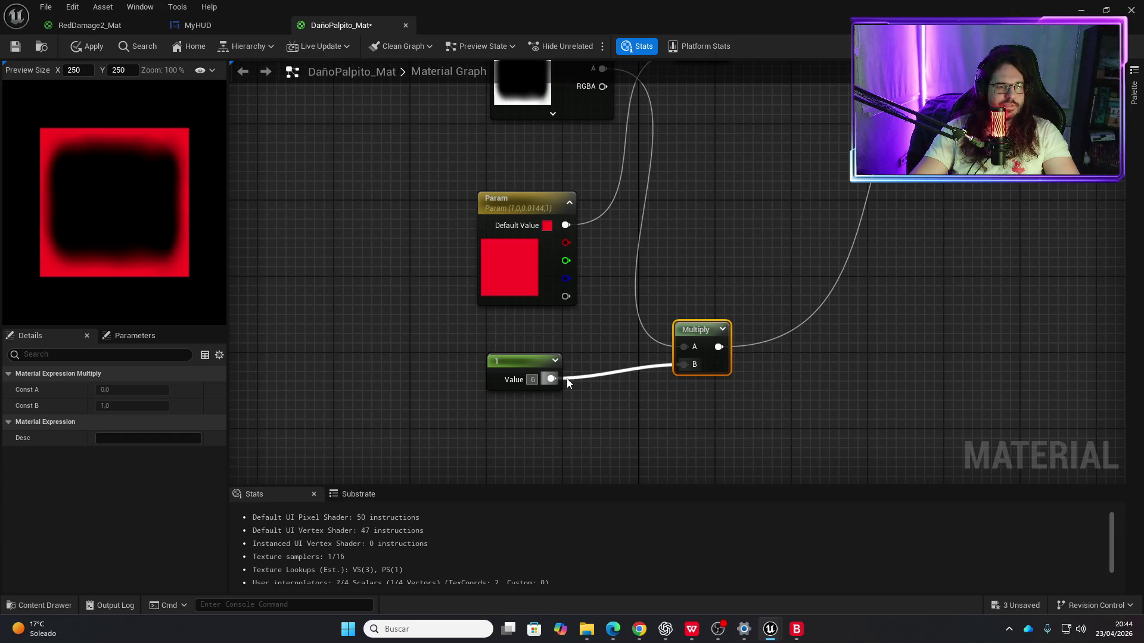
key(Return)
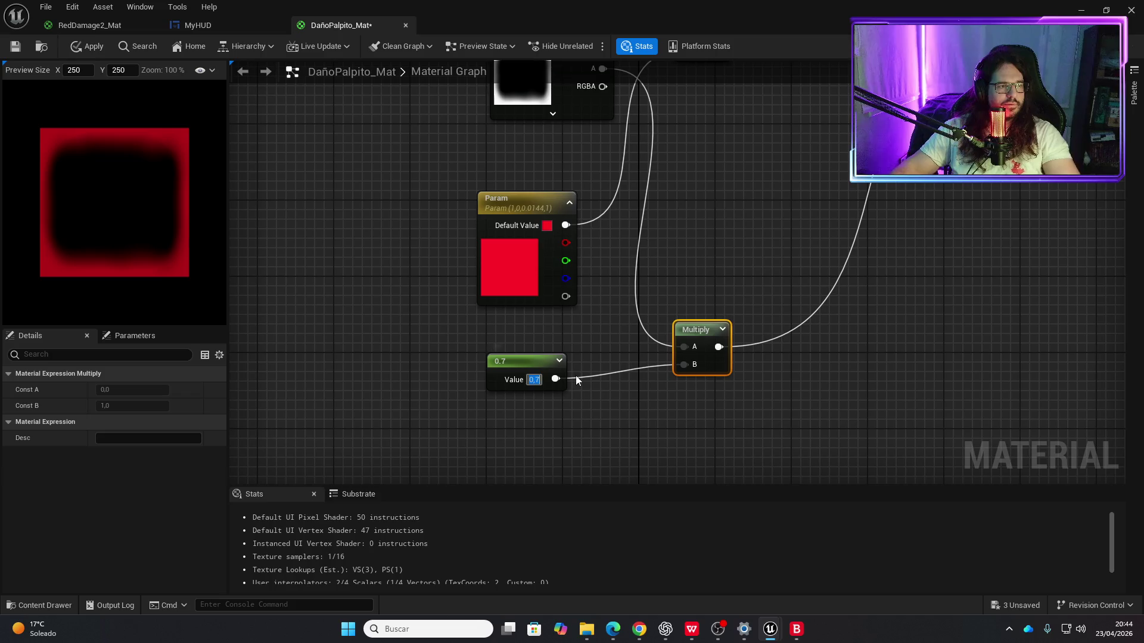
text(.6)
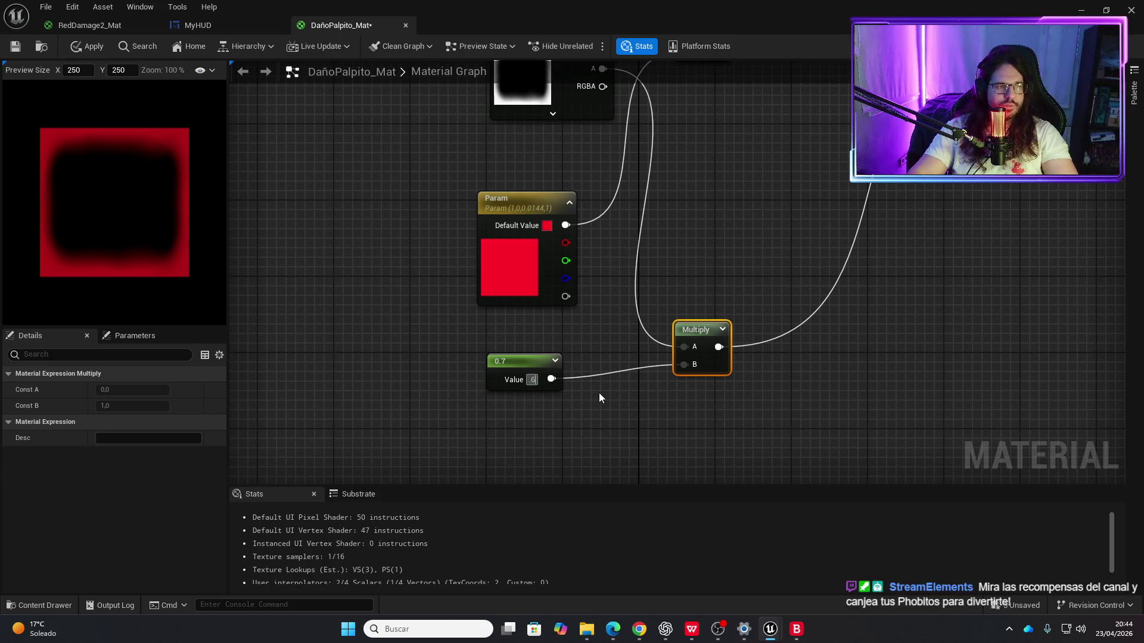
key(Return)
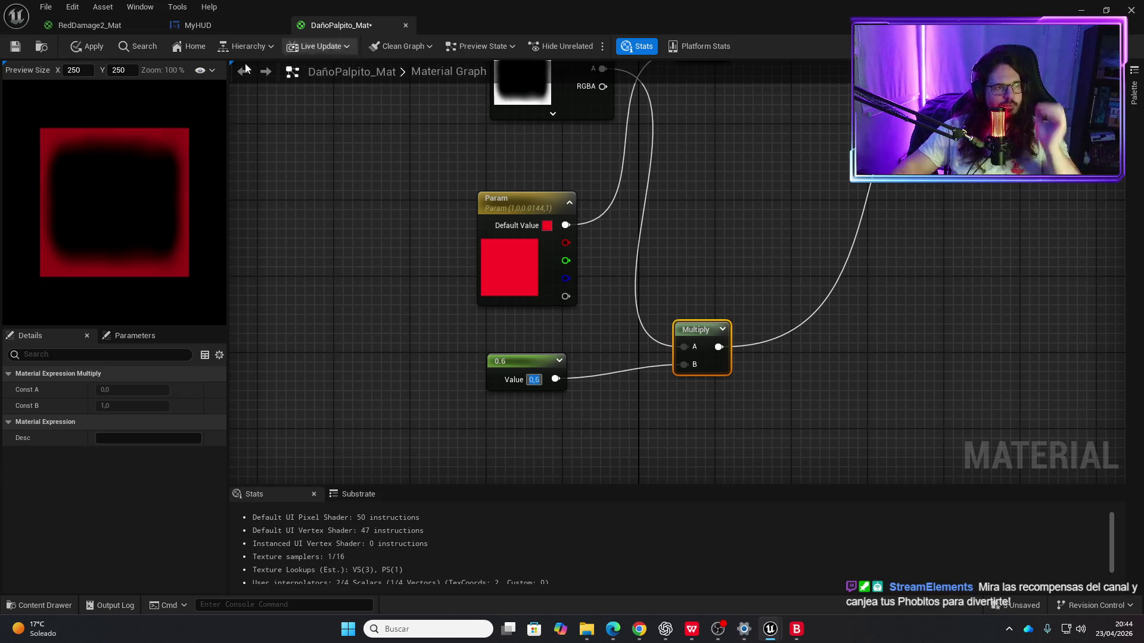
Step: Apply the material changes and save DañoPalpito_Mat
click(95, 47)
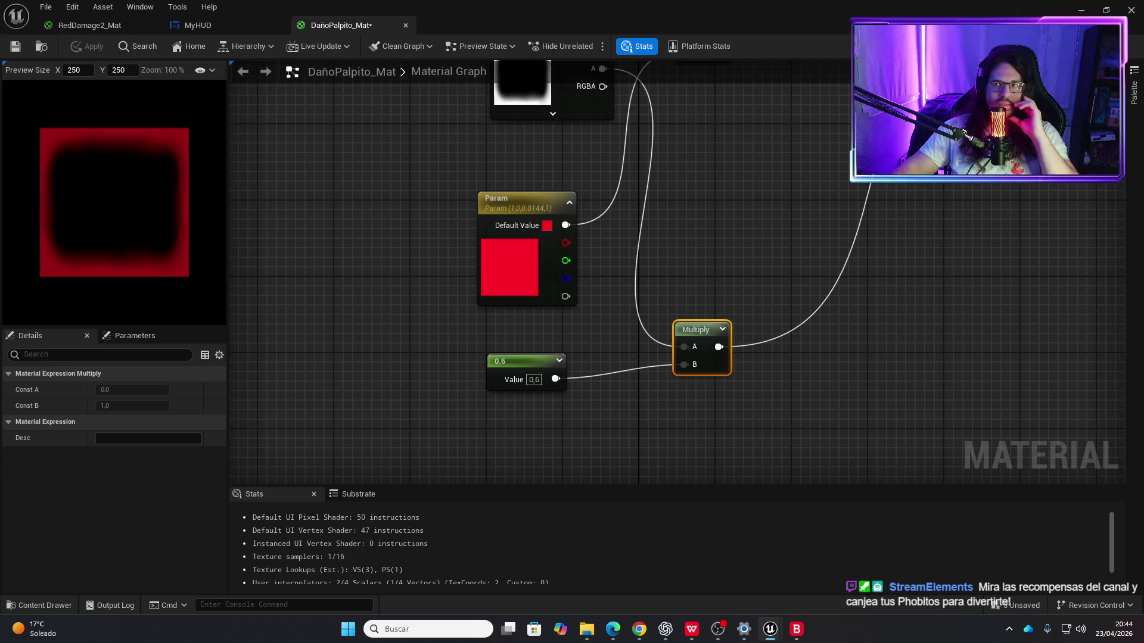
key(alt+Tab)
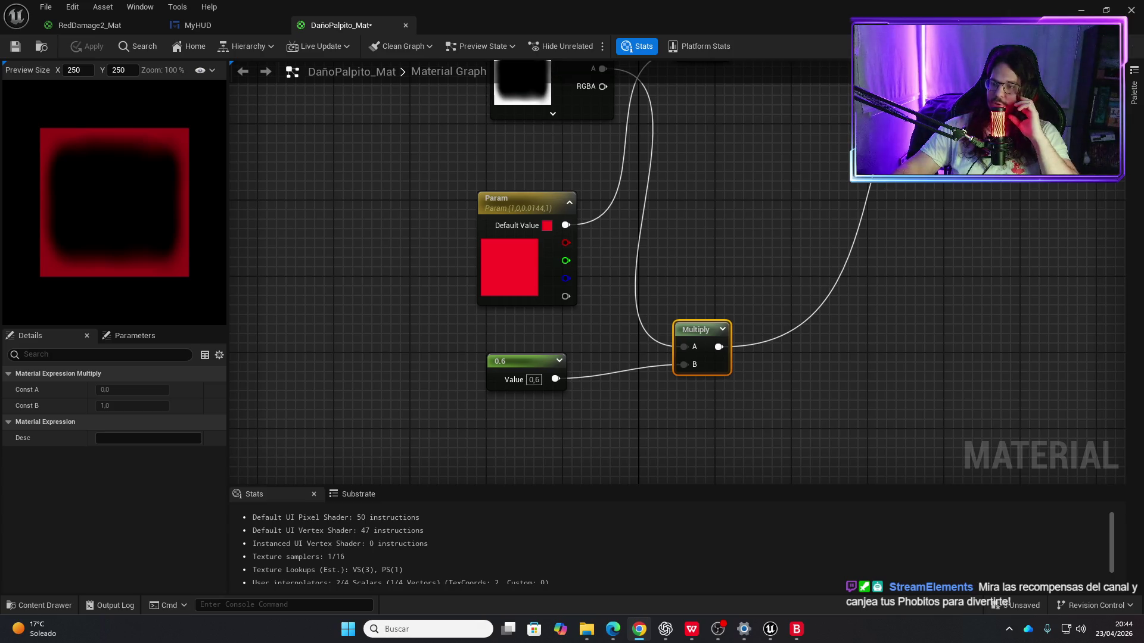
scroll(571, 268, down, 3)
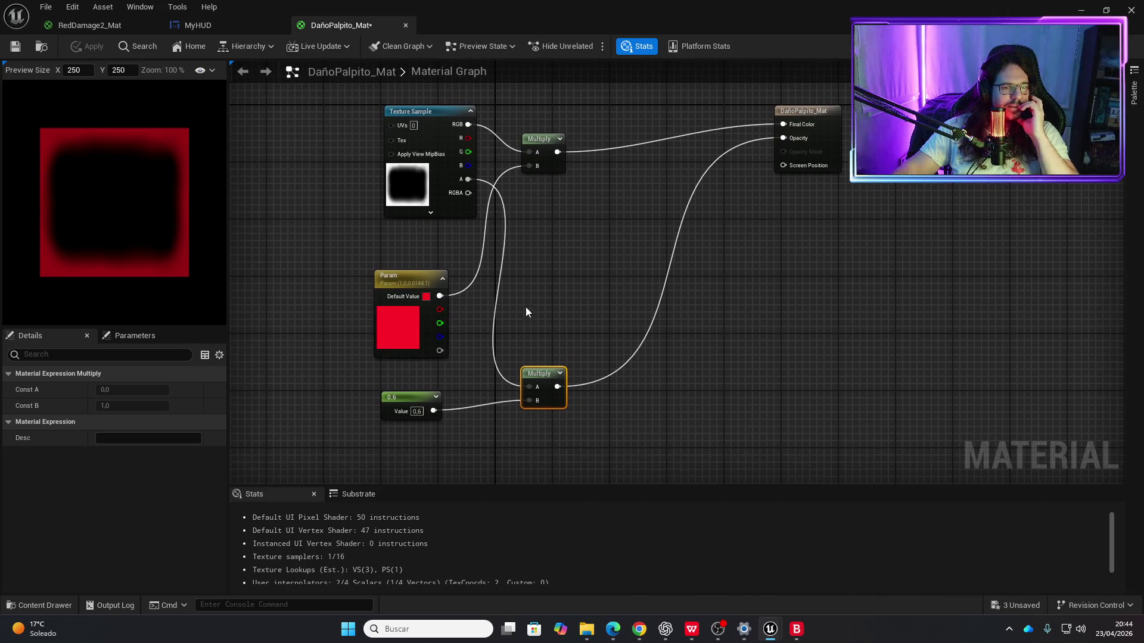
click(12, 48)
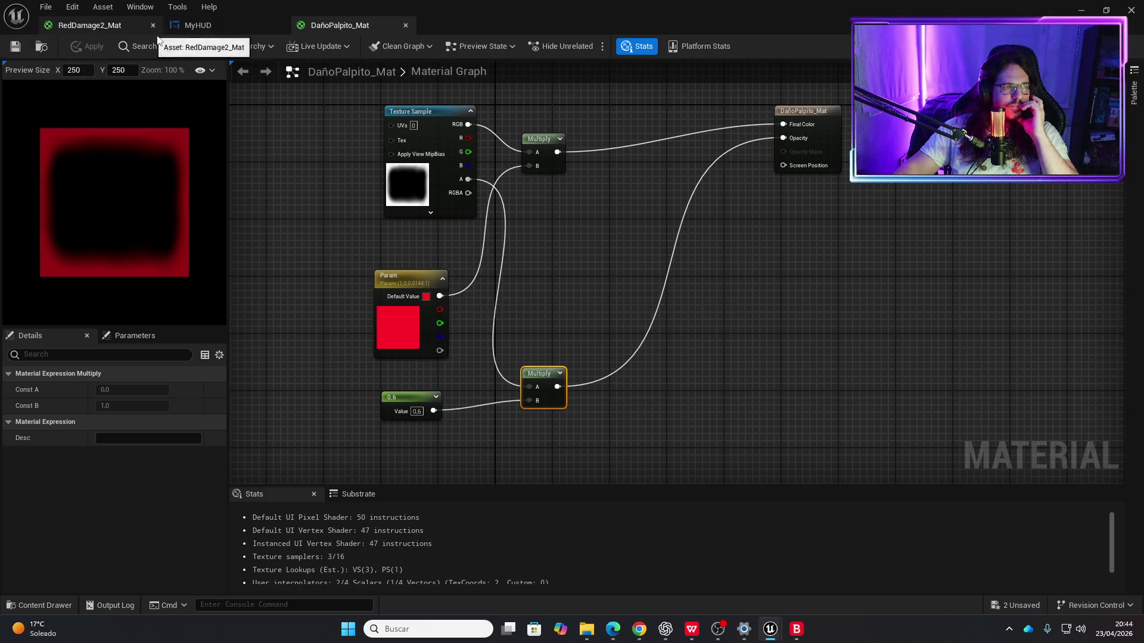
Step: In MyHUD's Designer, assign DañoPalpito_Mat as the Border_blood brush image
click(203, 23)
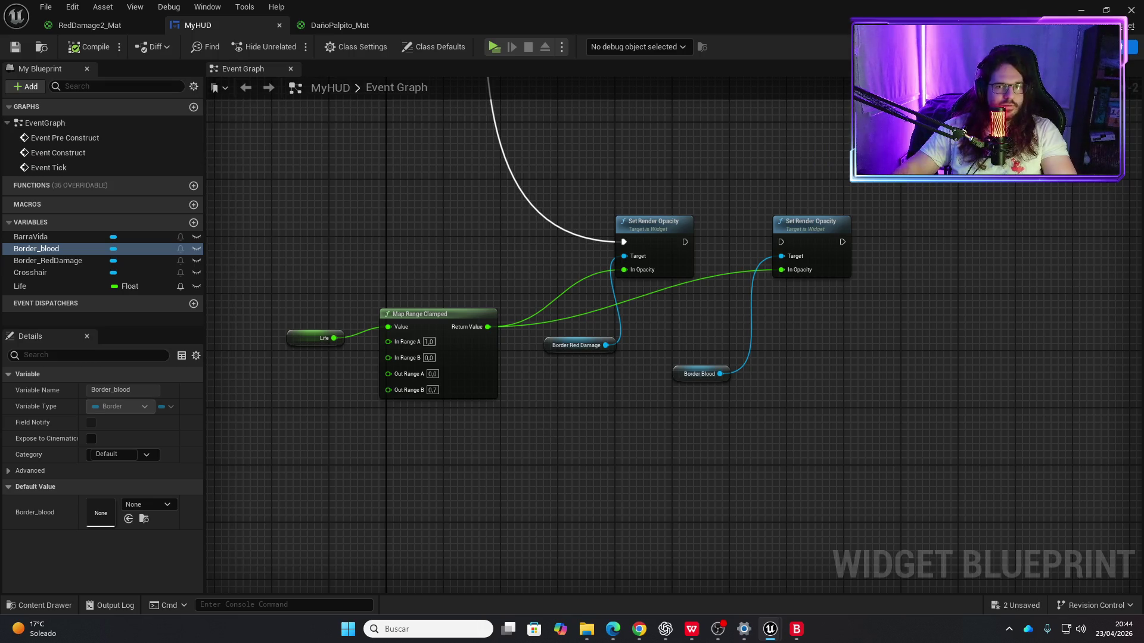
click(1096, 47)
key(ctrl+space)
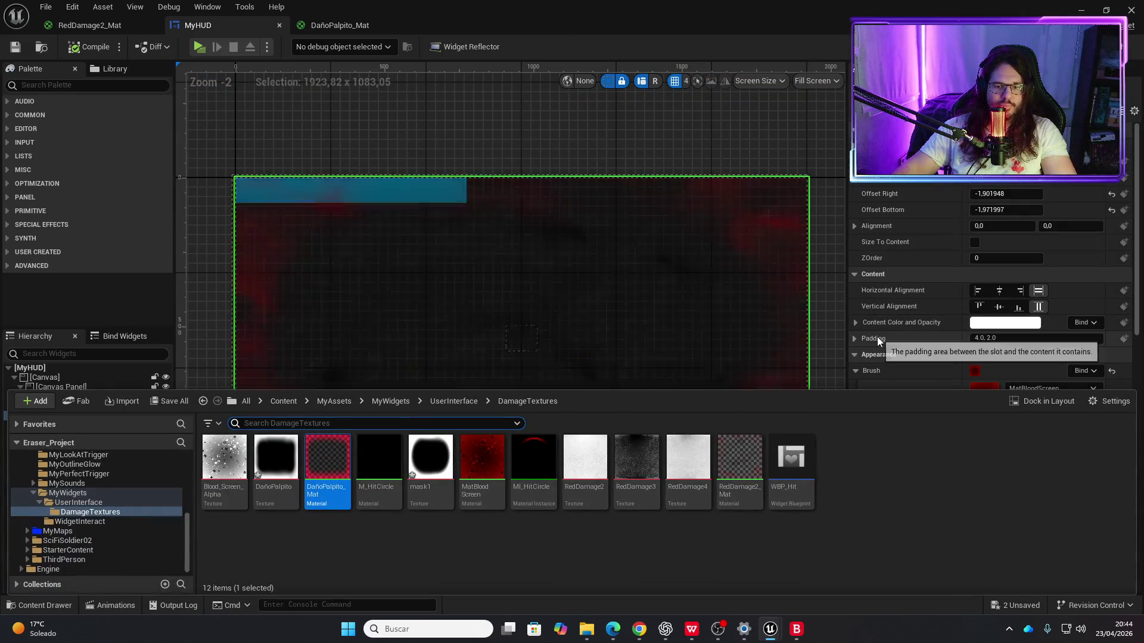
scroll(1012, 332, down, 2)
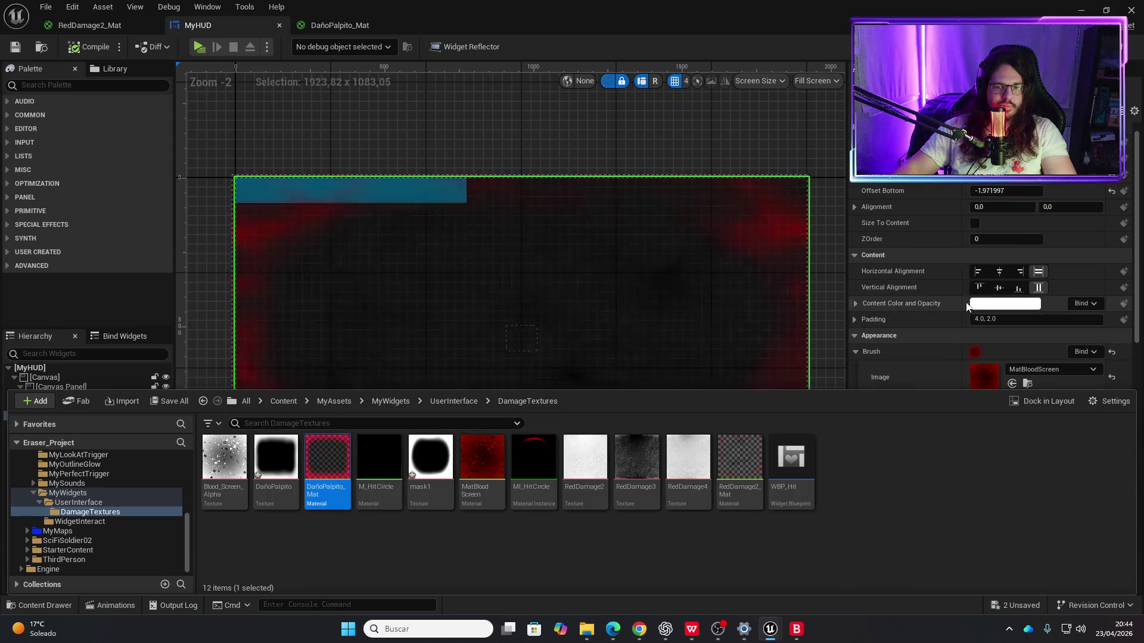
click(1012, 346)
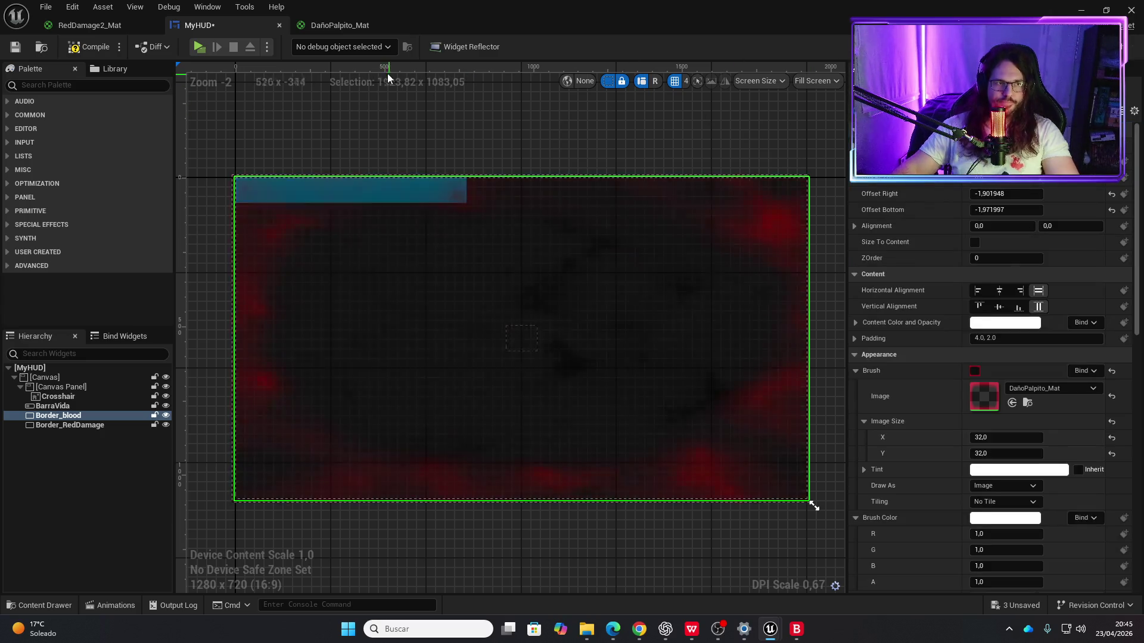
click(366, 30)
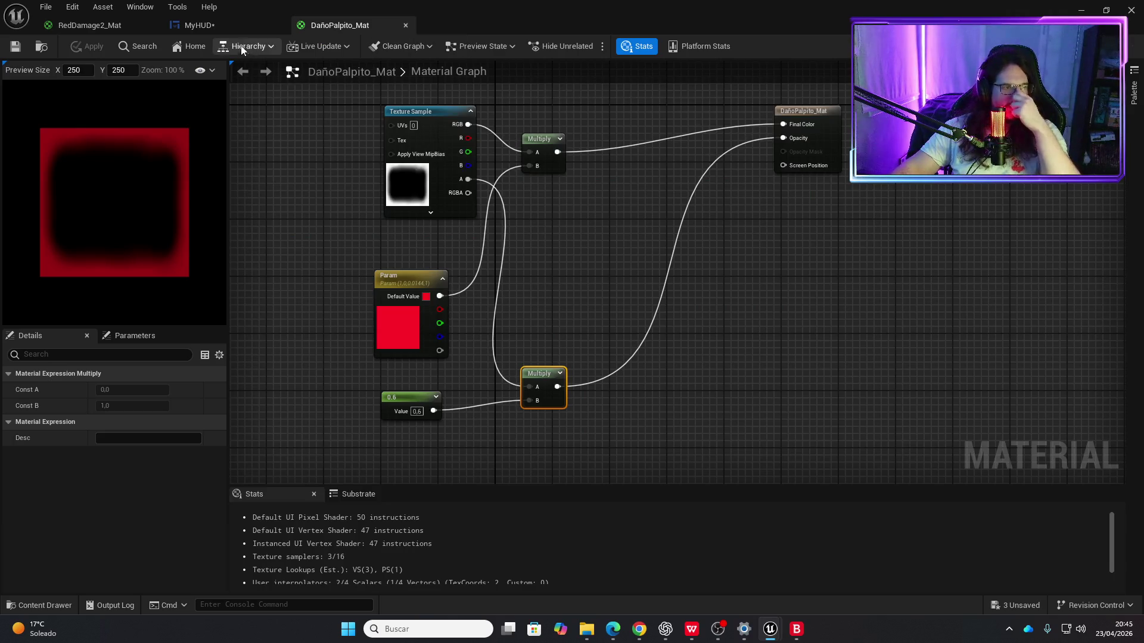
Step: In MyHUD's Event Graph, move Border Blood and its Set Render Opacity node right
click(223, 30)
click(1123, 46)
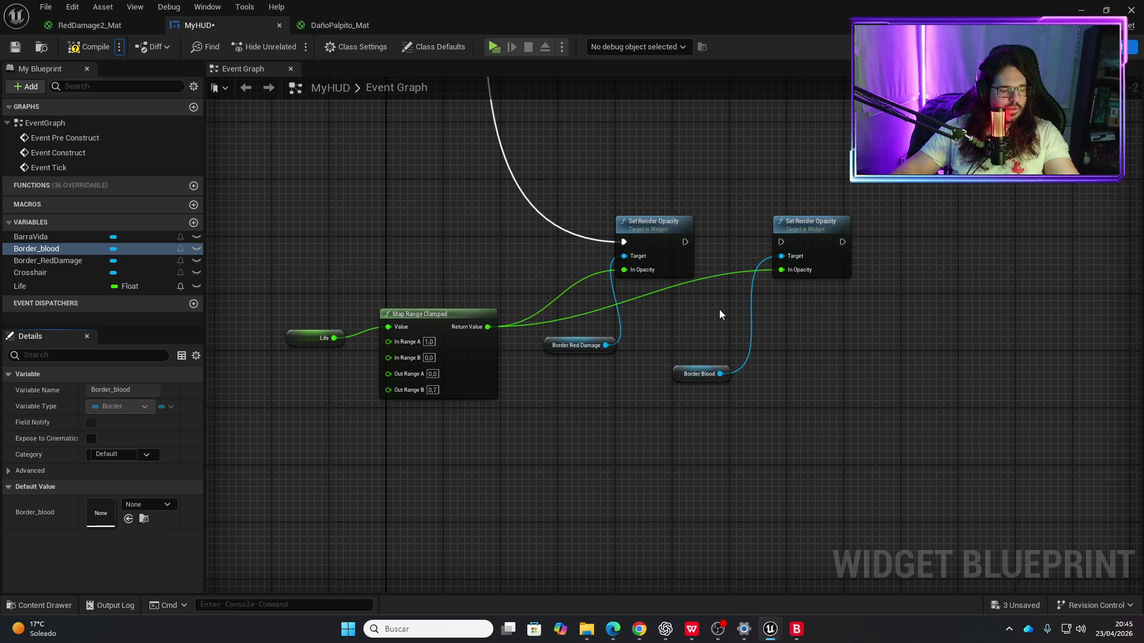
scroll(728, 395, down, 4)
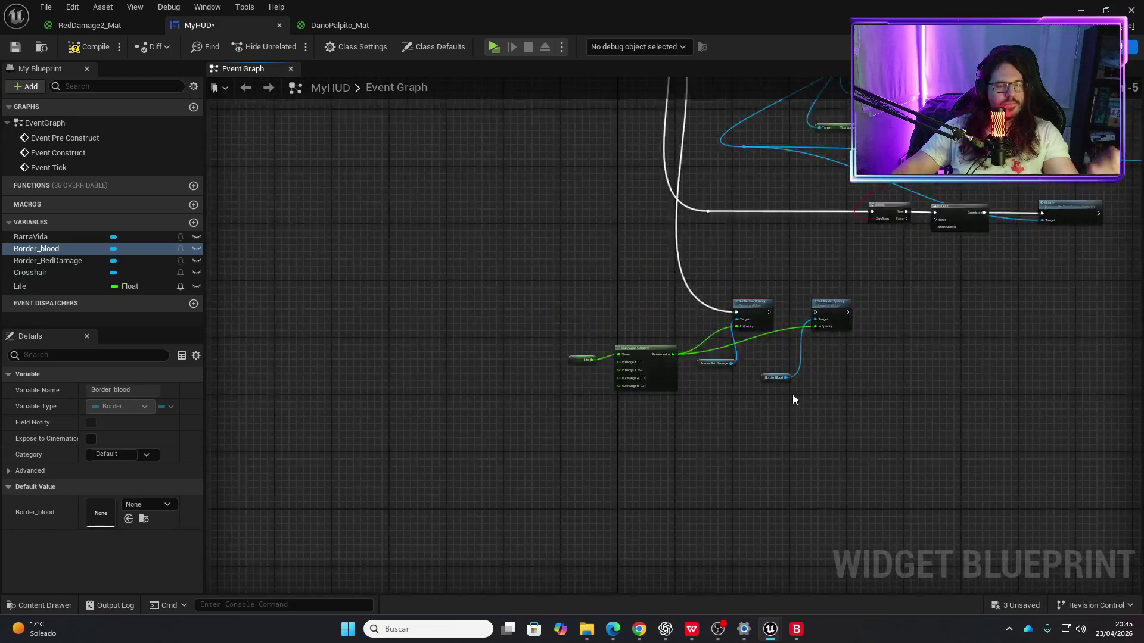
scroll(691, 373, up, 4)
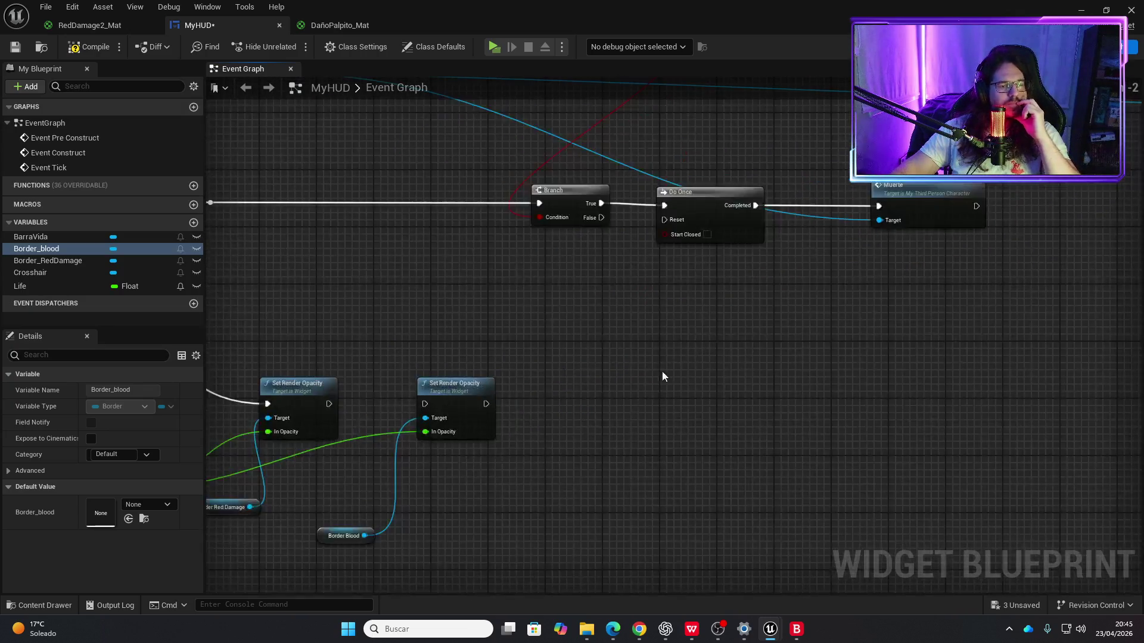
mouse_move(701, 489)
mouse_down()
mouse_move(707, 475)
mouse_move(798, 435)
mouse_up()
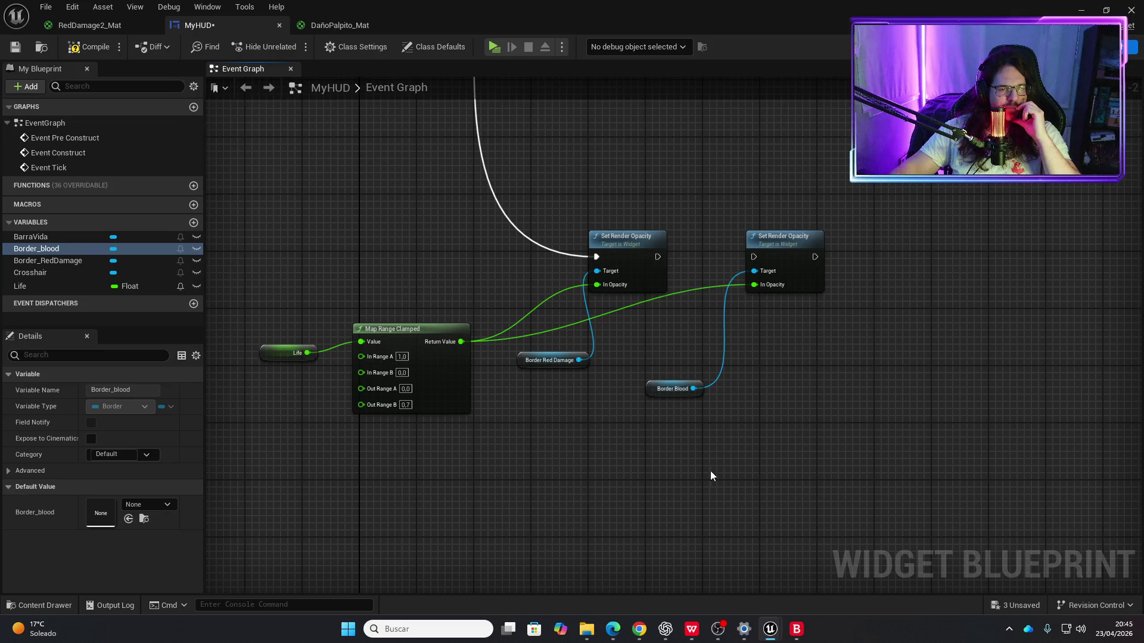
mouse_move(703, 462)
mouse_down()
mouse_move(763, 274)
mouse_move(856, 239)
mouse_up()
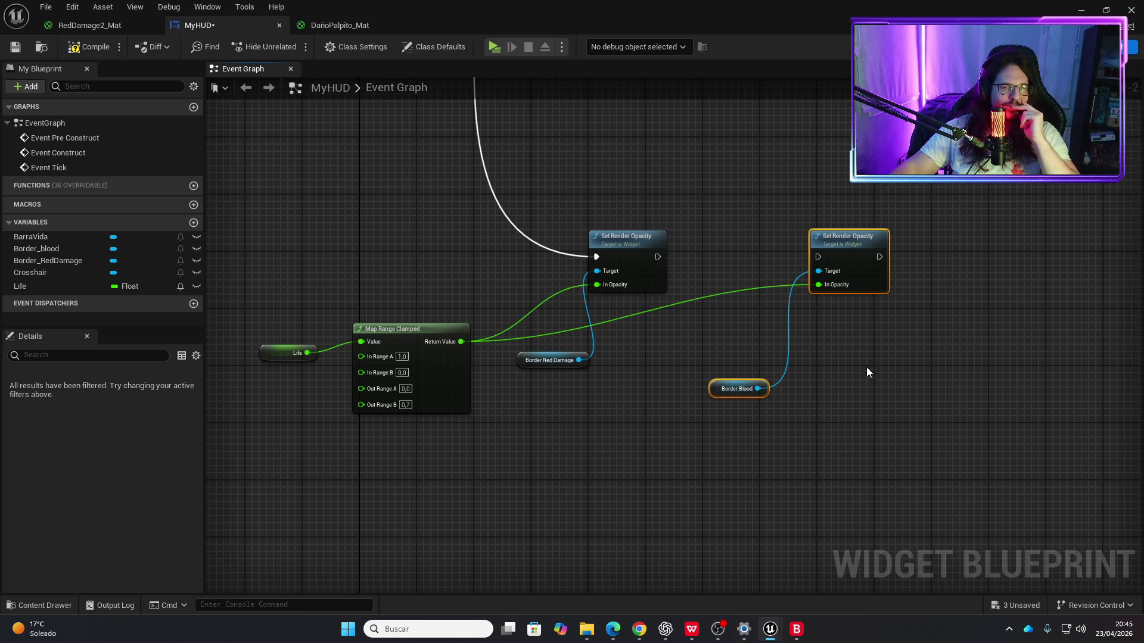
Step: Search the graph actions for 'timeline', cancel, and add a new variable to MyHUD
right_click(866, 372)
text(timel)
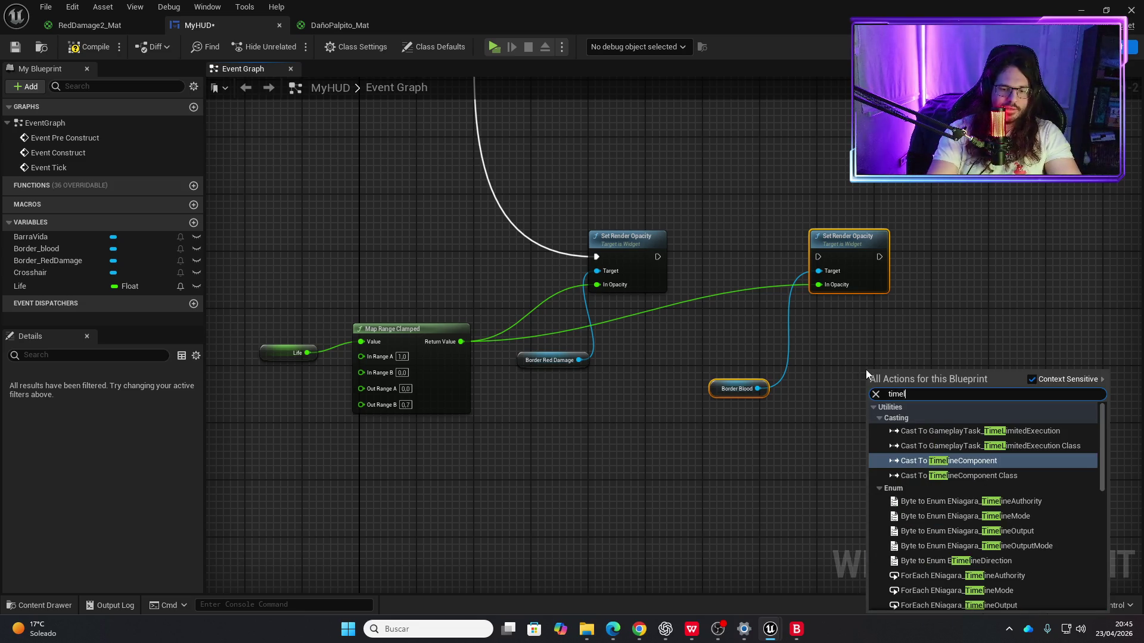
text(ine)
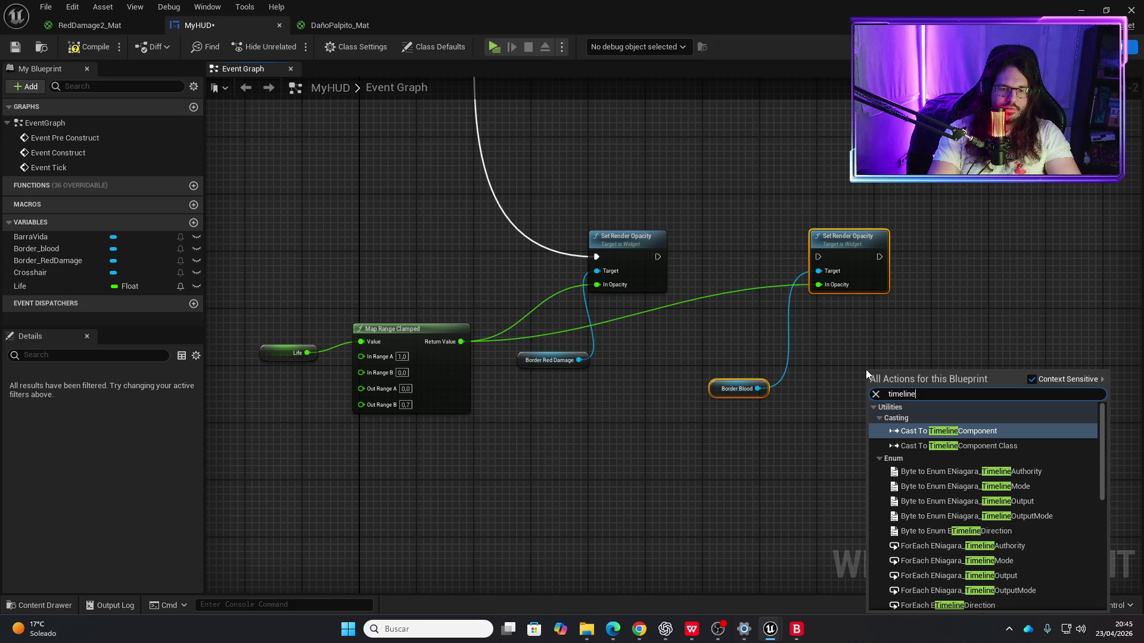
scroll(942, 494, down, 5)
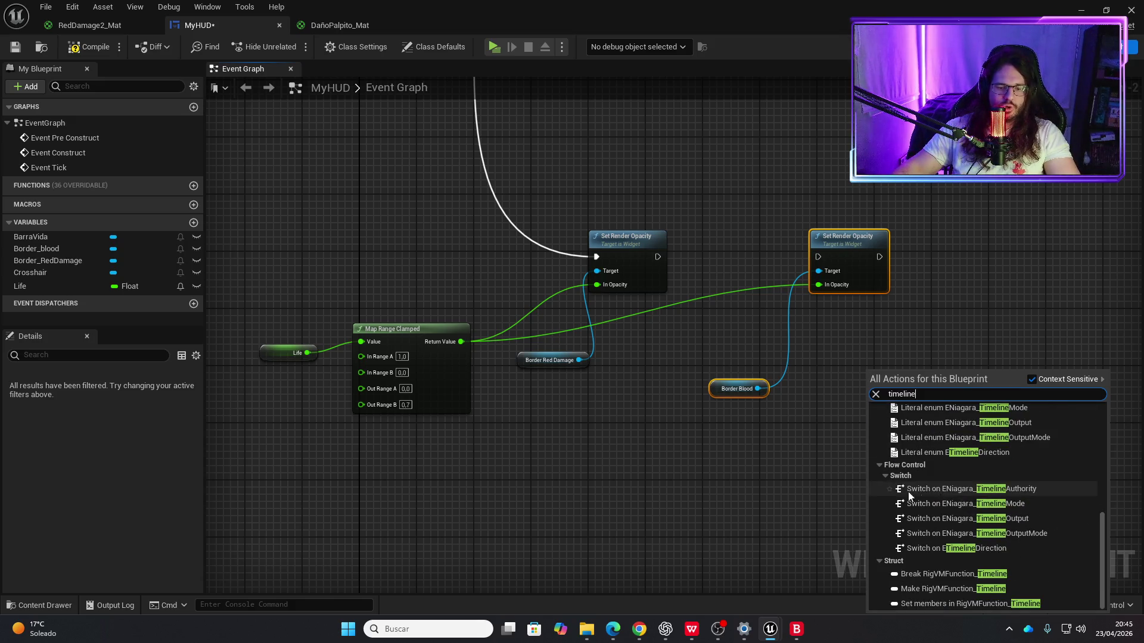
click(802, 473)
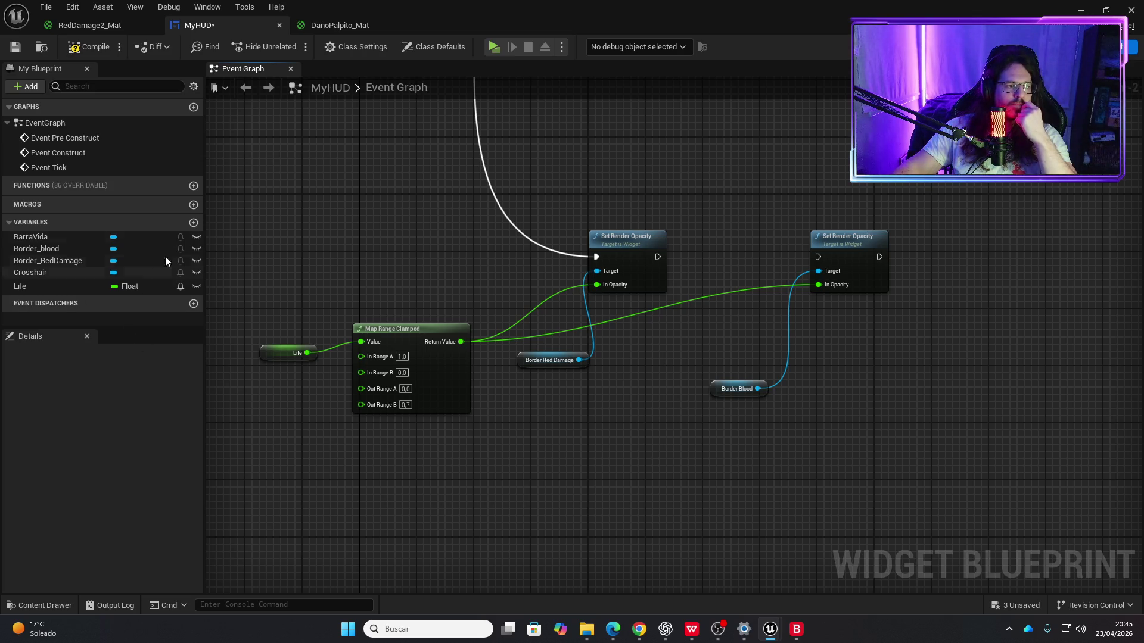
click(194, 223)
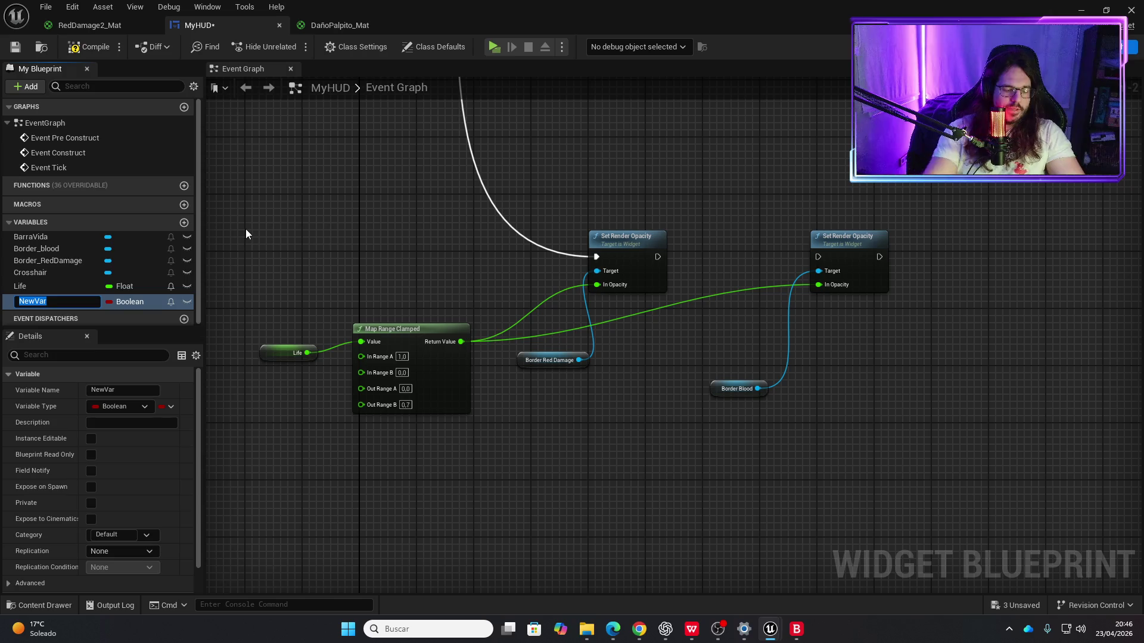
Step: Name the new variable Duration and make it a Float
text(H)
key(BackSpace)
text(Duration)
key(Return)
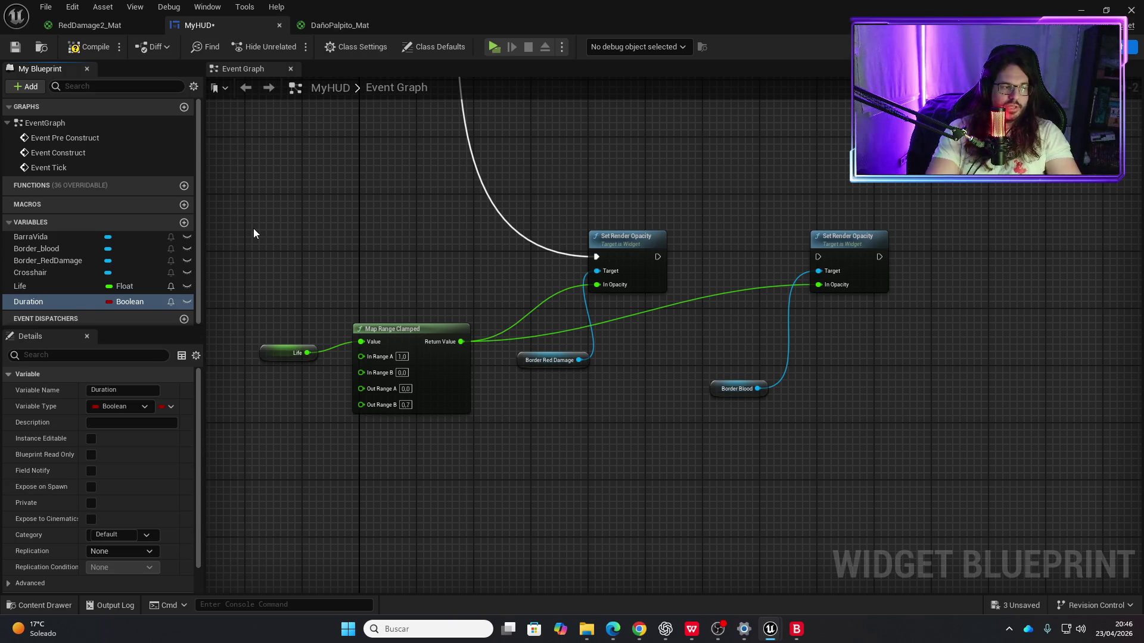
click(149, 304)
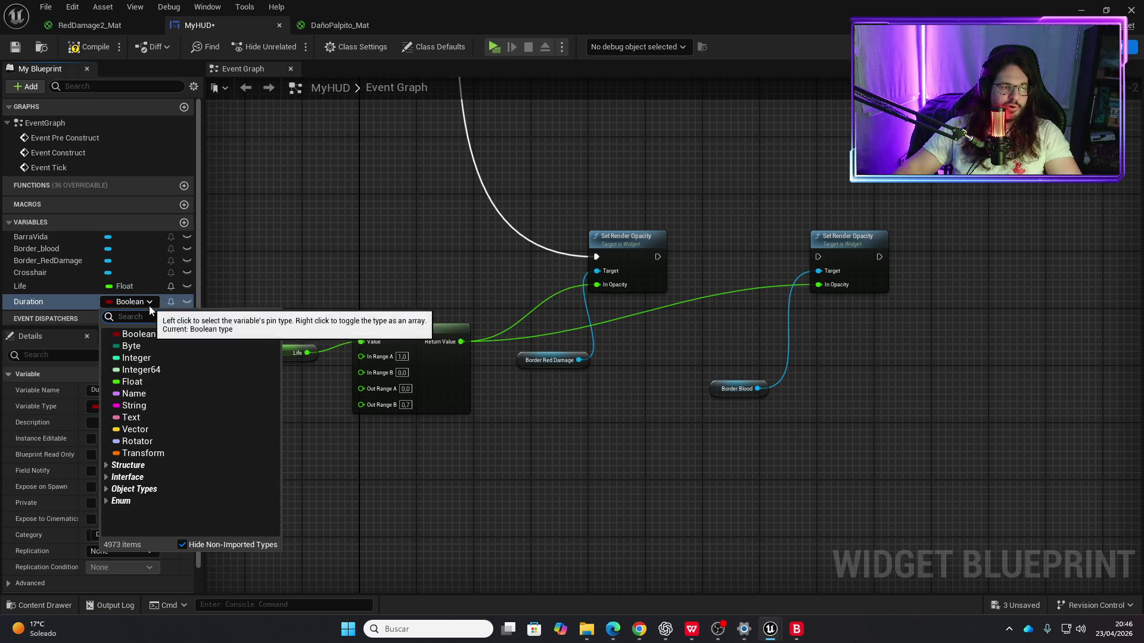
click(131, 382)
Step: Place a Duration getter in the Event Graph, compile MyHUD, and bring up the Content Drawer
mouse_move(38, 302)
mouse_down()
mouse_move(249, 425)
mouse_move(511, 494)
mouse_move(818, 285)
mouse_up()
click(572, 514)
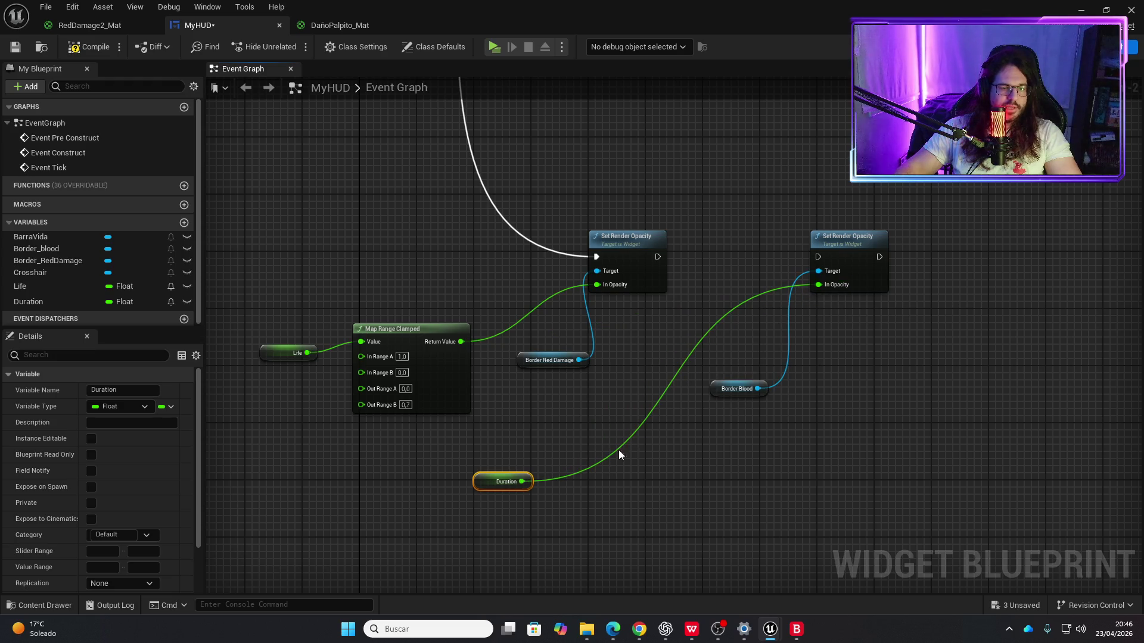
drag(485, 486, 528, 457)
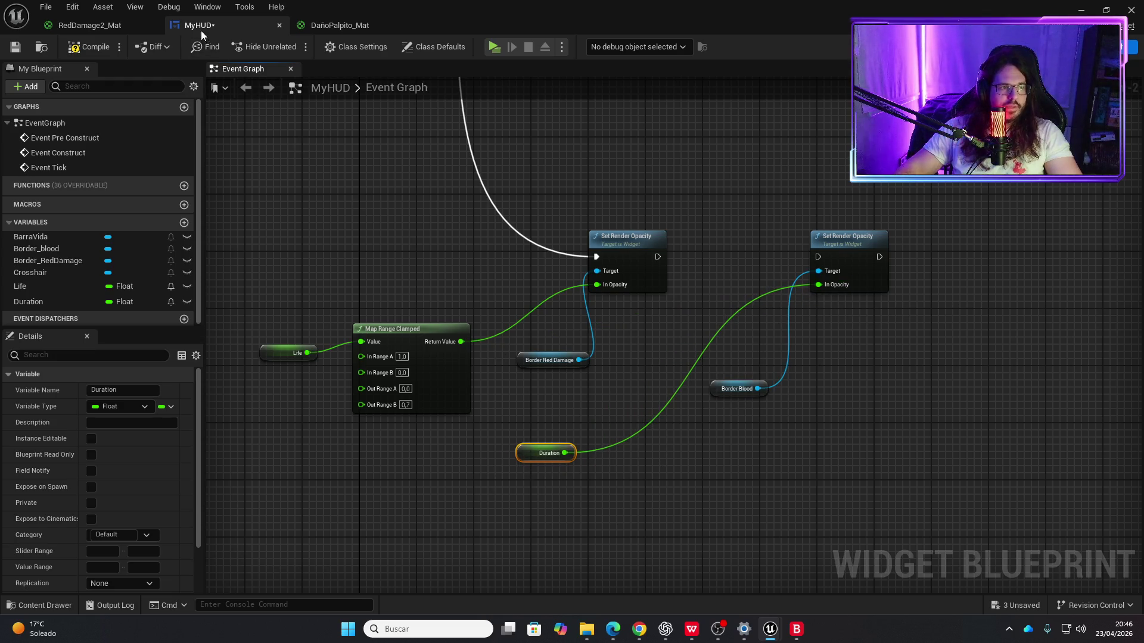
click(91, 52)
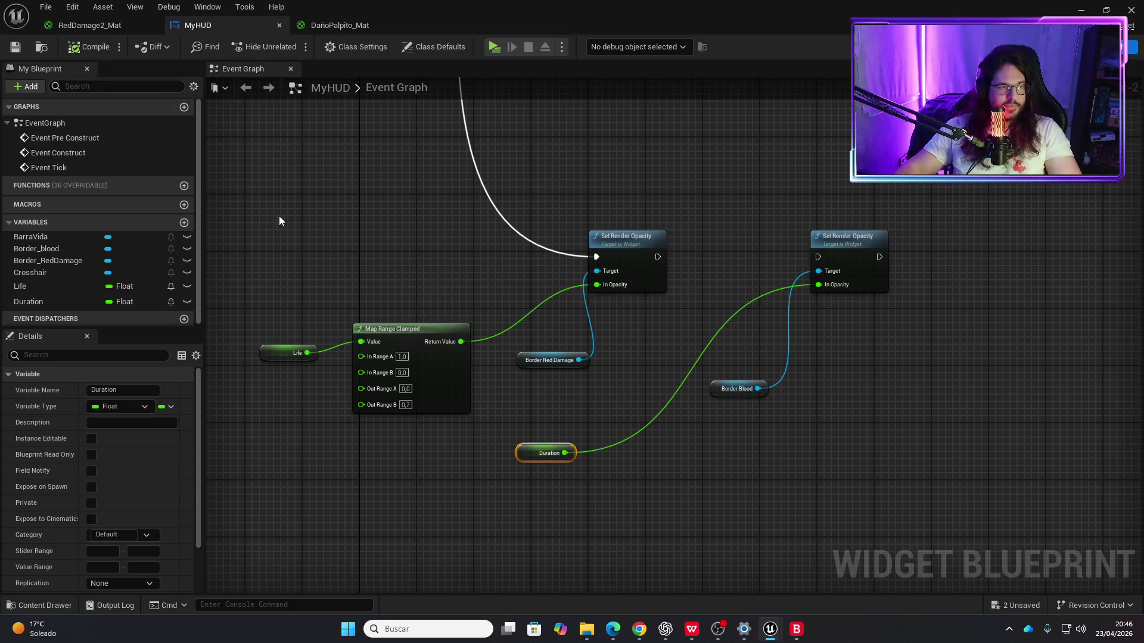
click(363, 235)
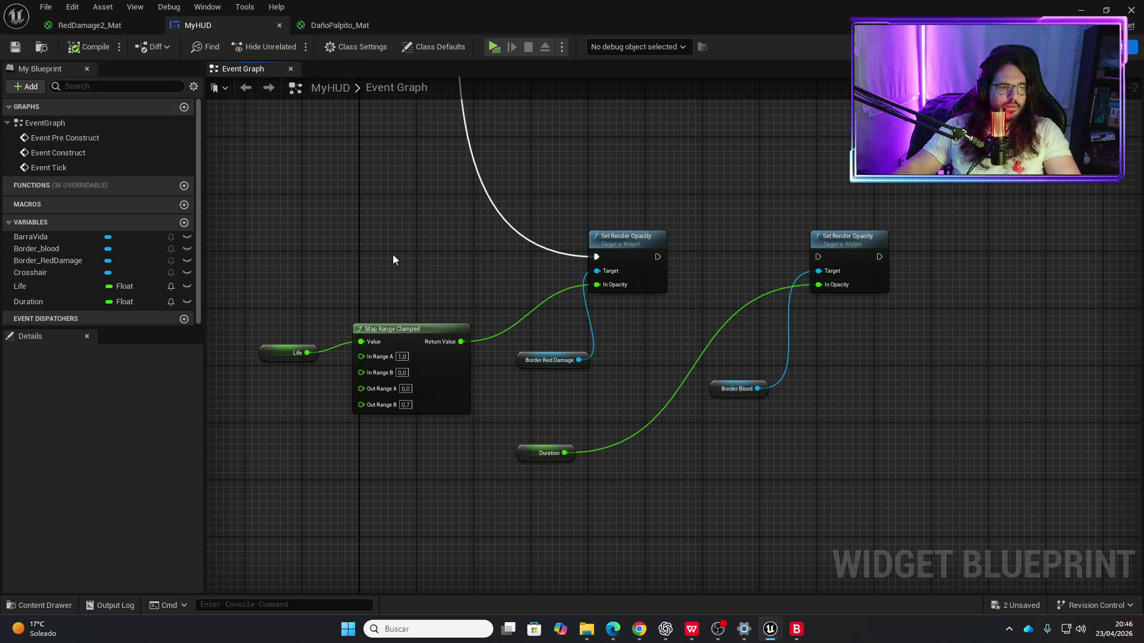
key(ctrl+space)
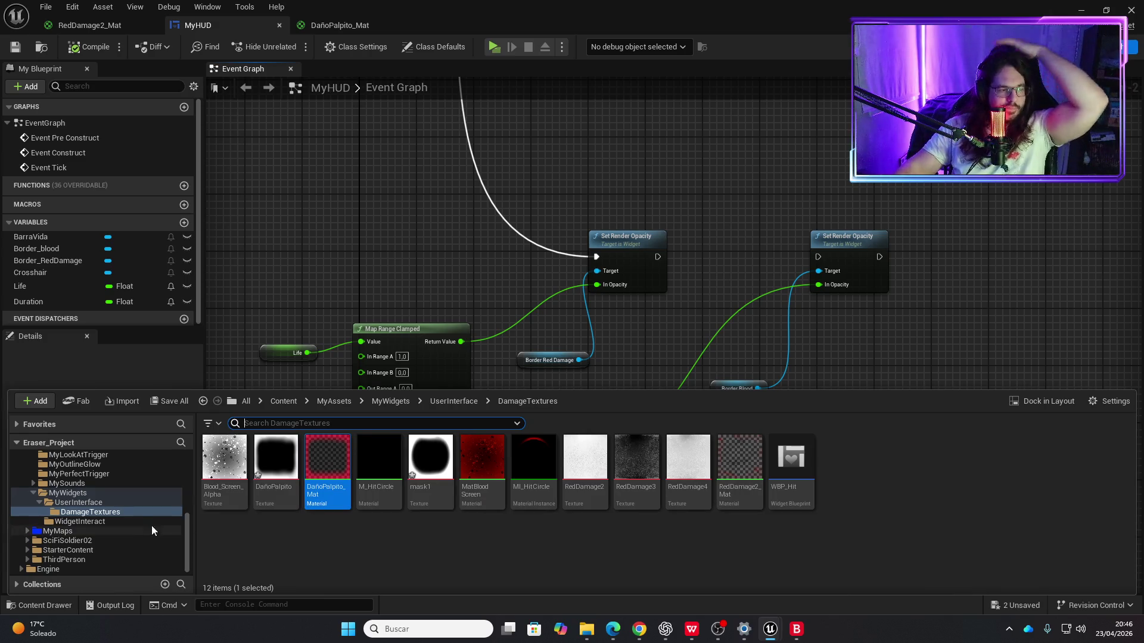
Step: Open the AttackNotify blueprint from MyEnemies > HumanBasic > Animations
scroll(91, 520, up, 2)
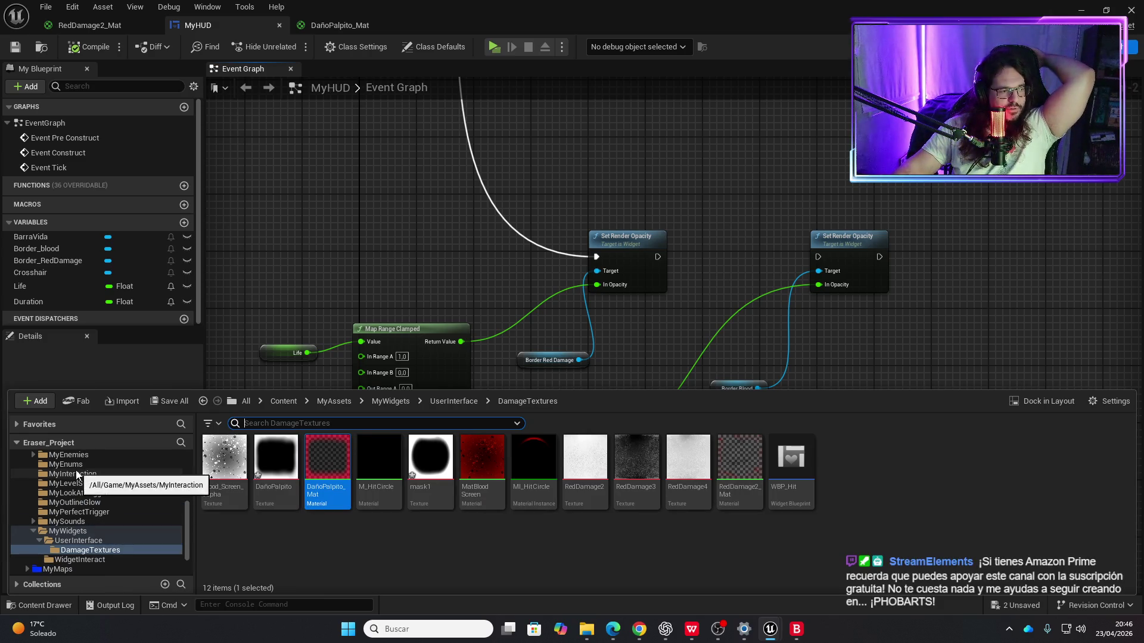
double_click(89, 455)
double_click(224, 455)
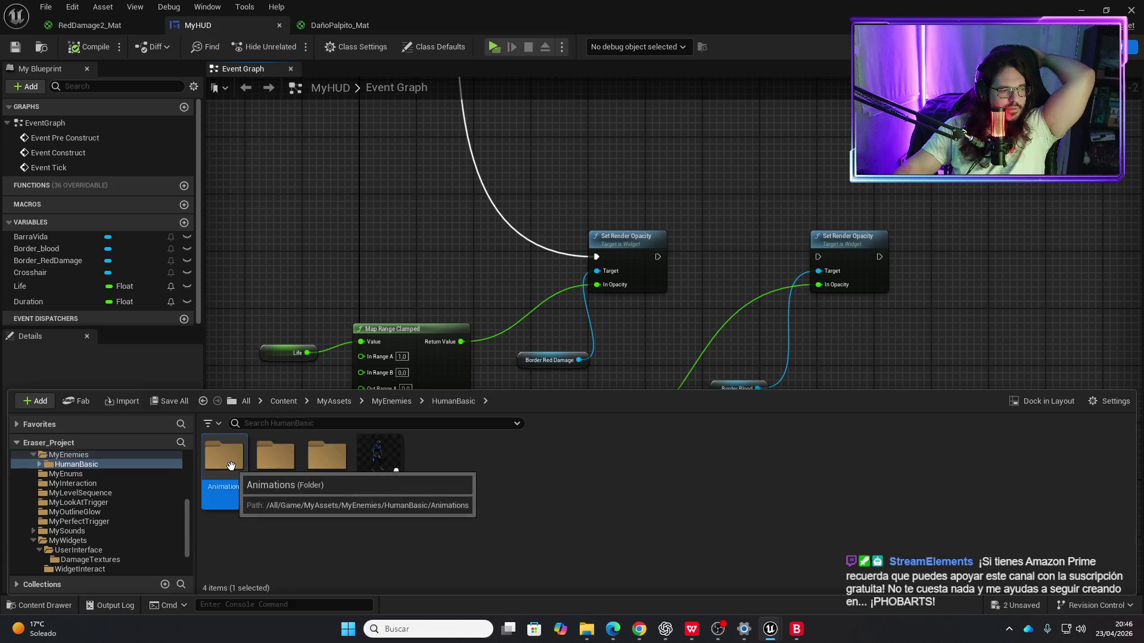
double_click(224, 456)
click(225, 457)
double_click(225, 457)
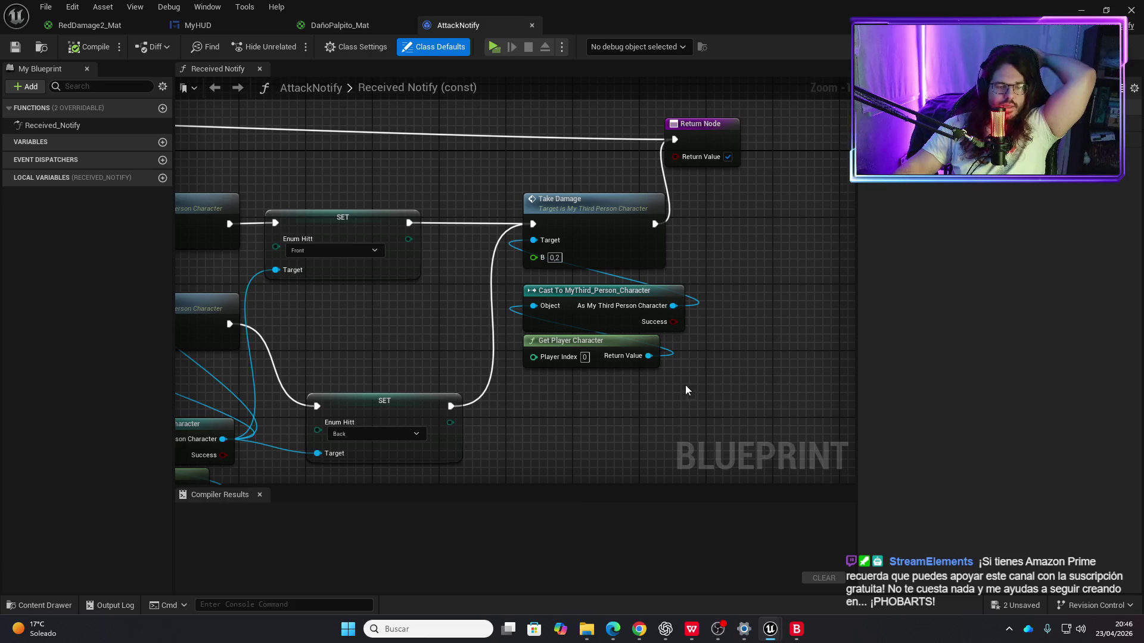
Step: Review the Received Notify graph, moving the Return Node further right
scroll(757, 401, down, 2)
mouse_move(767, 401)
mouse_down()
mouse_move(652, 396)
mouse_move(768, 356)
mouse_move(573, 238)
mouse_up()
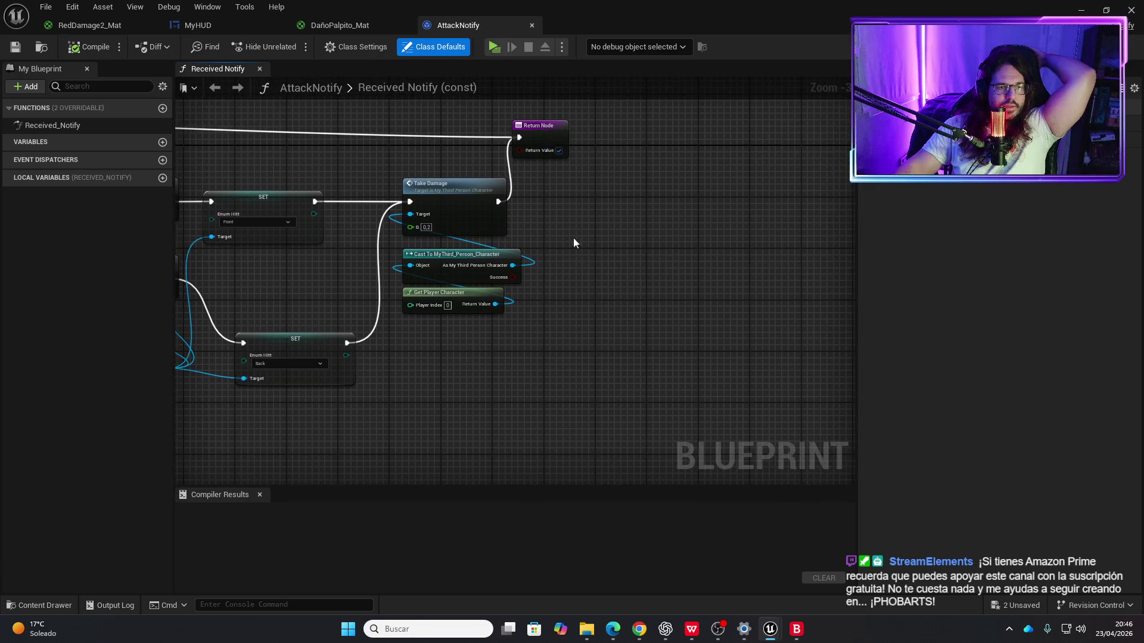
drag(541, 126, 837, 126)
drag(370, 325, 717, 298)
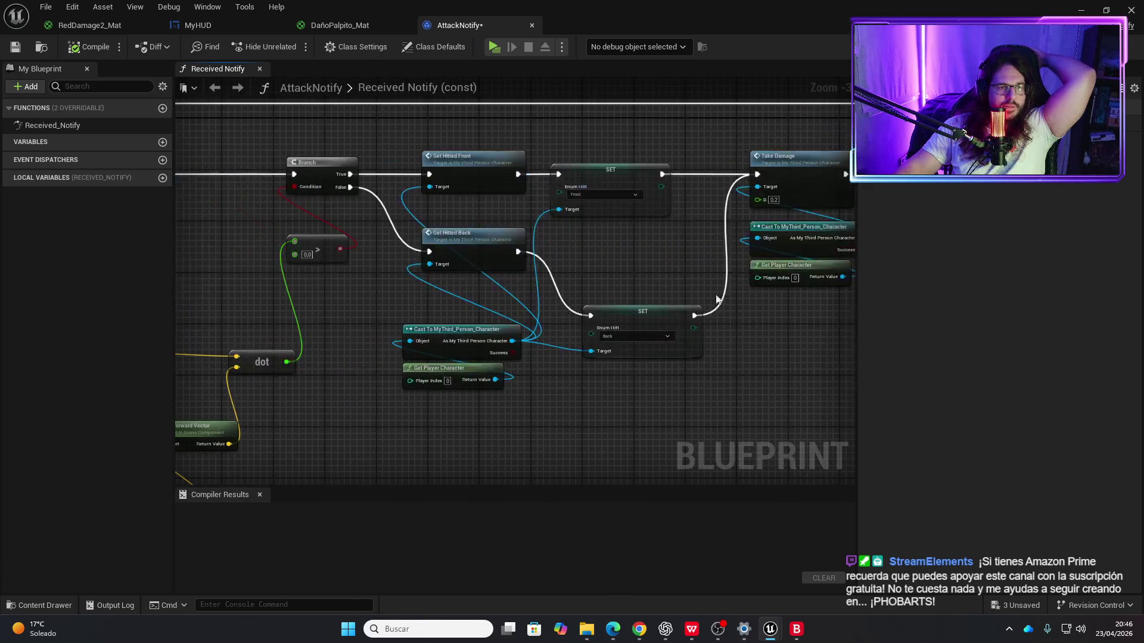
drag(403, 356, 592, 304)
scroll(602, 306, down, 2)
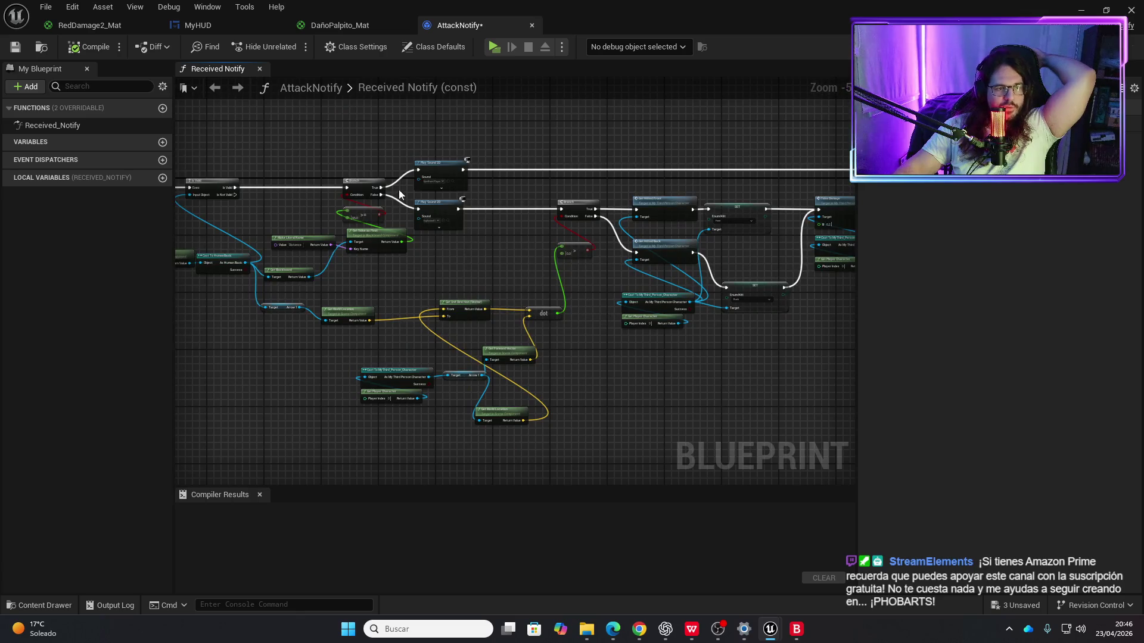
scroll(373, 203, up, 5)
scroll(652, 367, down, 2)
drag(651, 367, 477, 324)
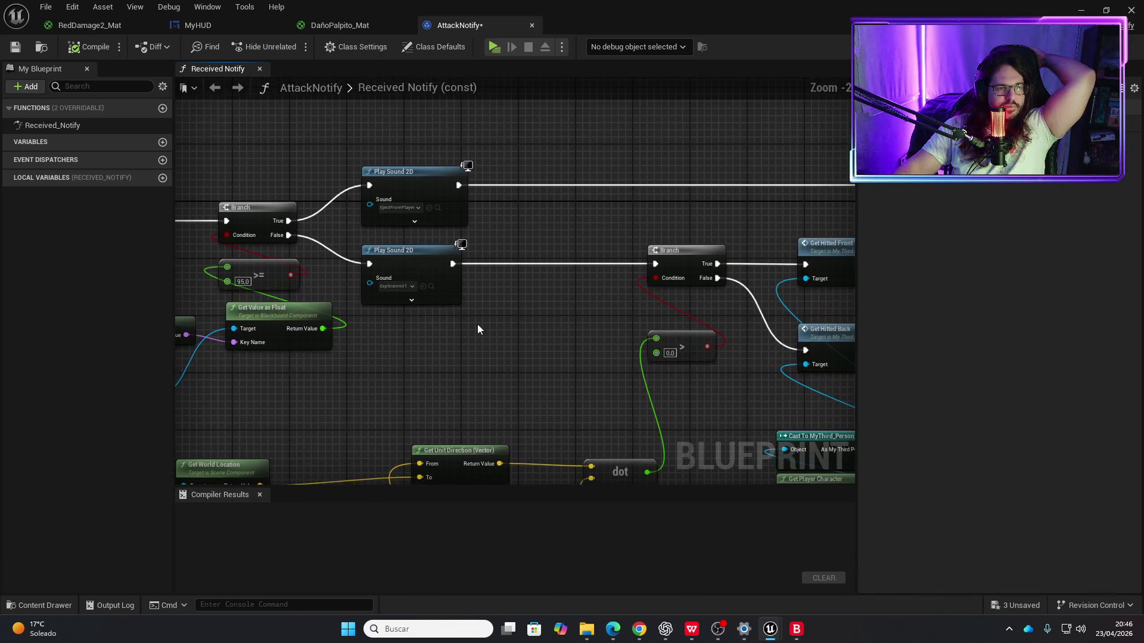
scroll(414, 224, up, 2)
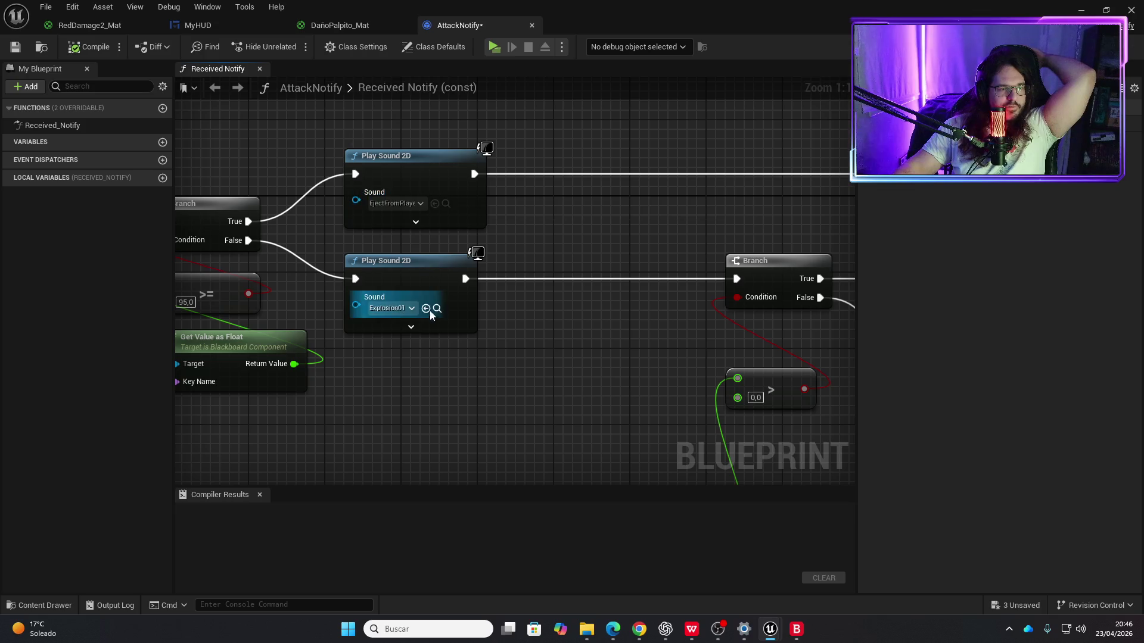
Step: Locate the Explosion01 sound asset, inspect the SET nodes, and return to MyHUD
click(437, 308)
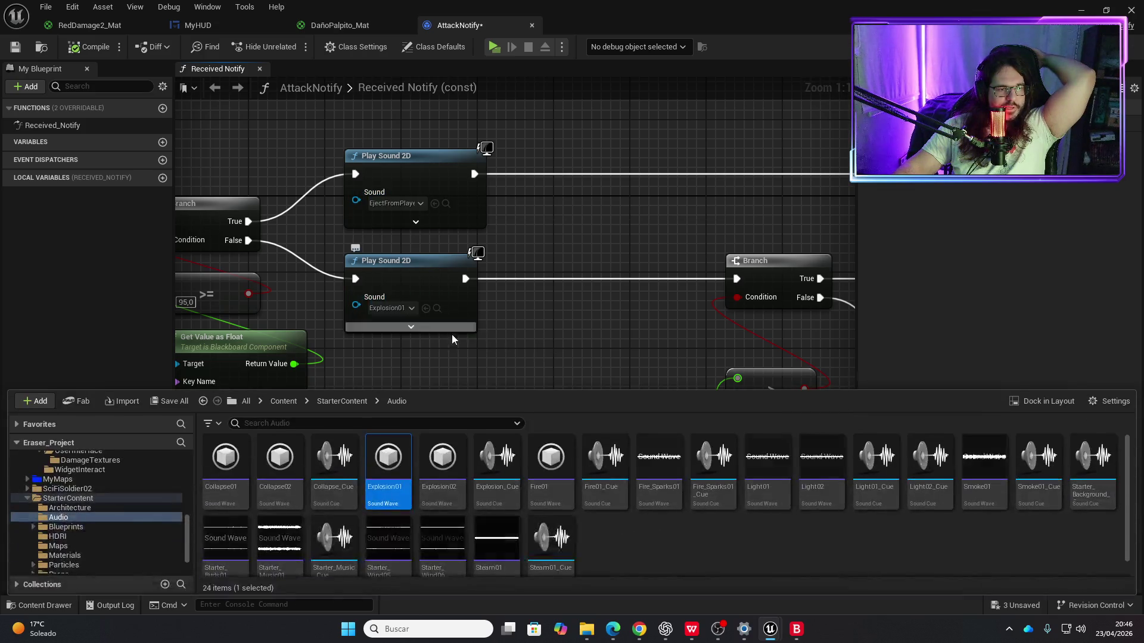
scroll(552, 357, down, 3)
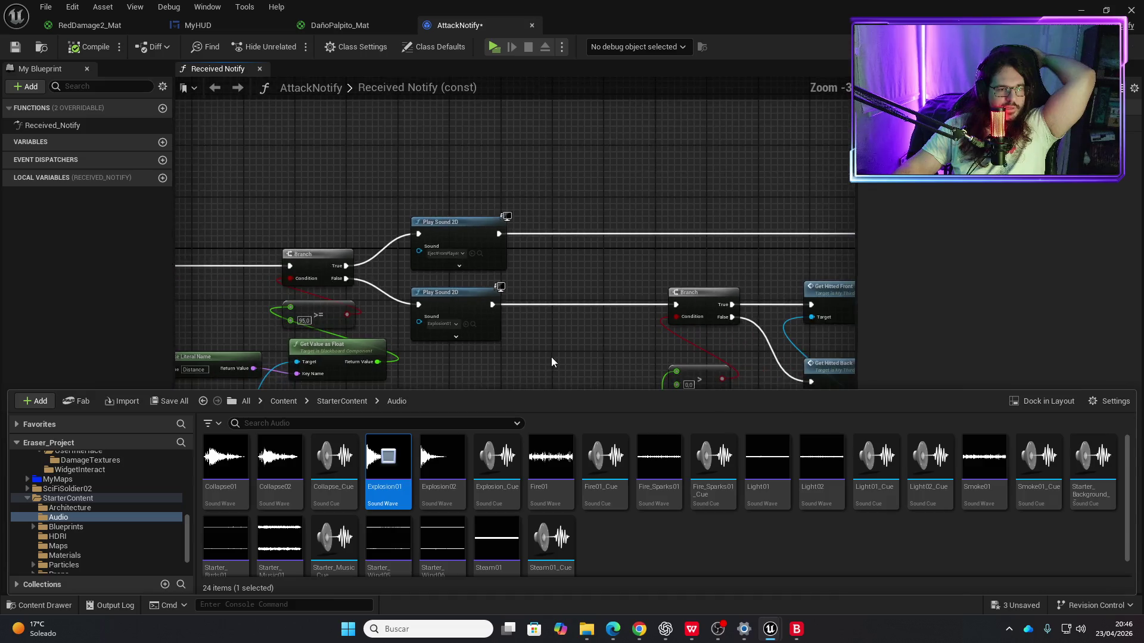
click(404, 256)
scroll(404, 256, down, 2)
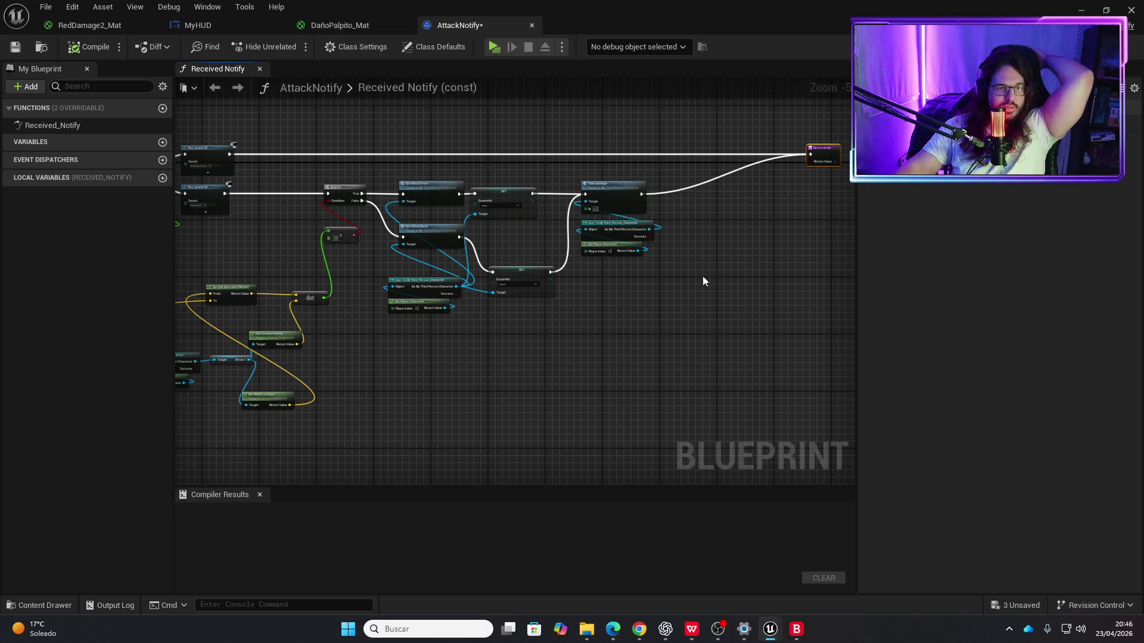
scroll(538, 267, up, 2)
drag(485, 278, 598, 289)
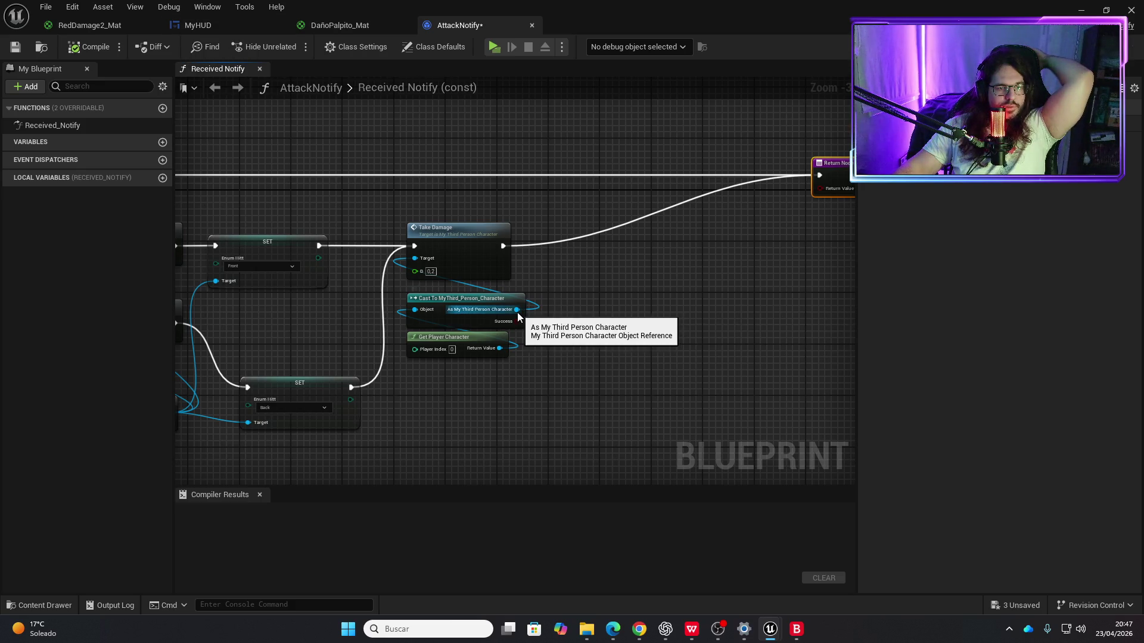
click(198, 26)
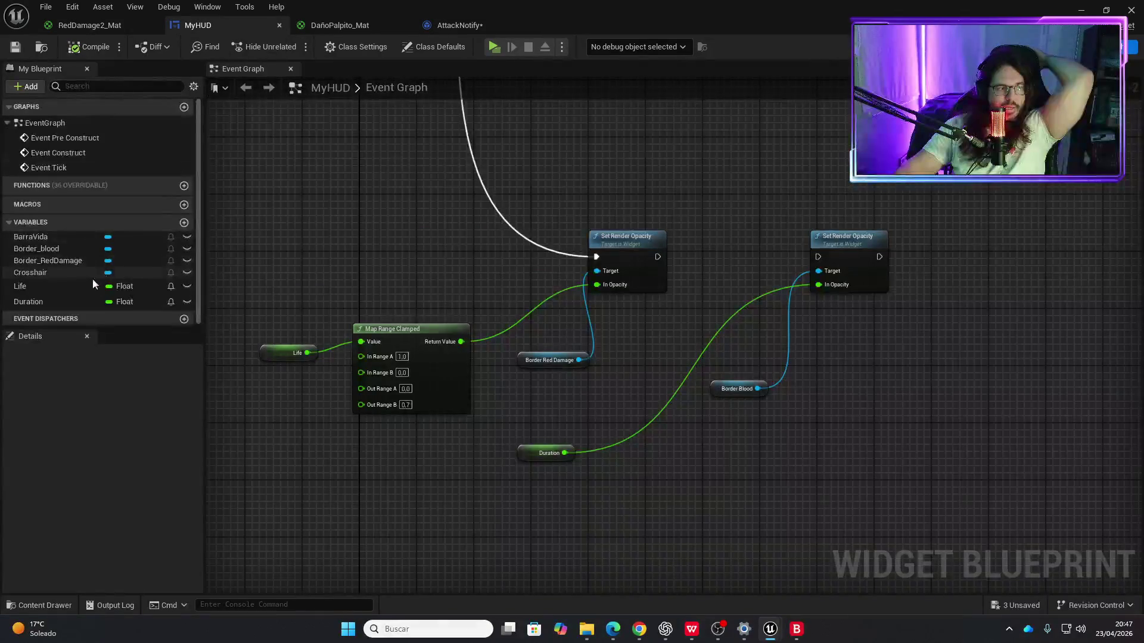
Step: Open the MyThird_Person_Character blueprint from the ThirdPerson Blueprints folder
key(ctrl+space)
key(ctrl+space)
key(ctrl+space)
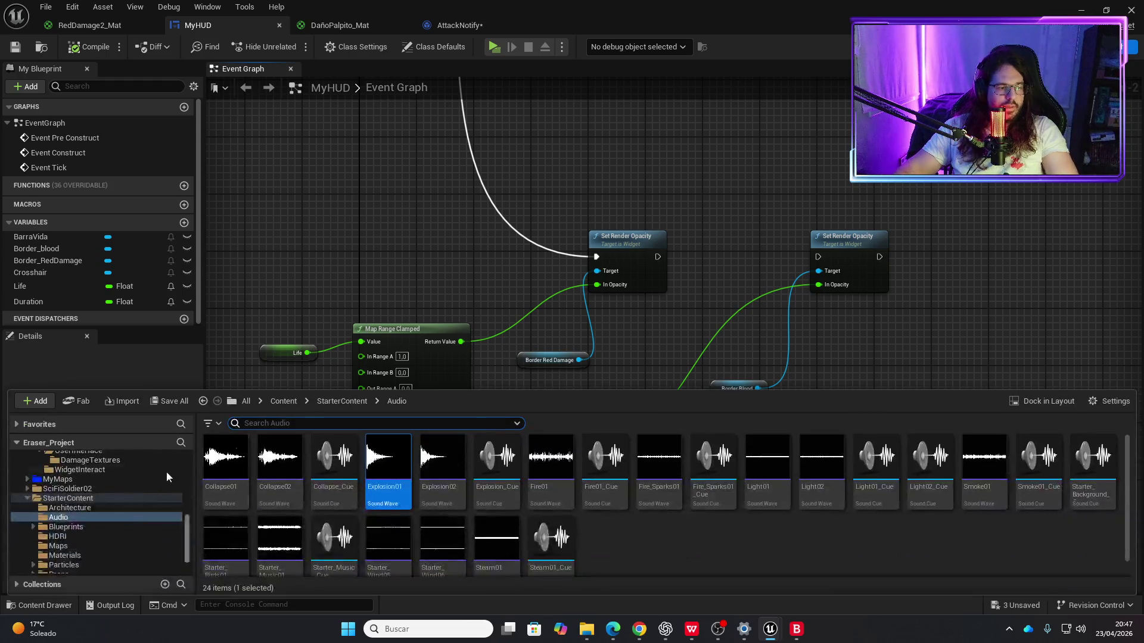
click(64, 559)
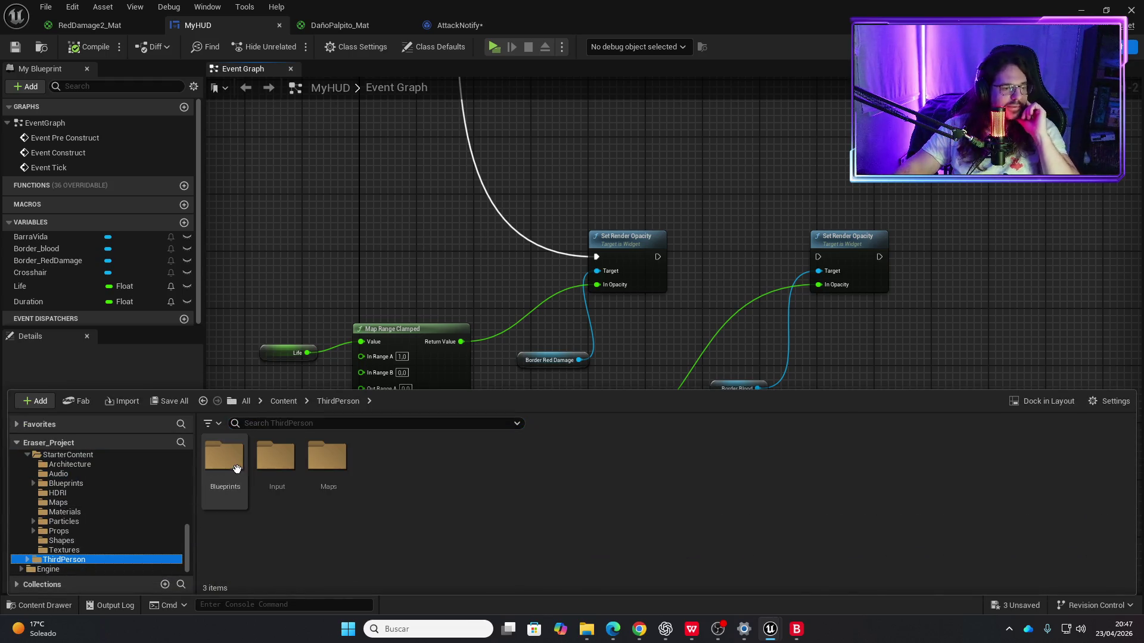
double_click(226, 471)
click(324, 448)
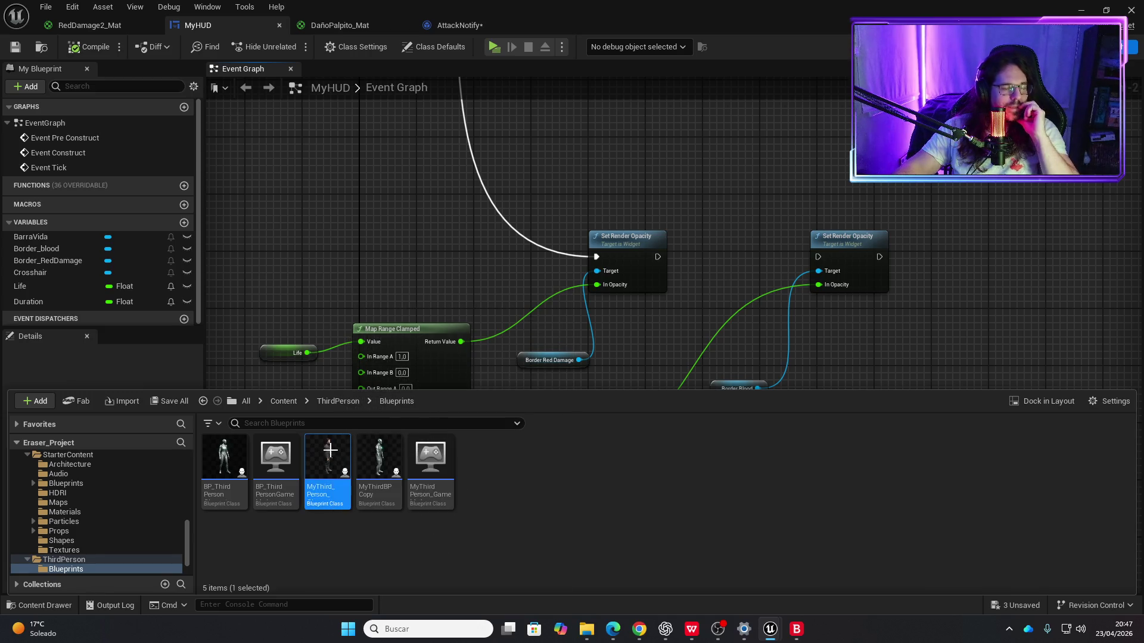
double_click(325, 448)
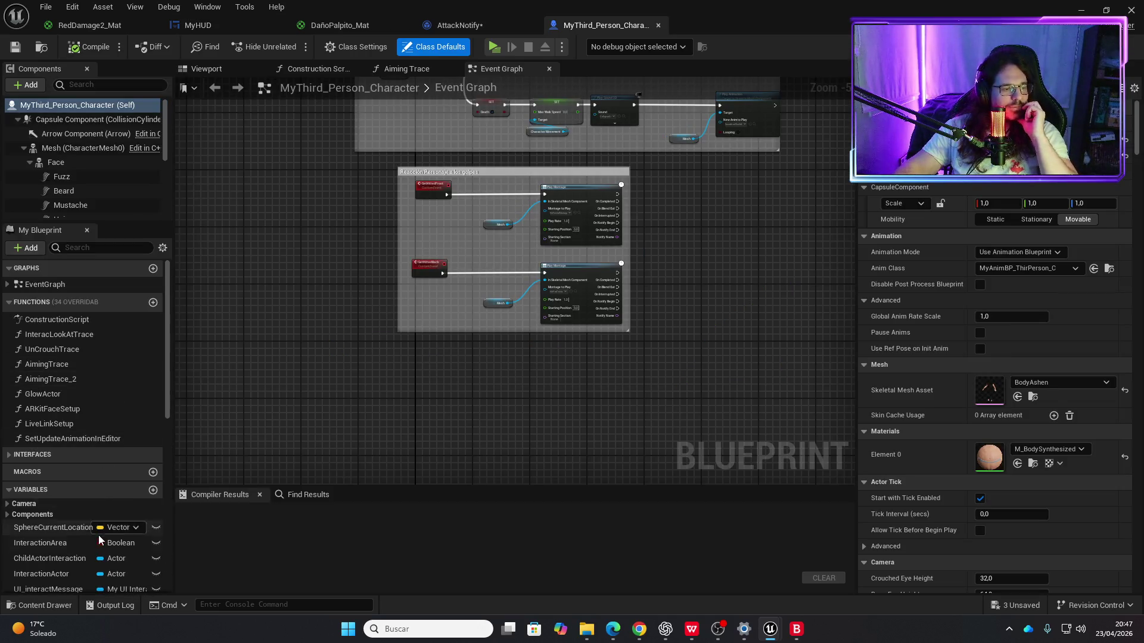
Step: Inspect the MyHud variable's properties and look through the character's Event Graph
scroll(43, 547, down, 3)
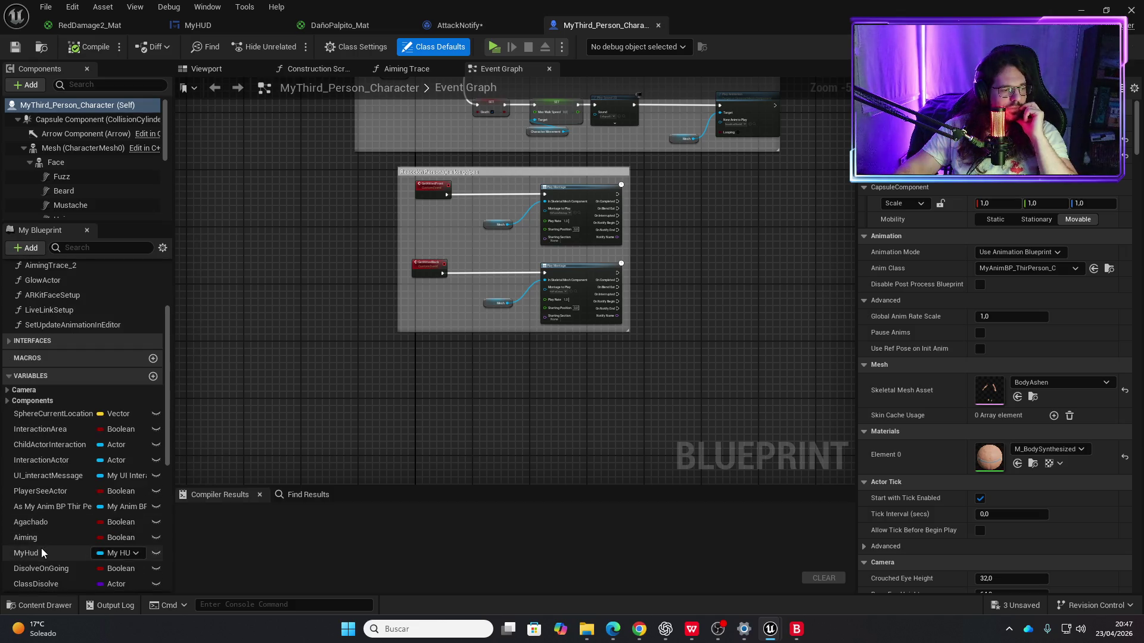
click(41, 548)
scroll(280, 368, down, 3)
mouse_move(280, 368)
mouse_down()
mouse_move(323, 363)
mouse_move(350, 491)
mouse_move(424, 471)
mouse_up()
mouse_move(369, 338)
mouse_down()
mouse_move(456, 420)
mouse_move(491, 330)
mouse_up()
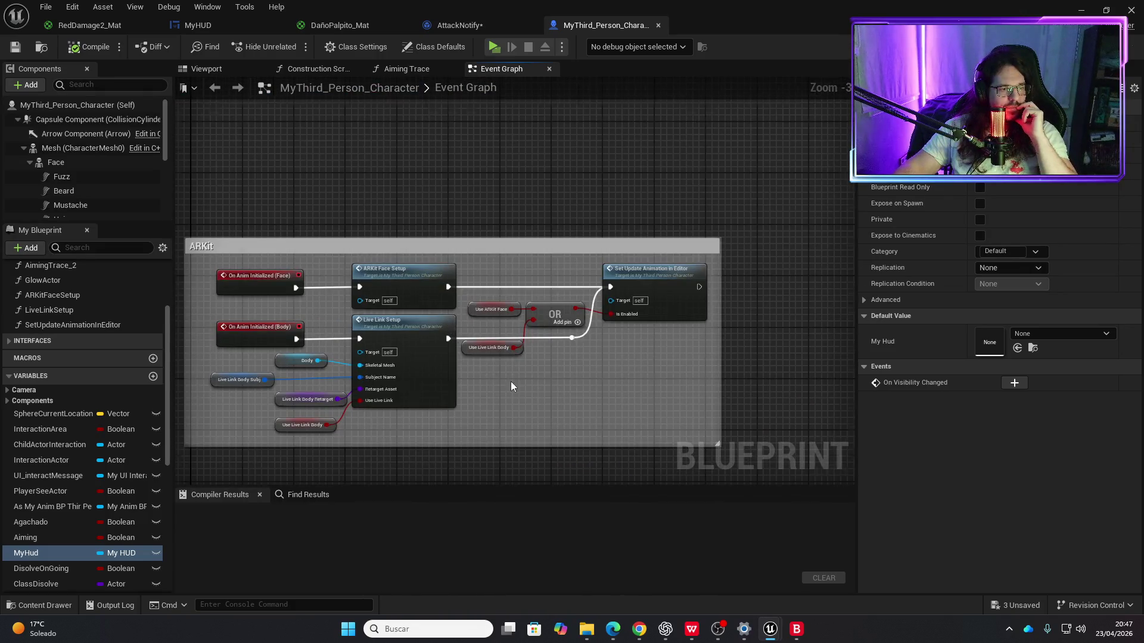
scroll(463, 120, down, 4)
scroll(473, 273, up, 5)
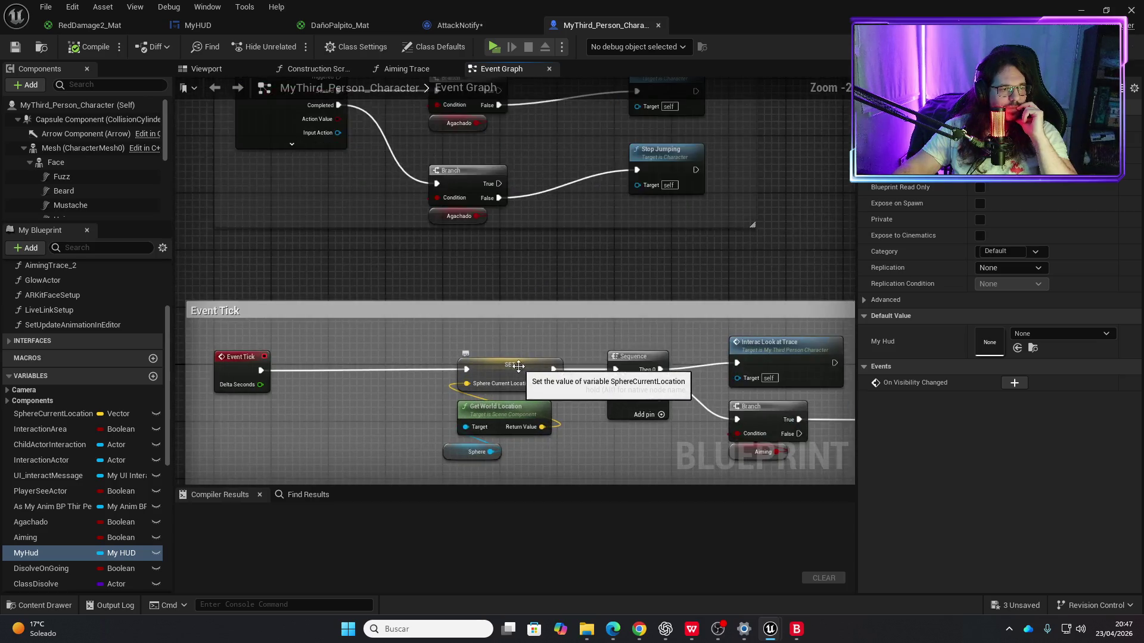
scroll(518, 366, down, 3)
scroll(524, 271, up, 6)
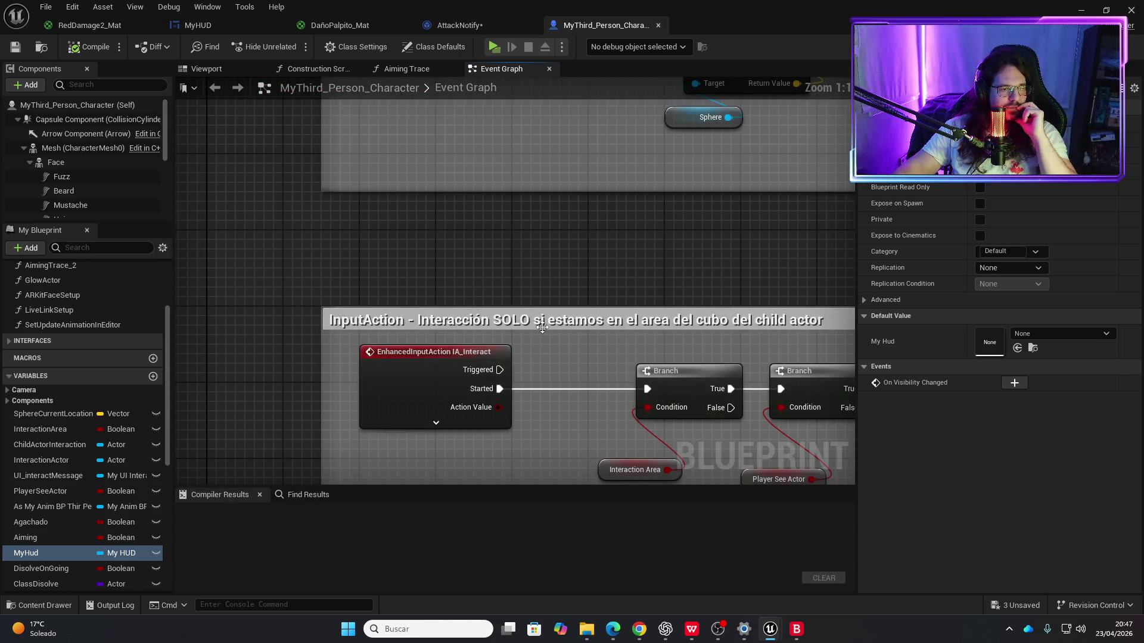
scroll(542, 326, down, 6)
scroll(464, 178, up, 6)
scroll(541, 263, down, 8)
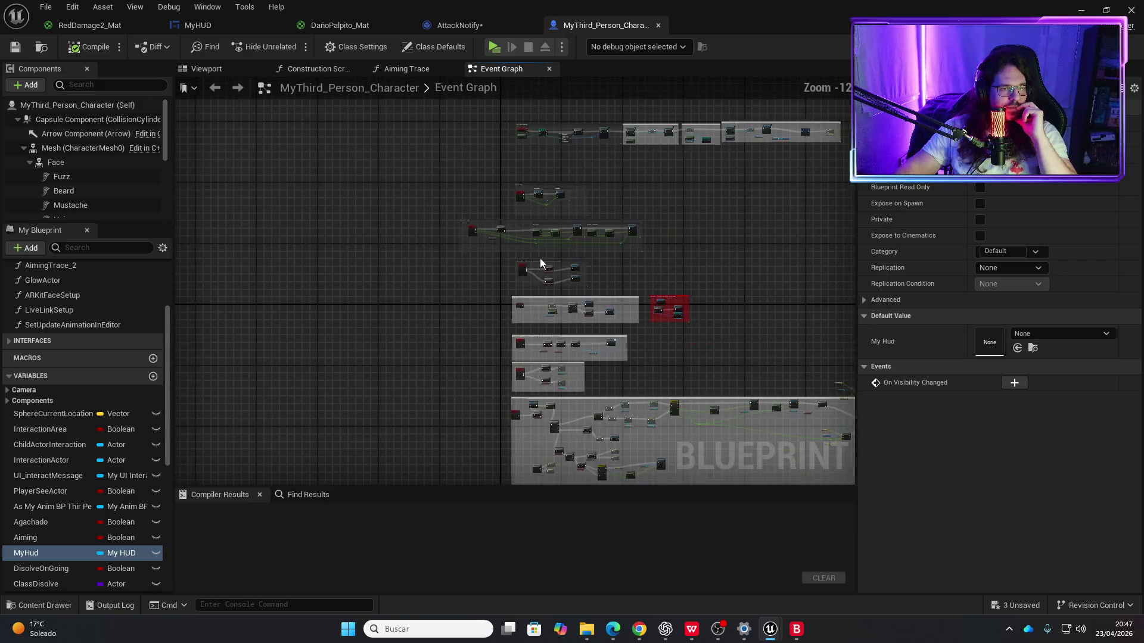
scroll(531, 270, up, 5)
scroll(447, 387, down, 4)
scroll(430, 299, up, 1)
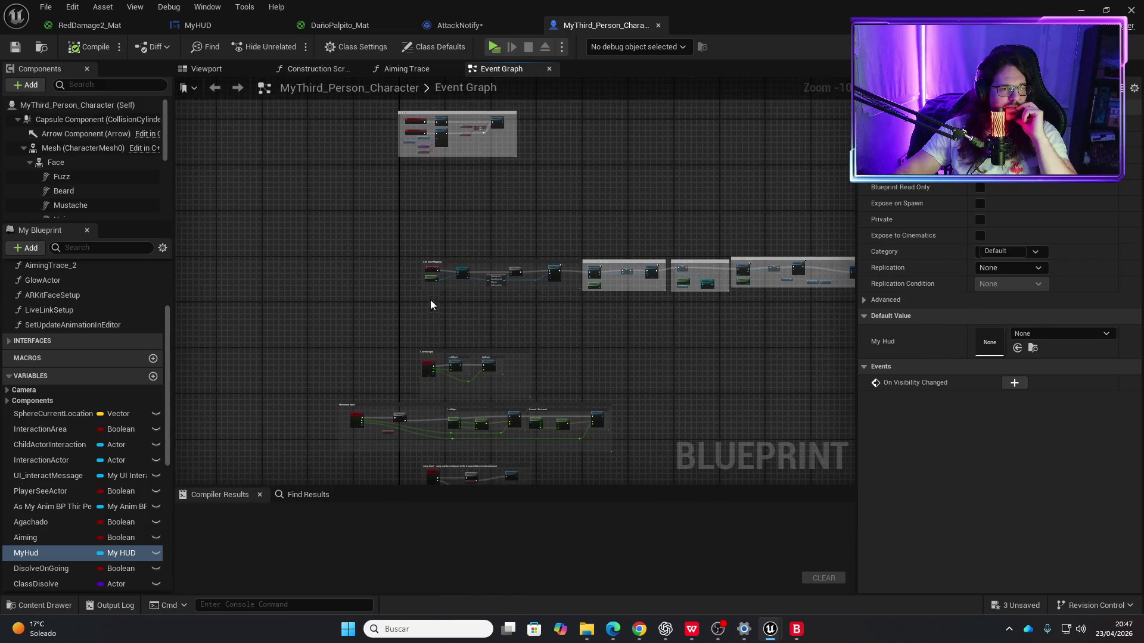
scroll(430, 299, up, 5)
Step: Pan past the Is Valid, UI Interact, AnimBP and Crosshair groups to where MyHUD is created
mouse_move(442, 292)
mouse_down()
mouse_move(321, 360)
mouse_move(281, 366)
mouse_up()
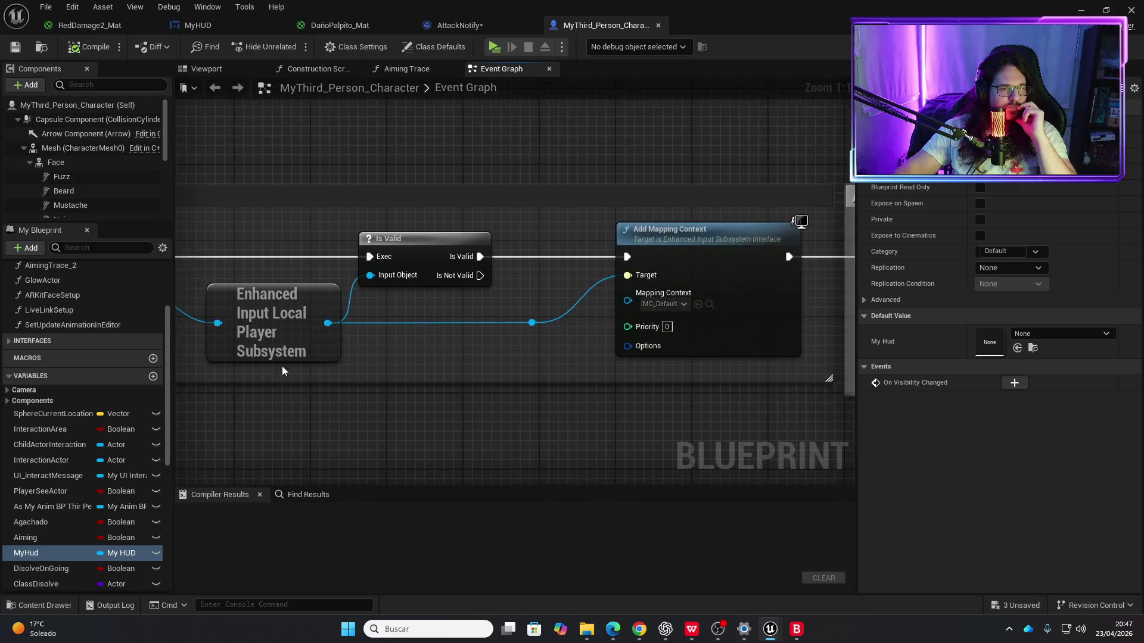
scroll(393, 368, down, 2)
drag(506, 371, 428, 382)
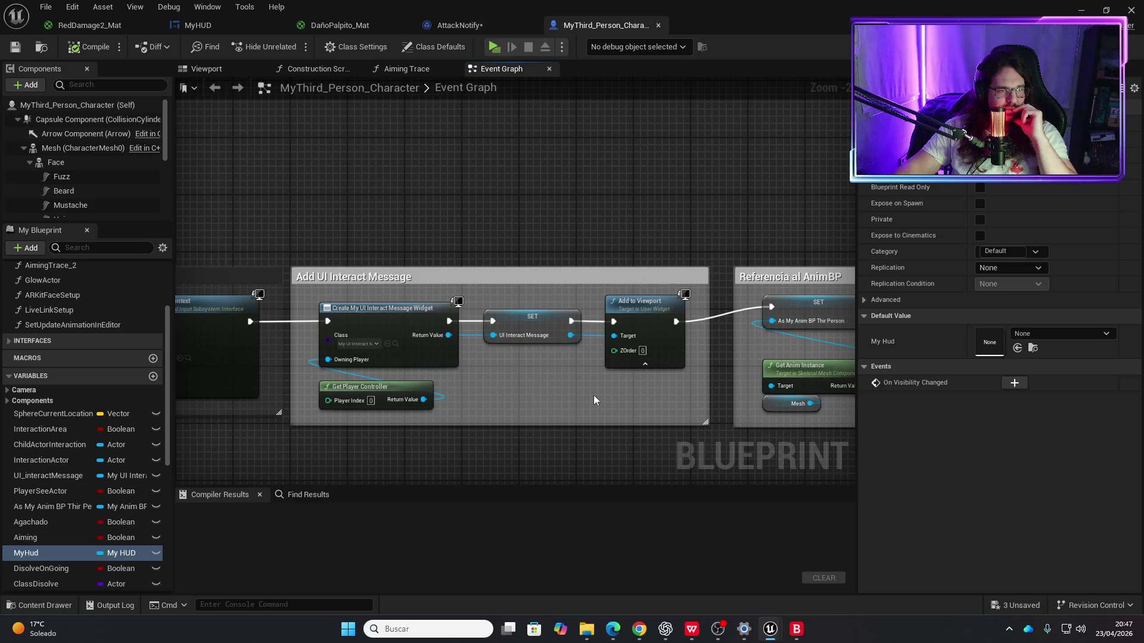
drag(559, 357, 409, 365)
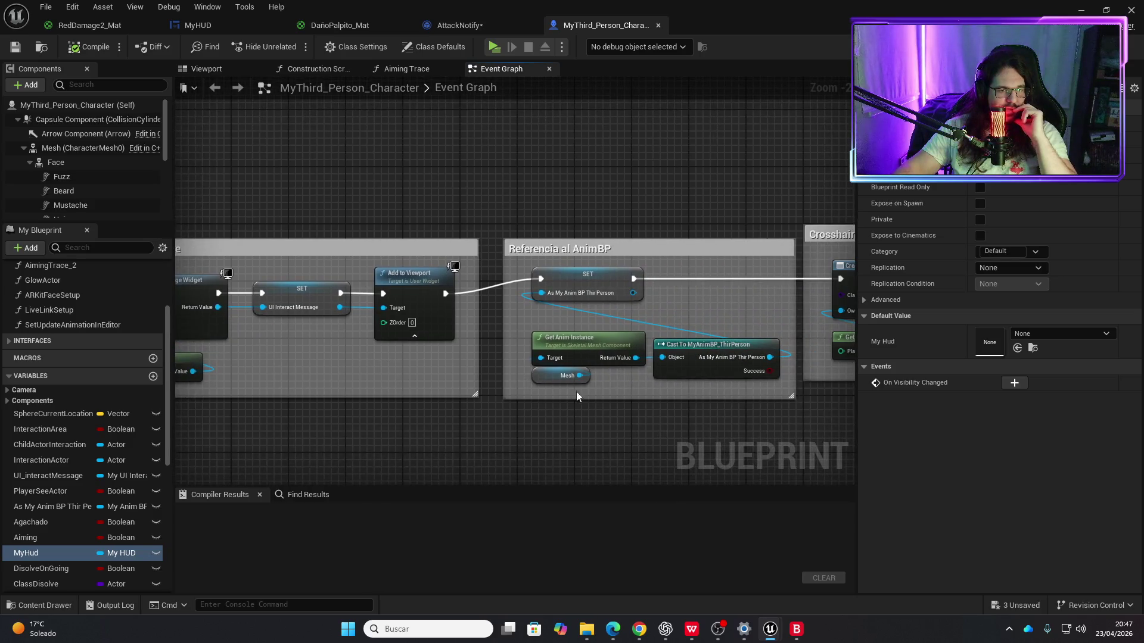
drag(577, 393, 312, 375)
drag(570, 373, 520, 354)
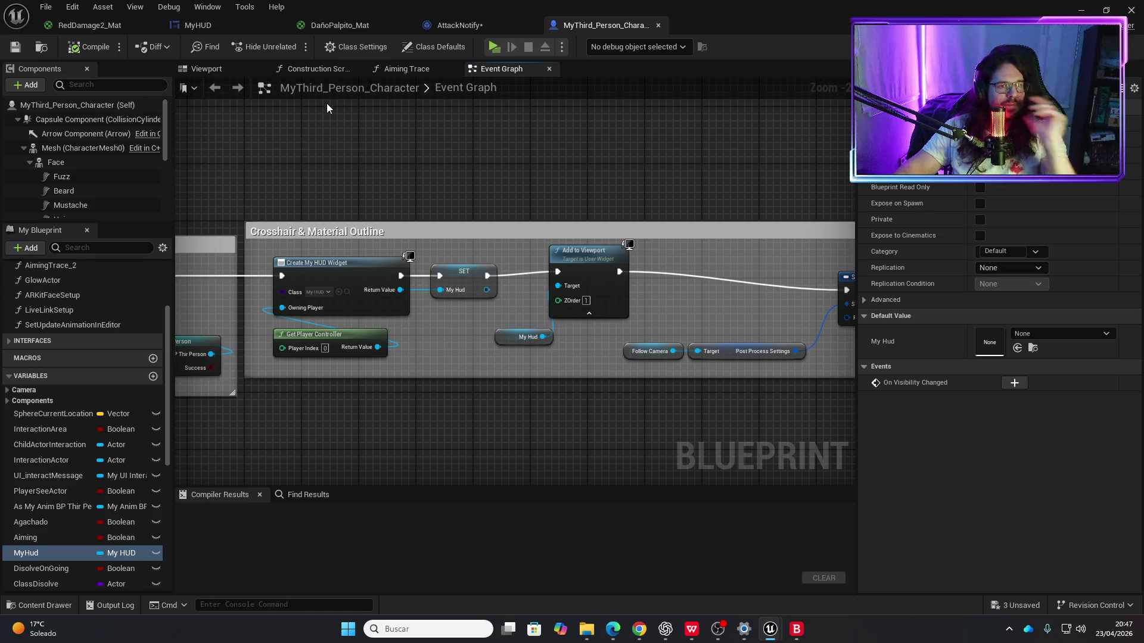
Step: Open the HumanBasic blueprint from the HumanBasic enemy folder
key(ctrl+space)
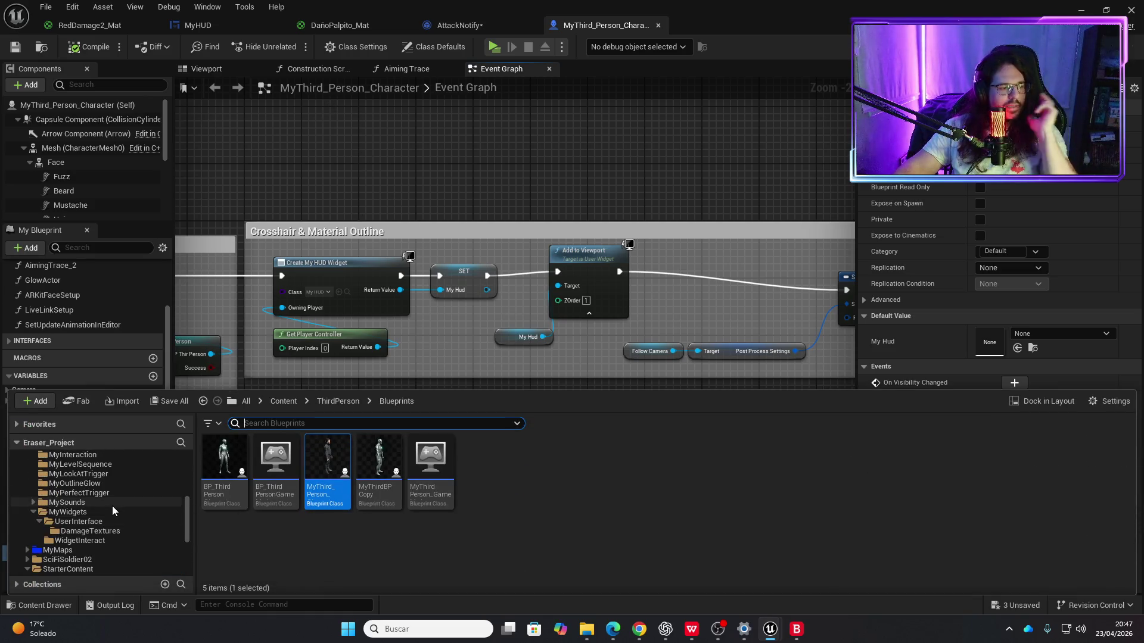
scroll(112, 506, up, 3)
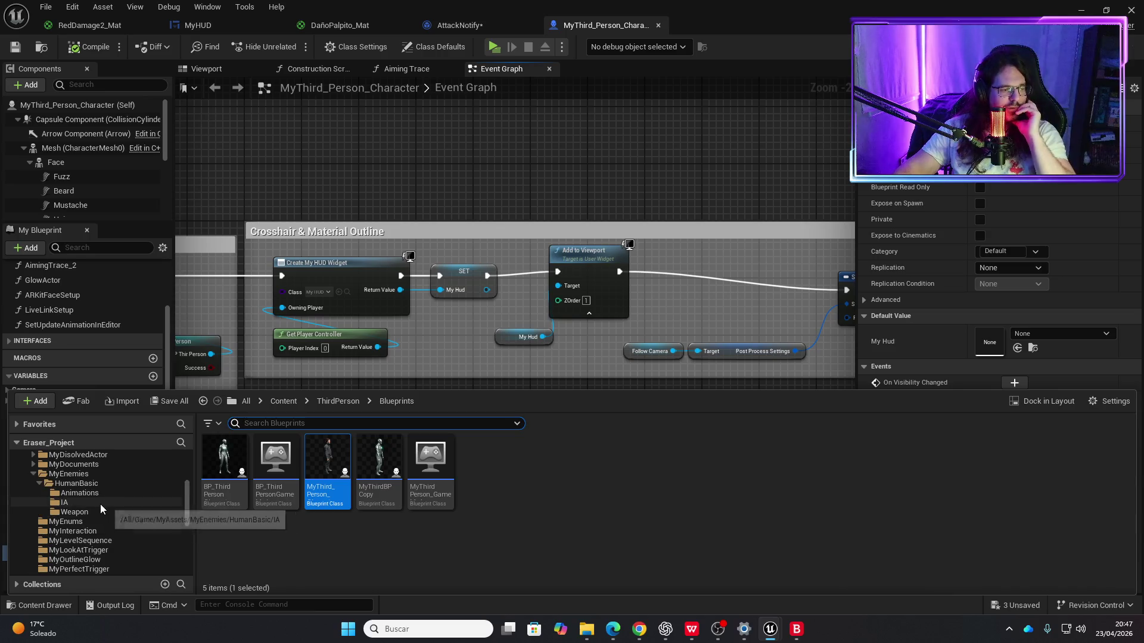
click(78, 484)
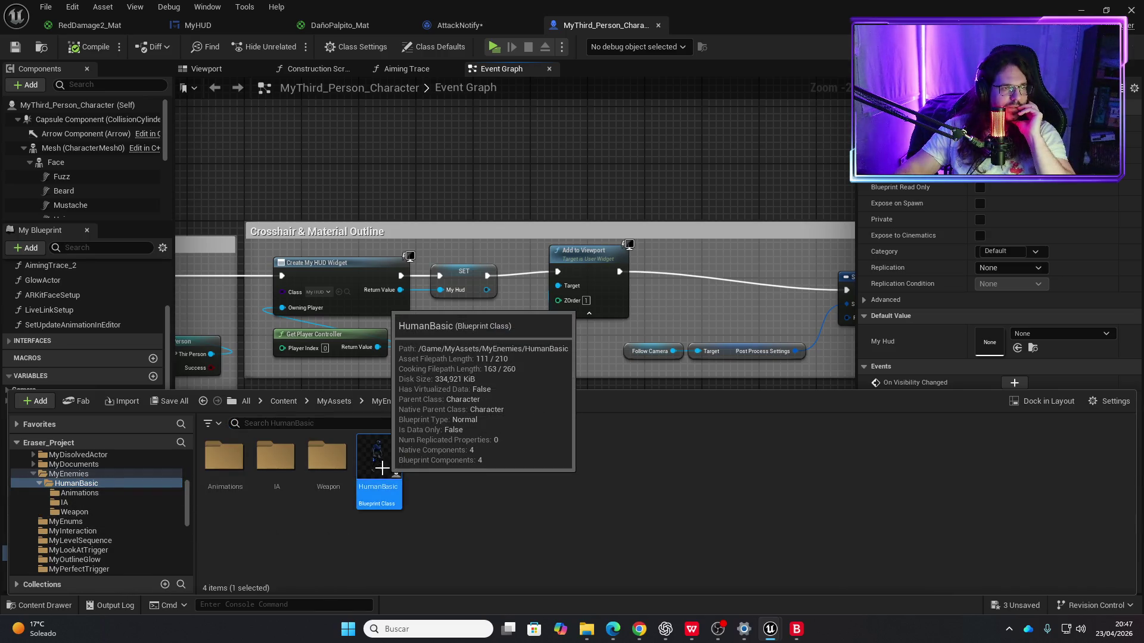
double_click(382, 468)
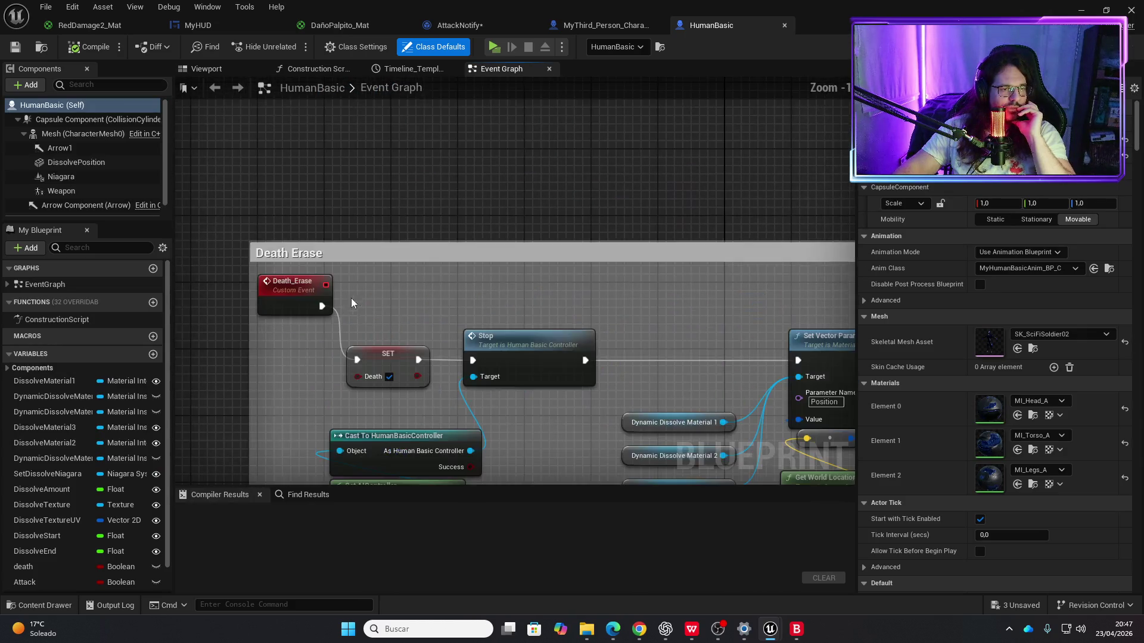
Step: Add an Is Valid check on the Weapon node in the Death Erase logic
drag(535, 412, 362, 297)
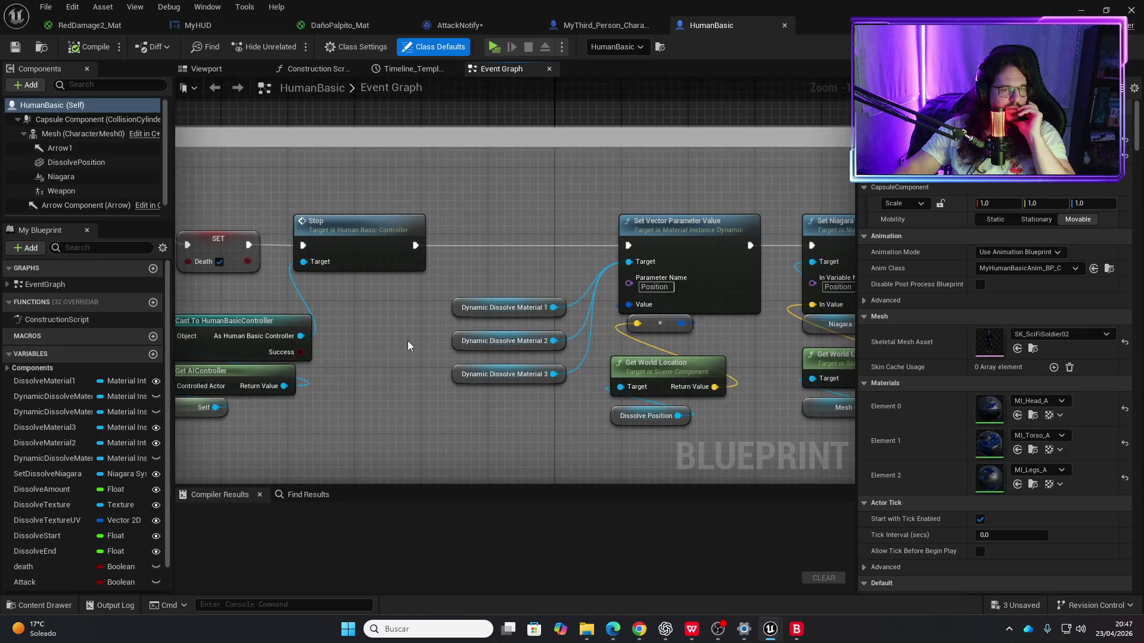
drag(407, 345, 588, 330)
scroll(511, 319, down, 3)
mouse_move(470, 327)
mouse_down()
mouse_move(365, 309)
mouse_move(431, 282)
mouse_up()
scroll(487, 287, up, 3)
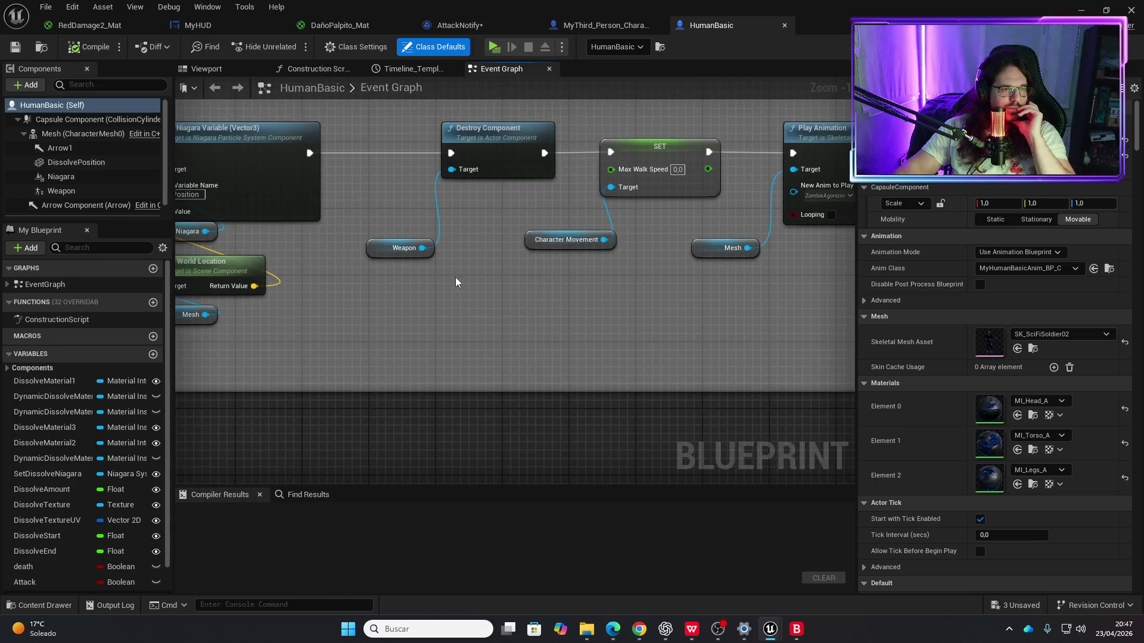
mouse_move(382, 256)
mouse_down()
mouse_move(384, 312)
mouse_move(373, 219)
mouse_up()
text(is valid)
key(Return)
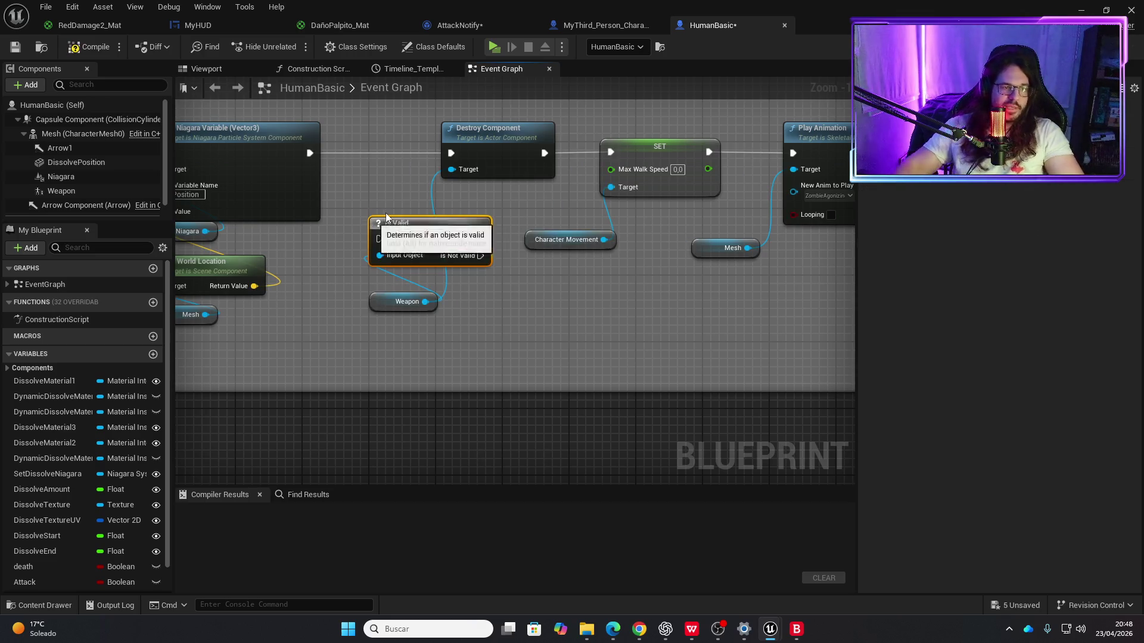
Step: Shift the later death-sequence nodes right and widen the Death Erase comment box
scroll(521, 224, down, 5)
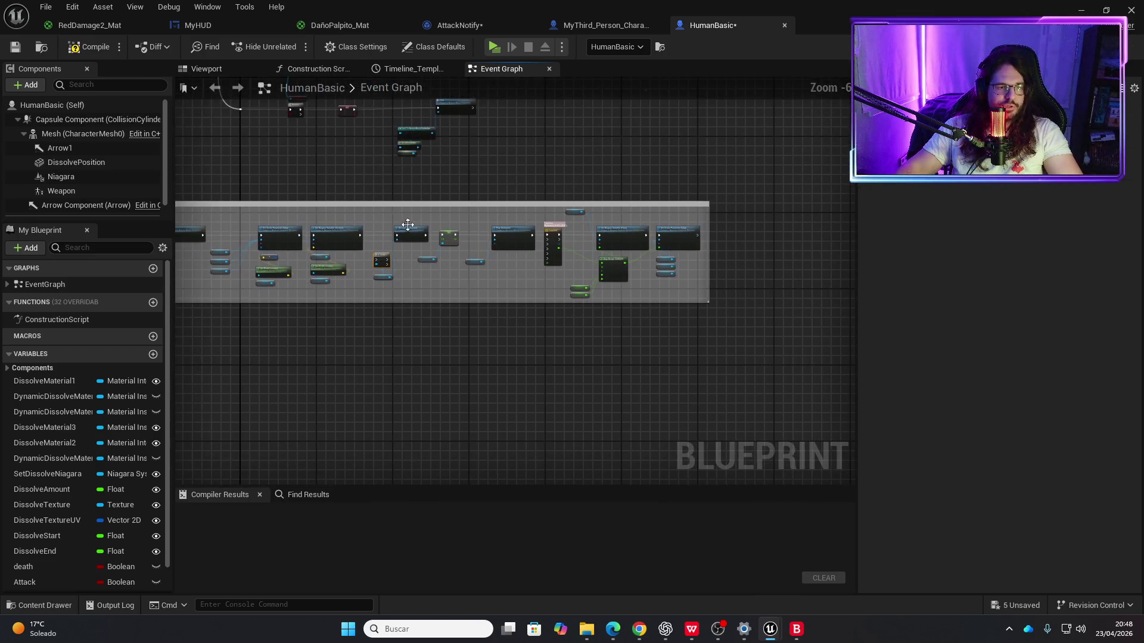
mouse_move(410, 211)
mouse_down()
mouse_move(470, 247)
mouse_move(692, 296)
mouse_move(675, 278)
mouse_up()
drag(577, 295, 604, 295)
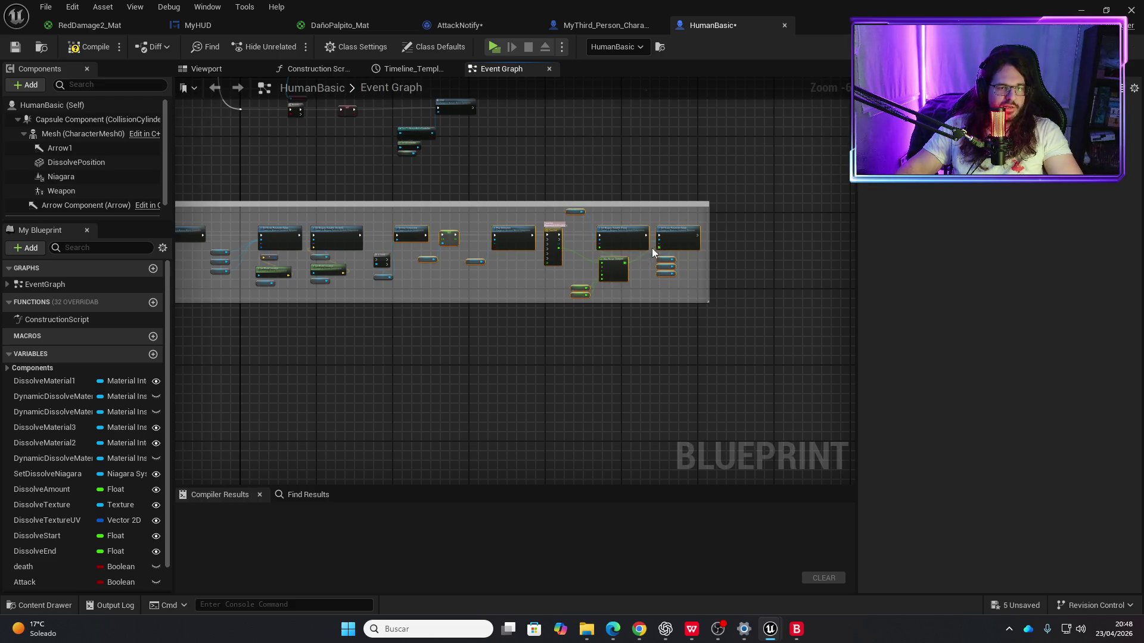
drag(708, 281, 758, 283)
drag(708, 234, 732, 237)
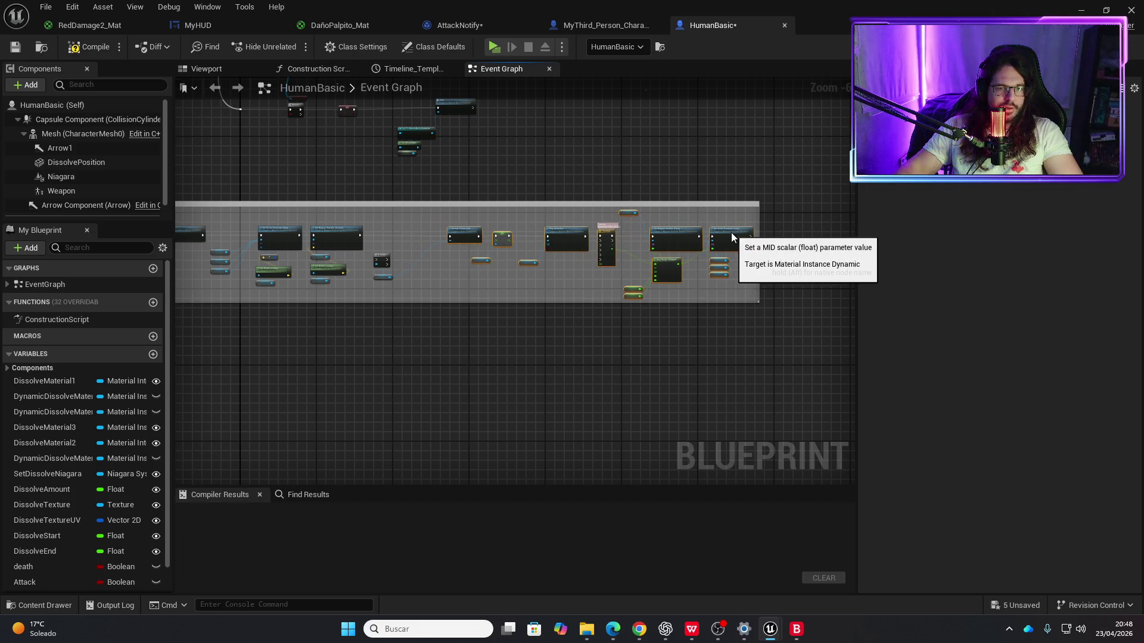
scroll(384, 245, up, 4)
Step: Route Set Niagara through Is Valid into Destroy Component, then compile and save
drag(413, 213, 412, 206)
drag(292, 216, 373, 222)
drag(451, 218, 584, 216)
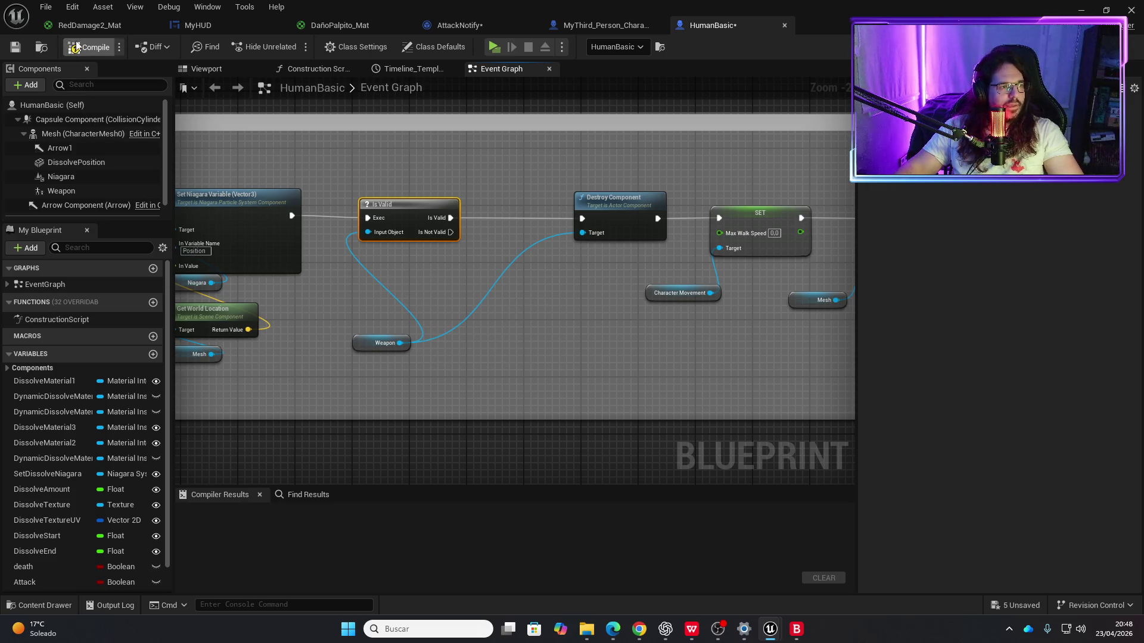
key(ctrl+s)
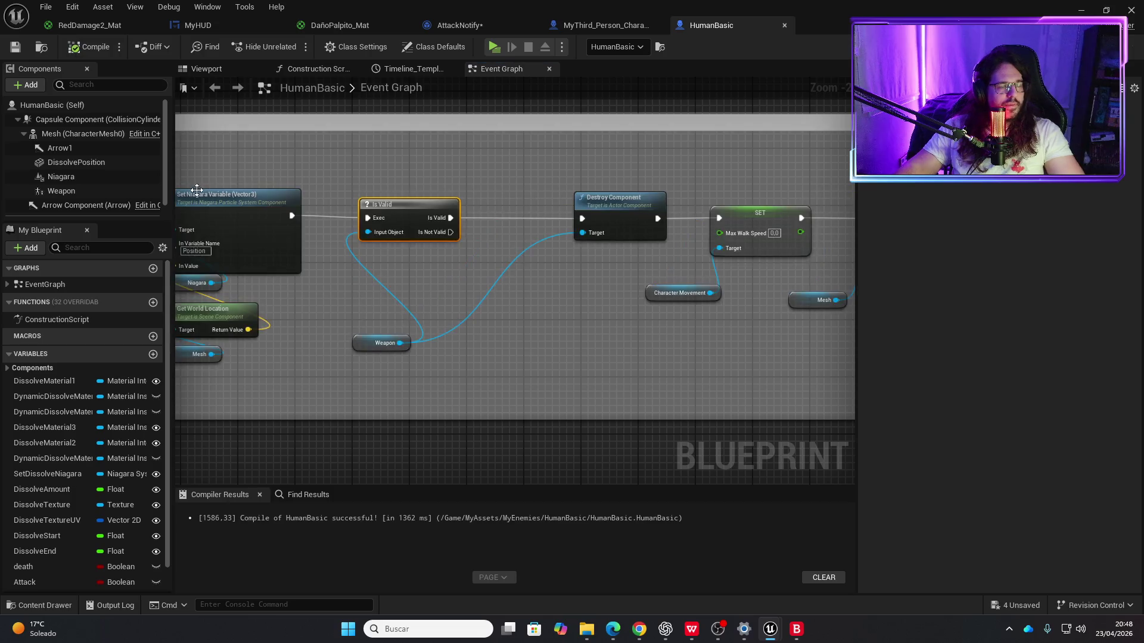
mouse_move(321, 303)
mouse_down()
mouse_move(495, 307)
mouse_move(563, 280)
mouse_move(488, 296)
mouse_up()
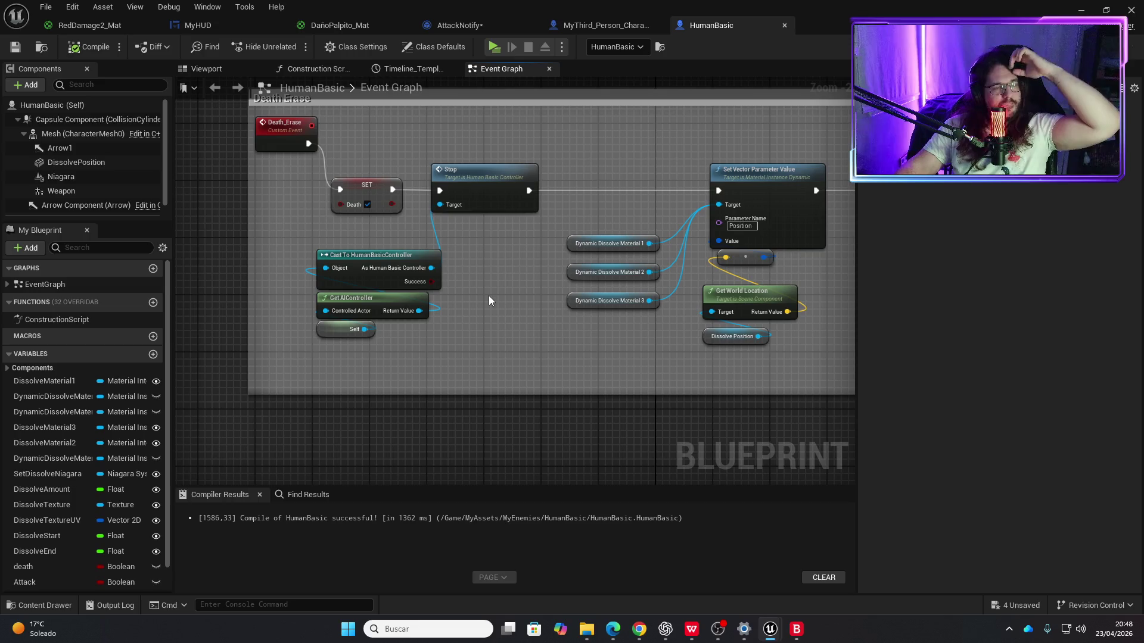
Step: Insert a Do Once node after Death_Erase, place it above, and save HumanBasic
mouse_move(251, 169)
mouse_down()
mouse_move(140, 168)
mouse_move(403, 209)
mouse_up()
mouse_move(455, 163)
mouse_down()
mouse_move(353, 219)
mouse_move(433, 231)
mouse_up()
text(do once)
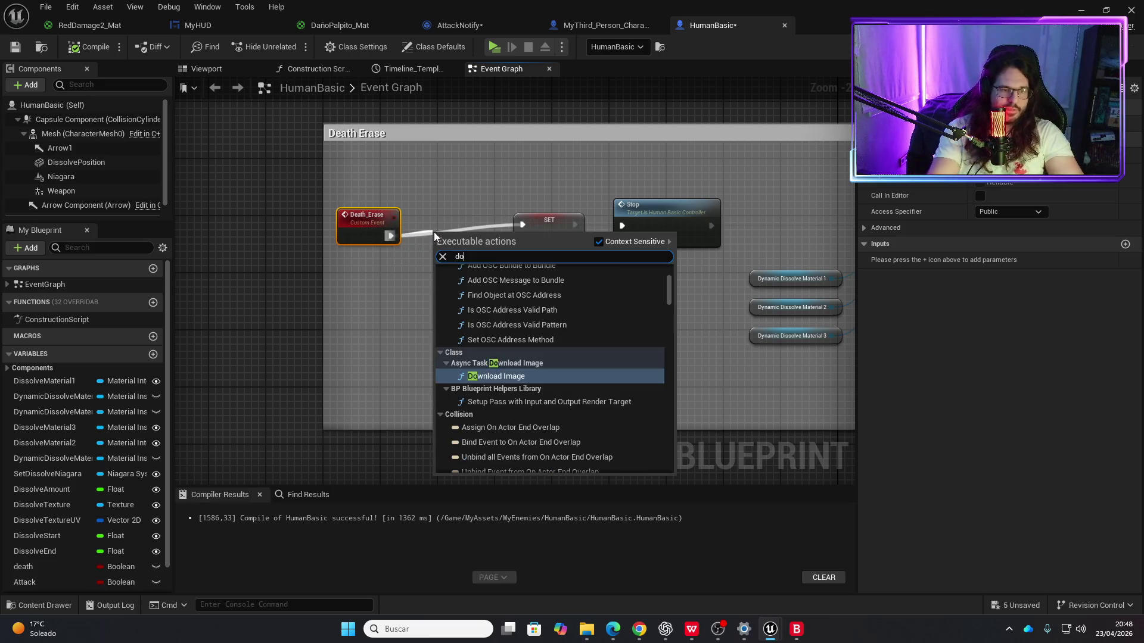
key(Return)
drag(434, 231, 405, 145)
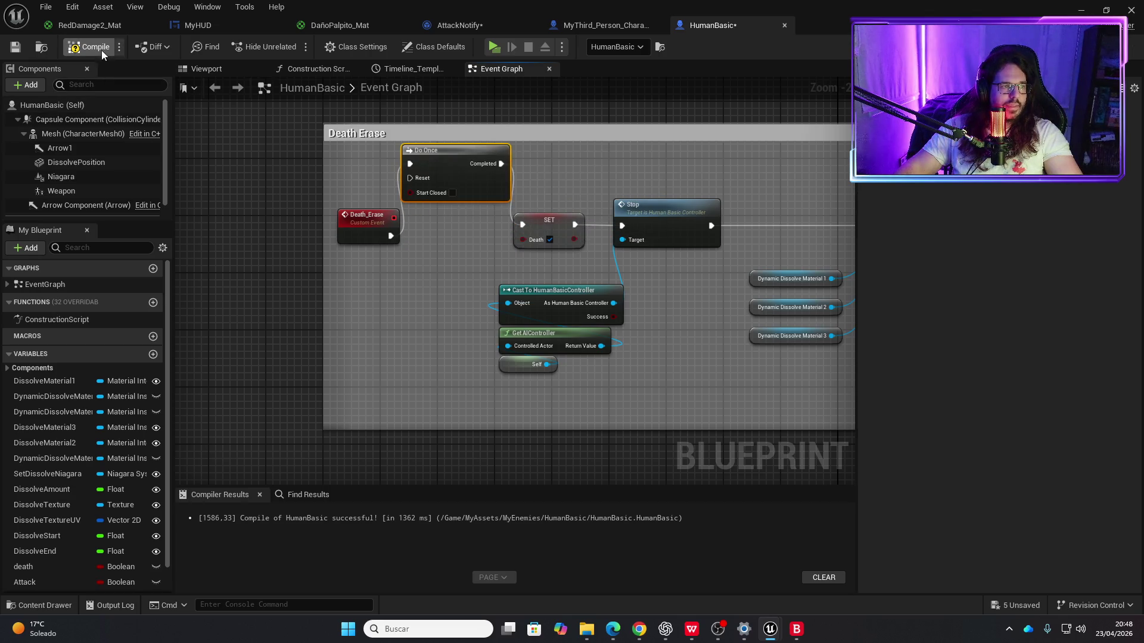
key(ctrl+s)
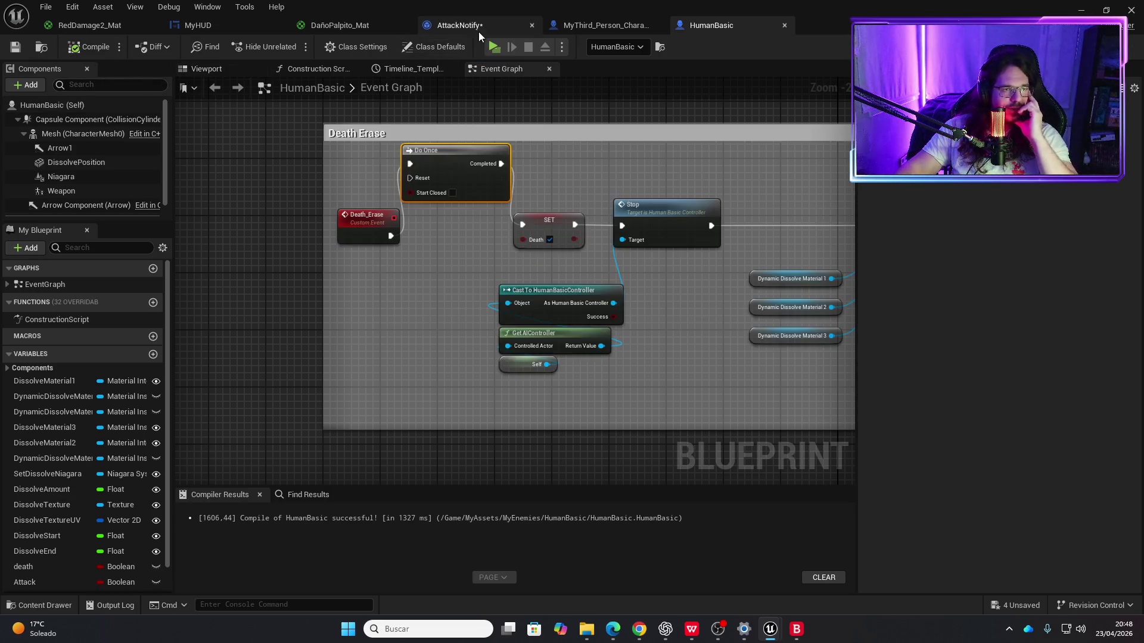
Step: In AttackNotify, add a Get My Hud node wired from the MyThird_Person_Character cast result
click(477, 27)
drag(592, 235, 430, 237)
drag(363, 315, 403, 287)
text(my hud)
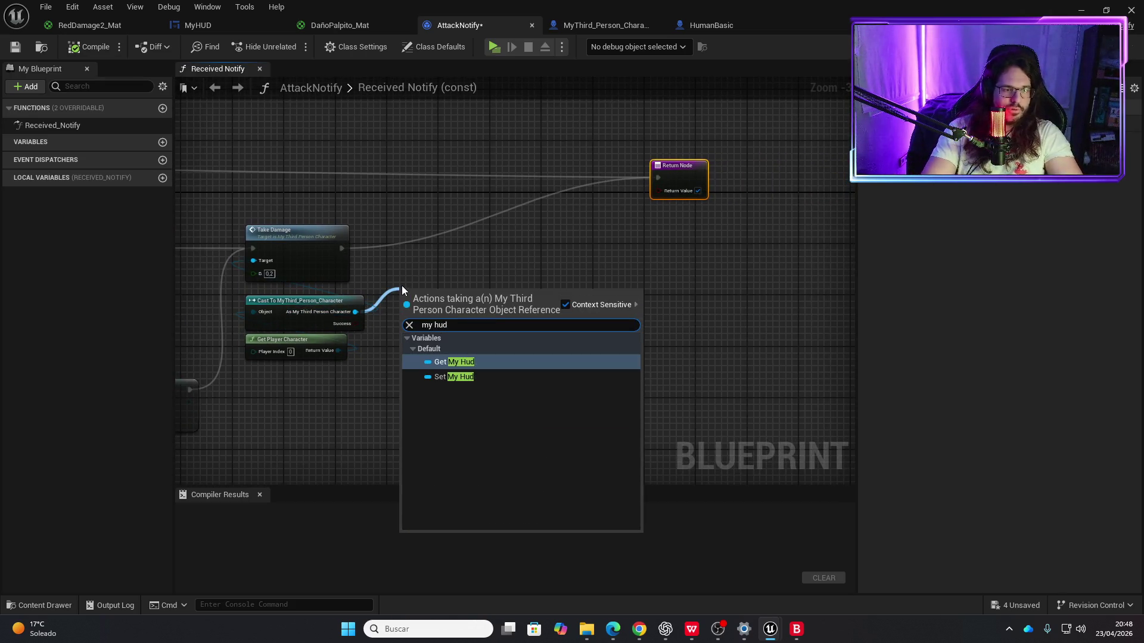
key(Return)
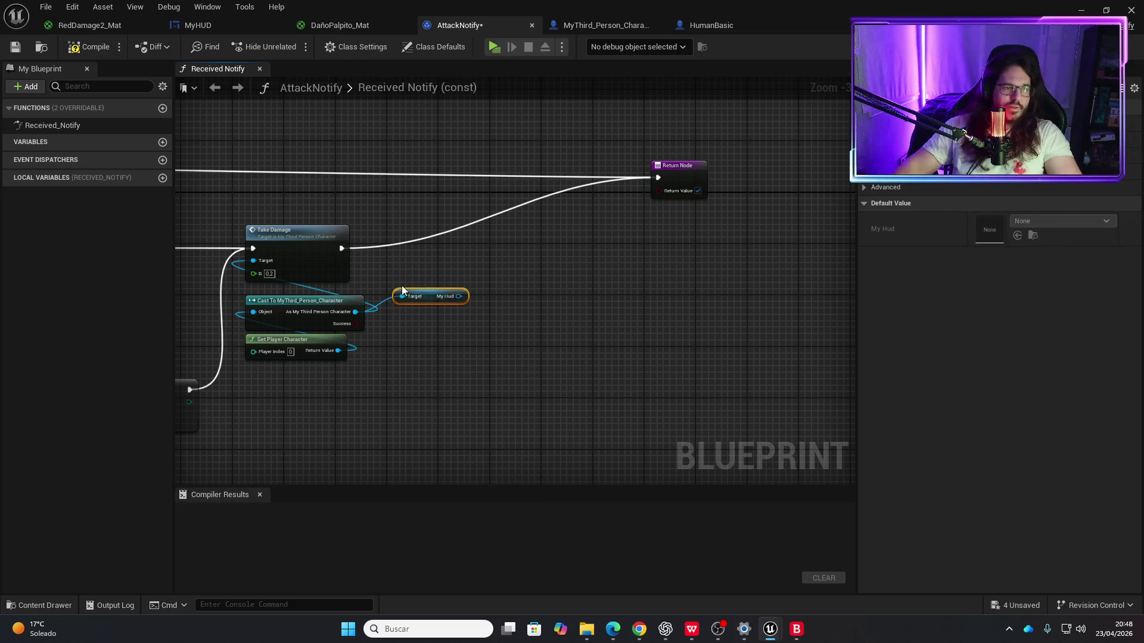
drag(432, 302, 426, 327)
Step: Search the graph actions for 'timeline', dismiss the list without adding anything, and reposition the My Hud node
right_click(528, 267)
text(t)
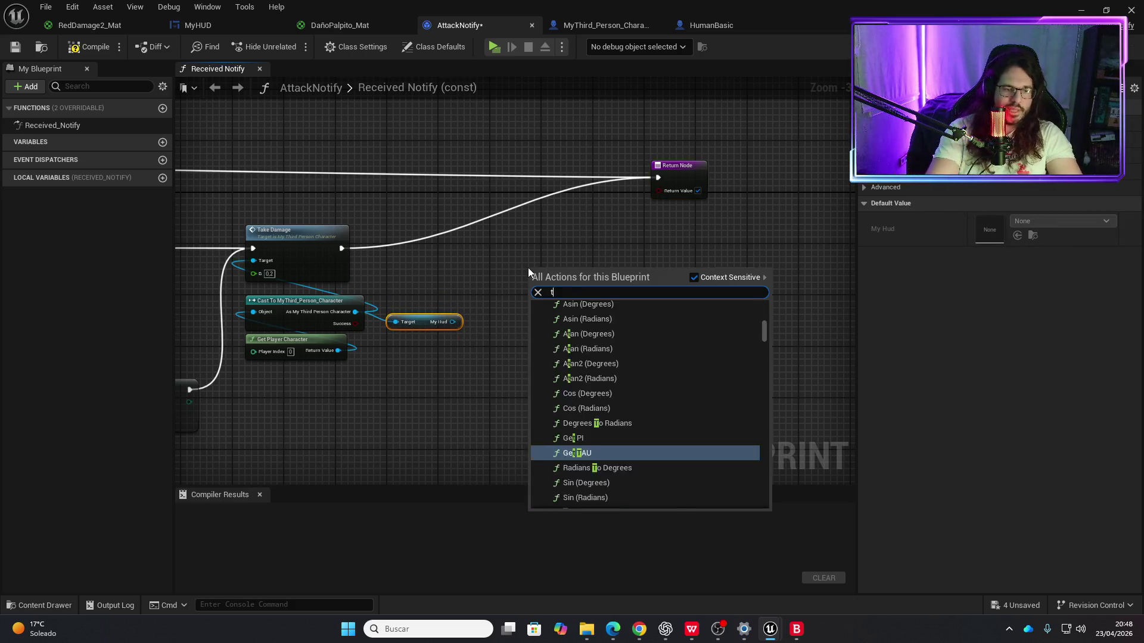
text(imelin)
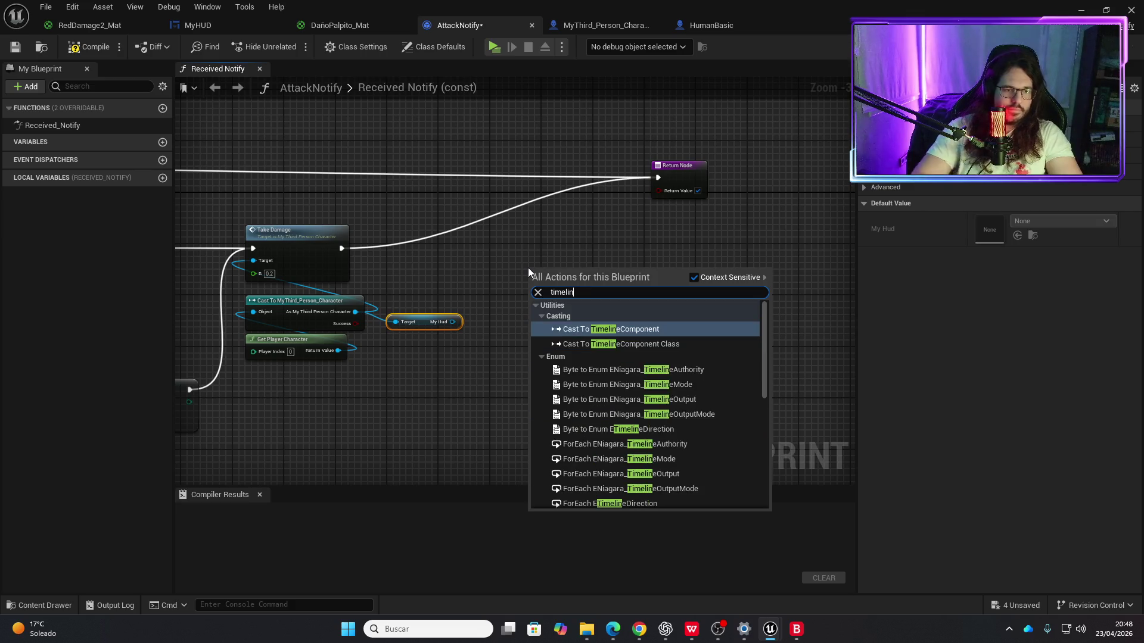
text(e)
scroll(600, 363, down, 5)
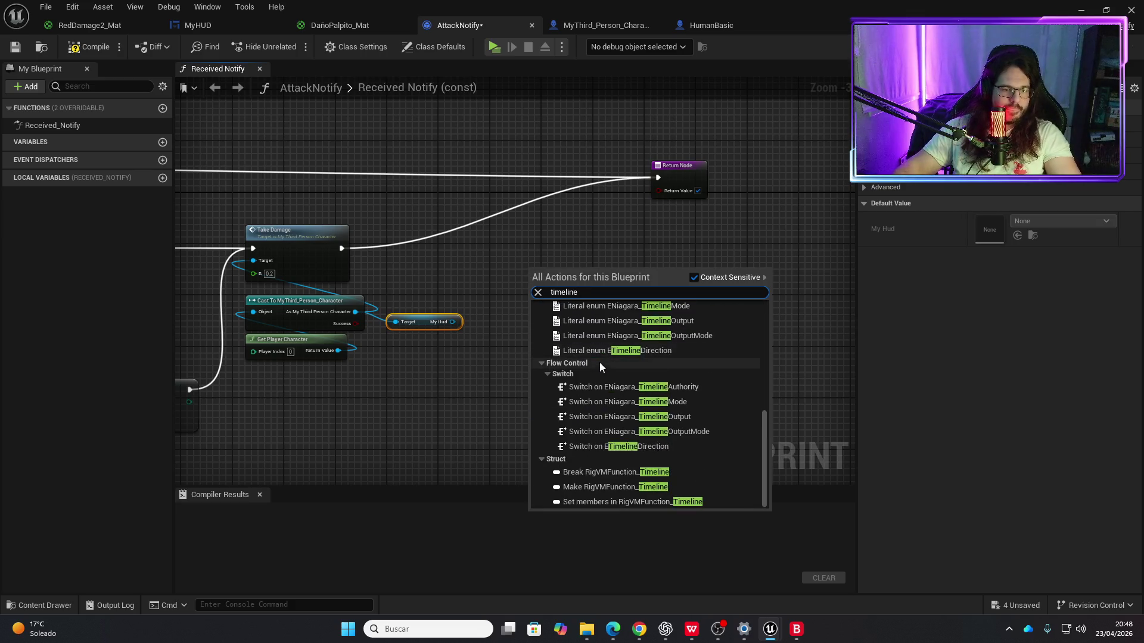
click(497, 299)
drag(424, 323, 431, 335)
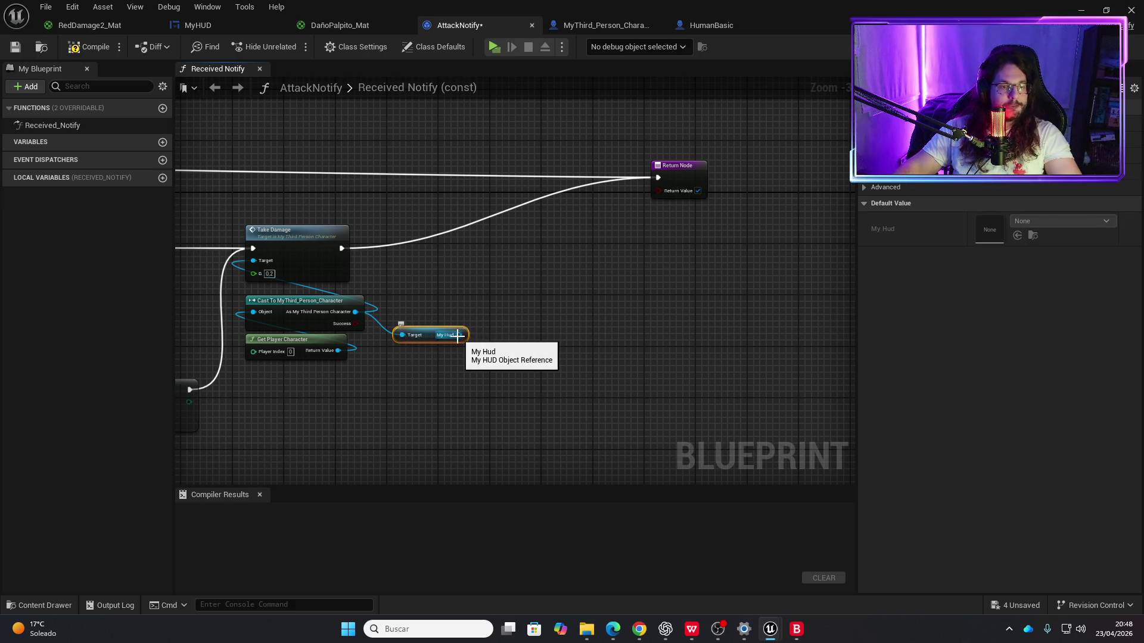
Step: Add a SET Duration node from My Hud, then delete it as a mistake
drag(457, 334, 484, 292)
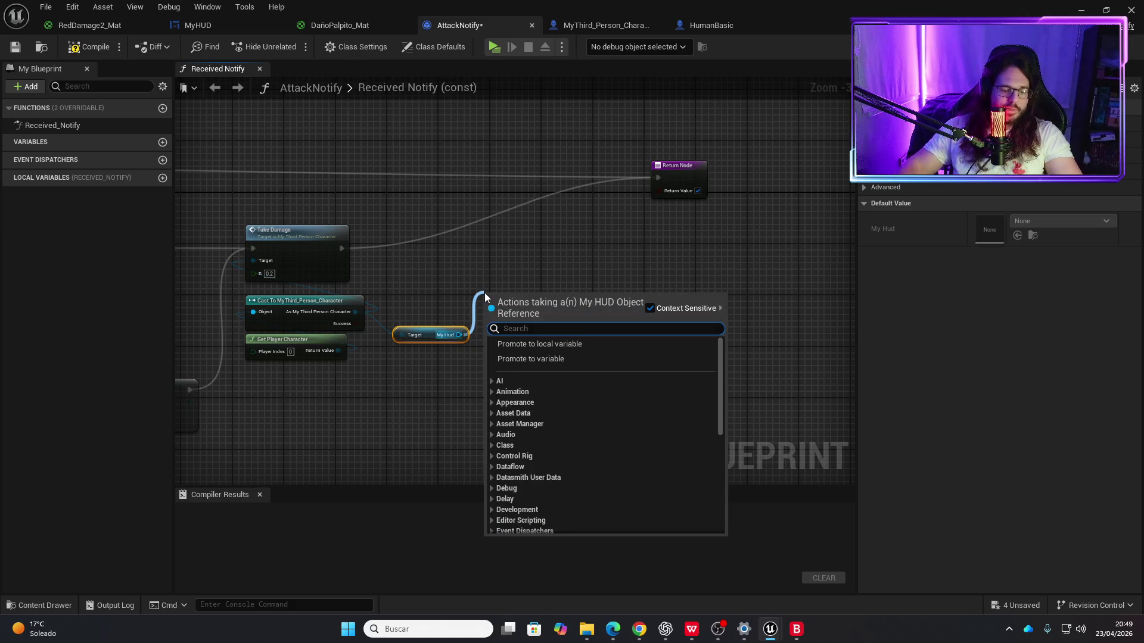
text(get)
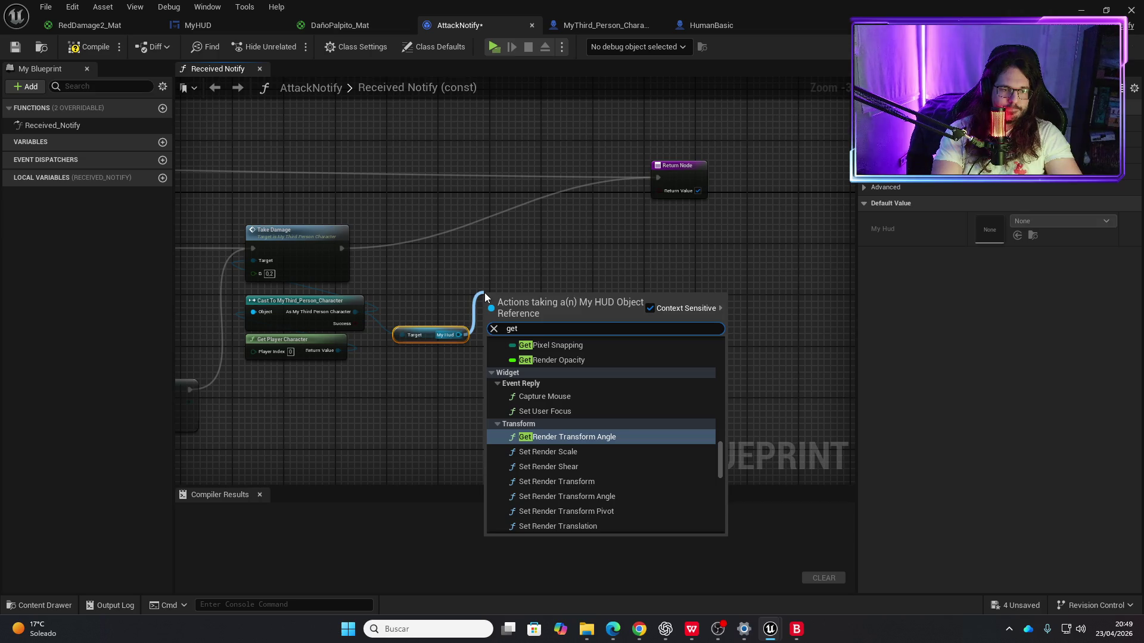
key(BackSpace)
key(BackSpace)
key(BackSpace)
text(s)
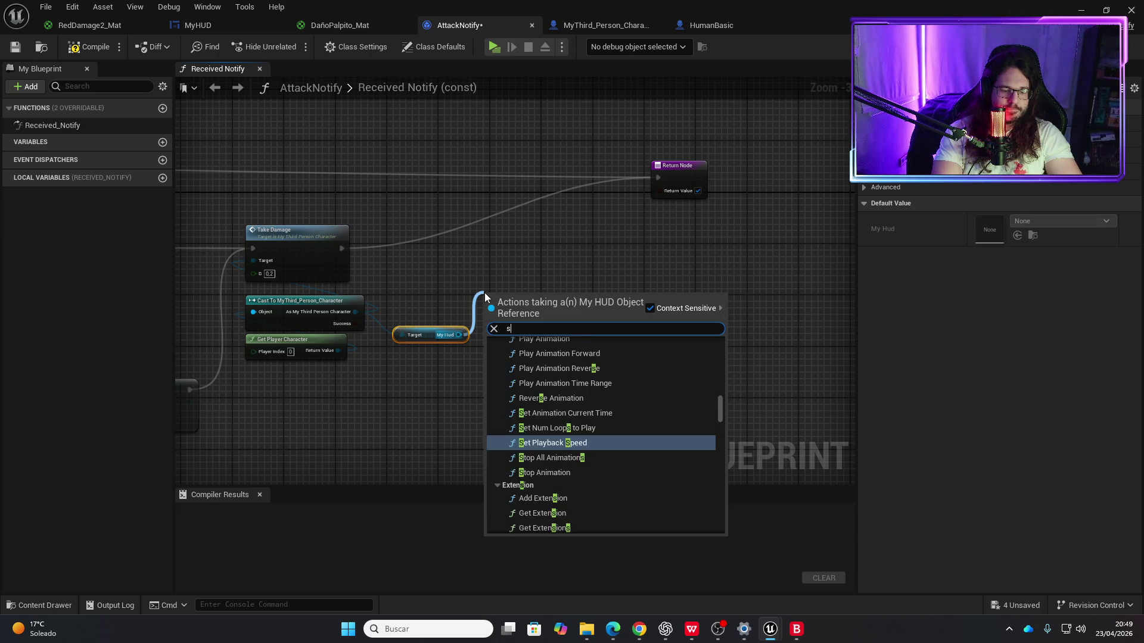
text(et dura)
key(Return)
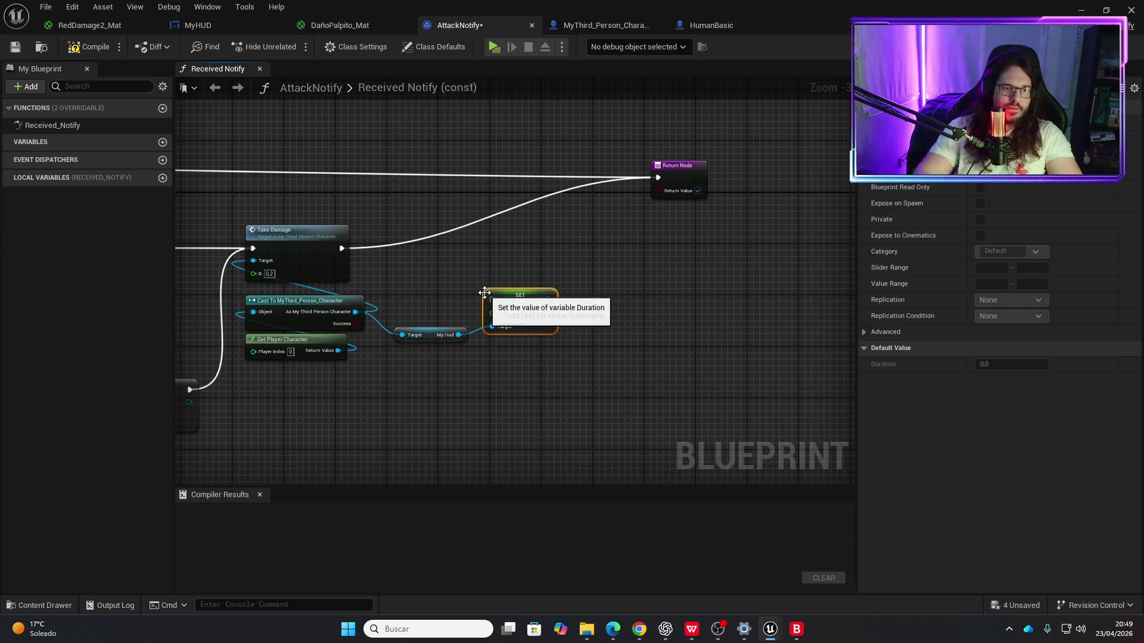
drag(533, 299, 609, 306)
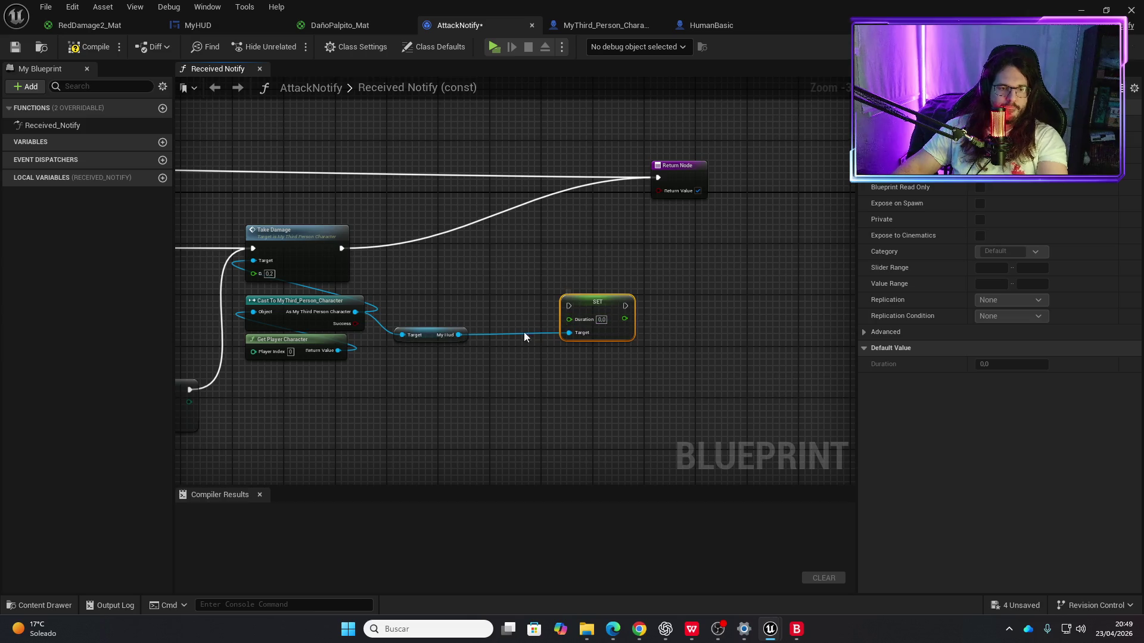
key(Delete)
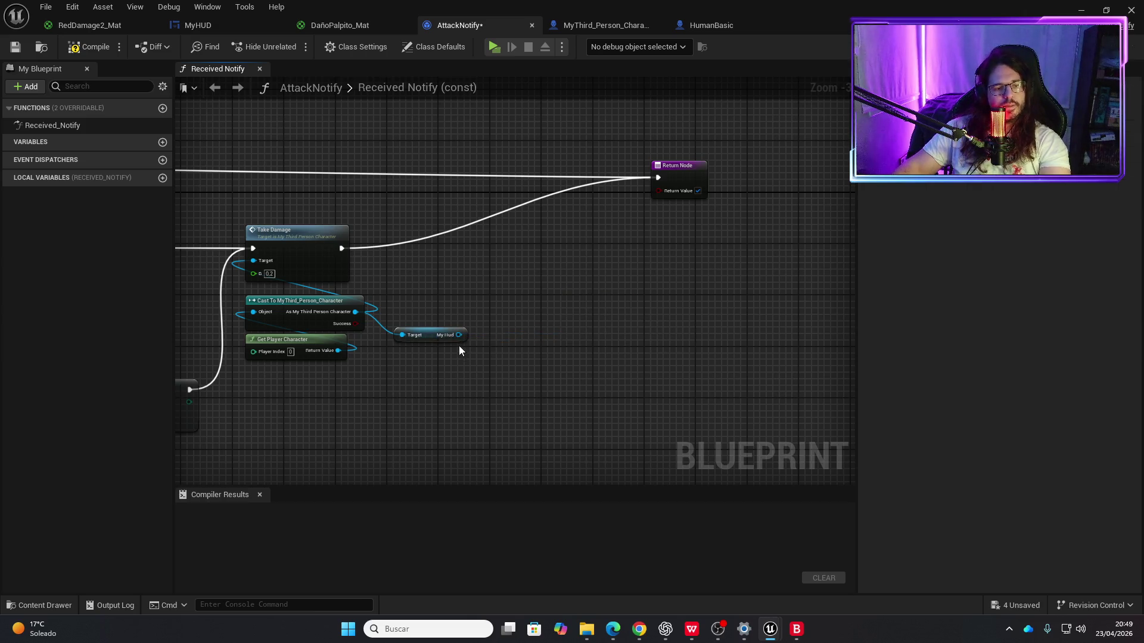
Step: Add a Get Duration node wired from My Hud's output
drag(459, 335, 512, 325)
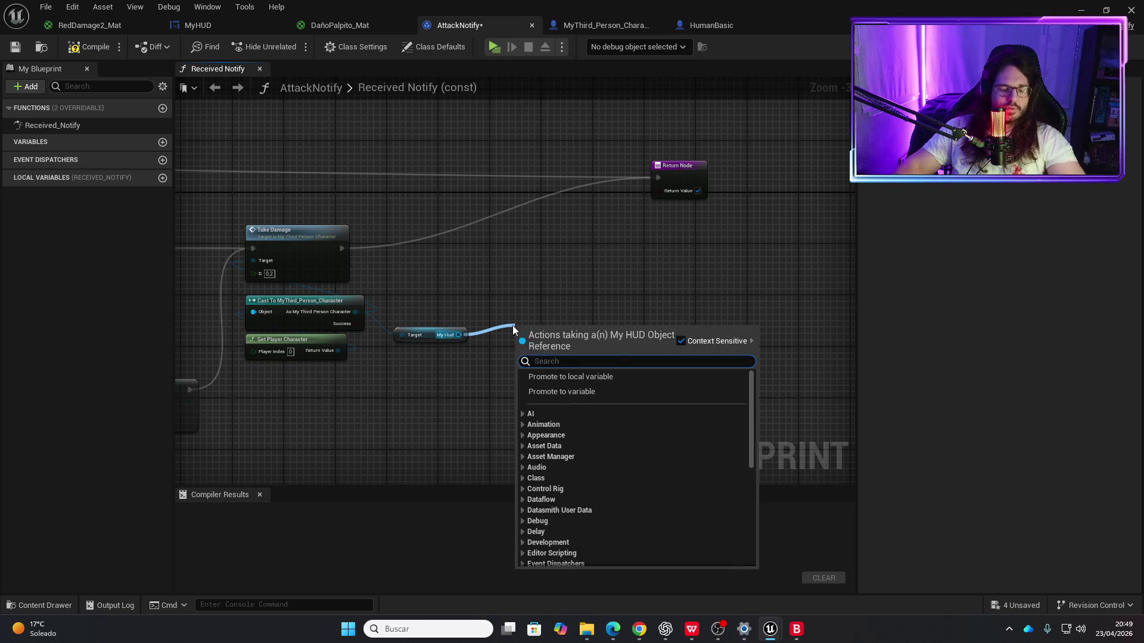
text(get duration)
key(Return)
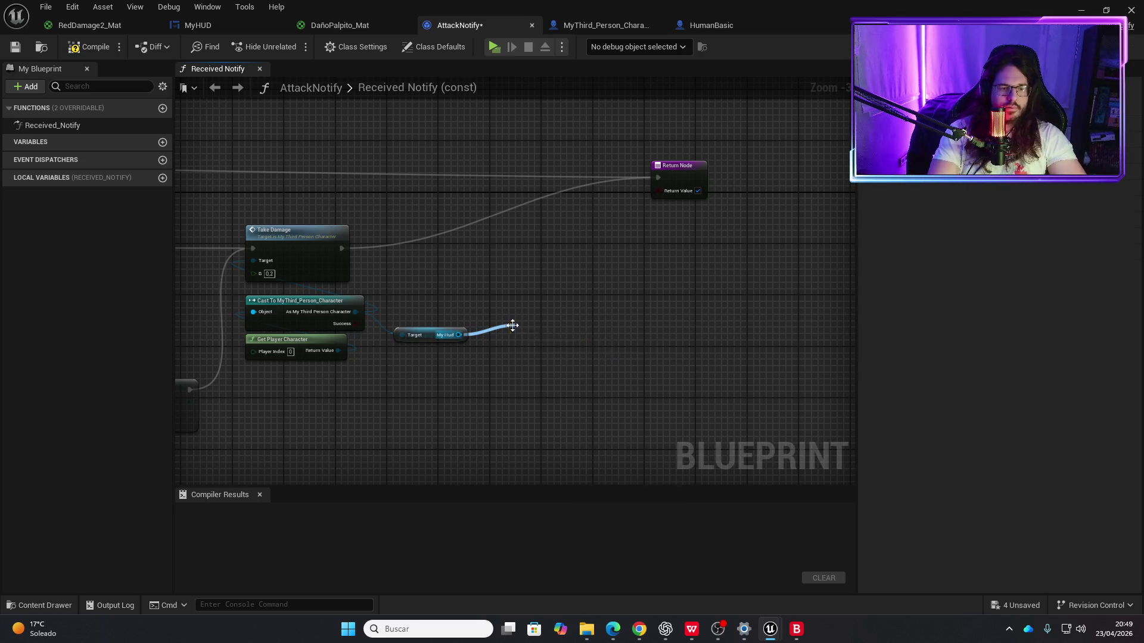
Step: Place an FInterp To node beside the Duration getter using the 'finterp' search
right_click(652, 300)
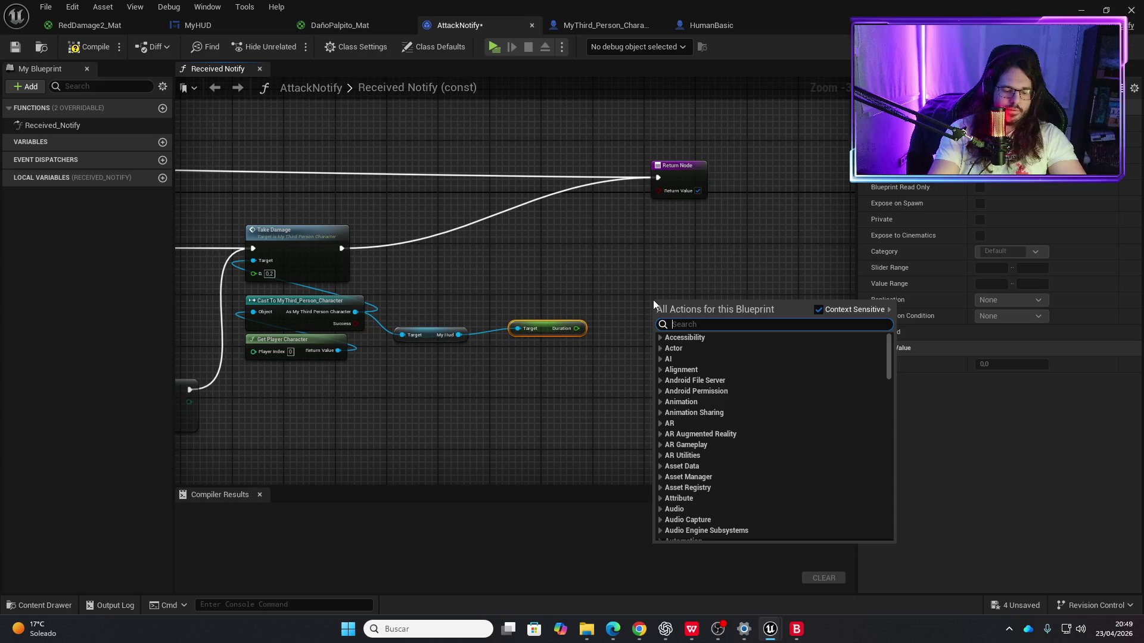
key(Up)
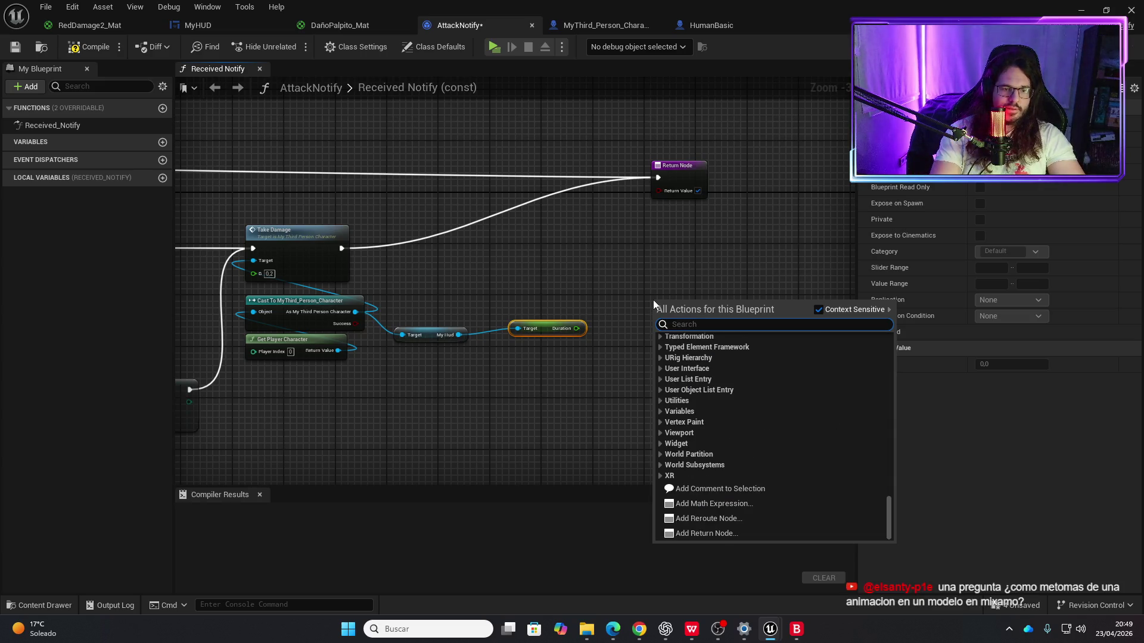
text(finterp)
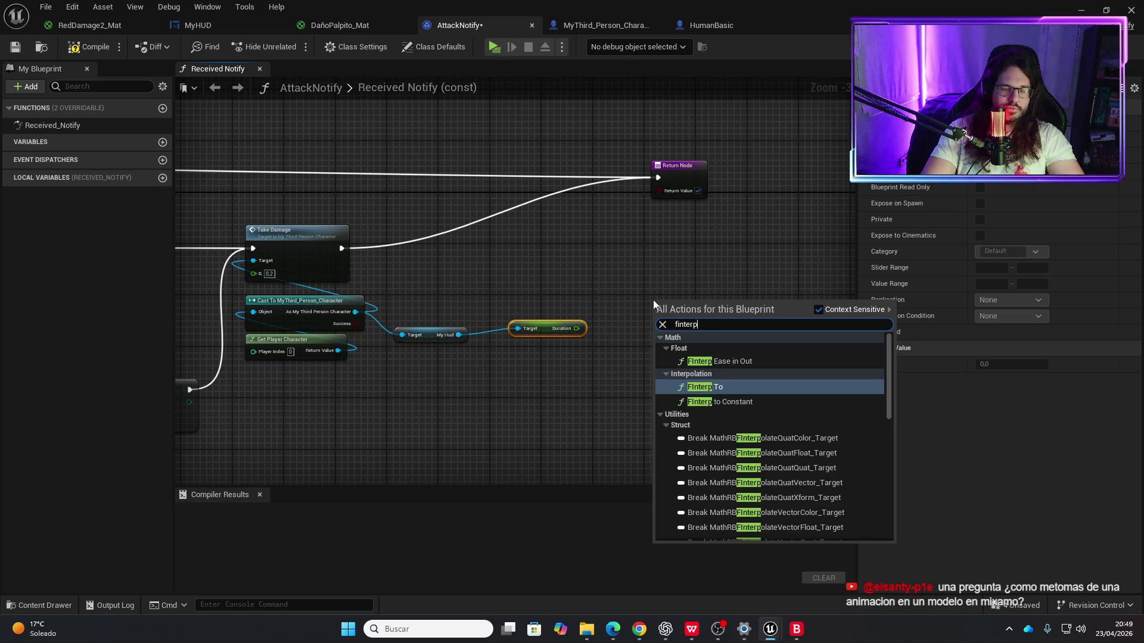
key(Return)
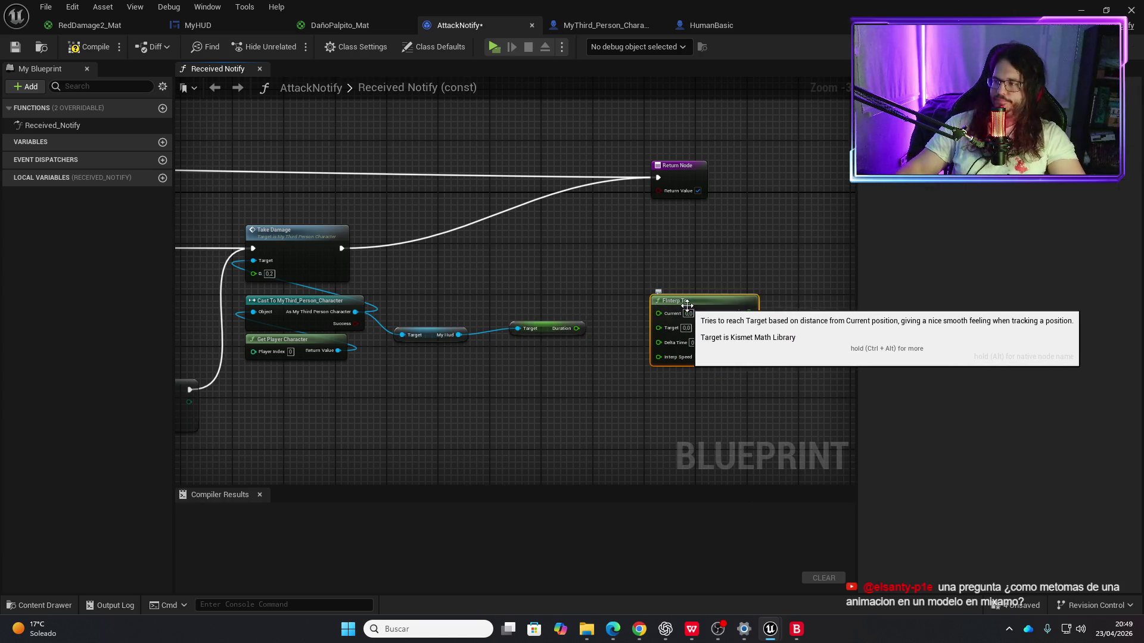
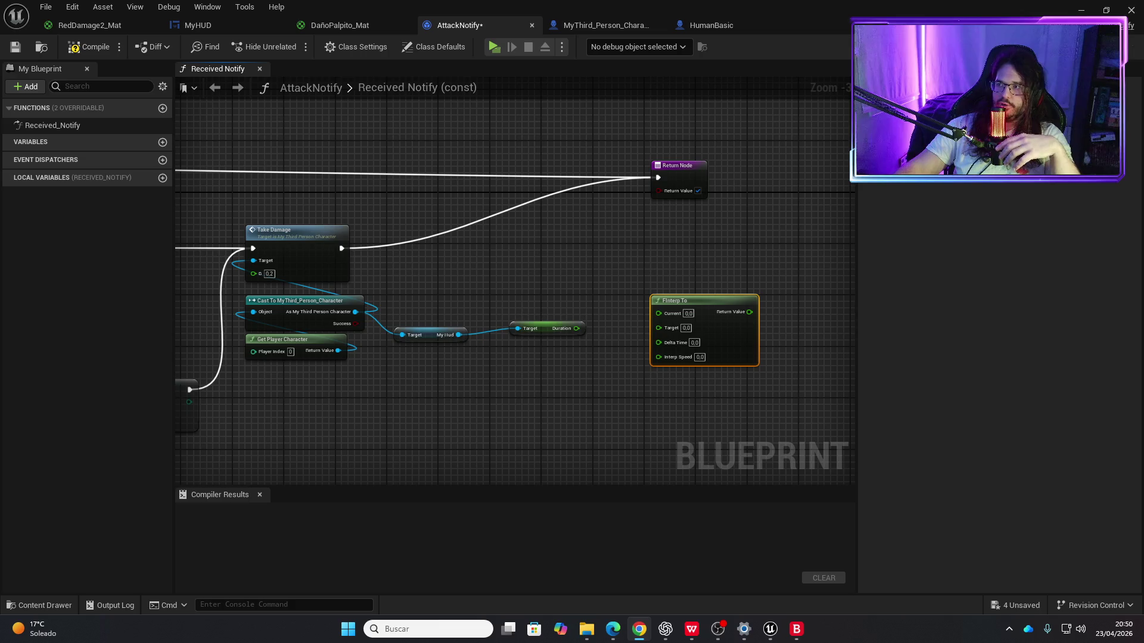
Step: Switch from the Blueprint editor to the Chrome window showing Mixamo
key(alt+Tab)
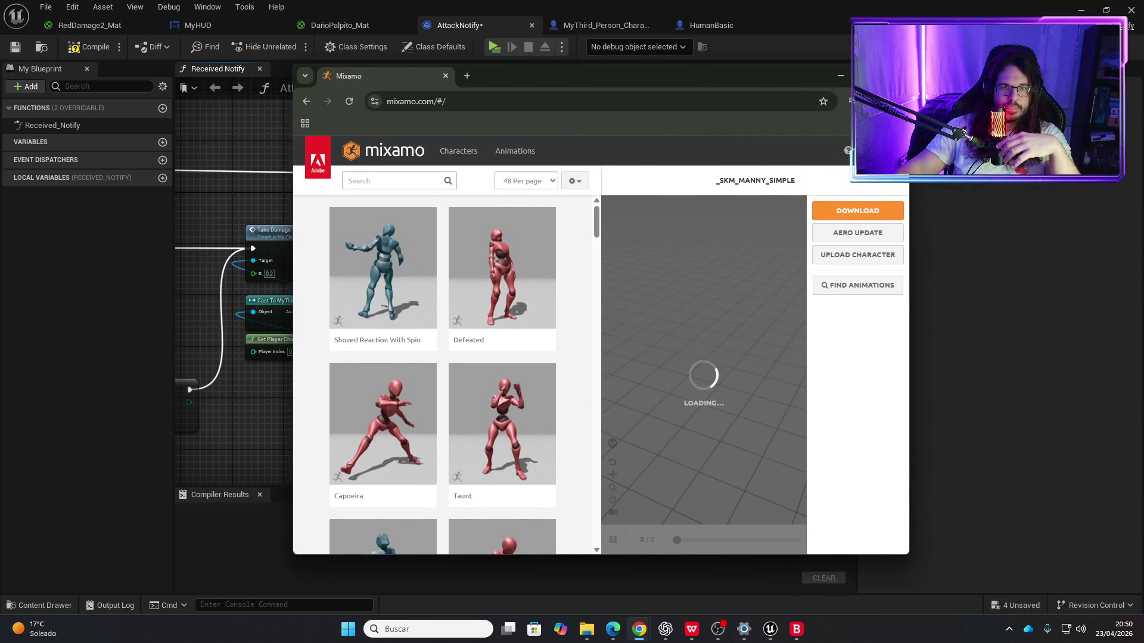
Step: Maximize the Mixamo browser and preview the Taunt animation on the character
key(super+Up)
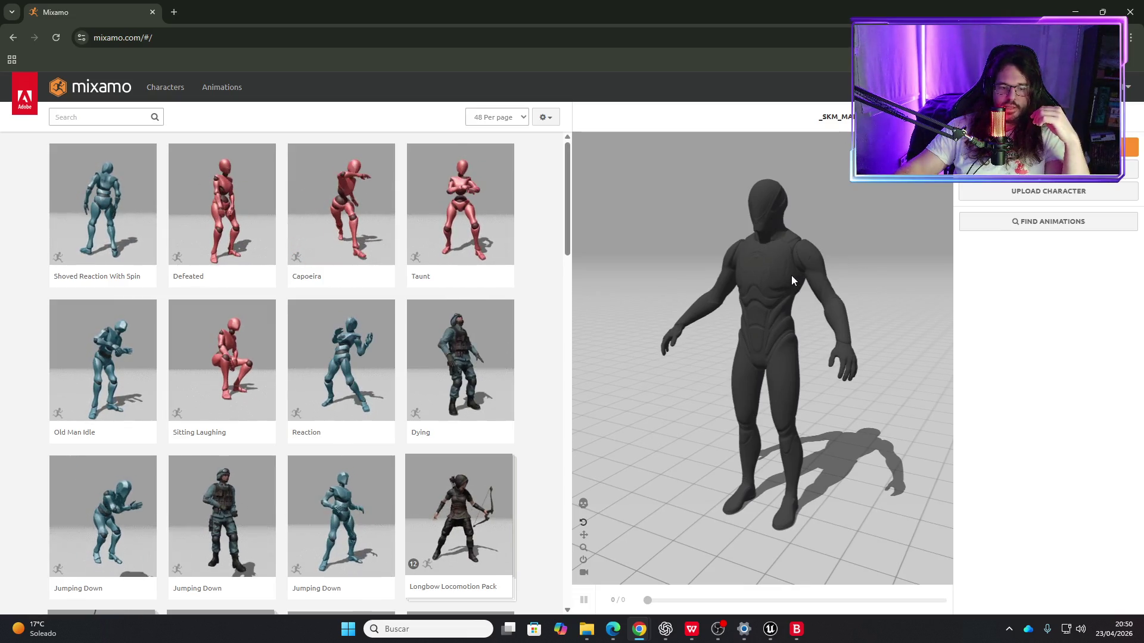
click(463, 630)
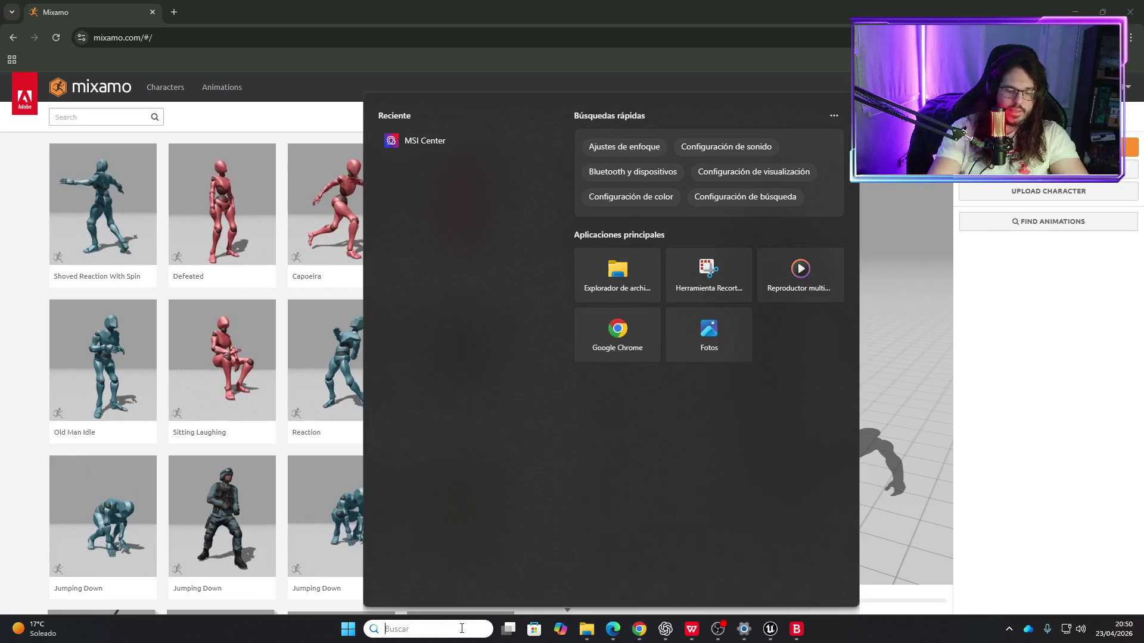
text(mixa)
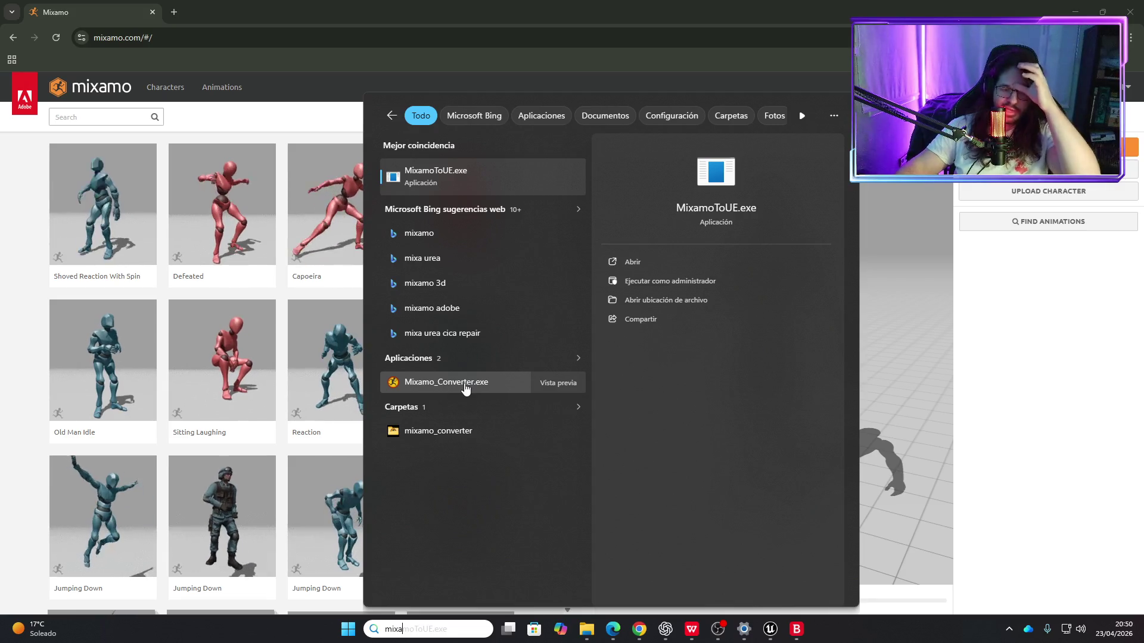
click(1050, 332)
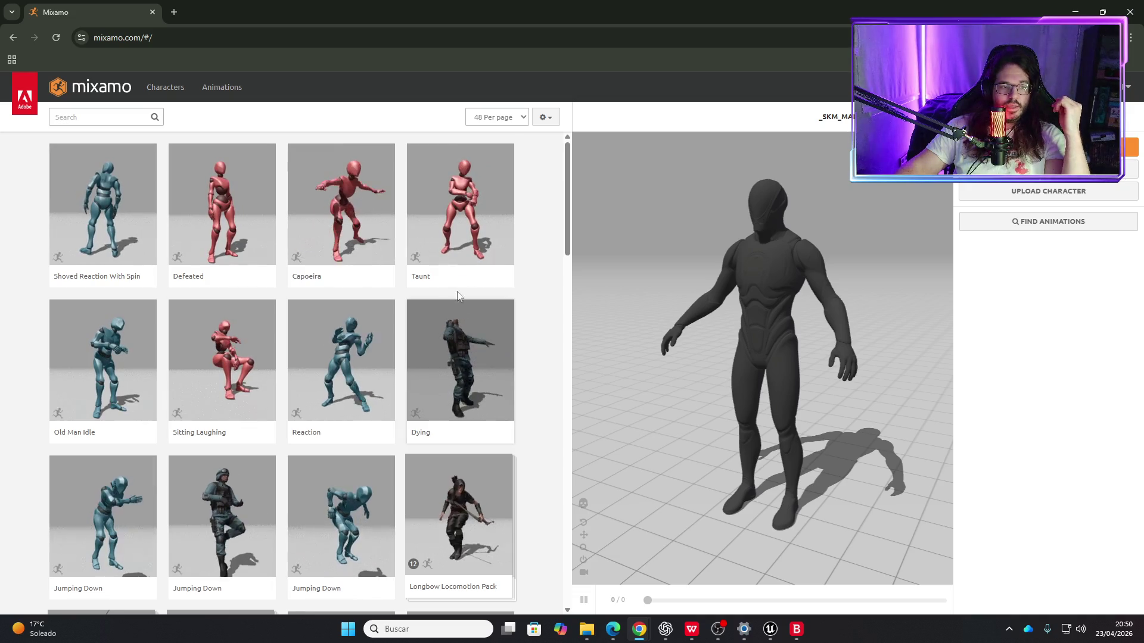
click(474, 201)
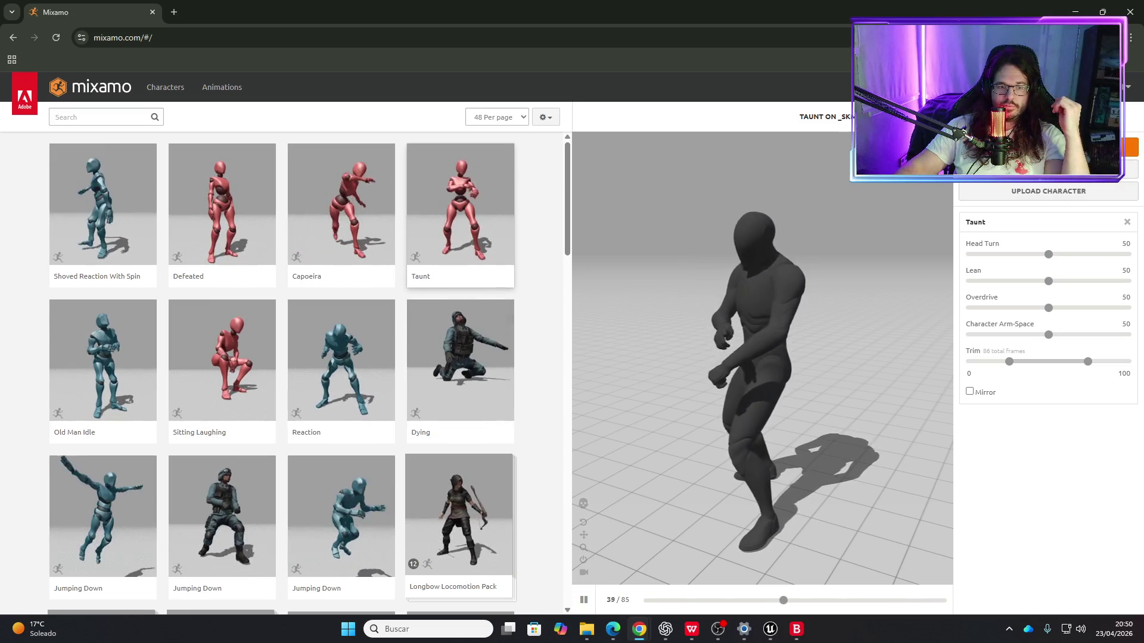
Step: Check Taunt's download settings with Skin set to Without Skin, then cancel the download
click(1049, 146)
click(589, 200)
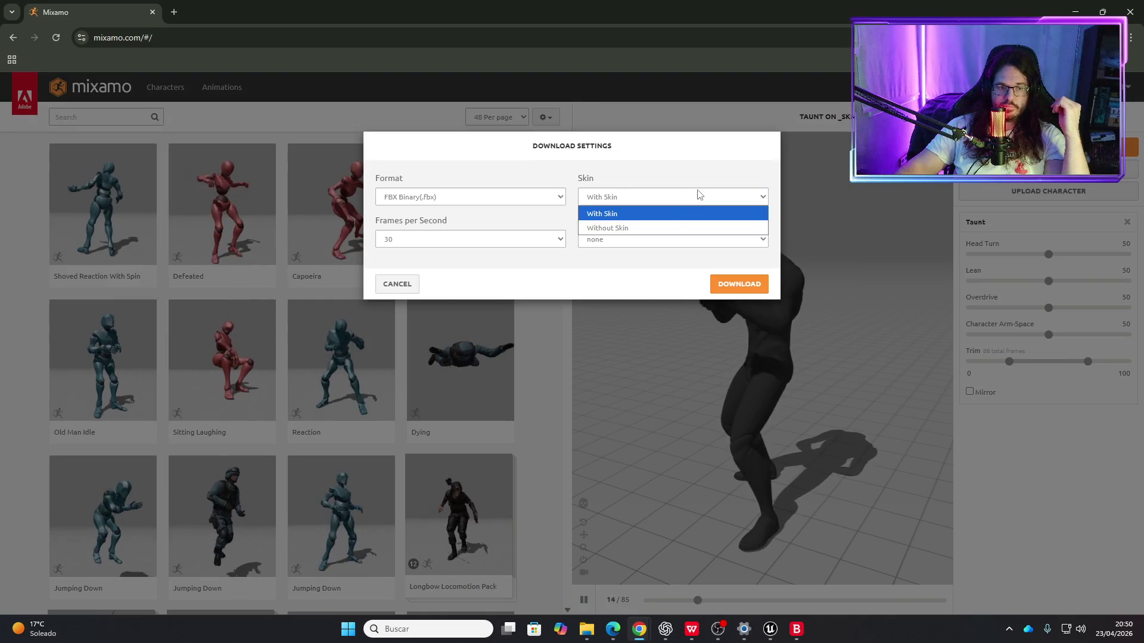
click(646, 210)
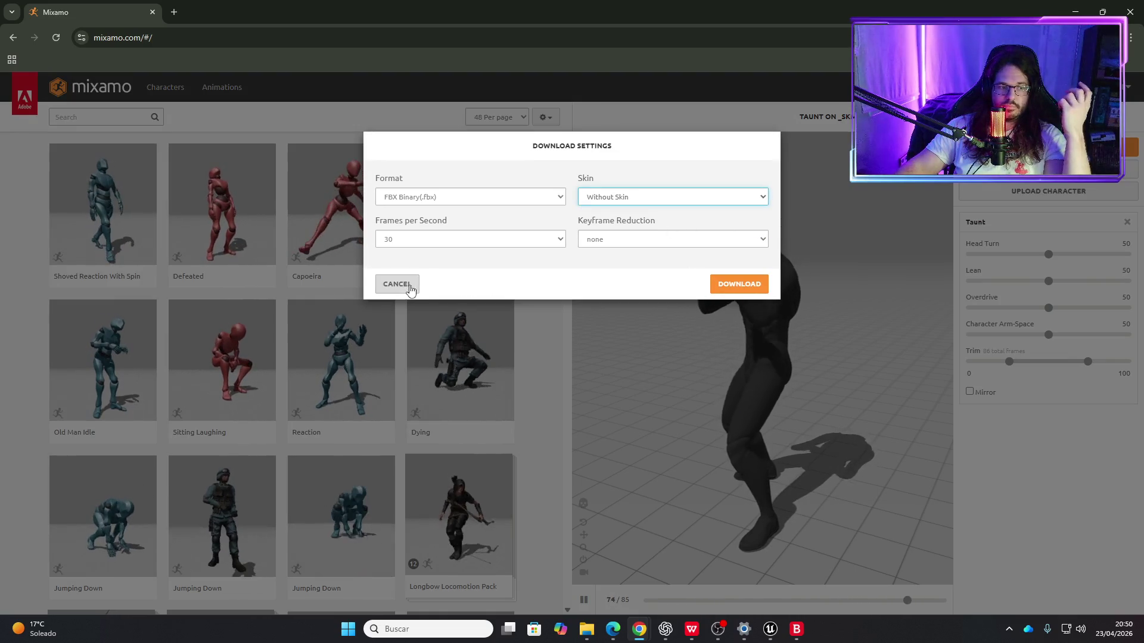
click(397, 284)
Step: Preview the Dying, Reaction, Capoeira and Defeated animations in turn
click(454, 333)
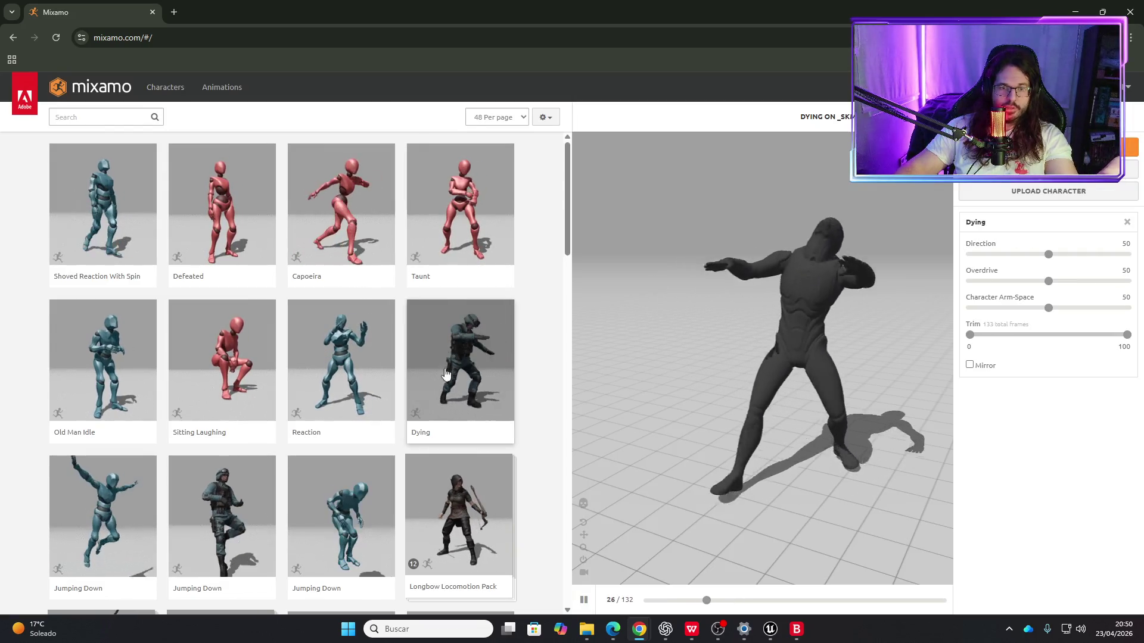
click(365, 380)
click(341, 208)
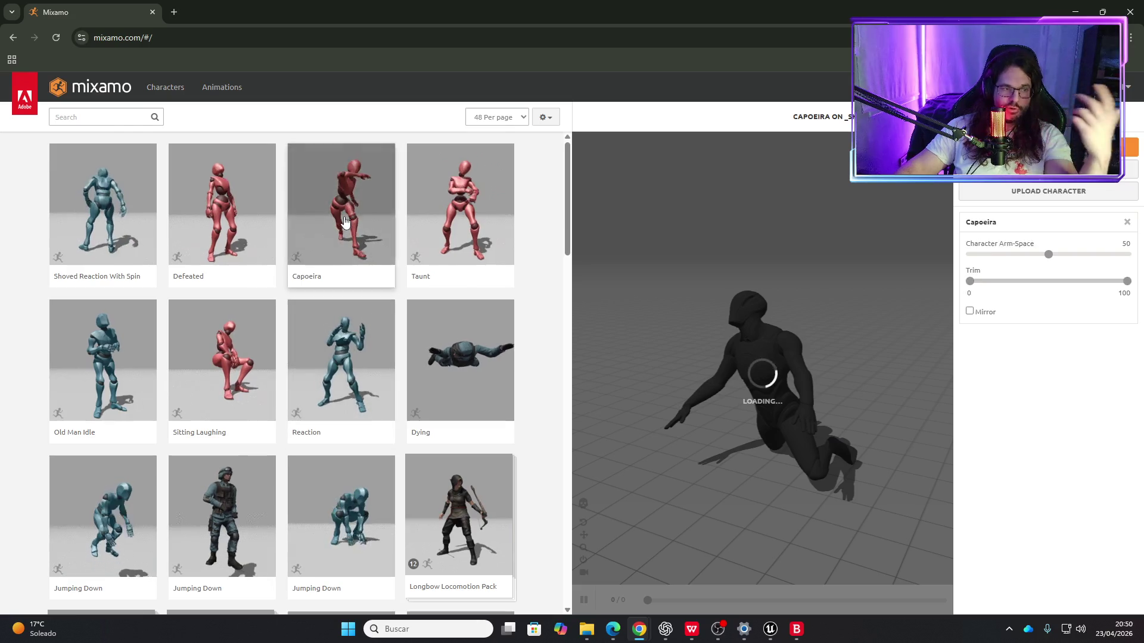
click(224, 219)
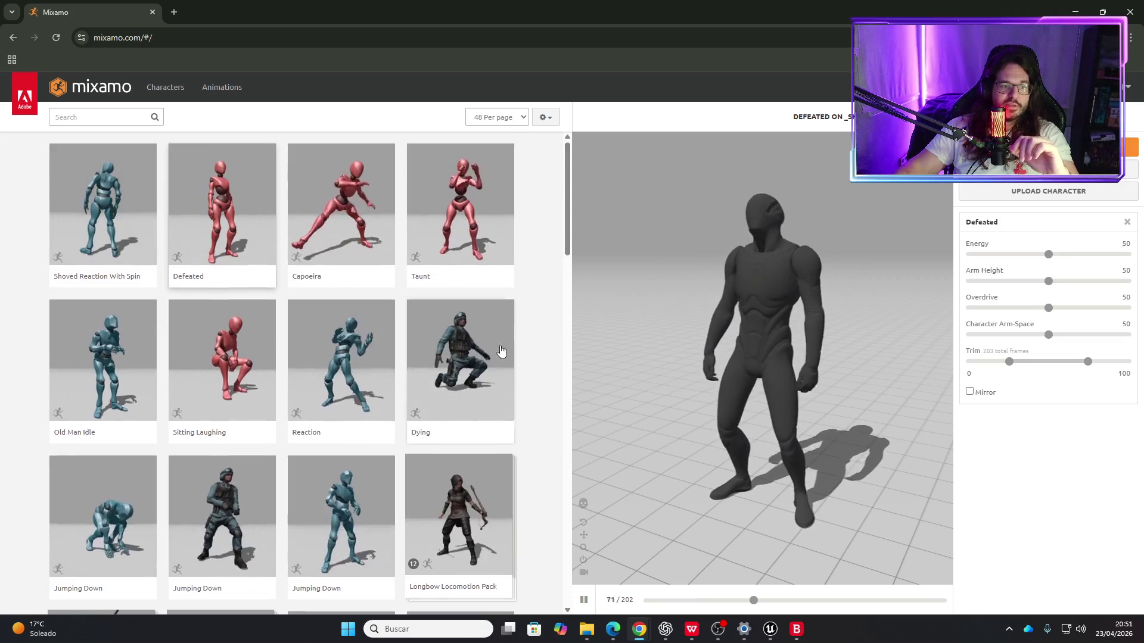
Step: Preview the Basic Shooter Pack on the character, then close the Mixamo browser
scroll(495, 360, down, 20)
scroll(483, 371, up, 15)
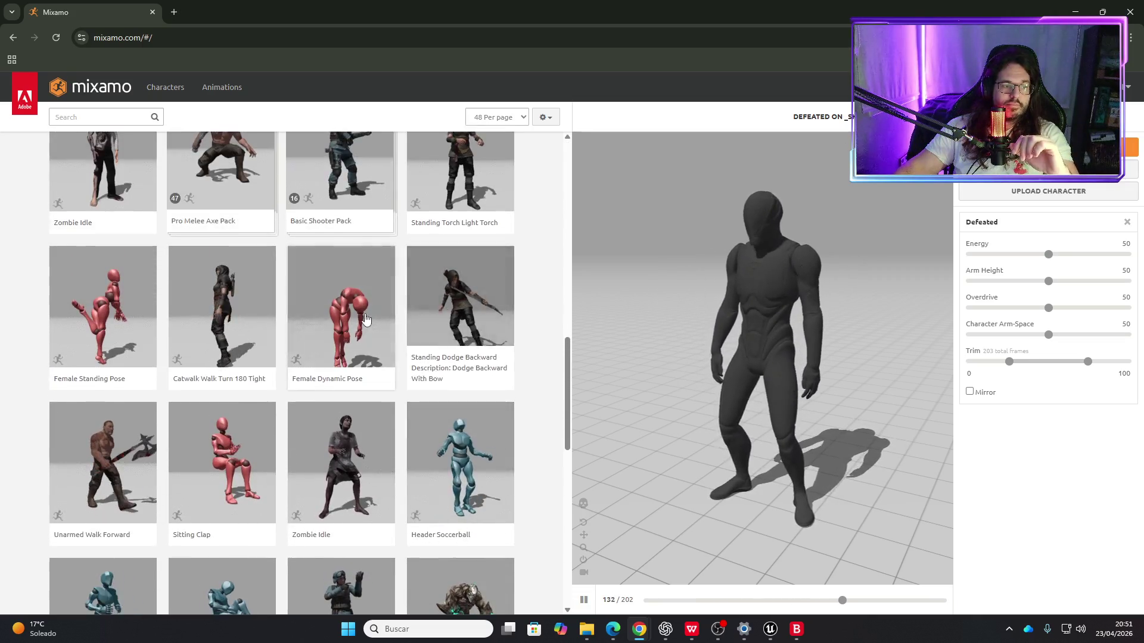
click(346, 272)
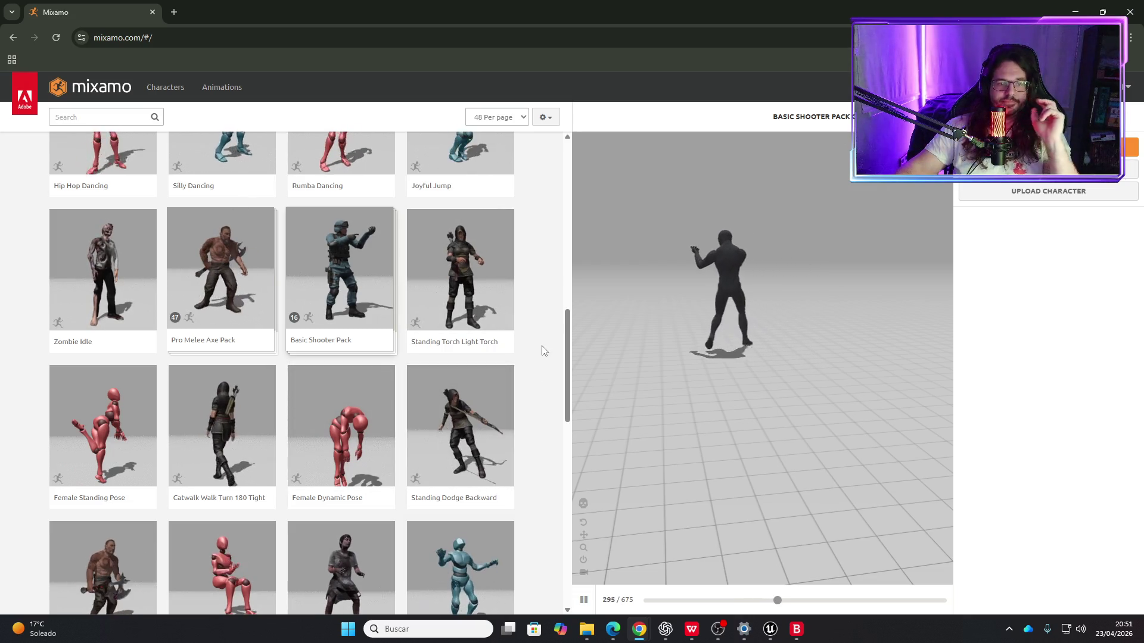
click(1129, 21)
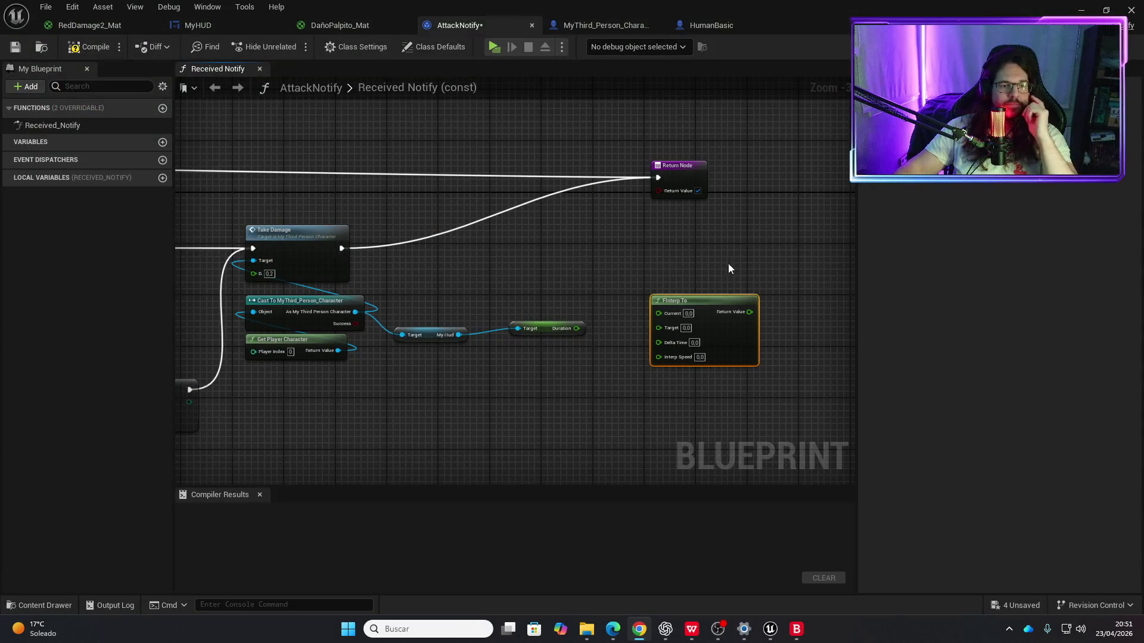
Step: Connect the HUD's Duration getter to FInterp To's Current input
scroll(660, 266, up, 2)
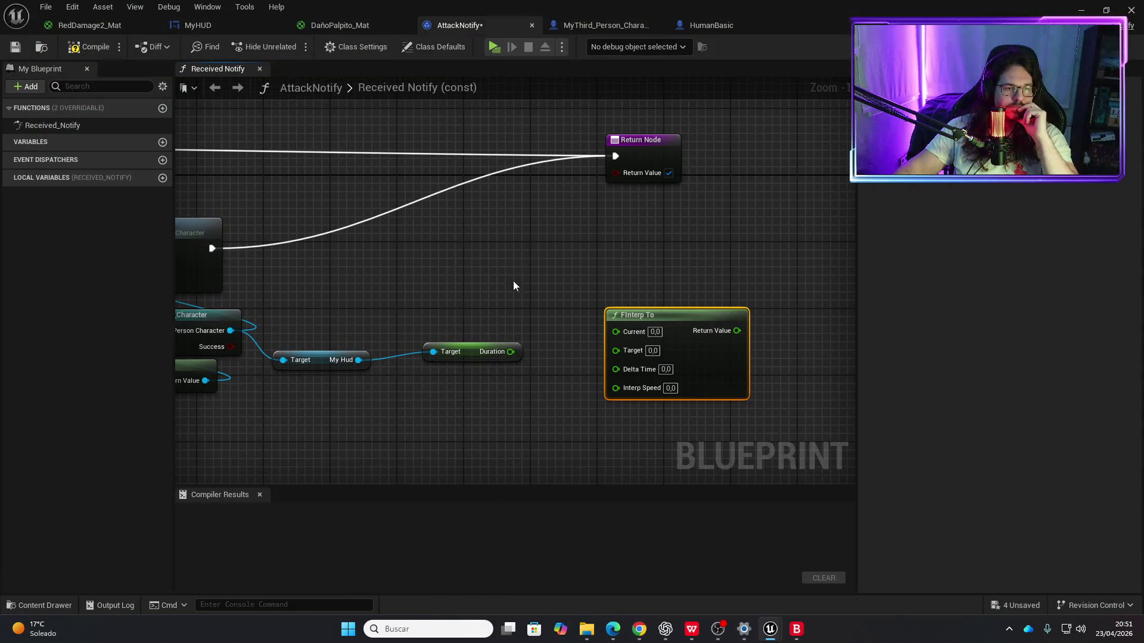
mouse_move(480, 346)
mouse_down()
mouse_move(480, 304)
mouse_move(525, 315)
mouse_up()
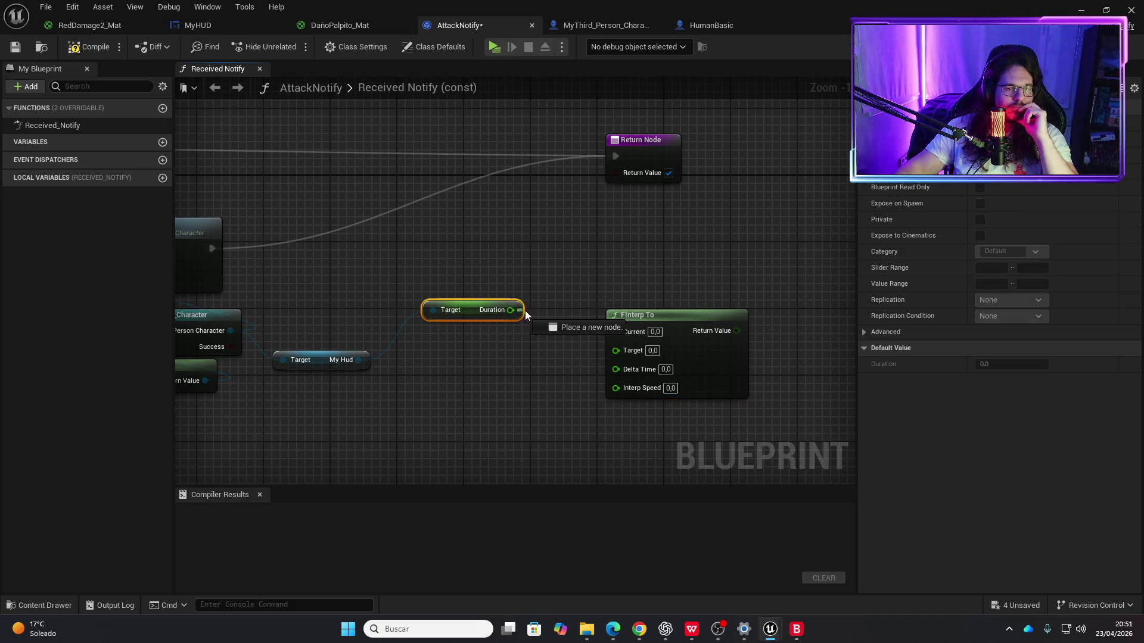
drag(613, 331, 614, 331)
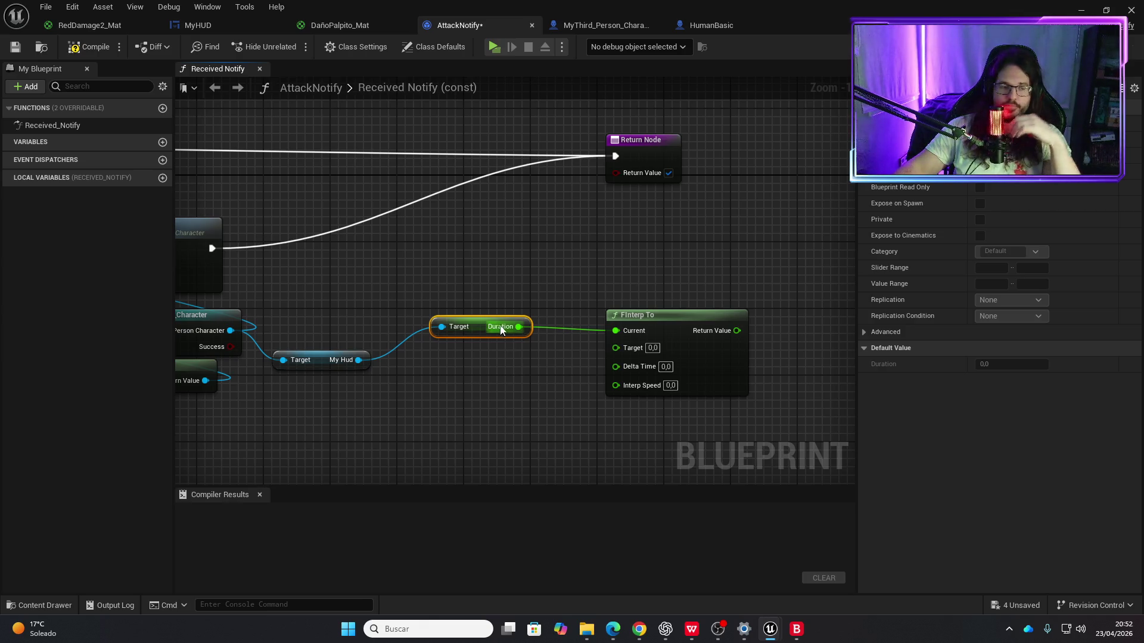
click(486, 343)
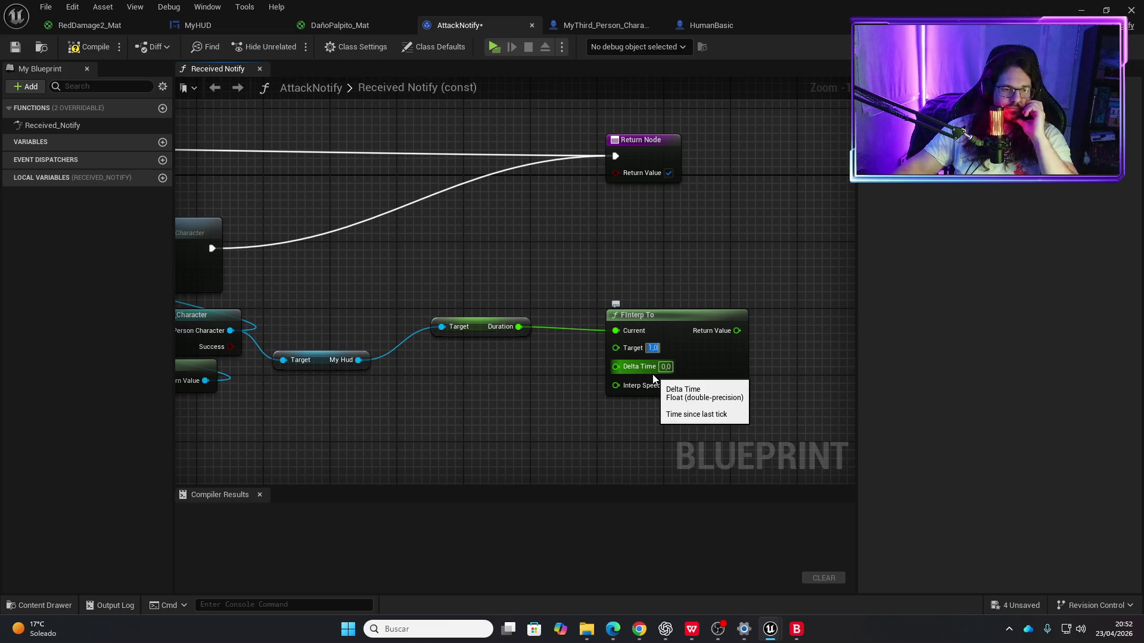
drag(674, 319, 665, 310)
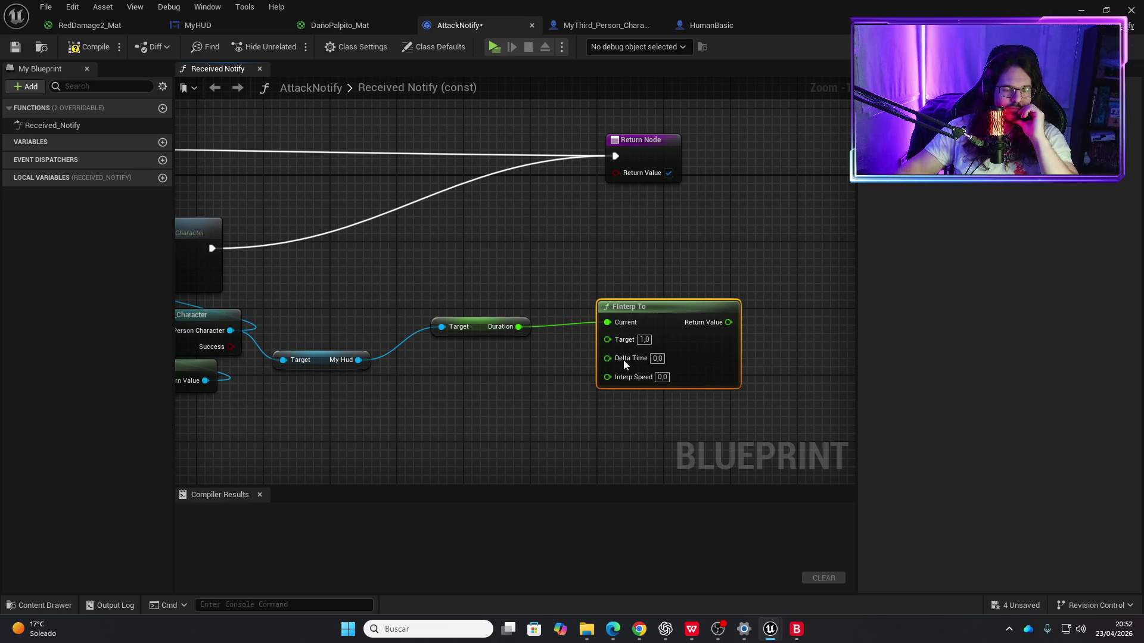
drag(597, 420, 509, 396)
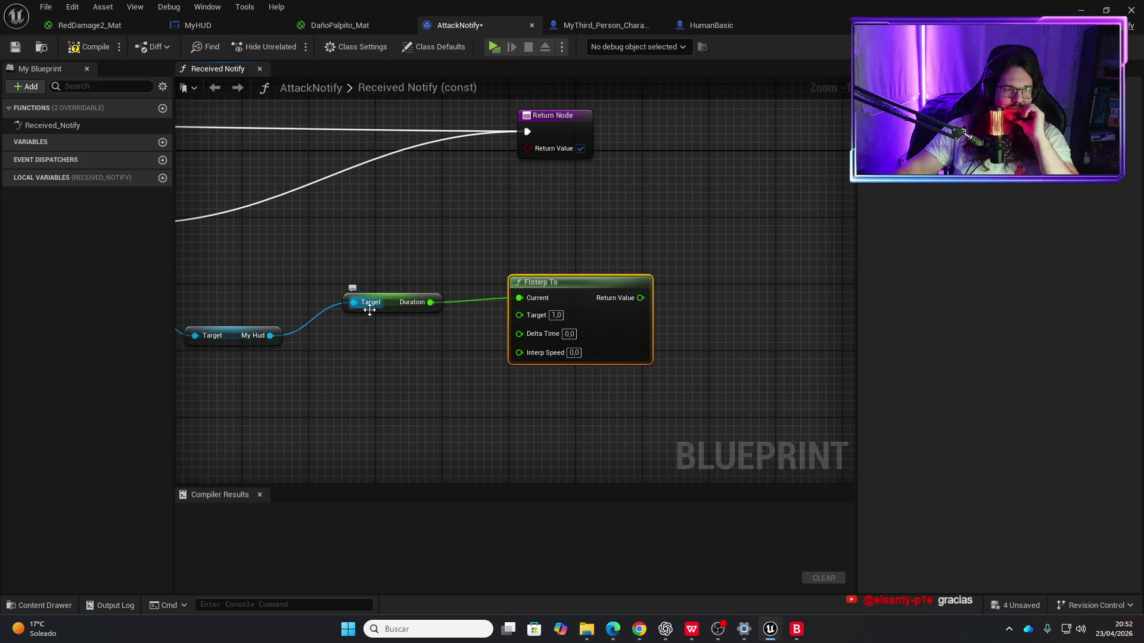
Step: Add a SET Duration node from My Hud and feed it FInterp To's Return Value
mouse_move(273, 335)
mouse_down()
mouse_move(482, 237)
mouse_move(551, 224)
mouse_up()
text(s)
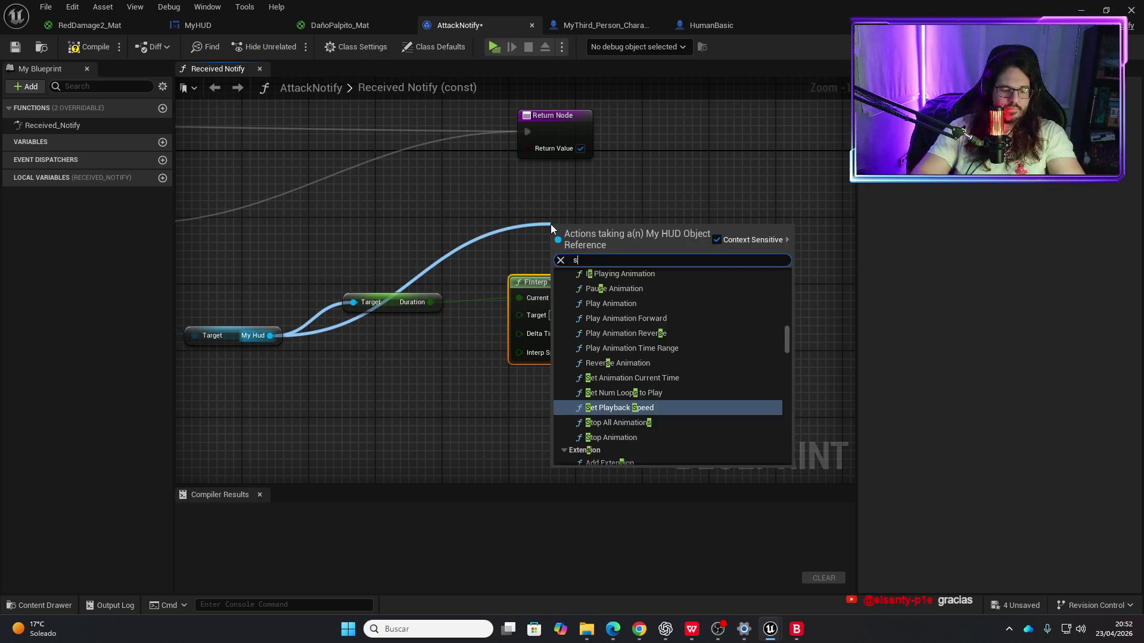
text(et duration)
key(Return)
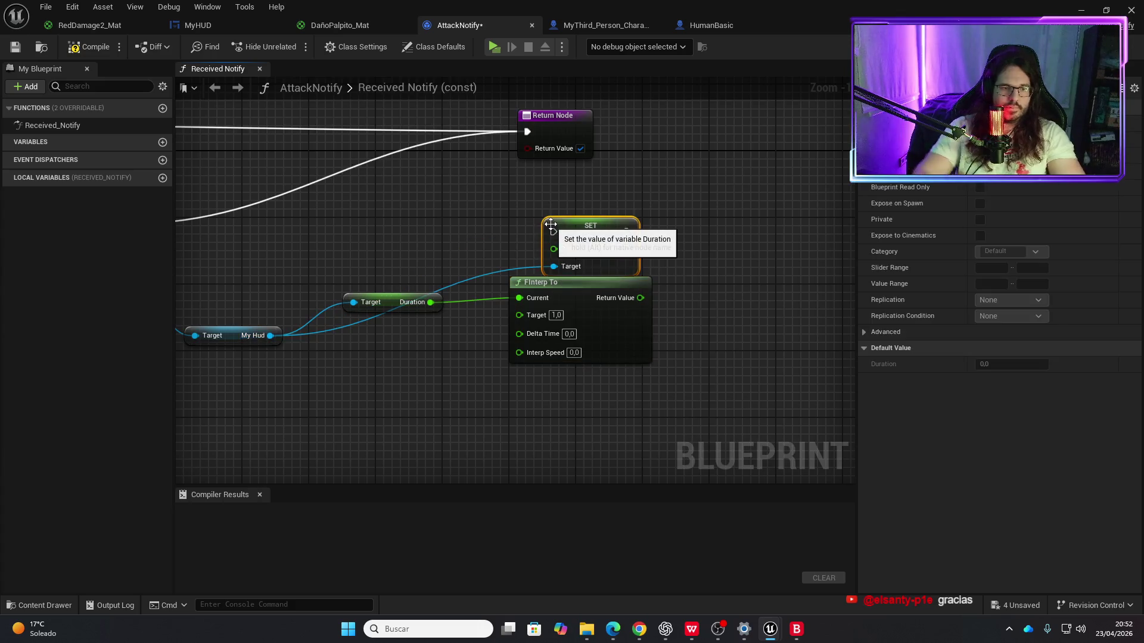
mouse_move(550, 224)
mouse_down()
mouse_move(738, 198)
mouse_move(734, 291)
mouse_up()
mouse_move(641, 298)
mouse_down()
mouse_move(738, 317)
mouse_move(762, 279)
mouse_up()
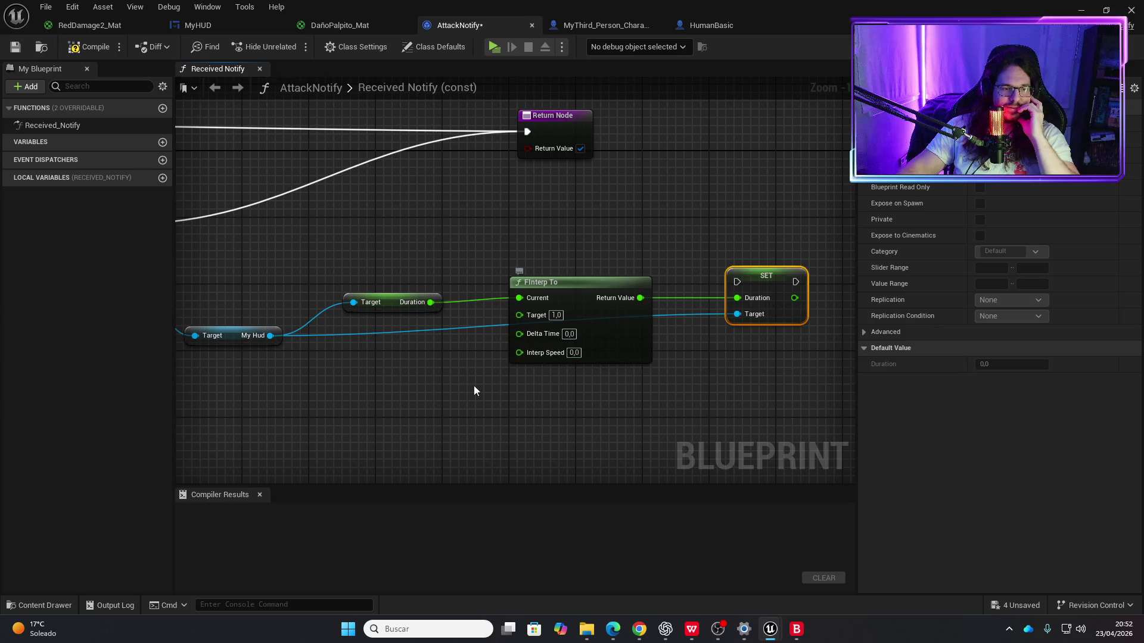
scroll(475, 388, down, 5)
scroll(694, 329, up, 2)
scroll(531, 303, up, 2)
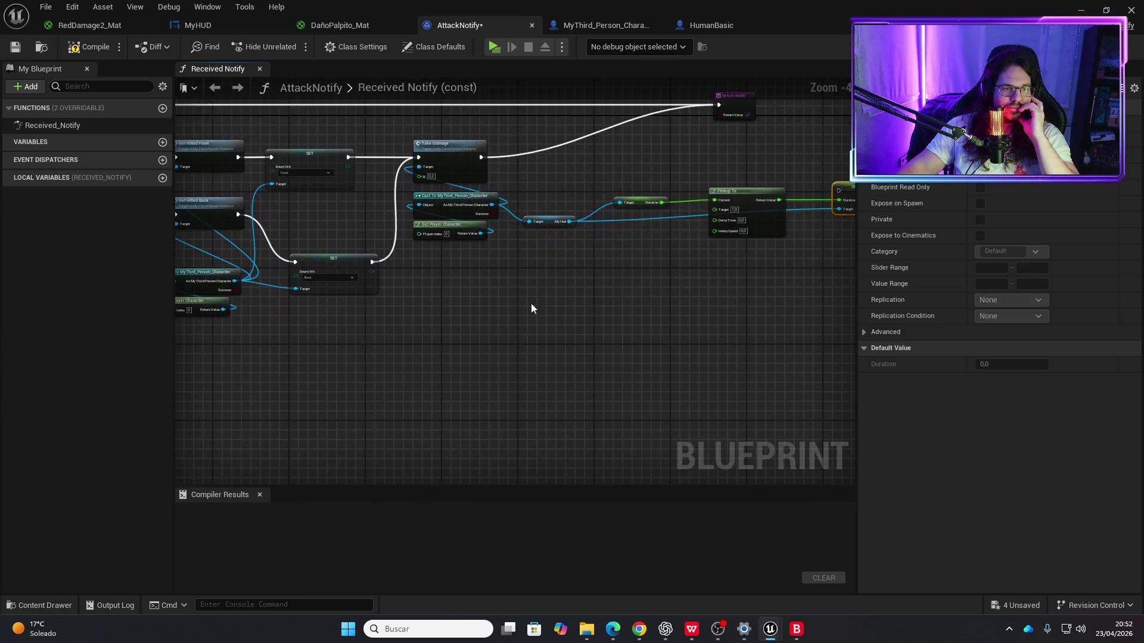
Step: Feed Get World Delta Seconds into FInterp To's Delta Time and enter 0,5 in an FInterp To input
right_click(402, 308)
text(get world)
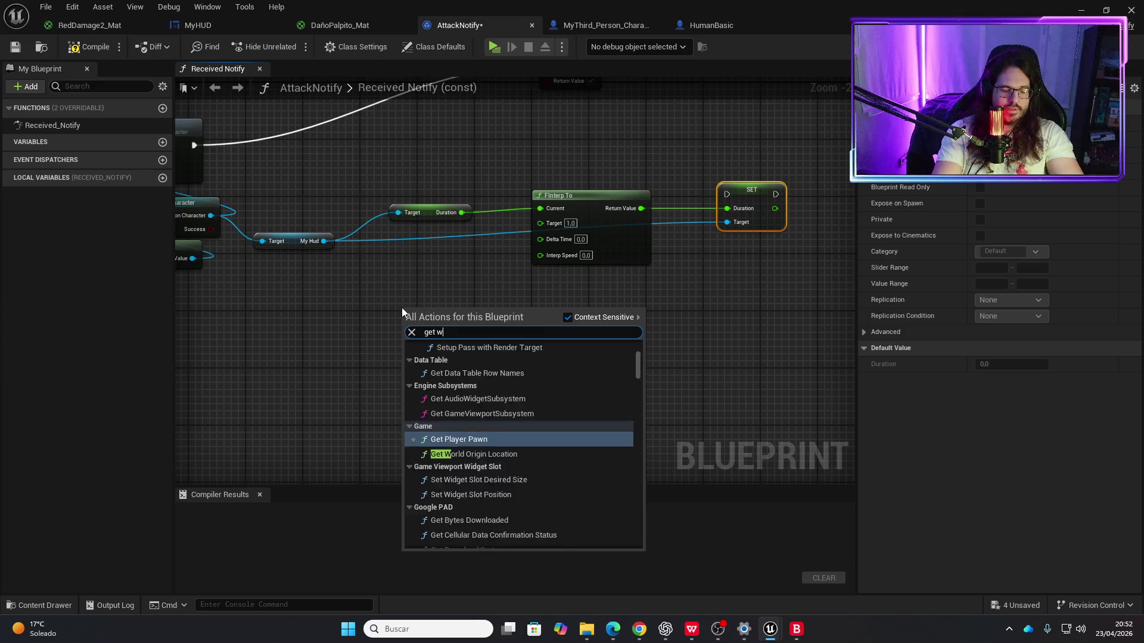
key(Up)
key(Return)
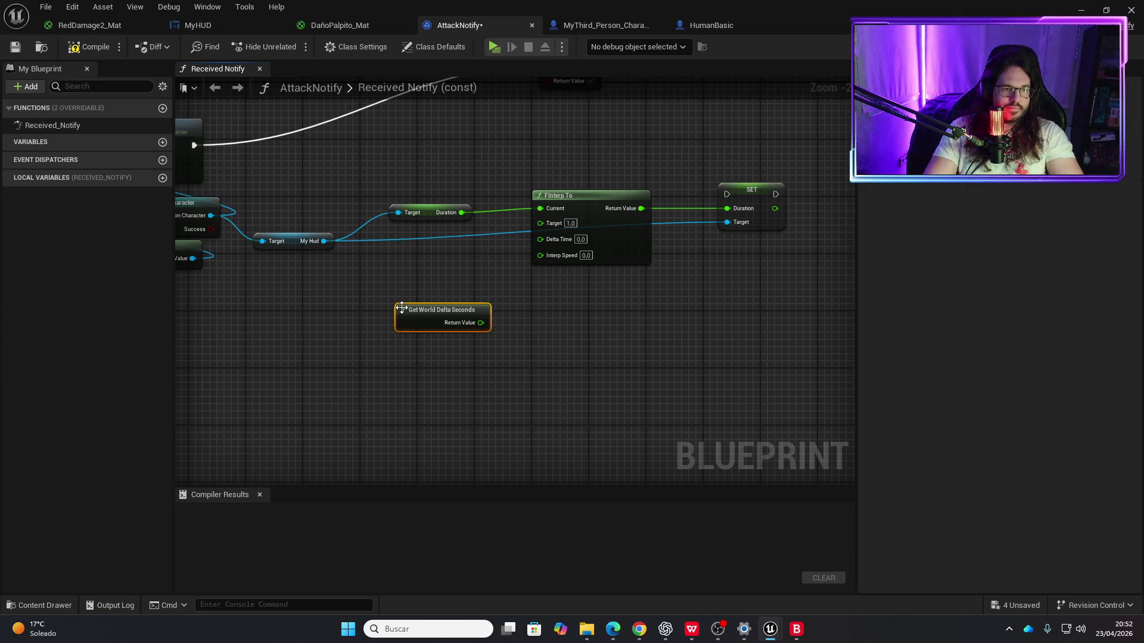
drag(486, 323, 539, 238)
scroll(508, 321, up, 2)
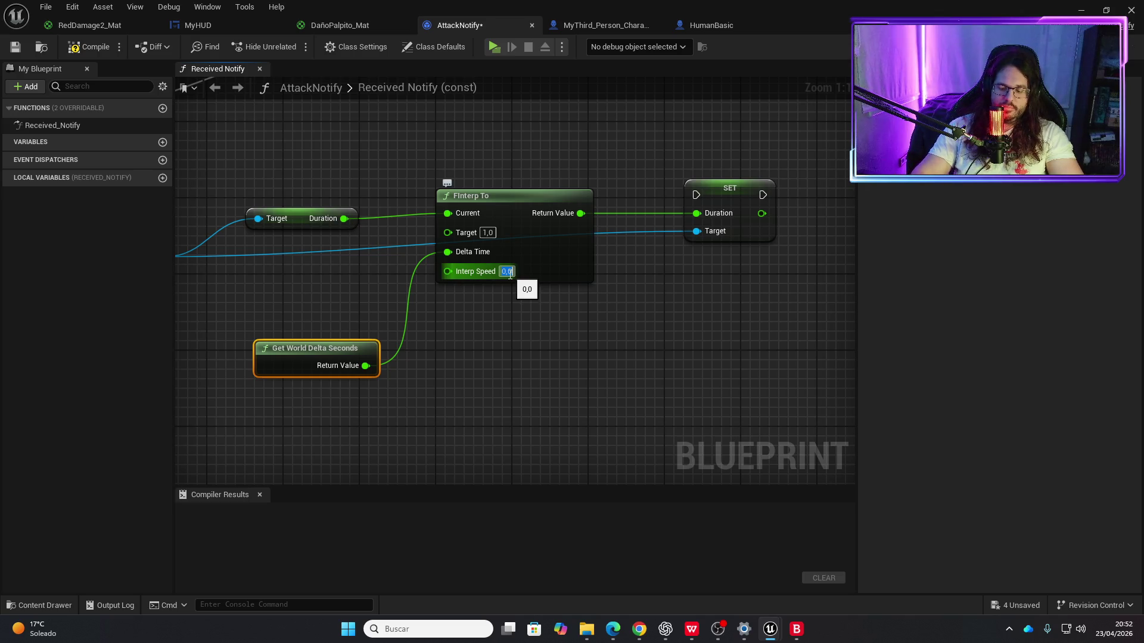
text(0,5)
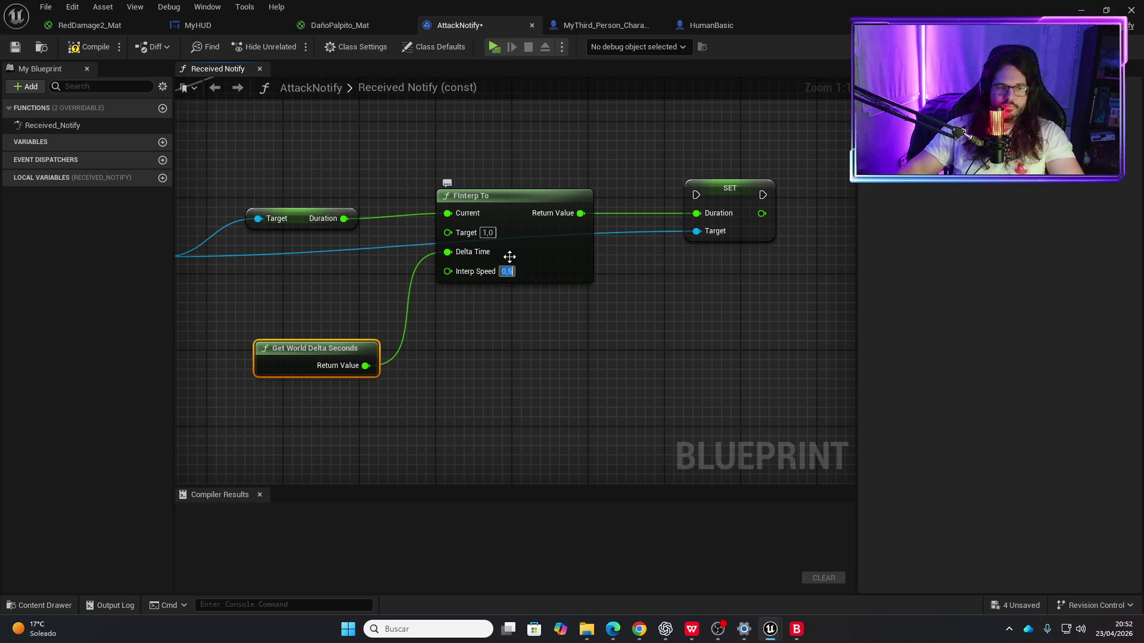
scroll(492, 317, down, 1)
Step: Wire the execution from the Cast node into the SET Duration node
drag(507, 316, 475, 346)
mouse_move(531, 290)
mouse_down()
mouse_move(708, 220)
mouse_move(600, 212)
mouse_move(441, 258)
mouse_up()
mouse_move(280, 239)
mouse_down()
mouse_move(883, 277)
mouse_move(549, 283)
mouse_move(565, 293)
mouse_up()
mouse_move(590, 289)
mouse_down()
mouse_move(508, 234)
mouse_move(402, 226)
mouse_up()
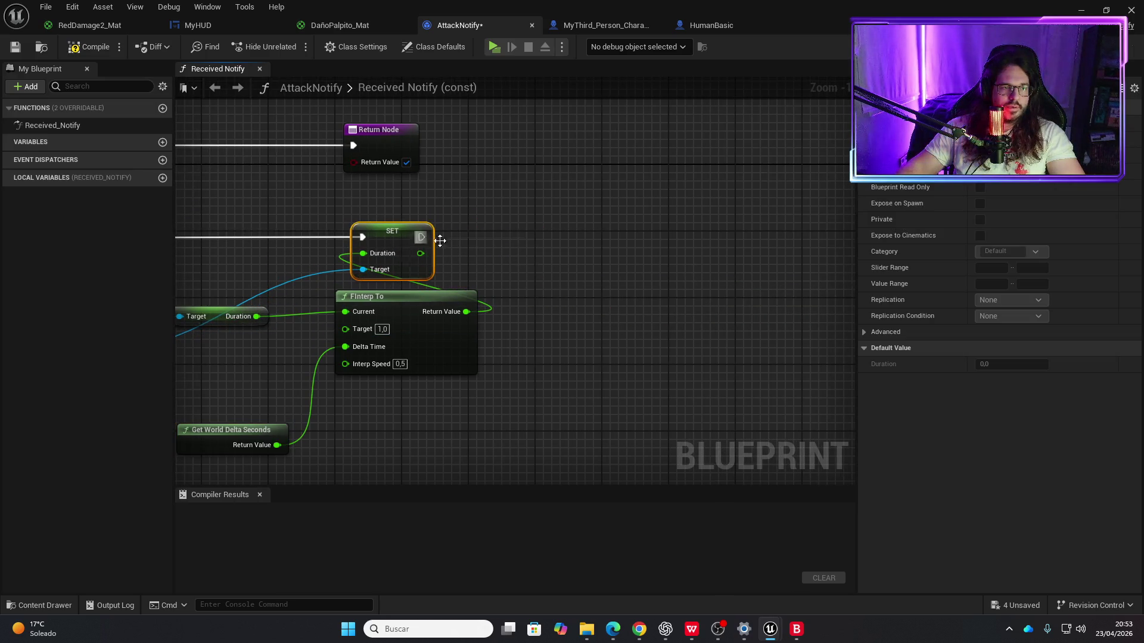
Step: Copy and paste the Duration getter, FInterp To and Get World Delta Seconds group
drag(507, 421, 657, 365)
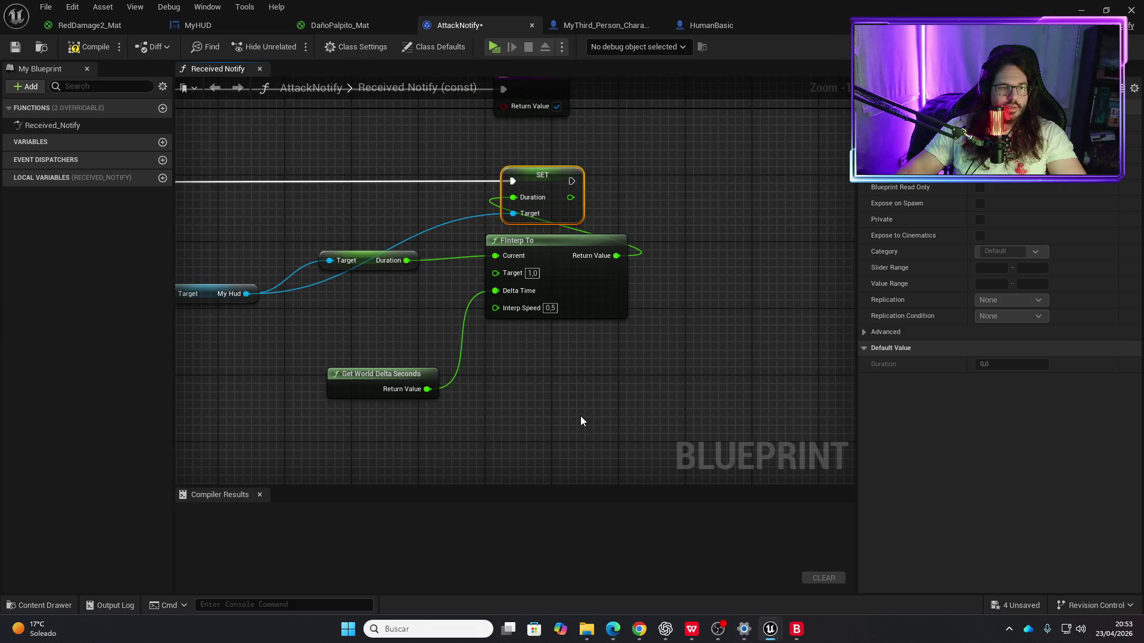
mouse_move(608, 434)
mouse_down()
mouse_move(405, 317)
mouse_move(363, 264)
mouse_up()
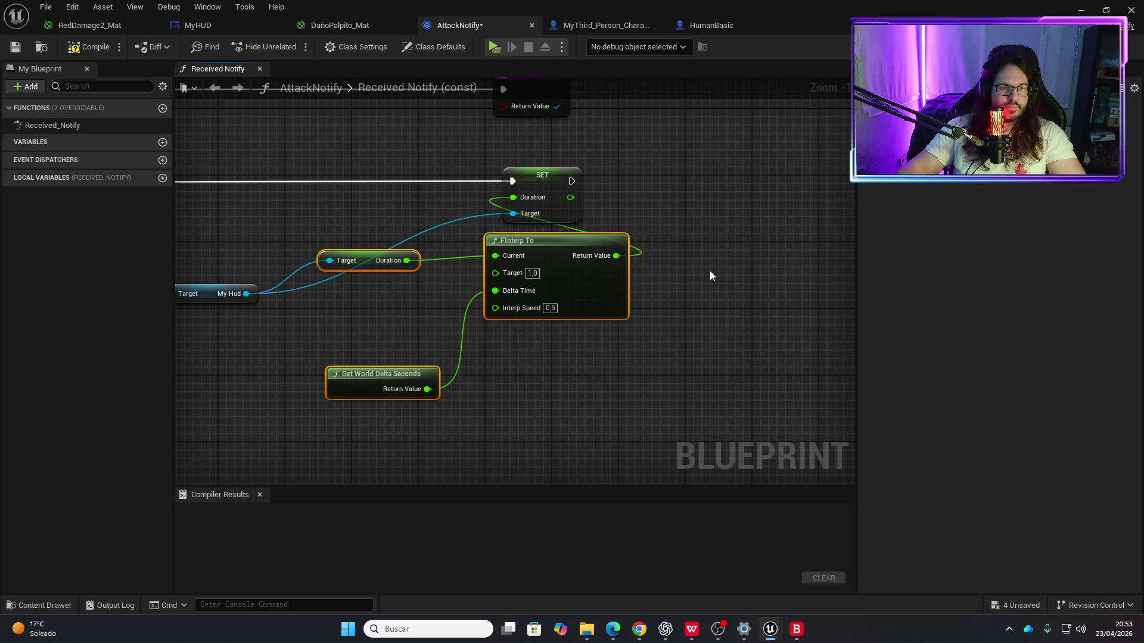
key(ctrl+c)
key(ctrl+v)
Step: Wire My Hud into the pasted Duration getter and set the copied FInterp Target to 0,0
drag(738, 280, 574, 350)
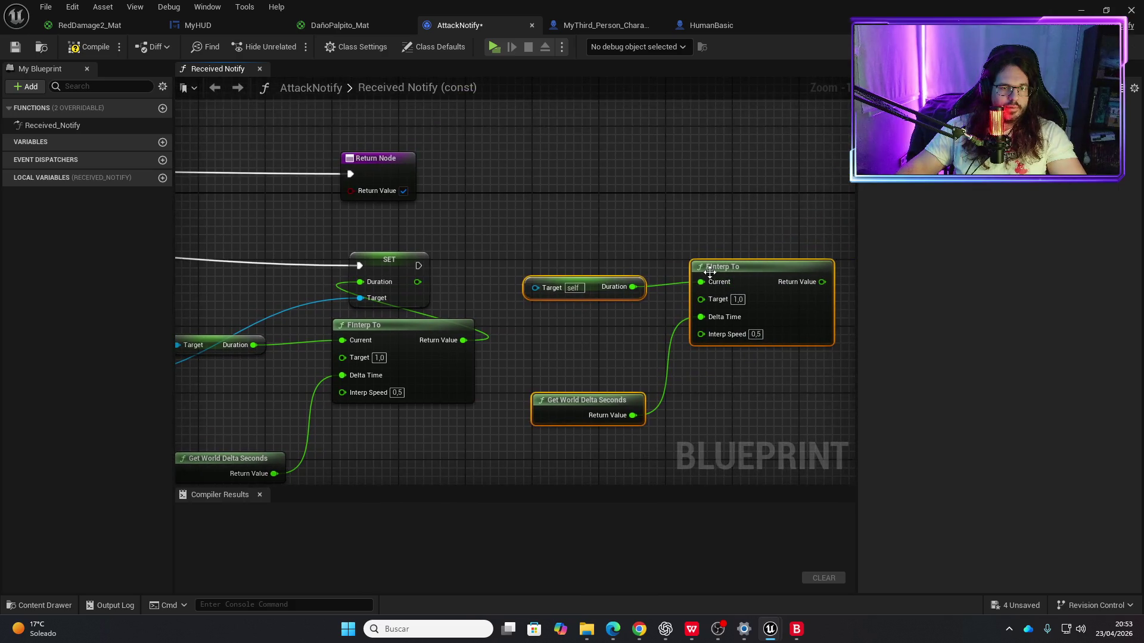
drag(709, 272, 714, 338)
drag(587, 409, 794, 296)
mouse_move(301, 264)
mouse_down()
mouse_move(517, 271)
mouse_move(742, 240)
mouse_up()
drag(758, 288, 540, 310)
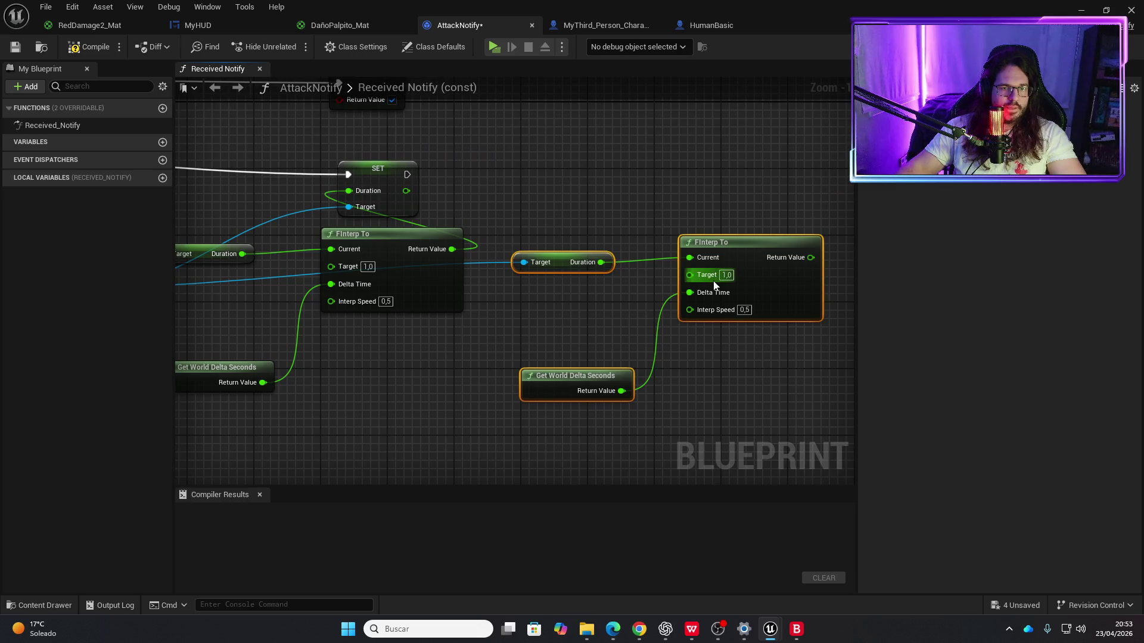
click(728, 275)
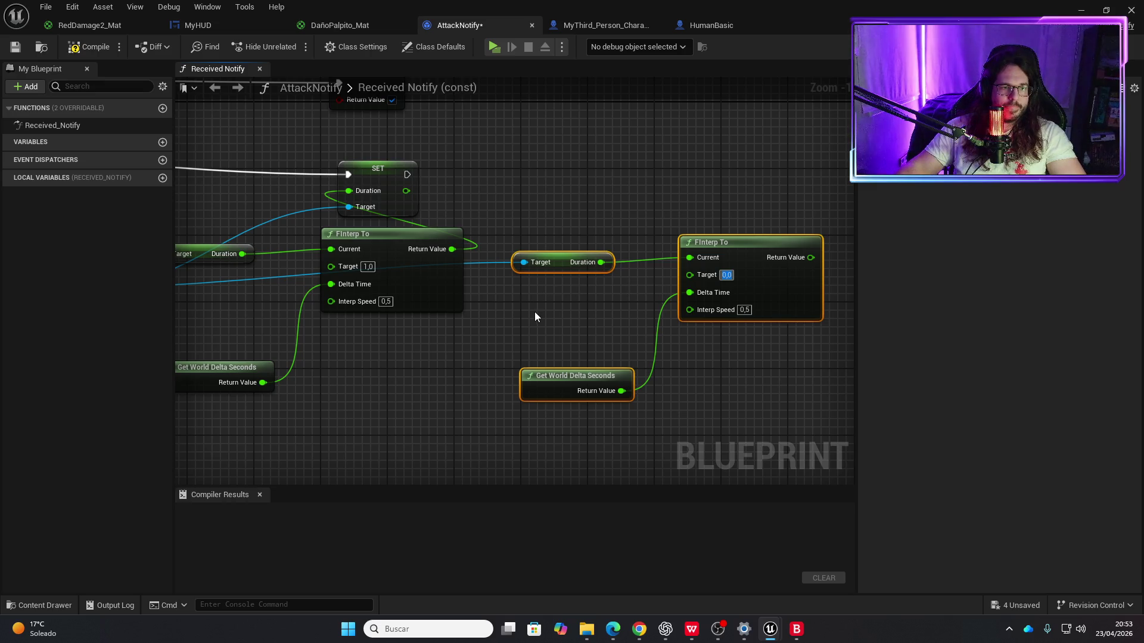
Step: Duplicate the SET Duration node and connect My Hud to its Target
click(410, 183)
key(ctrl+c)
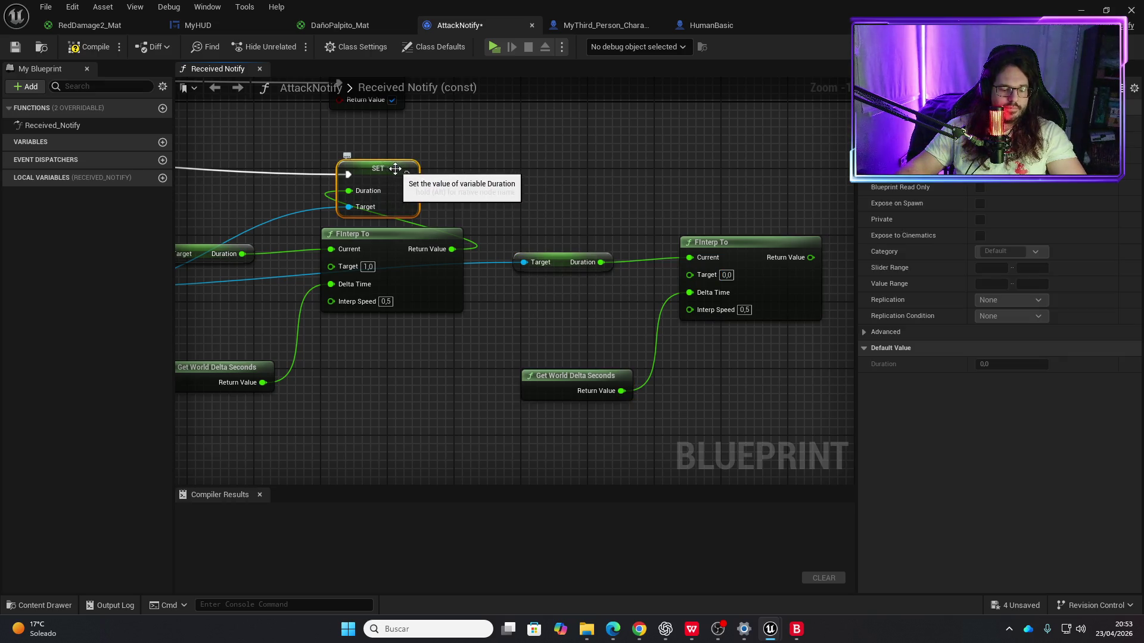
key(ctrl+v)
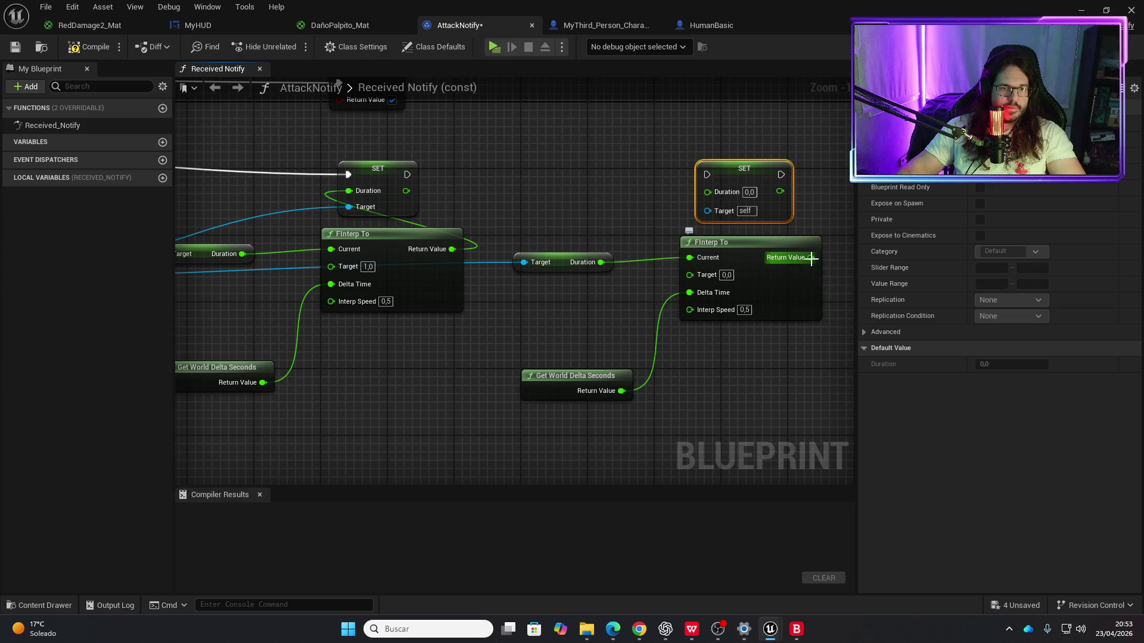
drag(551, 250, 754, 223)
mouse_move(294, 259)
mouse_down()
mouse_move(626, 210)
mouse_move(377, 193)
mouse_move(347, 179)
mouse_up()
Step: Review both Duration chains and compile and save the blueprint
mouse_move(240, 158)
mouse_down()
mouse_move(356, 238)
mouse_move(697, 235)
mouse_move(280, 158)
mouse_move(284, 148)
mouse_up()
drag(374, 265, 668, 207)
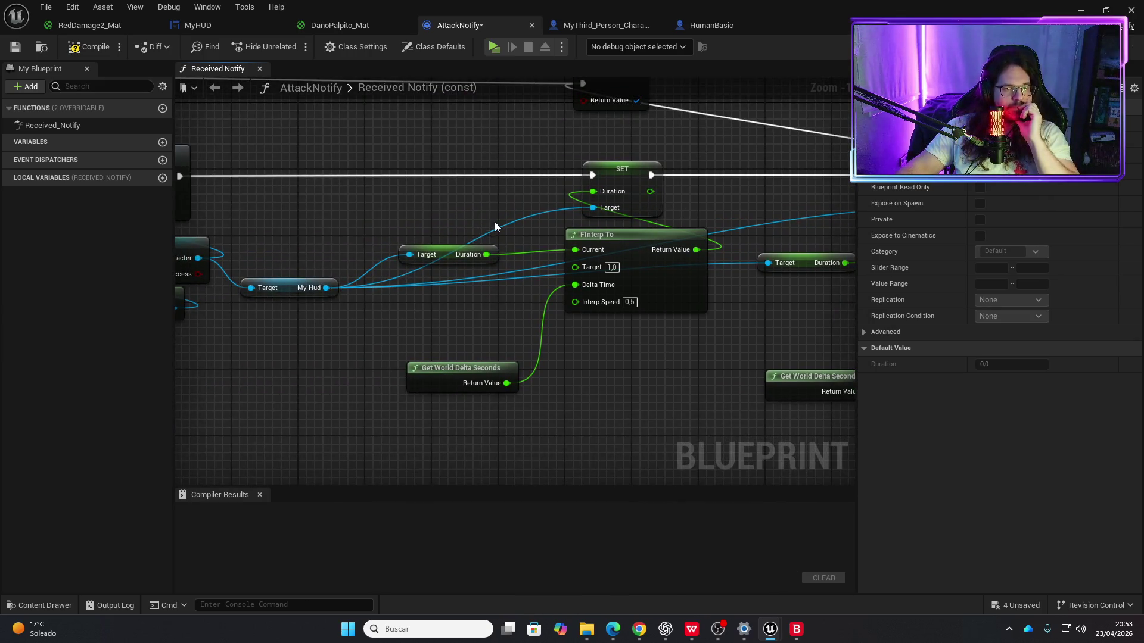
scroll(494, 222, down, 2)
drag(494, 221, 367, 224)
scroll(374, 221, down, 1)
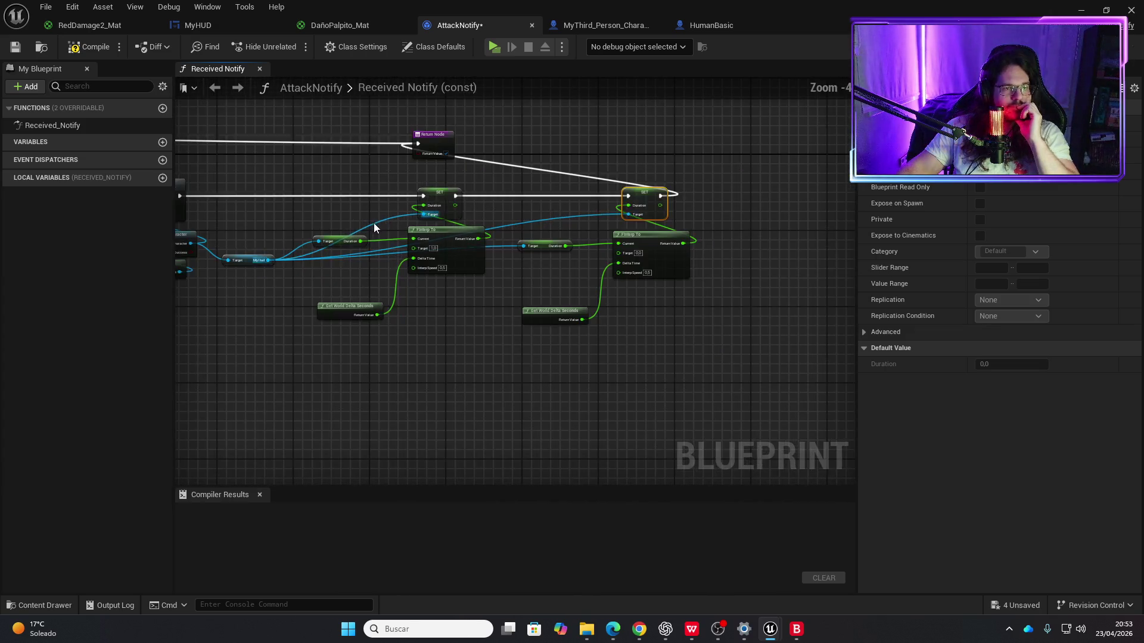
drag(574, 303, 448, 307)
click(95, 48)
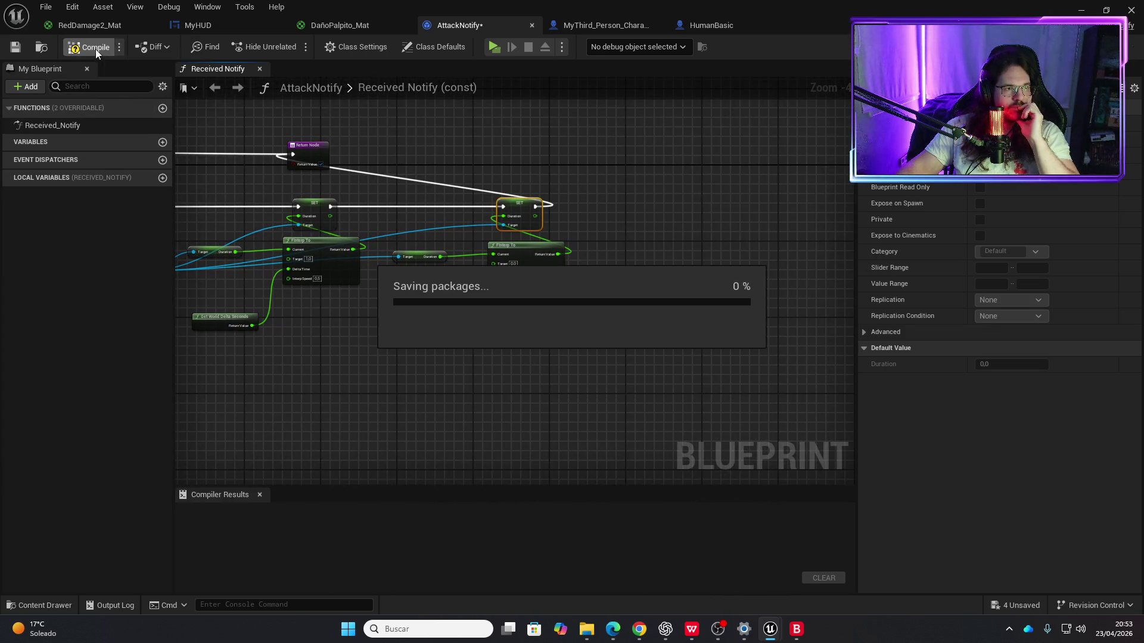
Step: Run a brief in-editor play test of the compiled AttackNotify, then stop it
drag(272, 186, 470, 181)
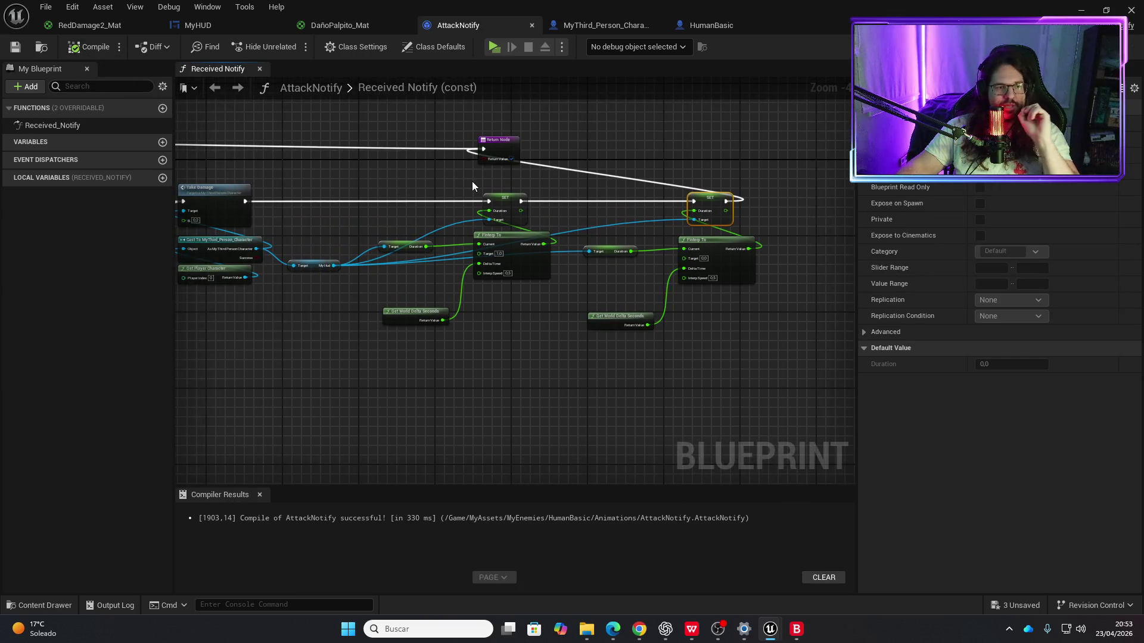
click(492, 48)
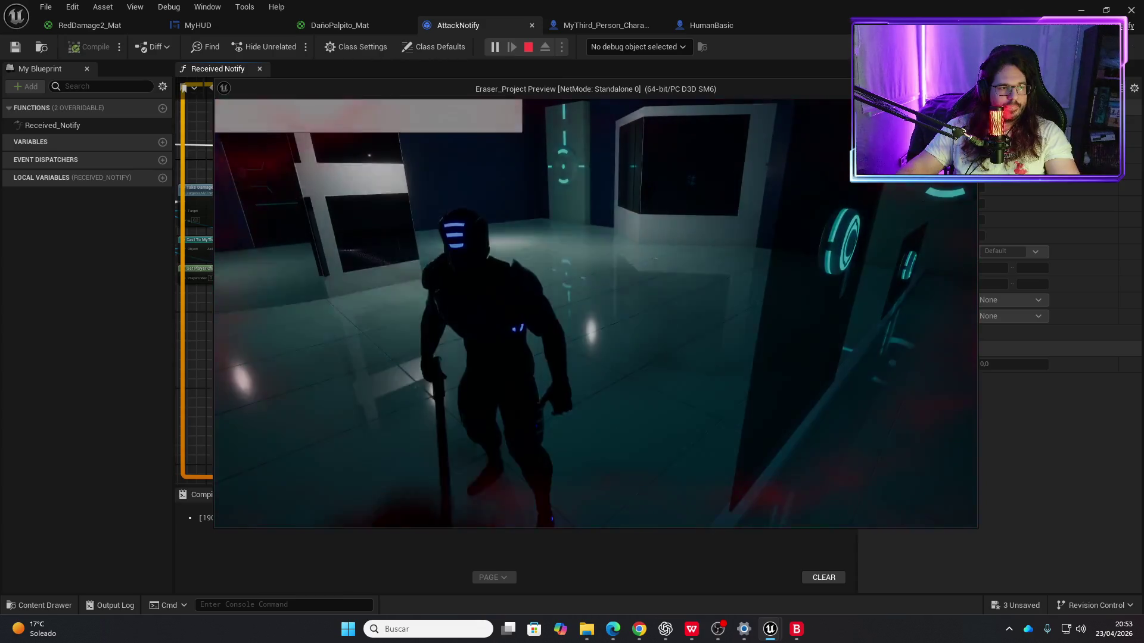
key(Escape)
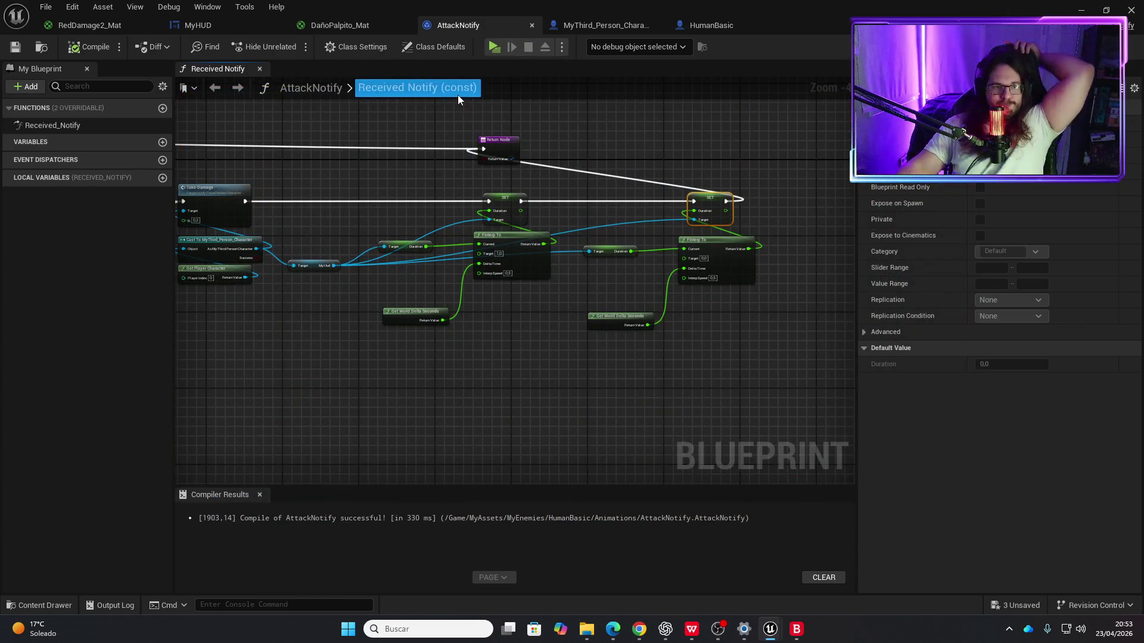
scroll(394, 303, up, 2)
mouse_move(395, 302)
mouse_down()
mouse_move(476, 291)
mouse_move(433, 297)
mouse_up()
scroll(524, 271, up, 2)
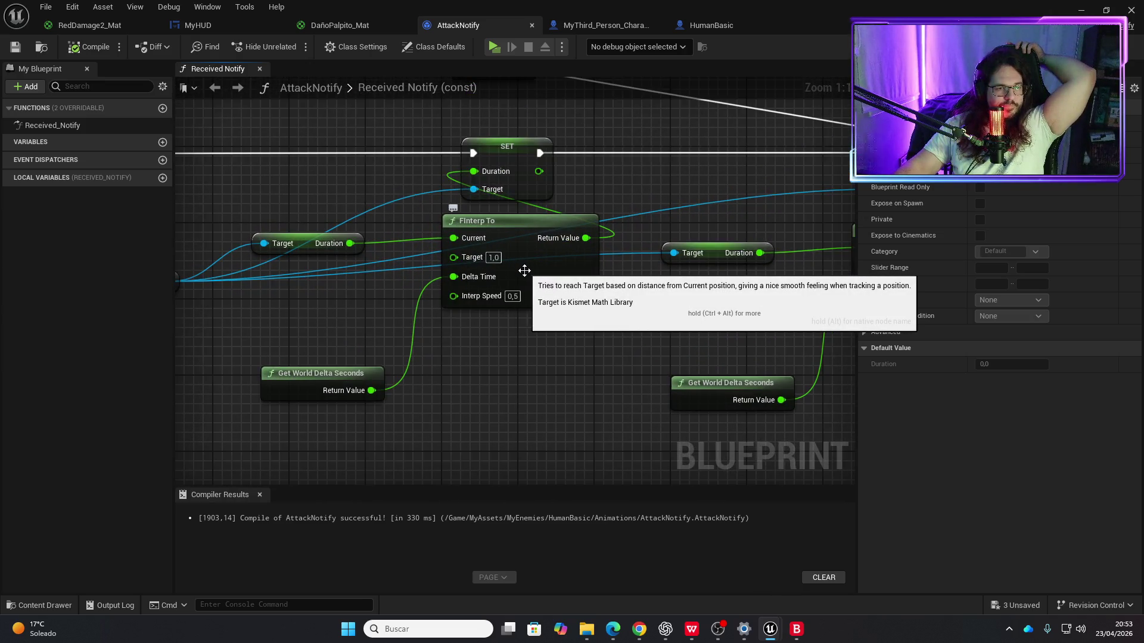
scroll(524, 271, down, 2)
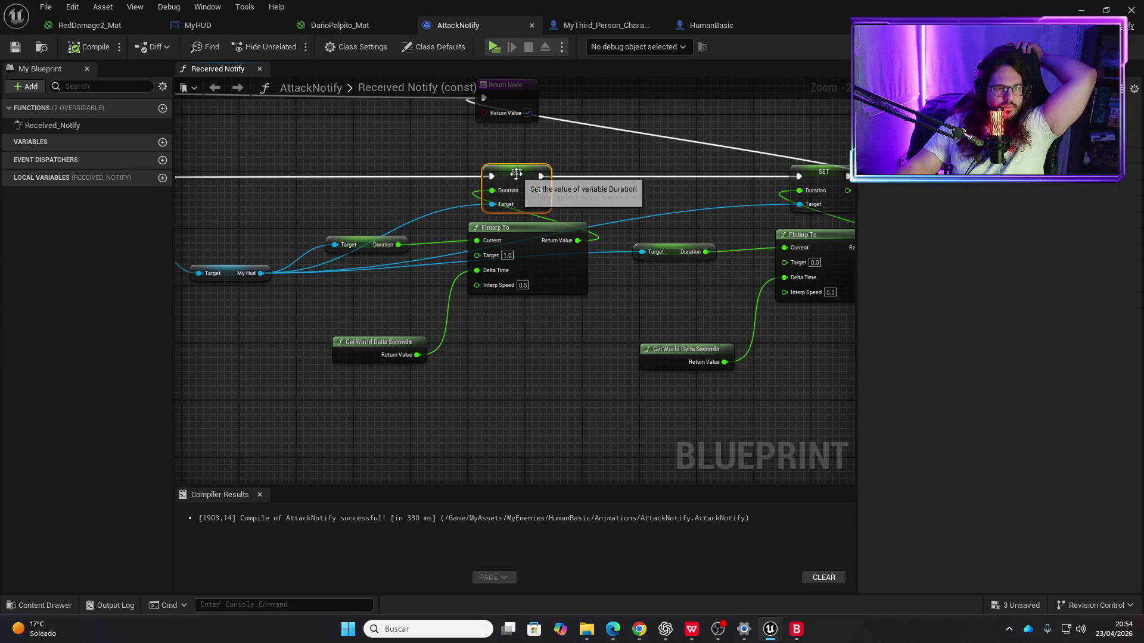
Step: Set a breakpoint on the first SET Duration node and play until it hits
key(F9)
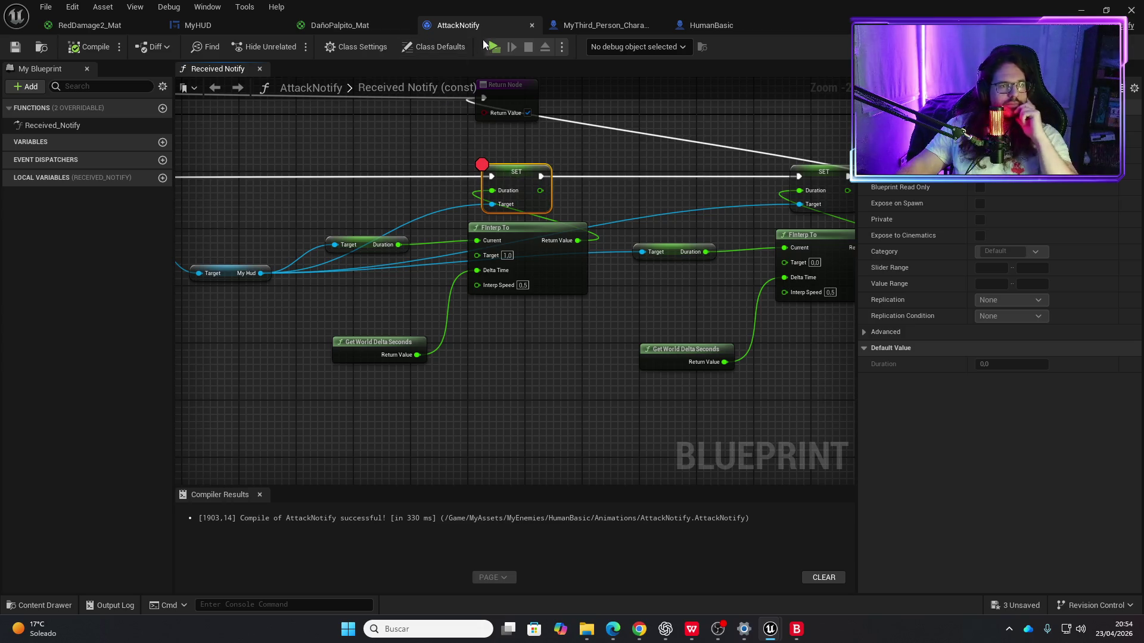
click(494, 47)
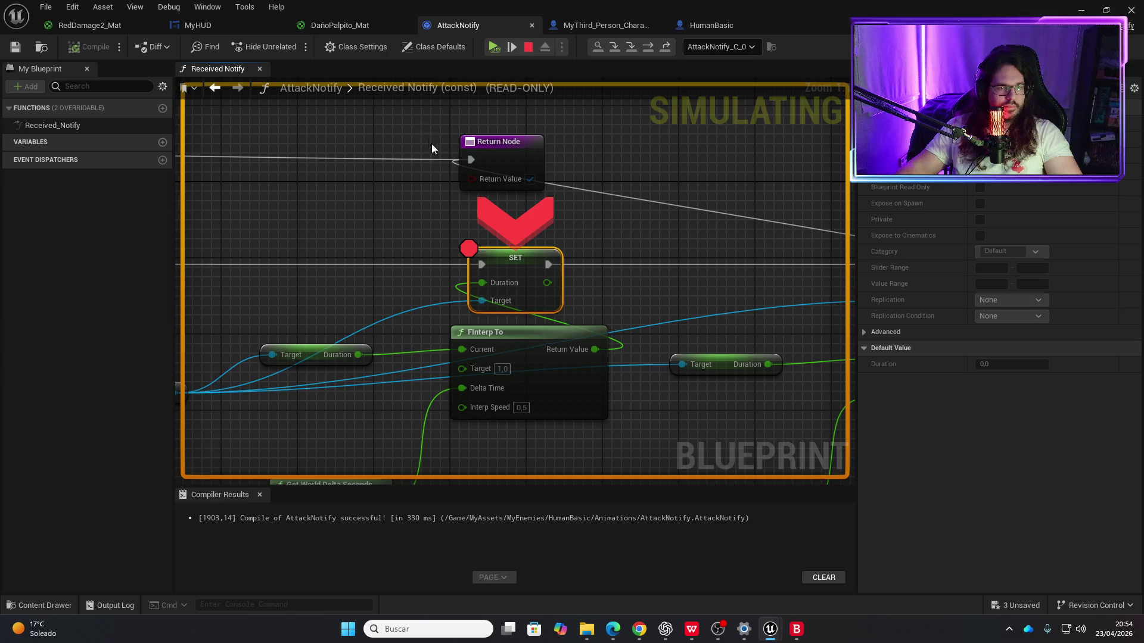
mouse_move(483, 283)
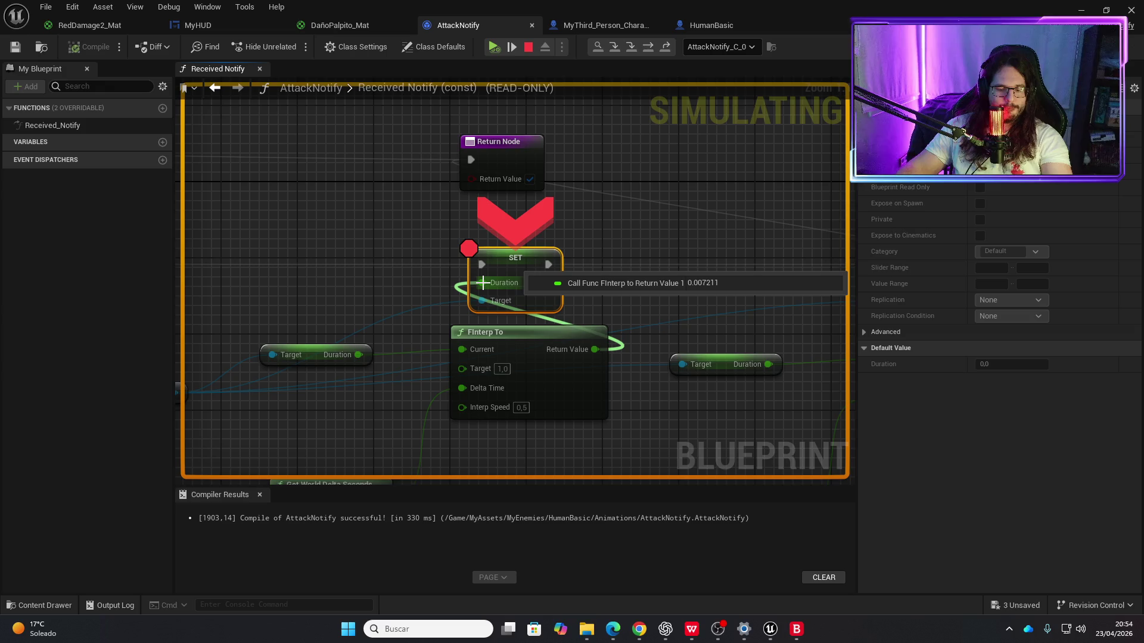
Step: Step over execution from the SET breakpoint through to the Return Node
click(650, 49)
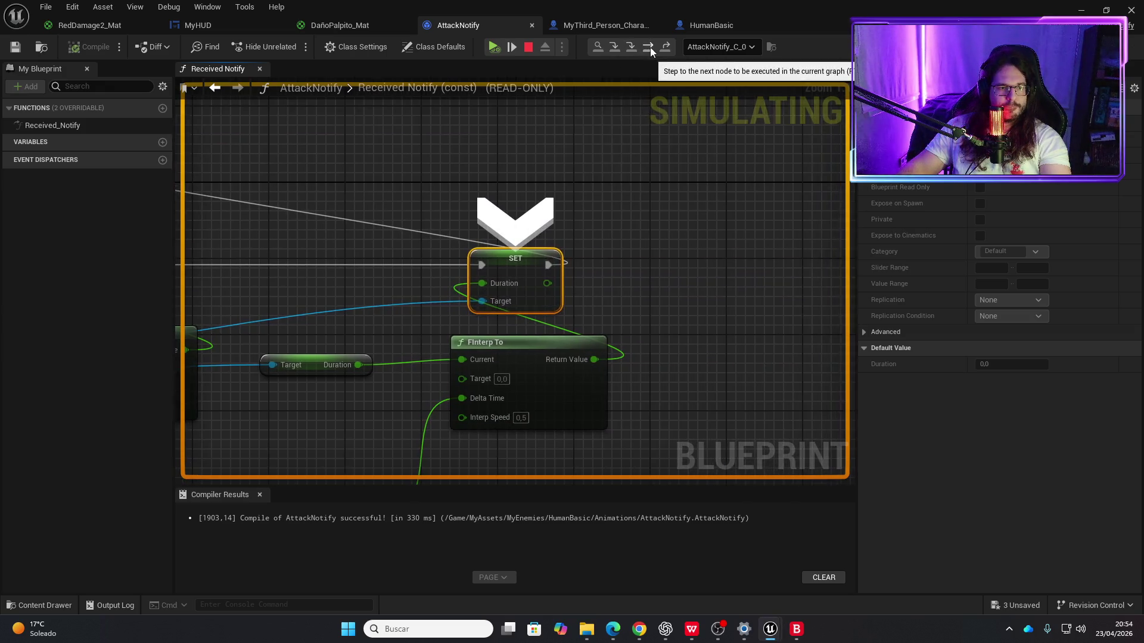
click(650, 49)
click(650, 49)
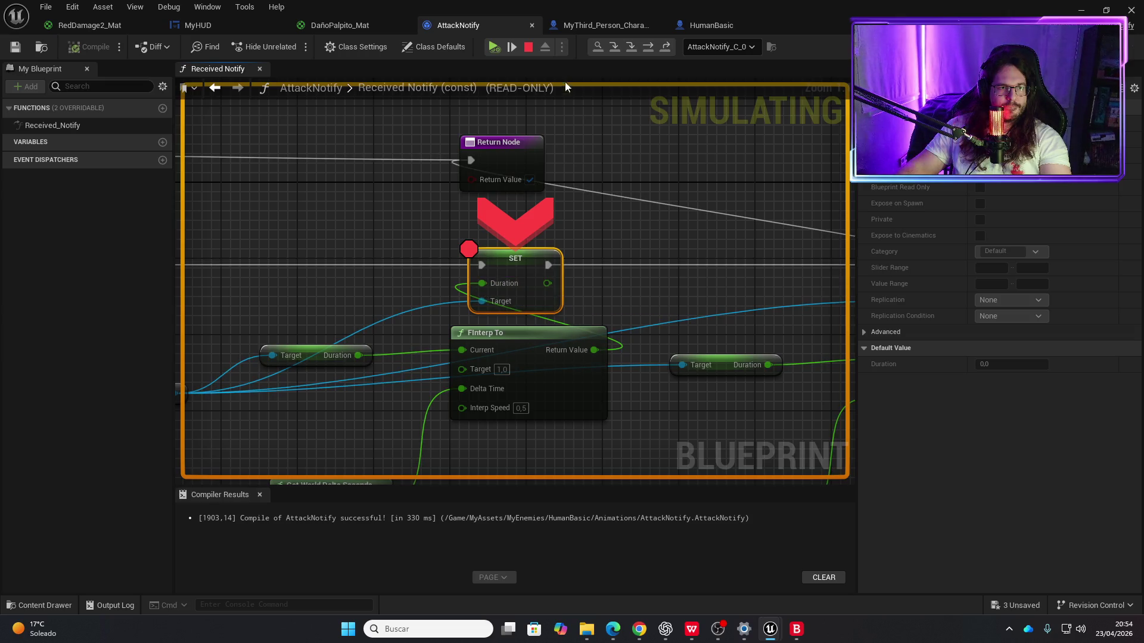
click(647, 47)
click(647, 48)
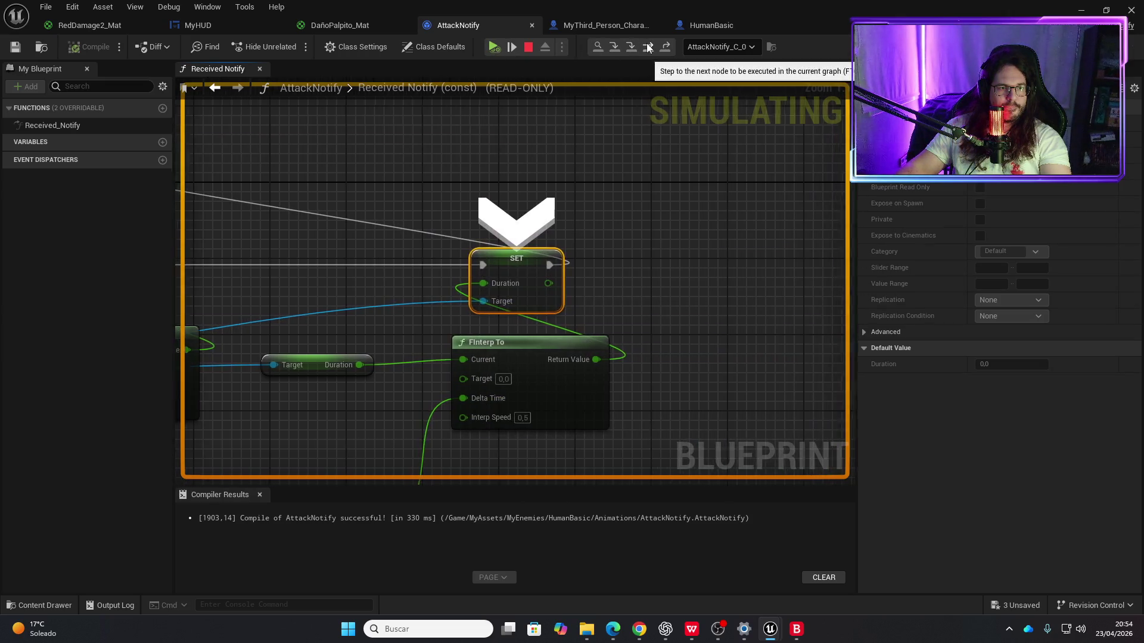
click(647, 47)
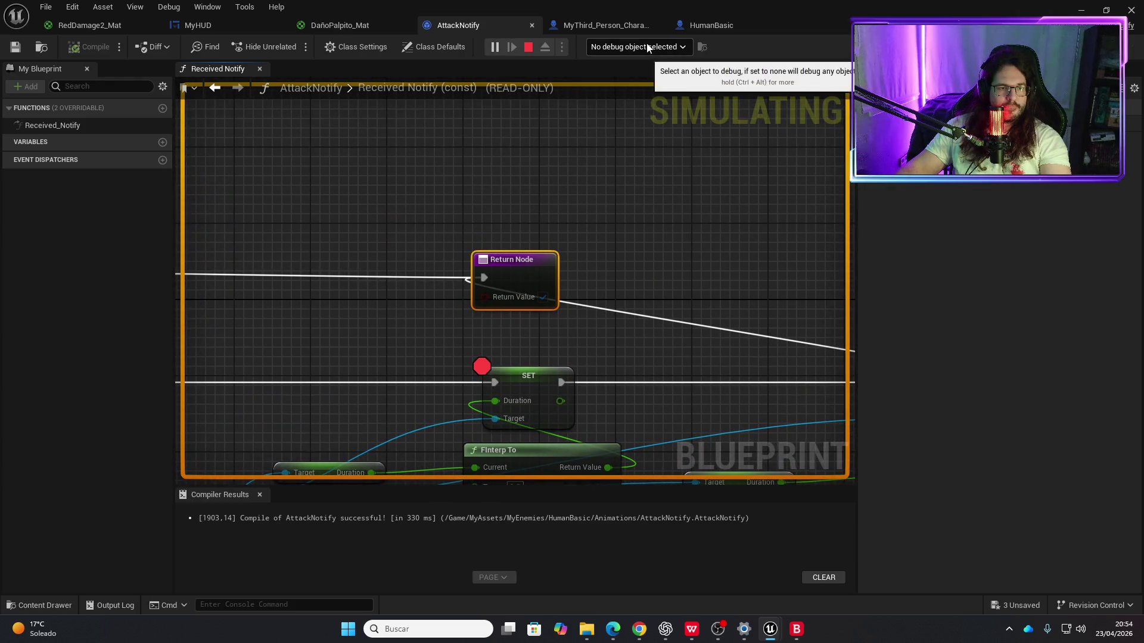
Step: Resume play from the breakpoint twice, then stop the debug session
mouse_move(494, 281)
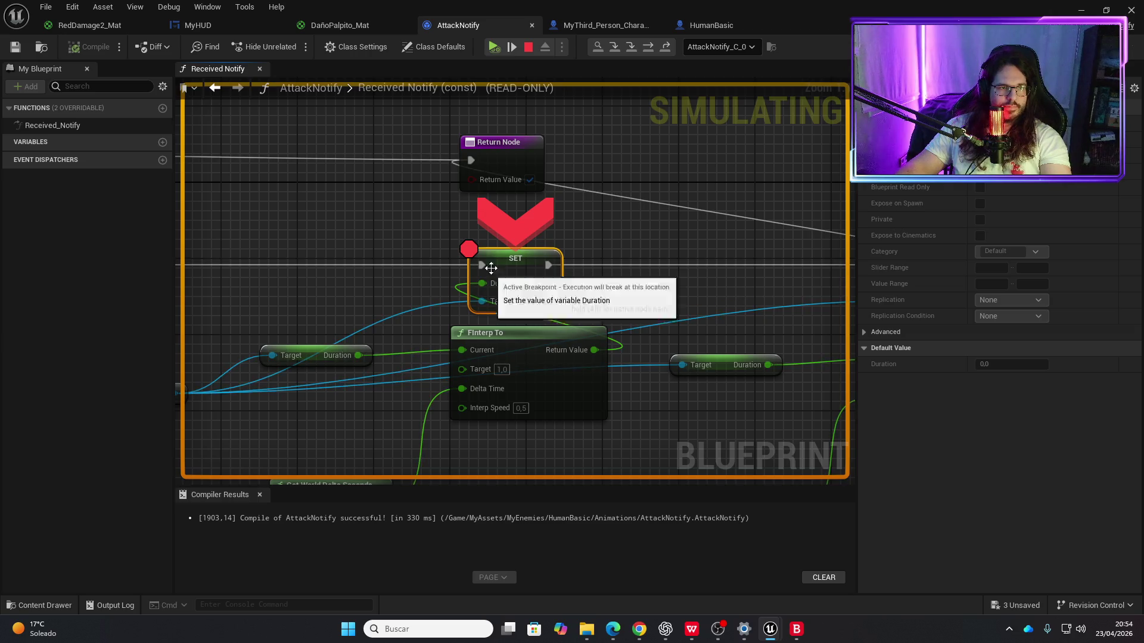
click(492, 49)
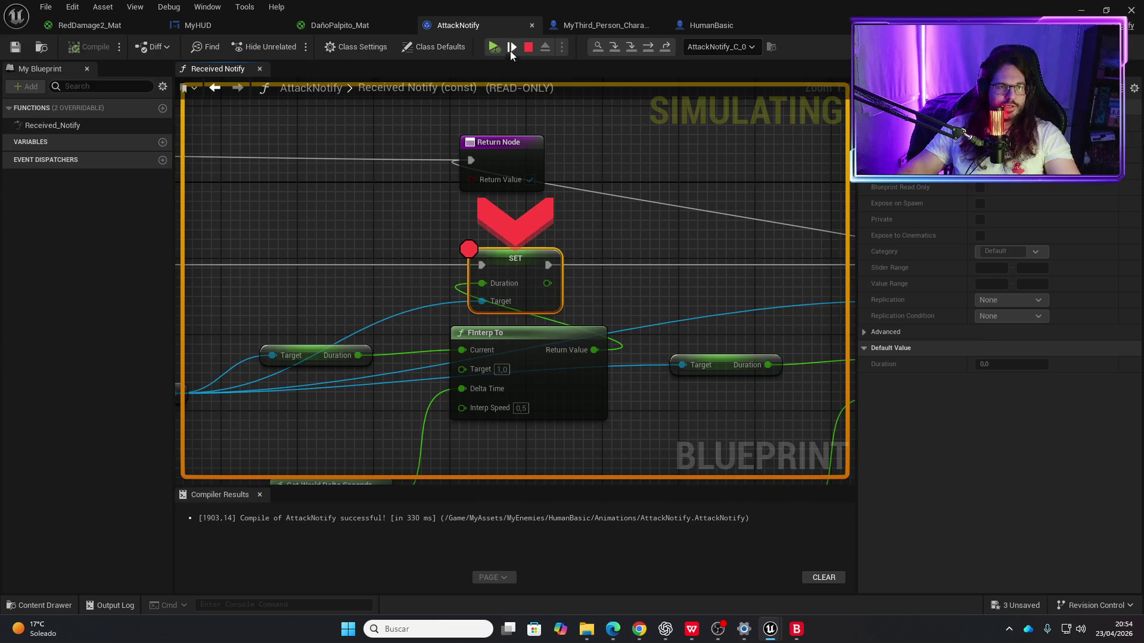
click(497, 49)
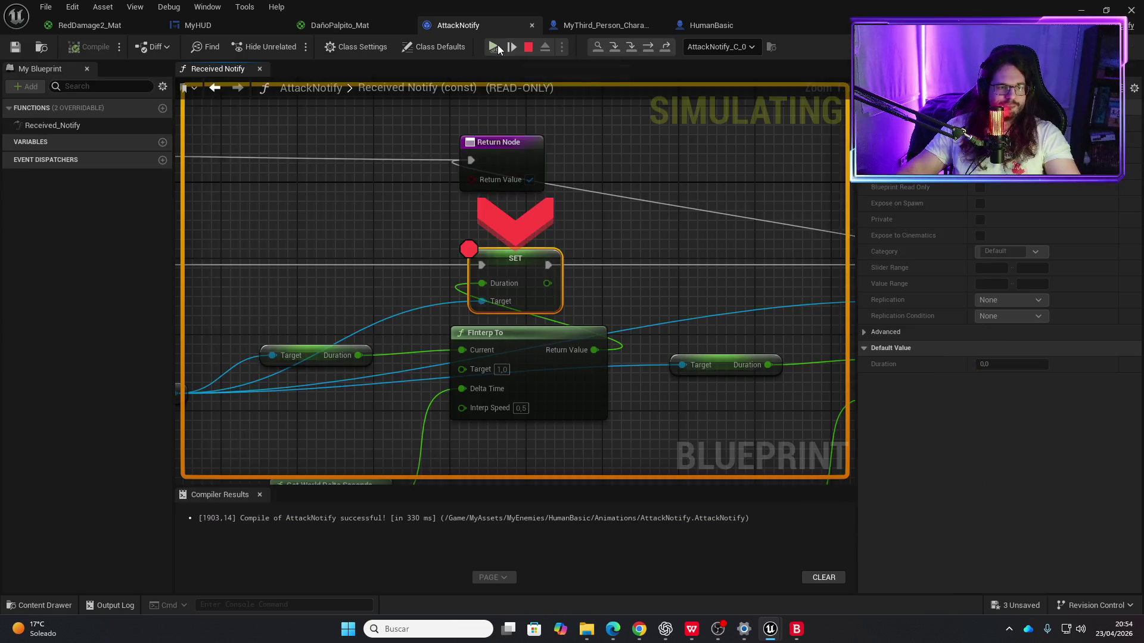
key(Escape)
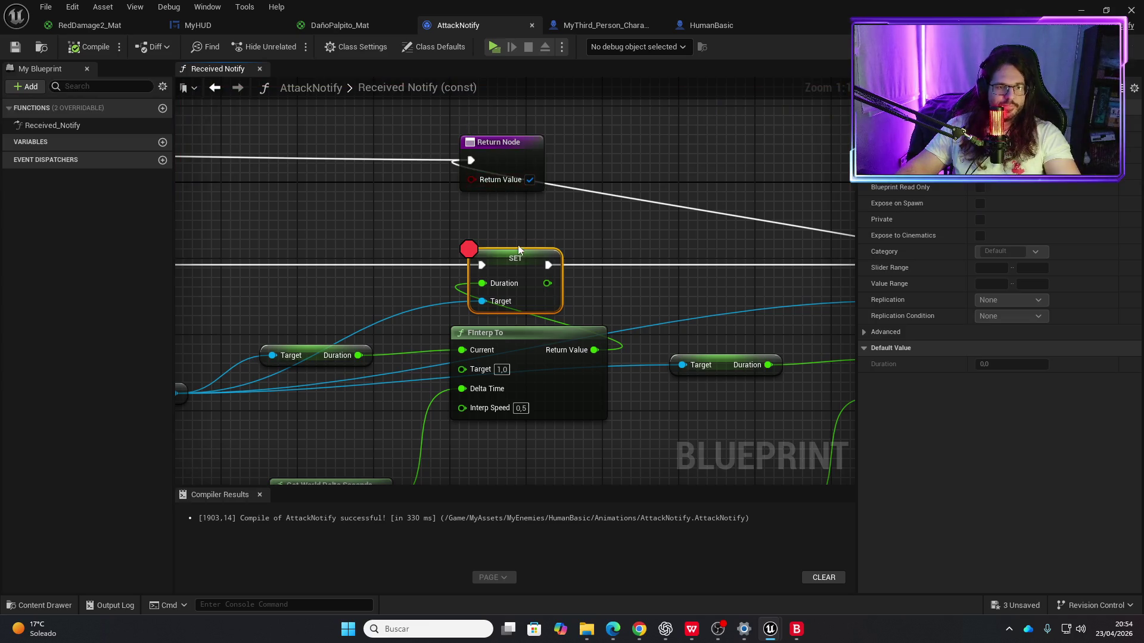
Step: Remove the breakpoint from the SET Duration node and look over the Received Notify graph
key(F9)
scroll(496, 200, down, 3)
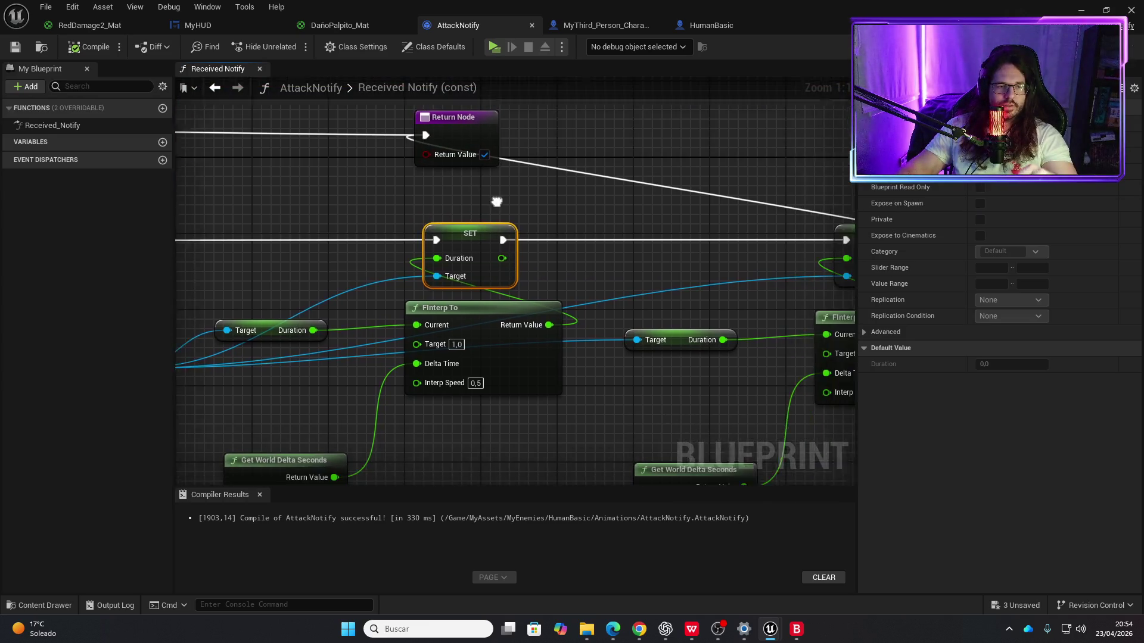
scroll(766, 196, down, 2)
mouse_move(513, 222)
mouse_down()
mouse_move(848, 191)
mouse_move(684, 182)
mouse_move(712, 230)
mouse_move(613, 273)
mouse_up()
scroll(613, 273, up, 4)
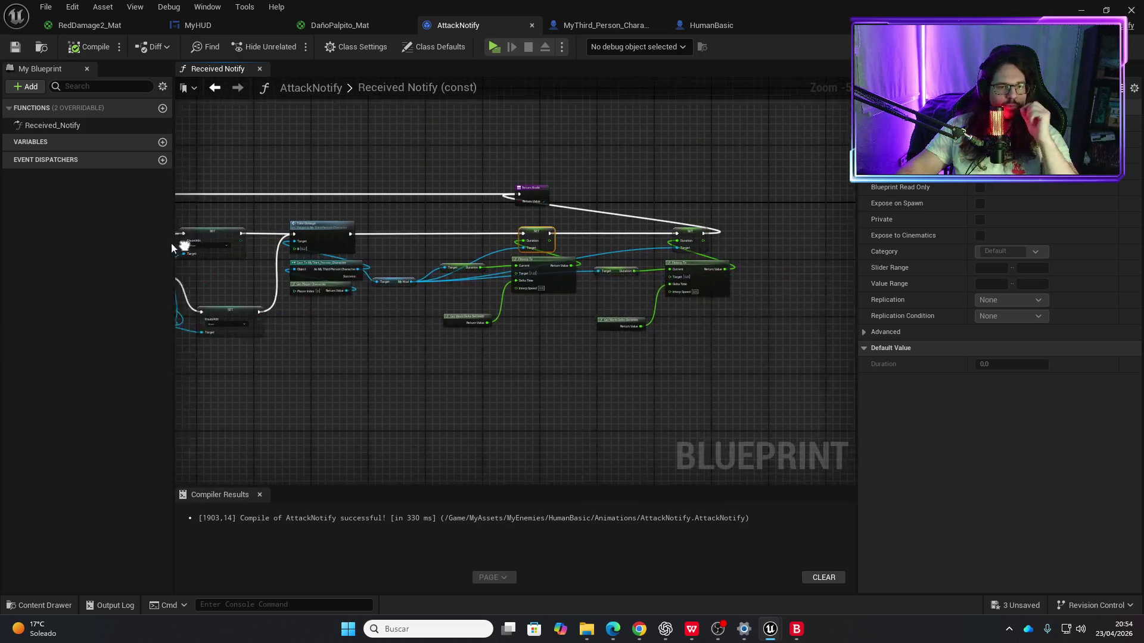
drag(306, 238, 401, 216)
scroll(400, 216, up, 1)
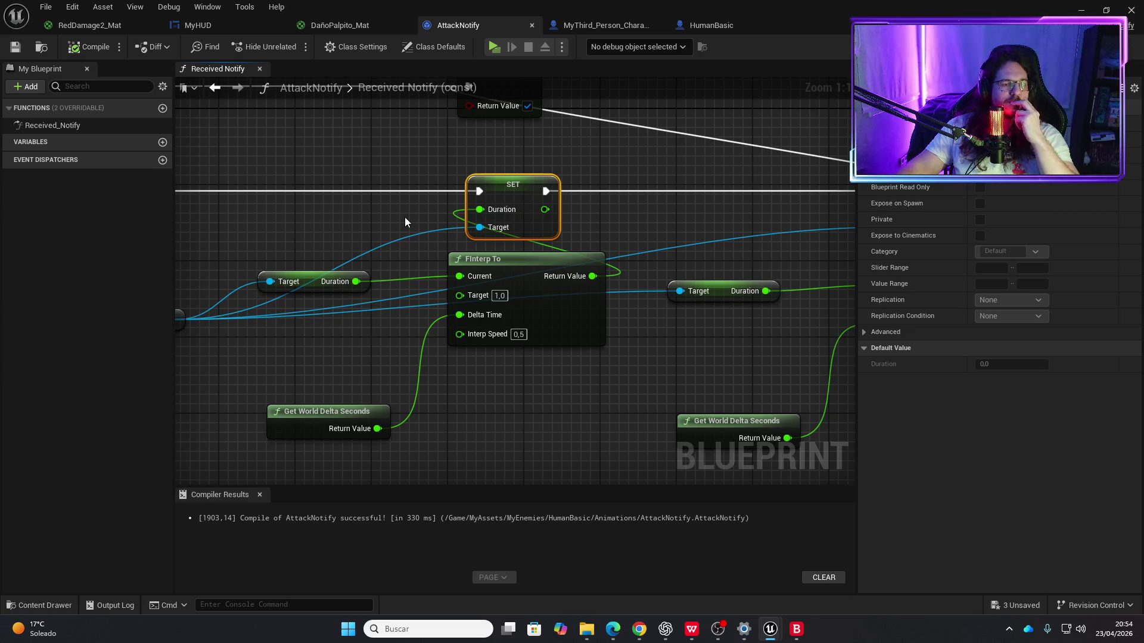
scroll(411, 307, down, 4)
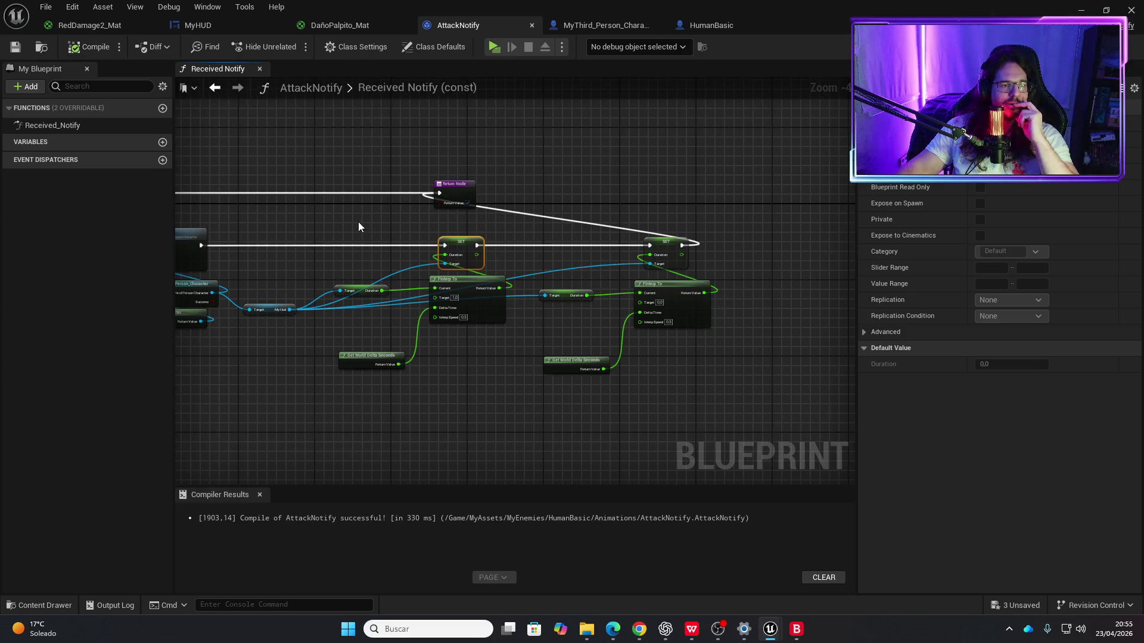
drag(316, 238, 372, 249)
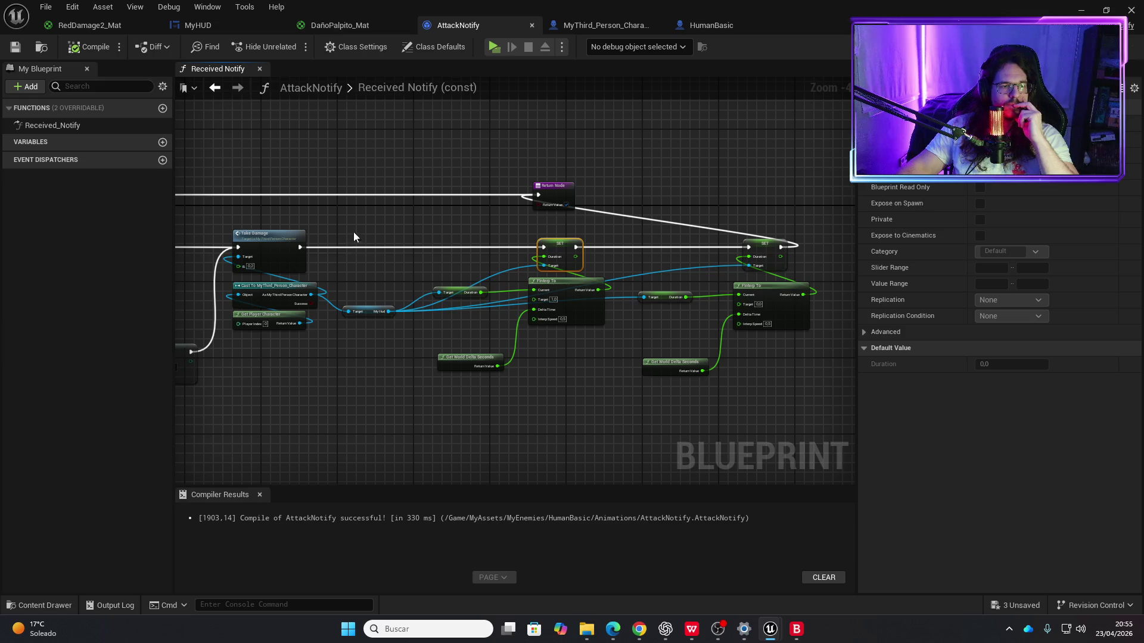
Step: Select and then deselect the SET and FInterp nodes, and switch to MyThird_Person_Character
drag(457, 229, 803, 403)
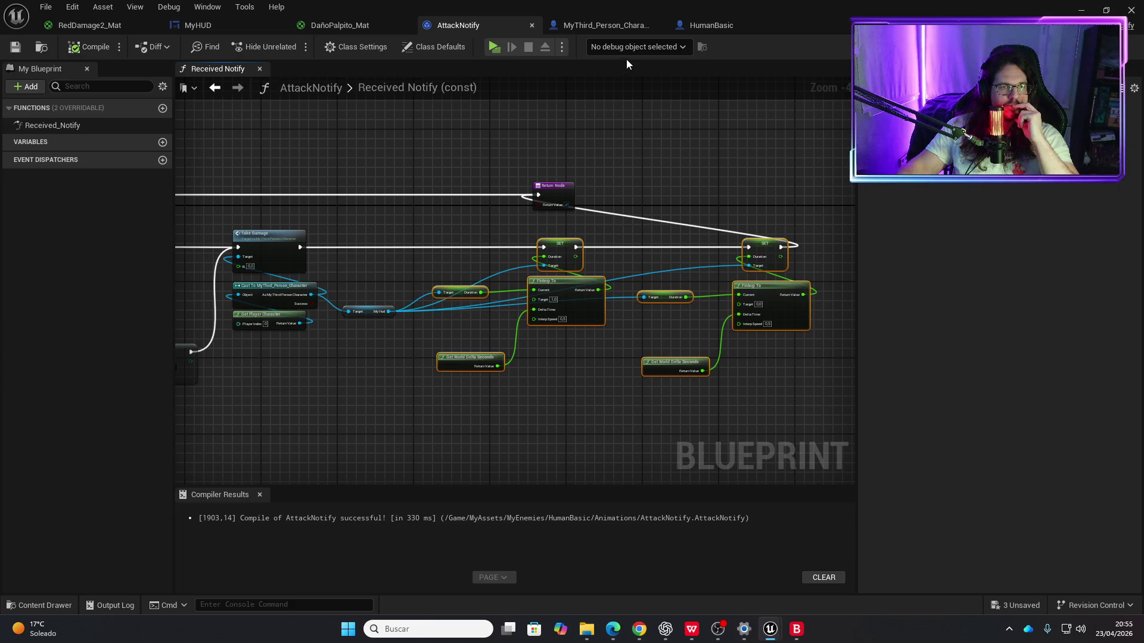
click(581, 407)
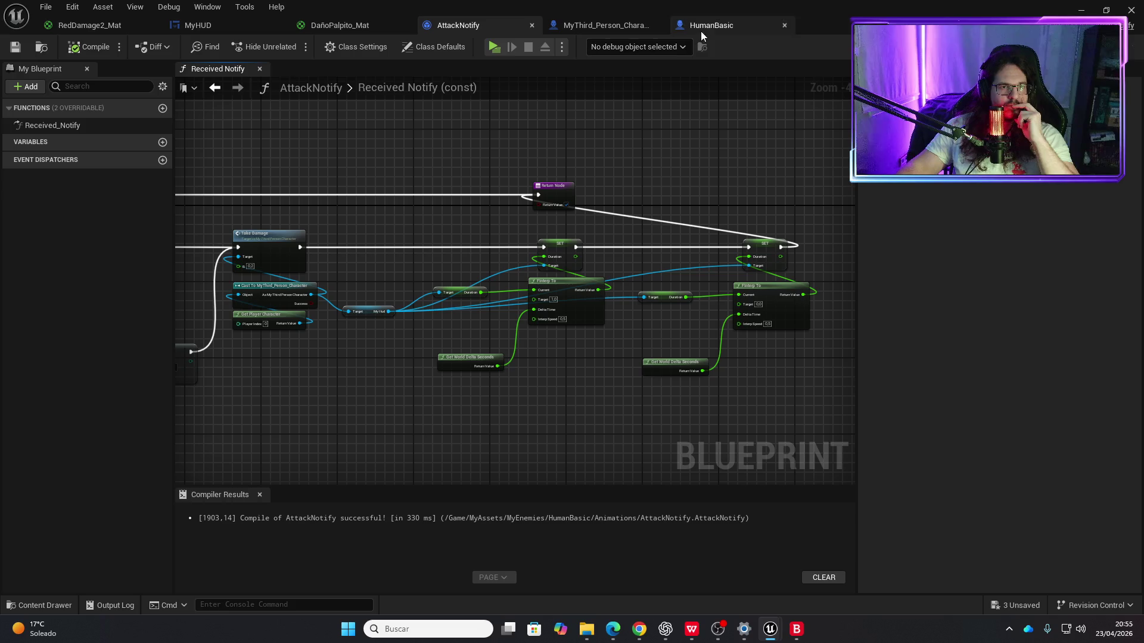
click(617, 27)
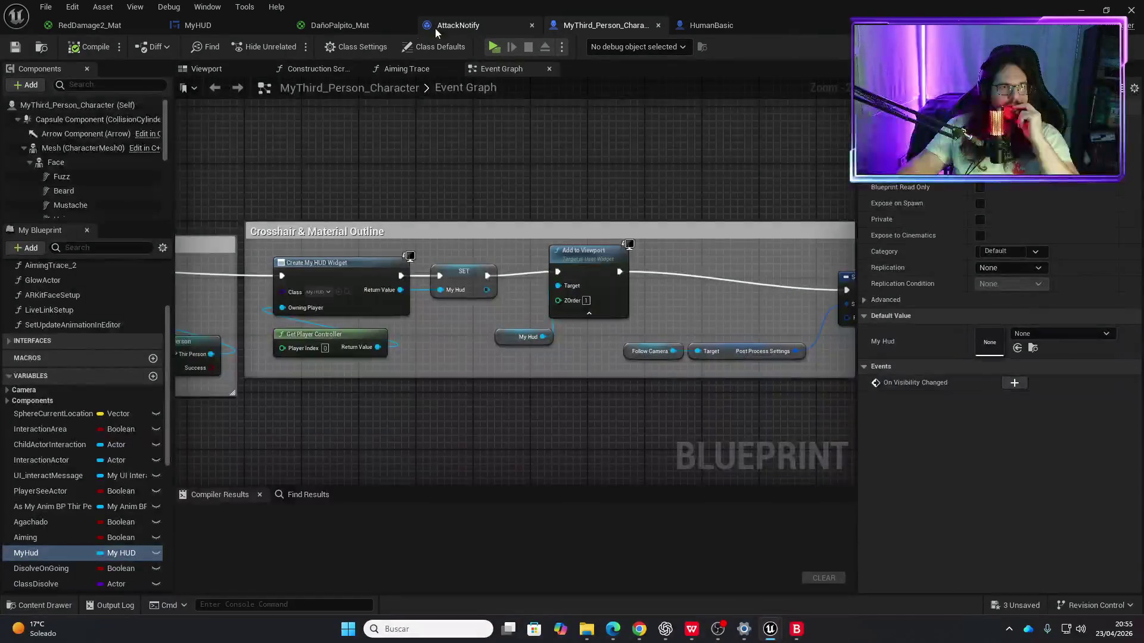
Step: Add a trial FInterp To node beside the Border Blood opacity nodes in MyHUD's graph
click(240, 26)
mouse_move(581, 401)
mouse_down()
mouse_move(705, 332)
mouse_move(552, 323)
mouse_move(756, 387)
mouse_up()
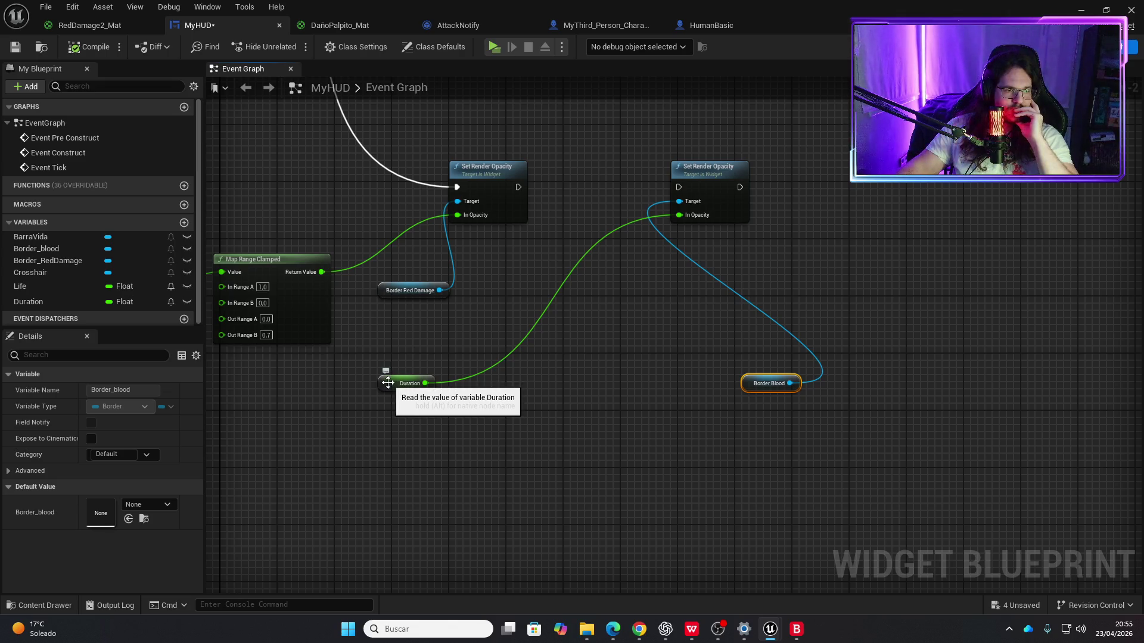
drag(387, 382, 422, 368)
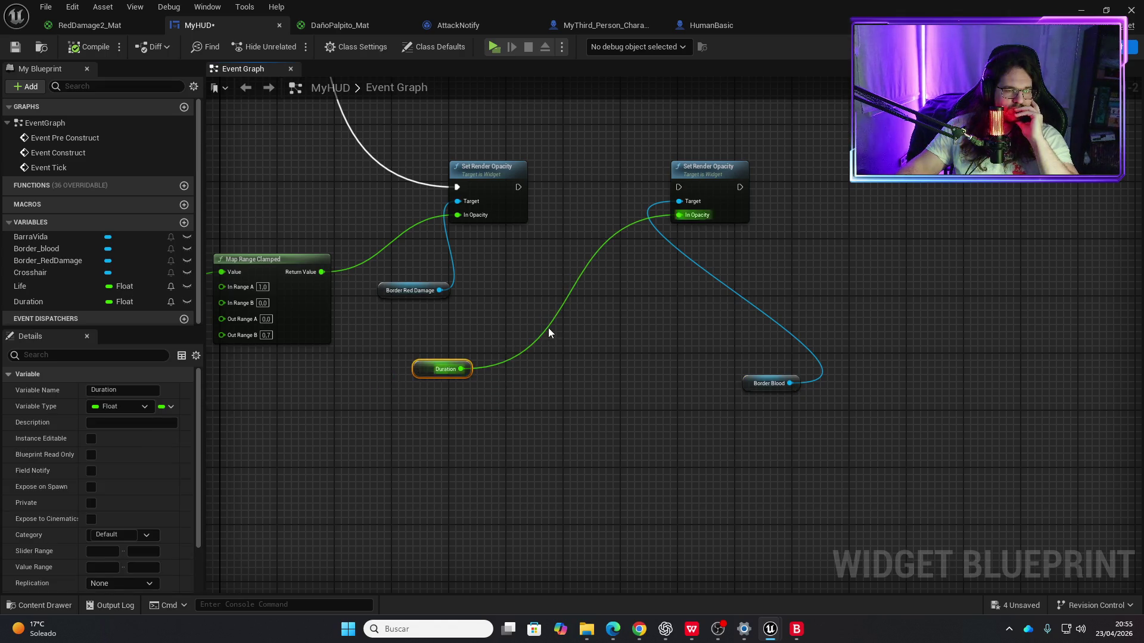
right_click(625, 290)
text(finterp)
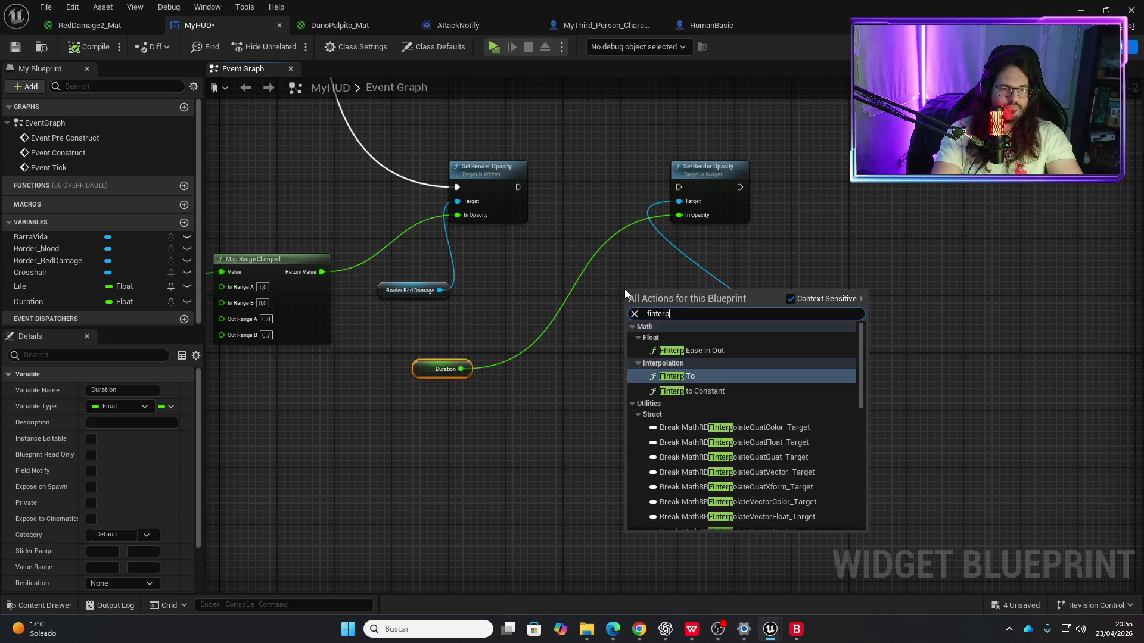
key(Return)
drag(626, 292, 548, 339)
Step: Feed FInterp To's result into In Opacity and chain the two Set Render Opacity nodes
click(581, 365)
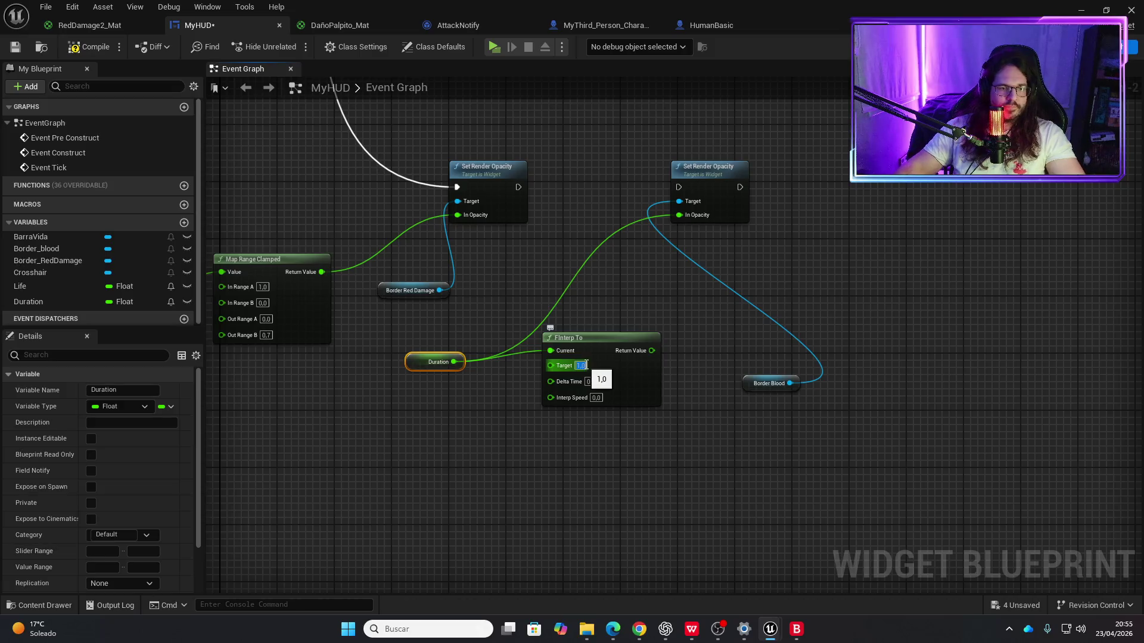
drag(652, 350, 682, 216)
drag(615, 340, 587, 340)
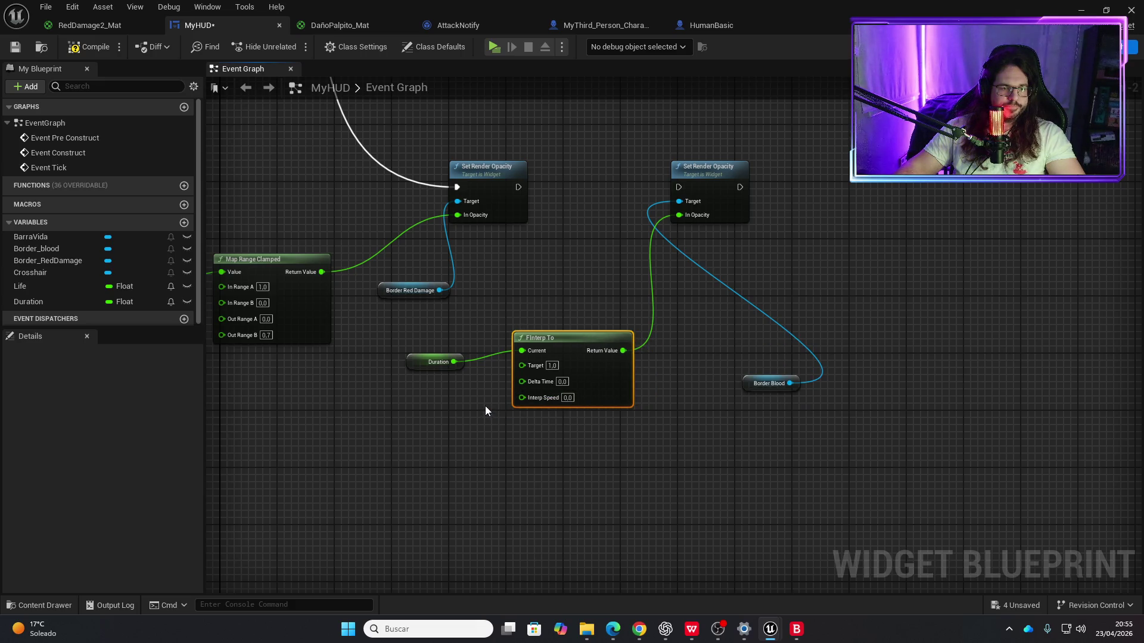
drag(518, 187, 678, 187)
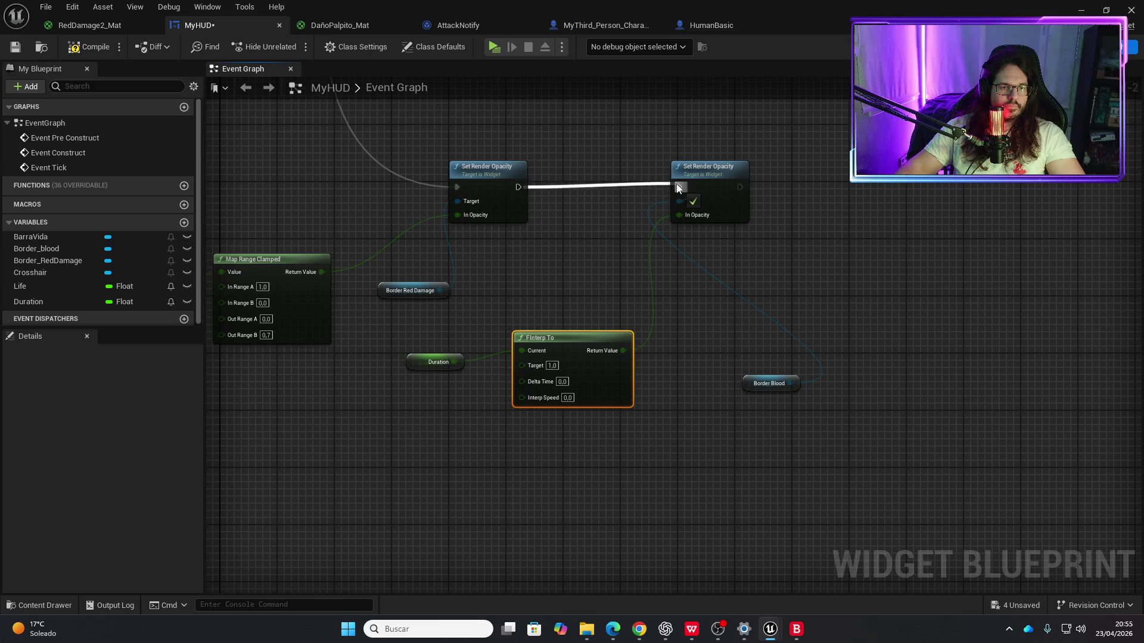
click(602, 270)
Step: Undo the FInterp To changes, restoring MyHUD's original opacity wiring
key(ctrl+z)
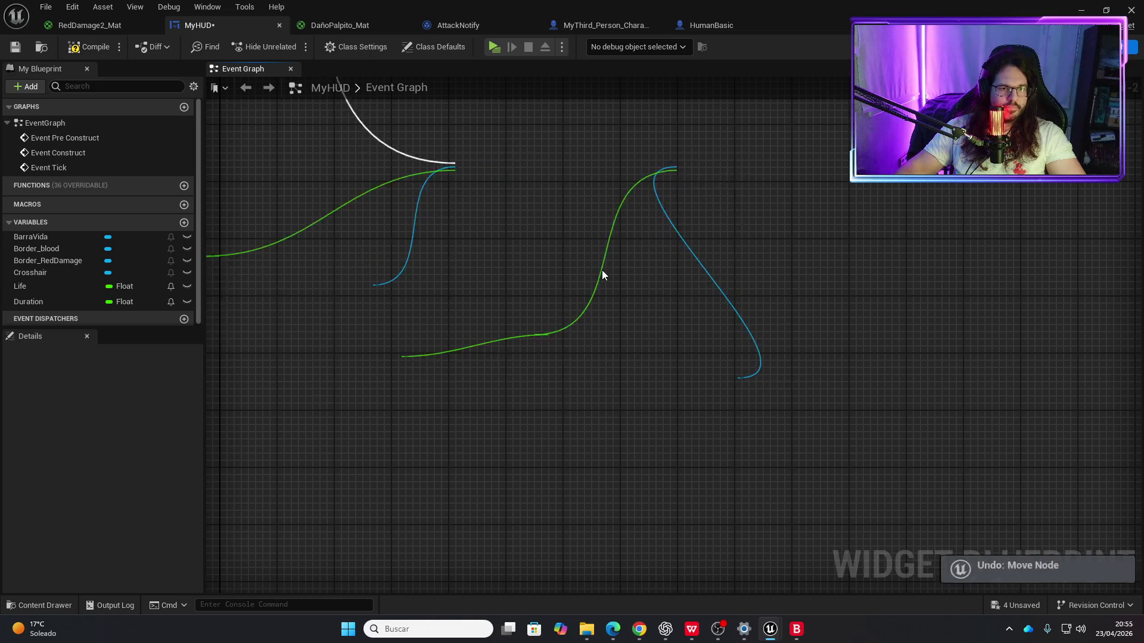
key(ctrl+z)
key(ctrl+z)
key(ctrl+z)
key(ctrl+z)
key(ctrl+z)
key(ctrl+z)
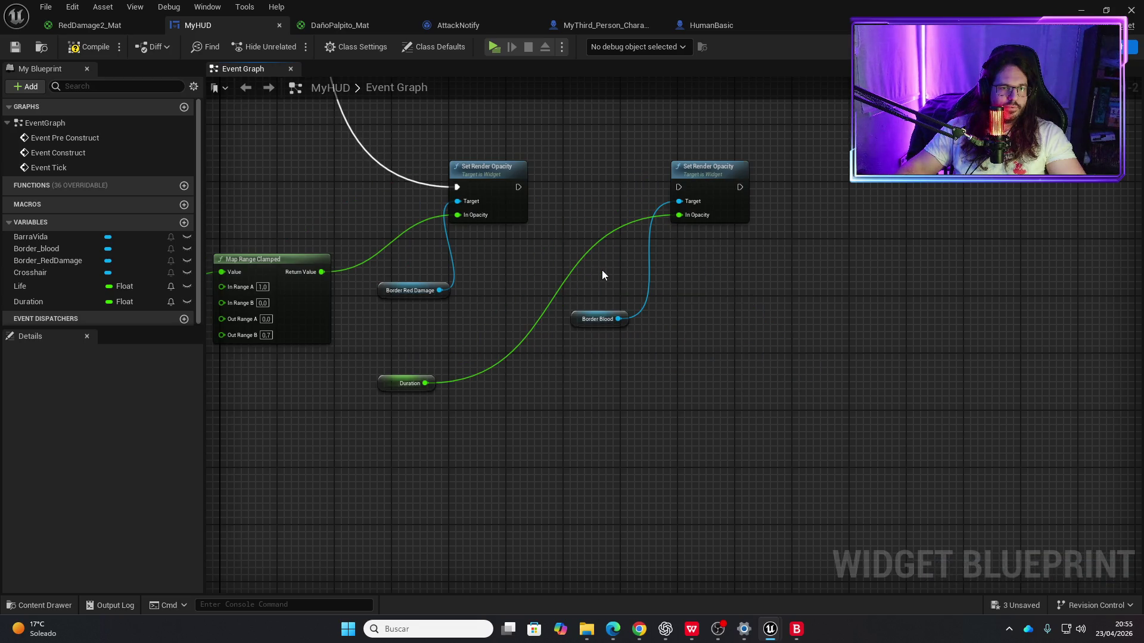
click(454, 26)
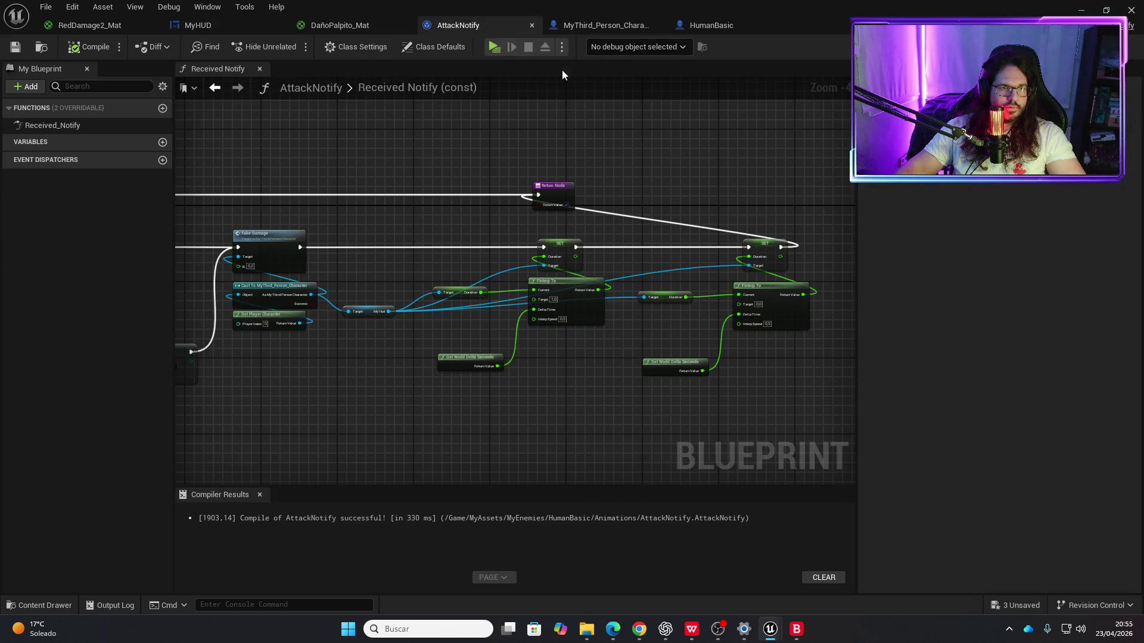
Step: Chain the first Set Render Opacity's exec output into the second in MyHUD
click(602, 25)
click(705, 25)
click(491, 29)
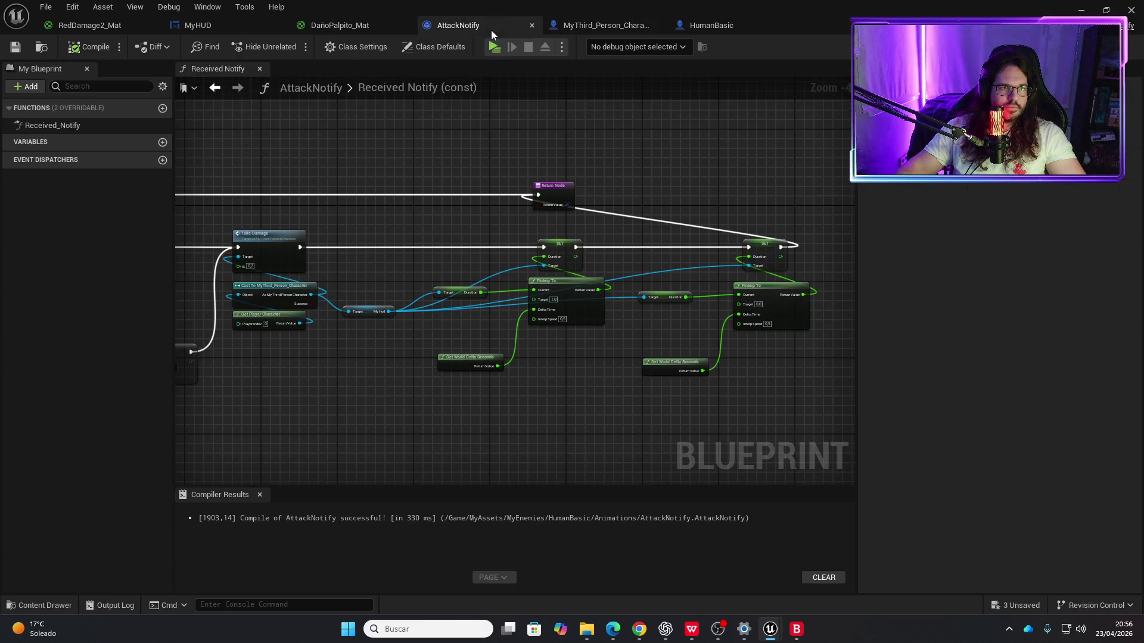
click(230, 26)
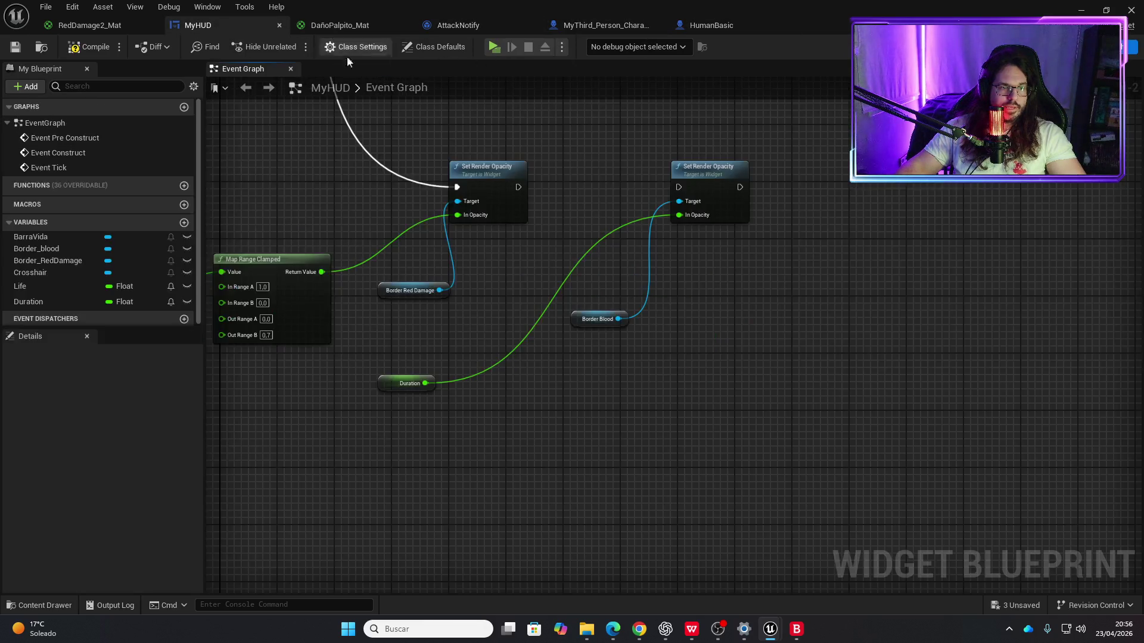
mouse_move(517, 188)
mouse_down()
mouse_move(684, 196)
mouse_move(680, 188)
mouse_up()
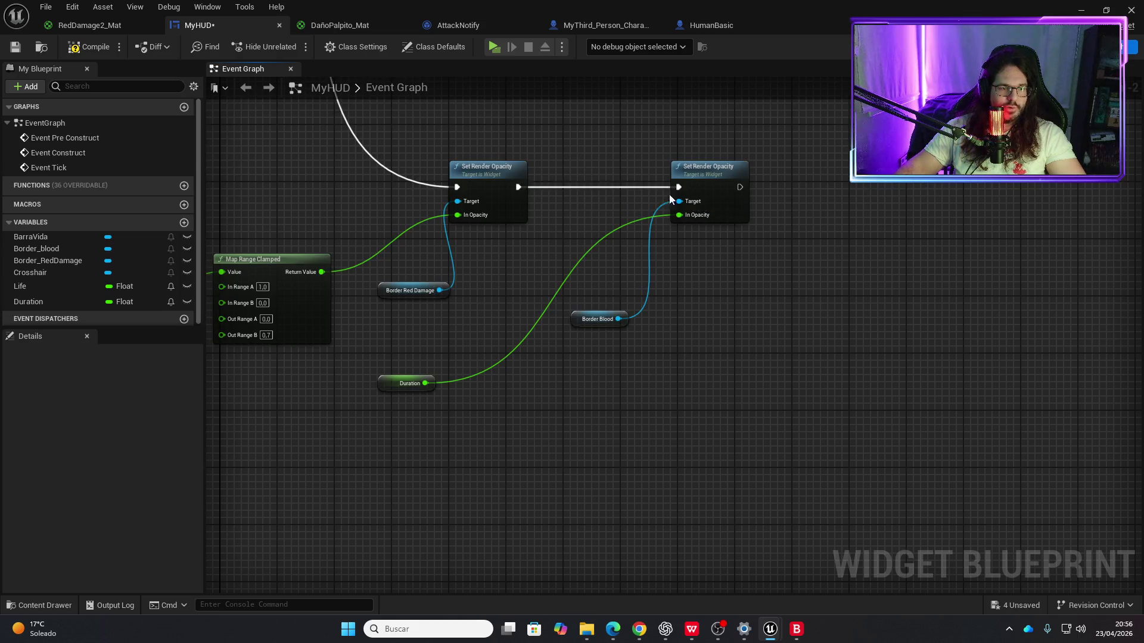
Step: Playtest the game from AttackNotify to watch the enemy attack and health bar
click(470, 26)
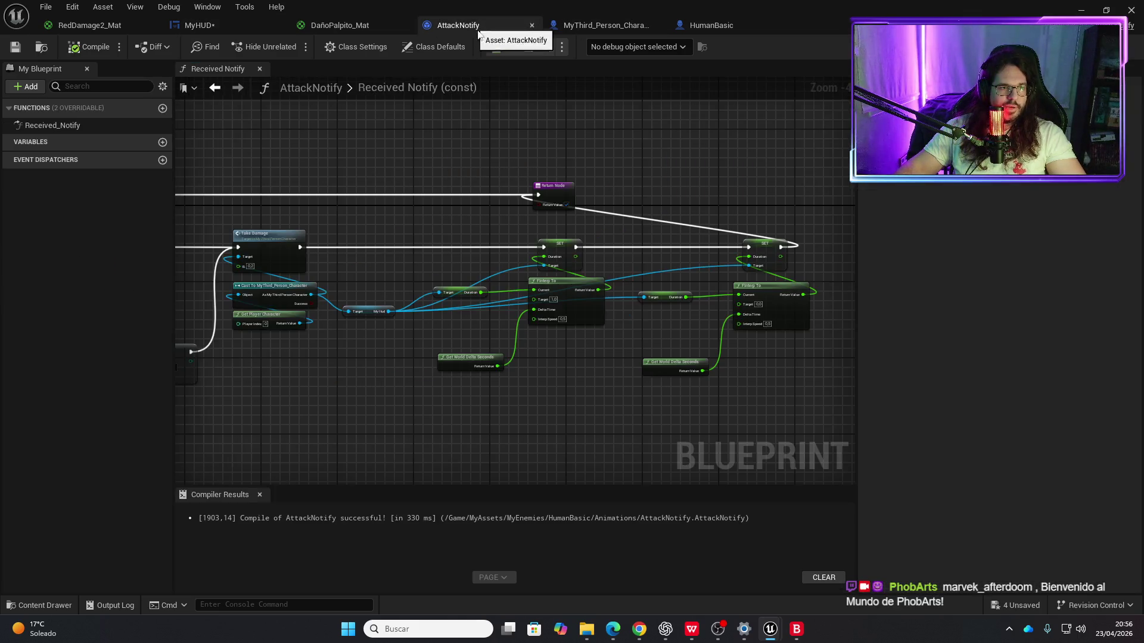
scroll(632, 295, down, 3)
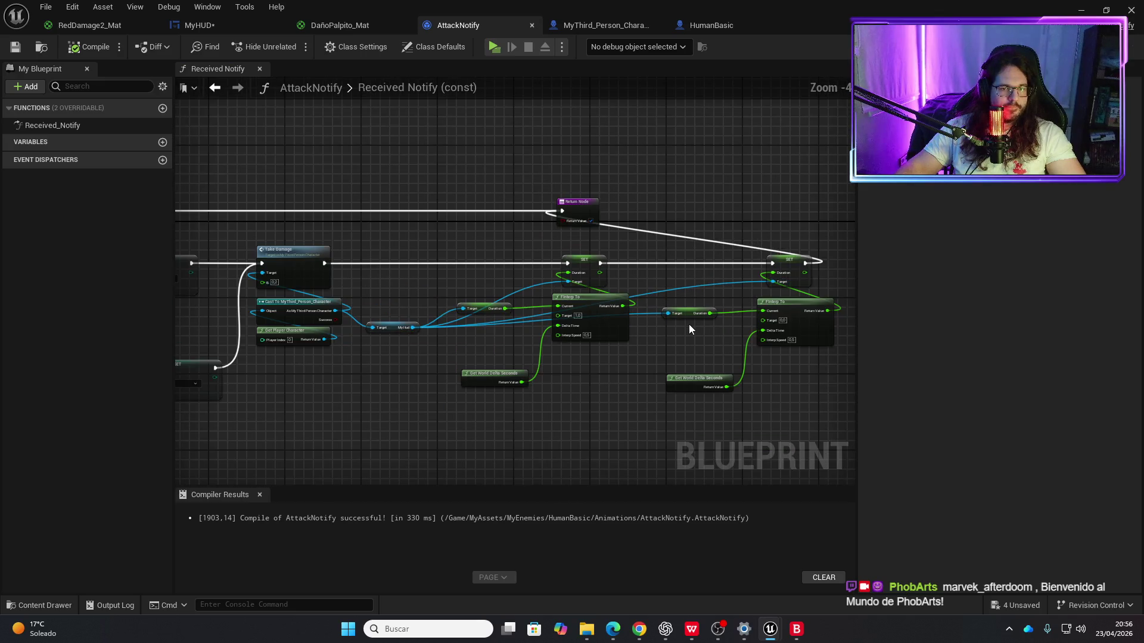
click(493, 48)
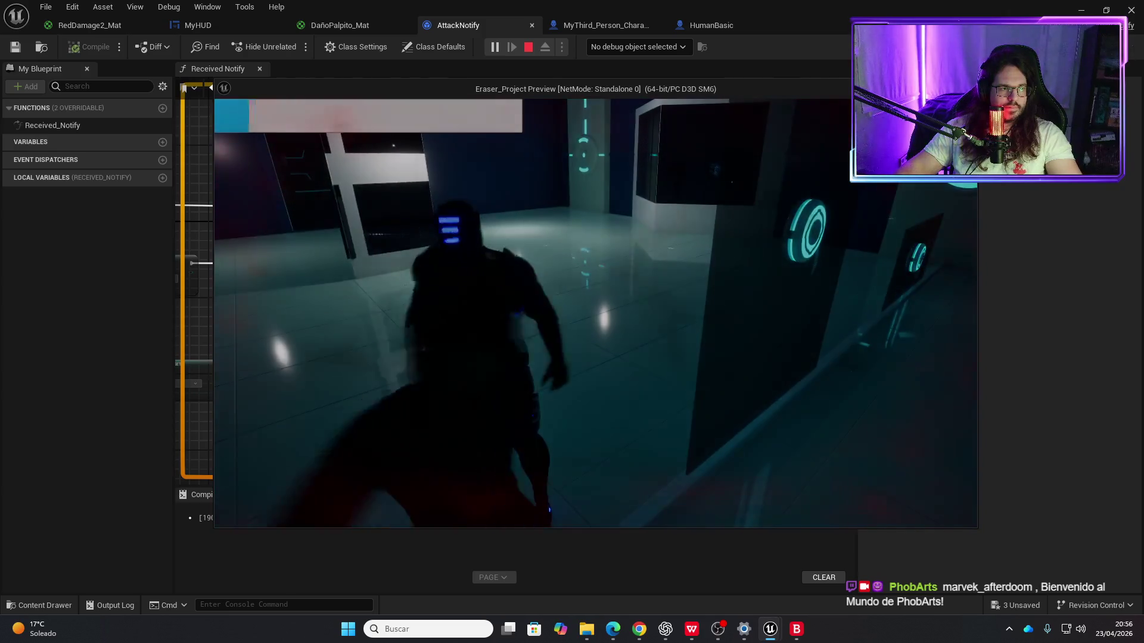
key(Escape)
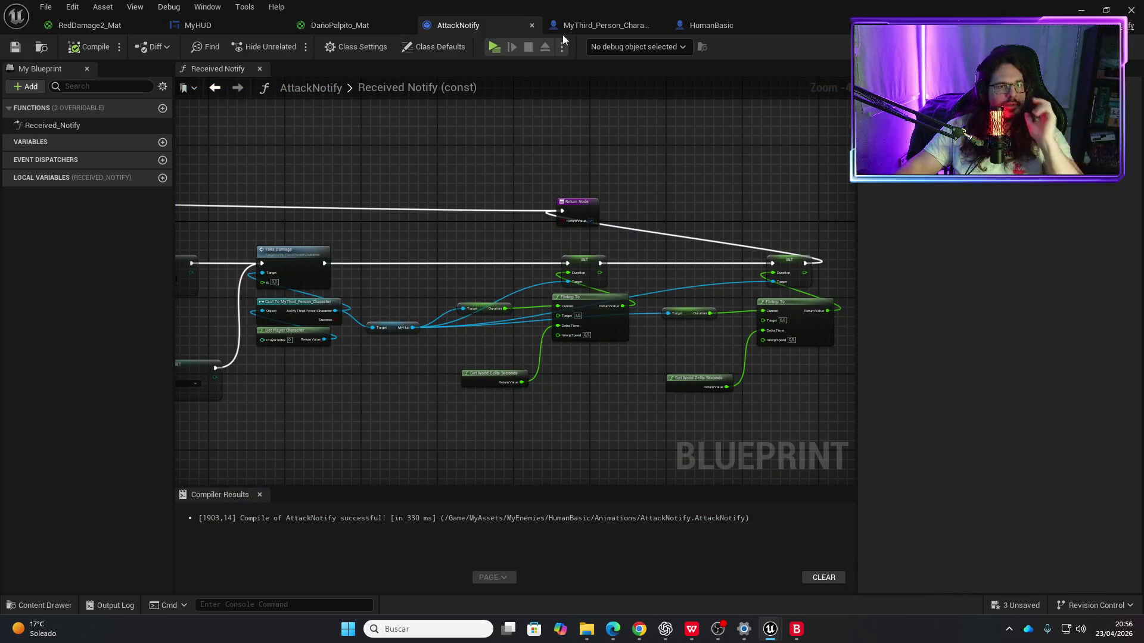
Step: Check the Duration variable in MyHUD's event graph
click(586, 31)
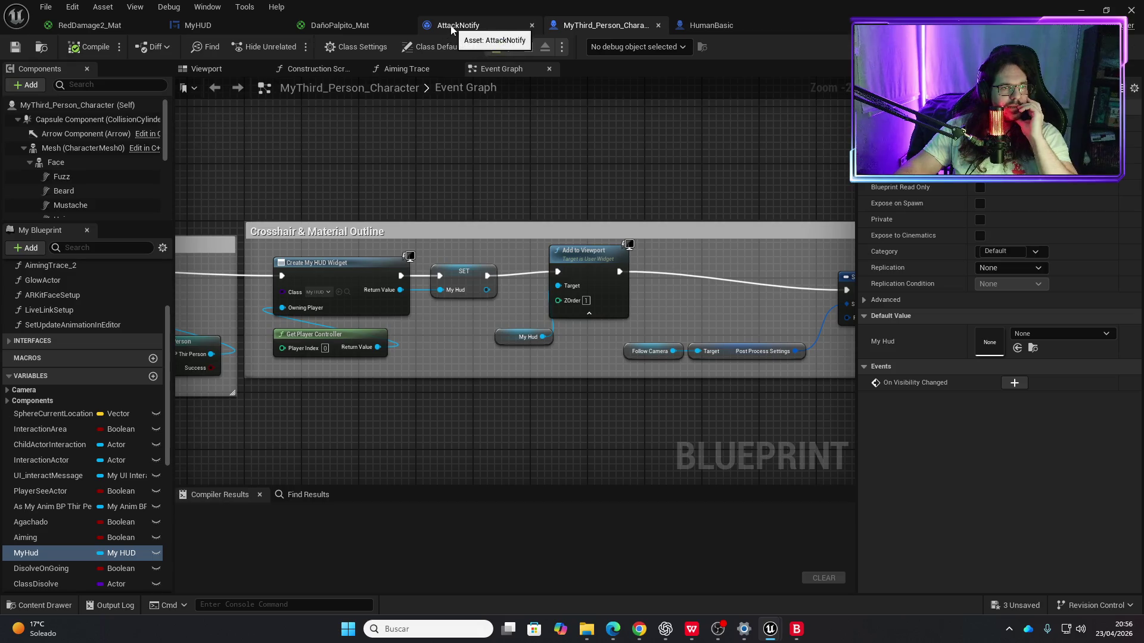
click(239, 29)
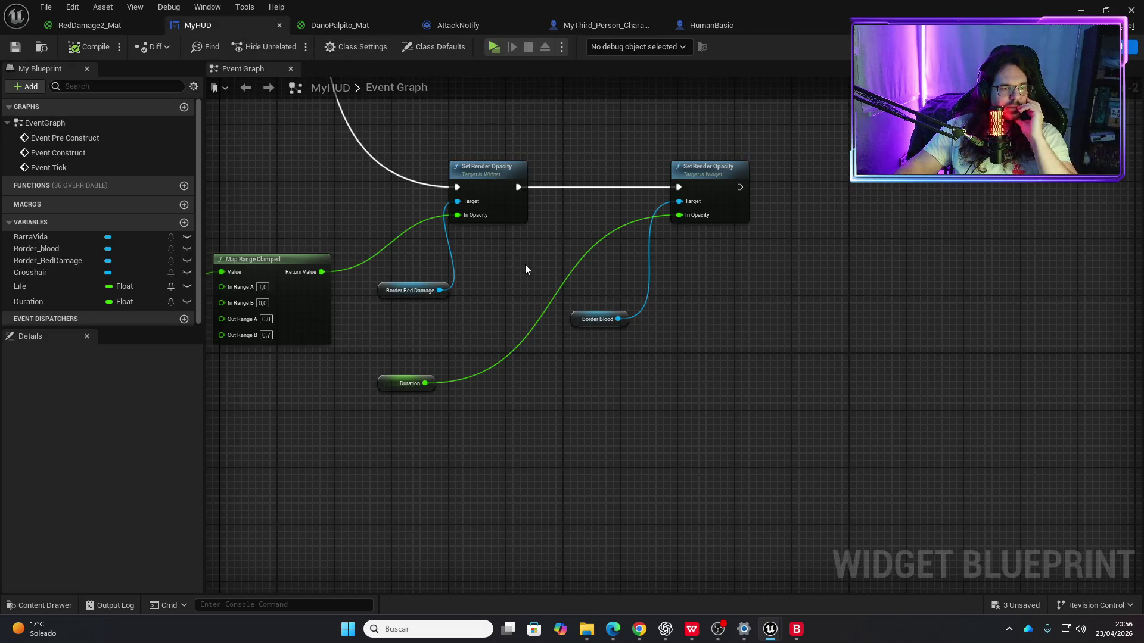
click(389, 381)
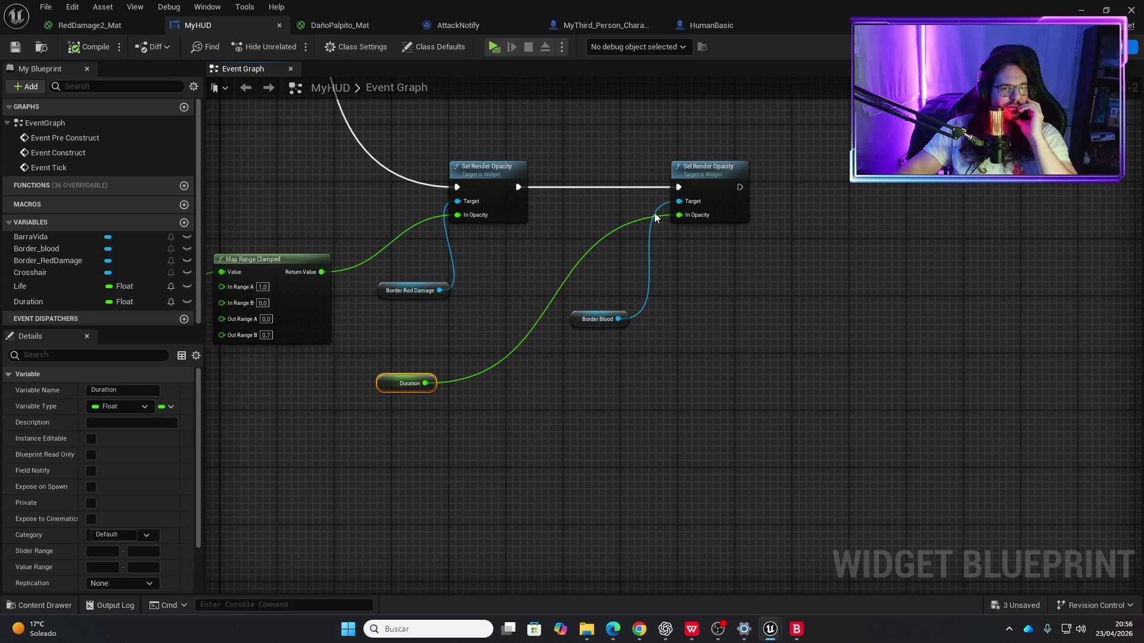
click(499, 24)
Step: Set the first FInterp To's Interp Speed to 0,001 and recompile AttackNotify
scroll(573, 342, up, 3)
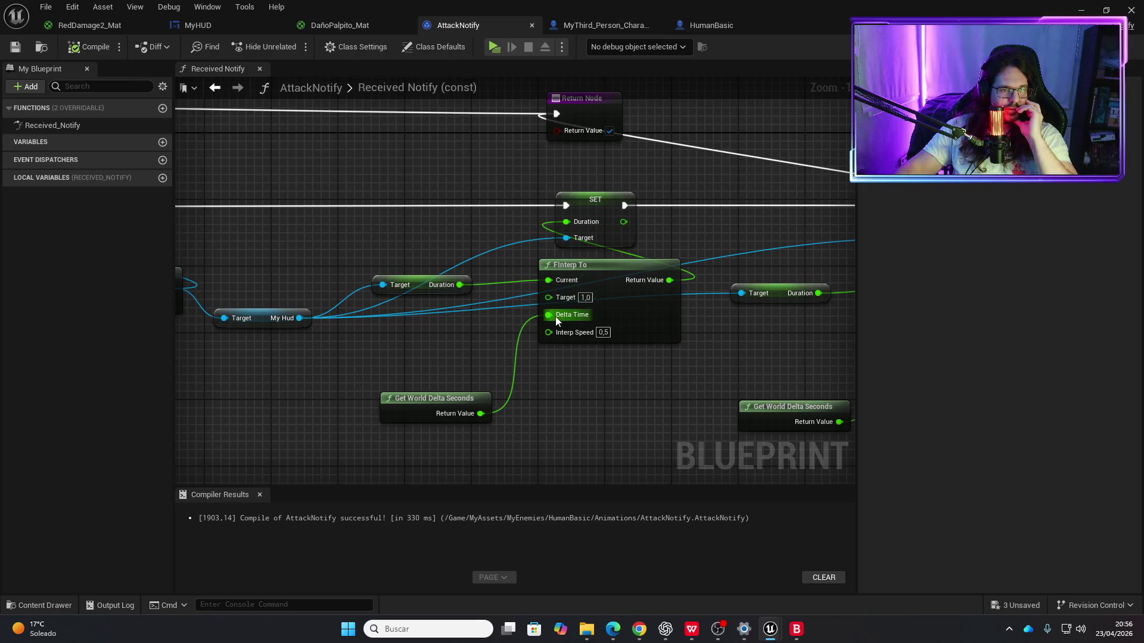
mouse_move(594, 375)
mouse_down()
mouse_move(523, 405)
mouse_move(405, 376)
mouse_up()
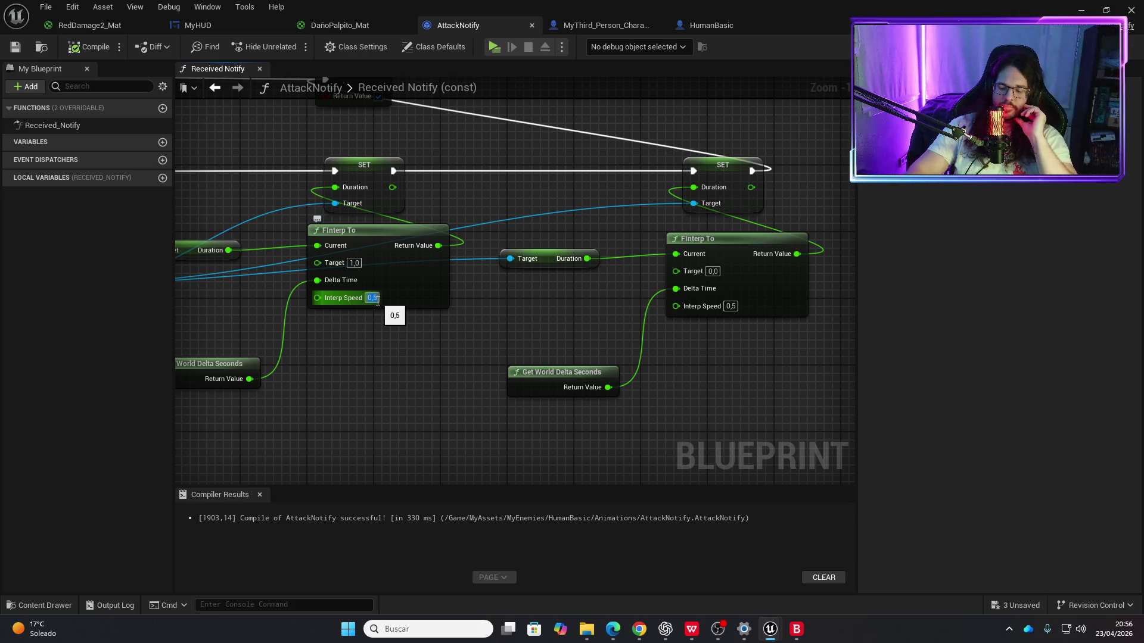
text(0,001)
key(Return)
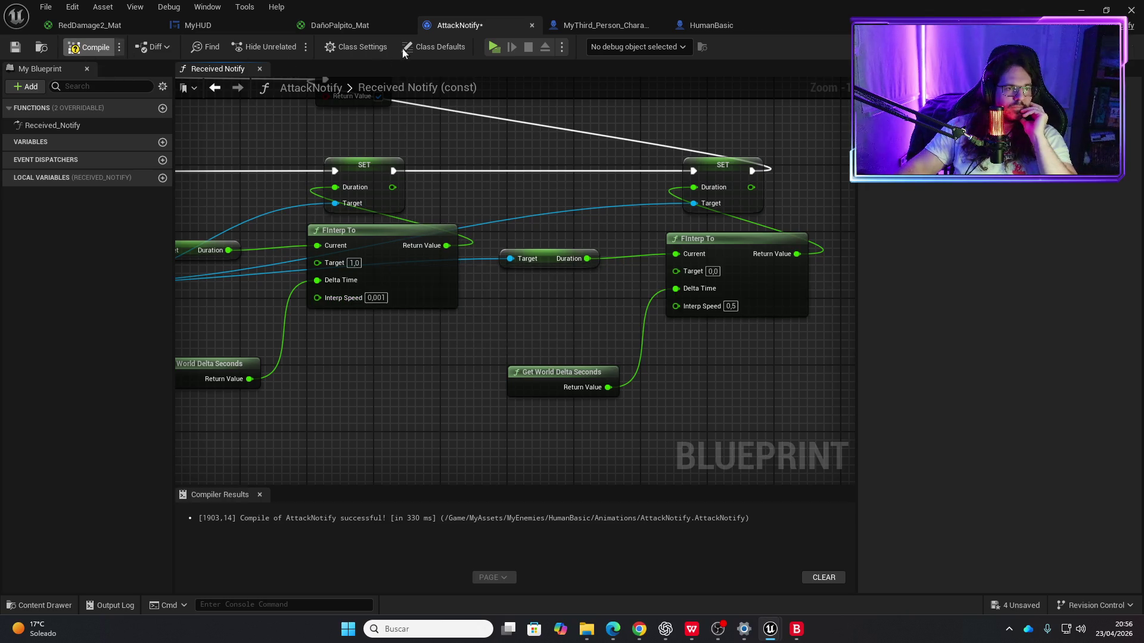
key(ctrl+s)
Step: Playtest the hit with the new 0,001 interp speed
click(492, 47)
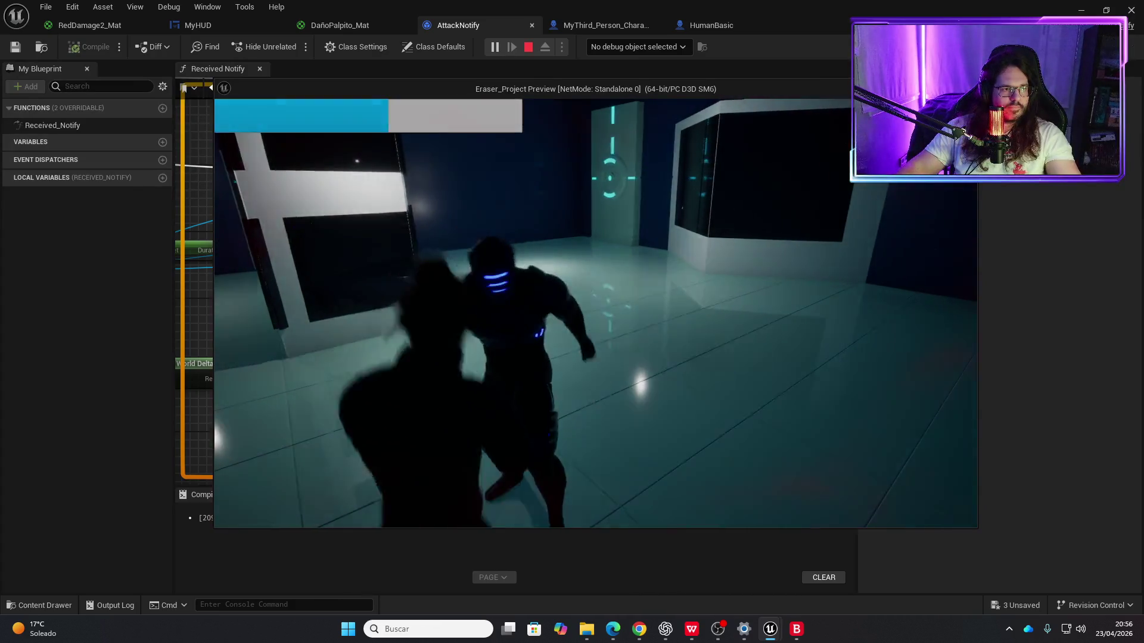
key(Escape)
scroll(486, 345, down, 2)
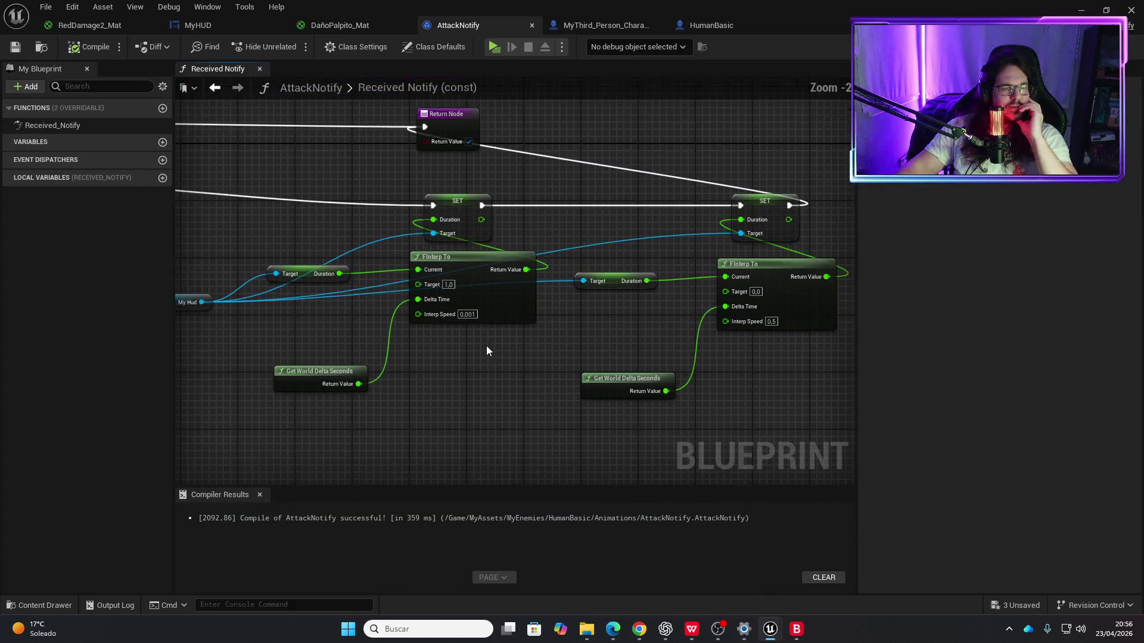
Step: Delete the SET, FInterp To, delta seconds and My Hud getter nodes from AttackNotify
mouse_move(321, 198)
mouse_down()
mouse_move(563, 291)
mouse_move(764, 423)
mouse_up()
key(Delete)
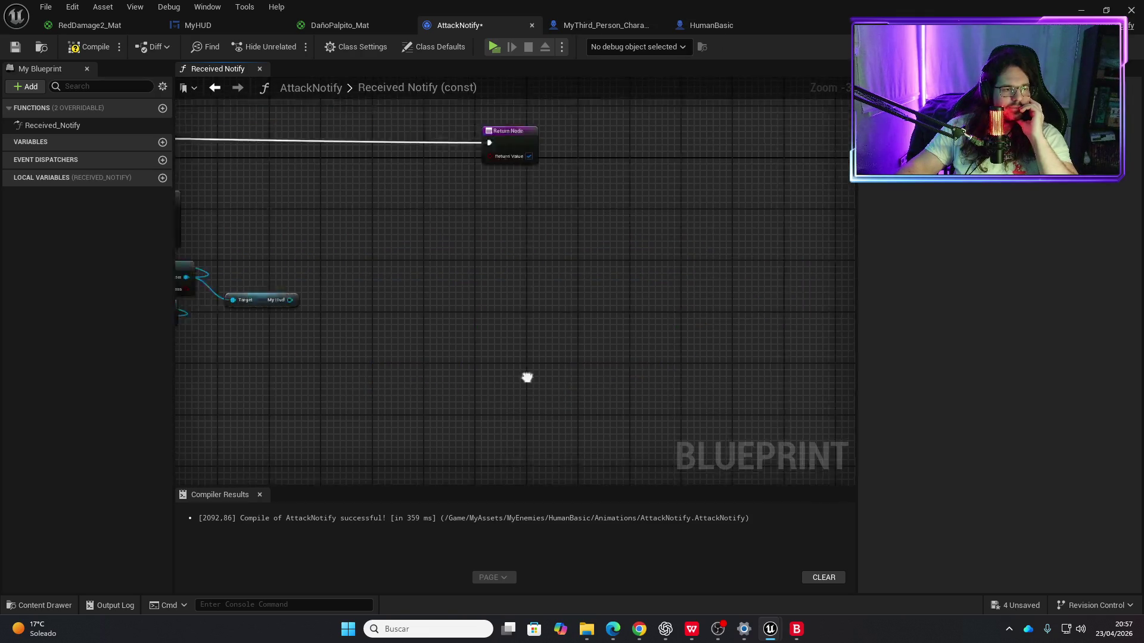
drag(527, 378, 527, 258)
click(485, 294)
key(Delete)
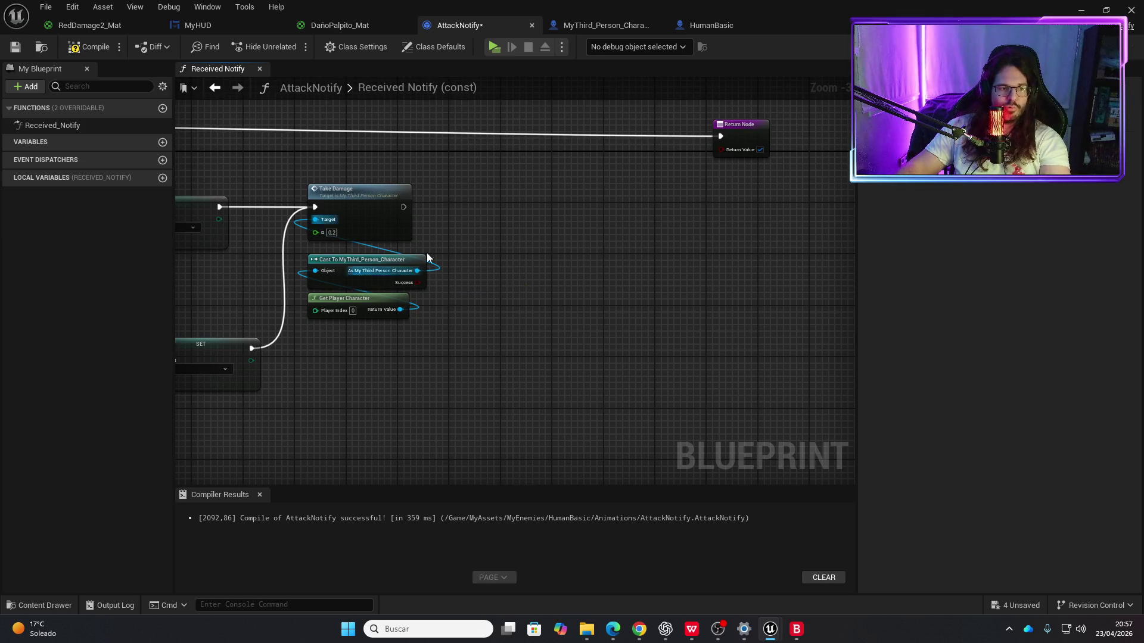
Step: Wire Take Damage straight to the Return Node, compile, and bring up MyHUD's graph
drag(404, 207, 720, 136)
click(113, 47)
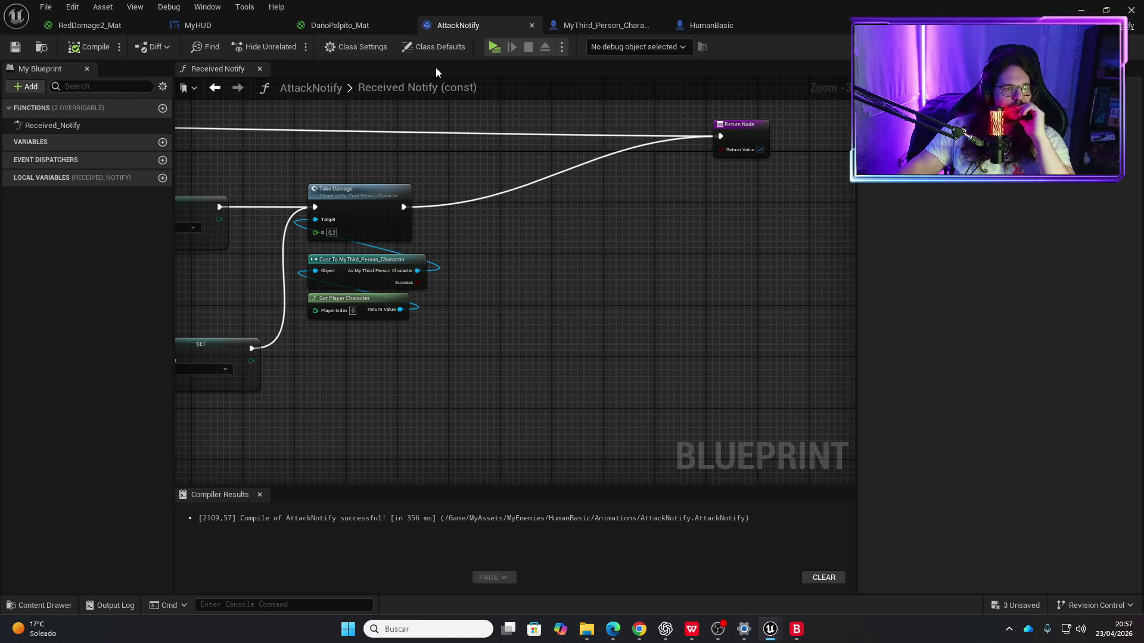
click(583, 28)
click(237, 23)
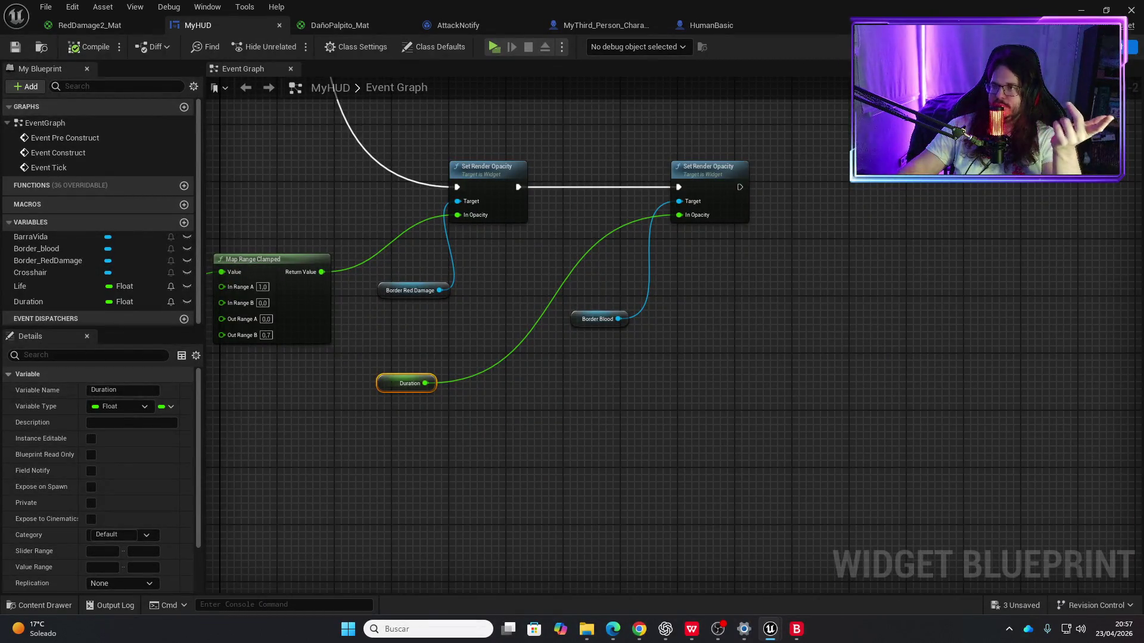
Step: Compare the DañoPalpito_Mat and RedDamage2_Mat hit-flash materials
key(alt+Tab)
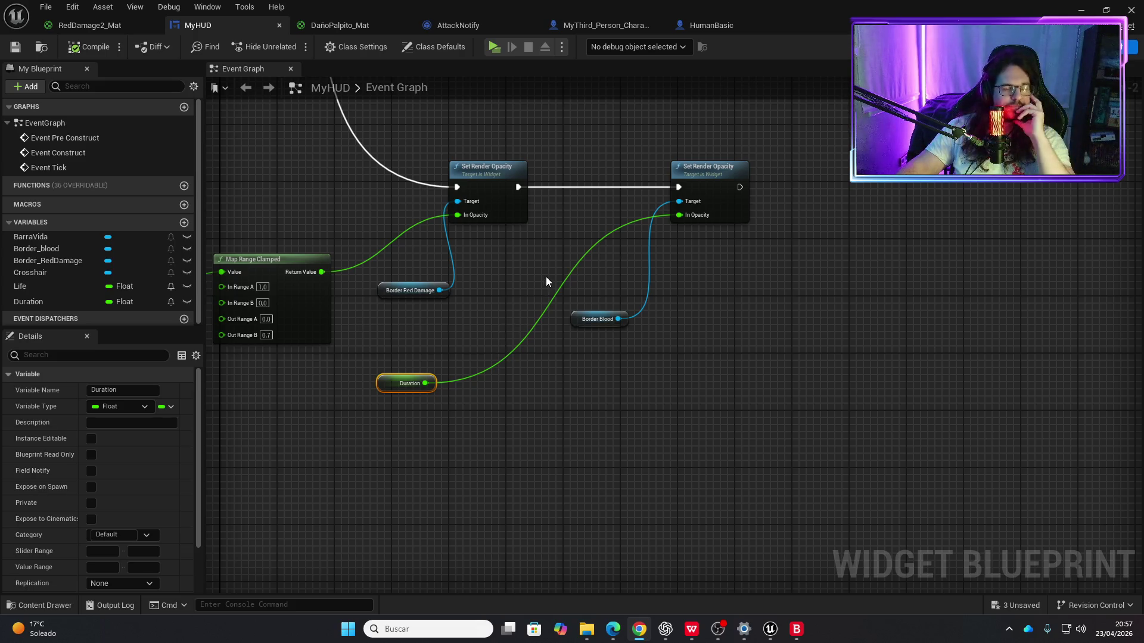
drag(546, 276, 537, 291)
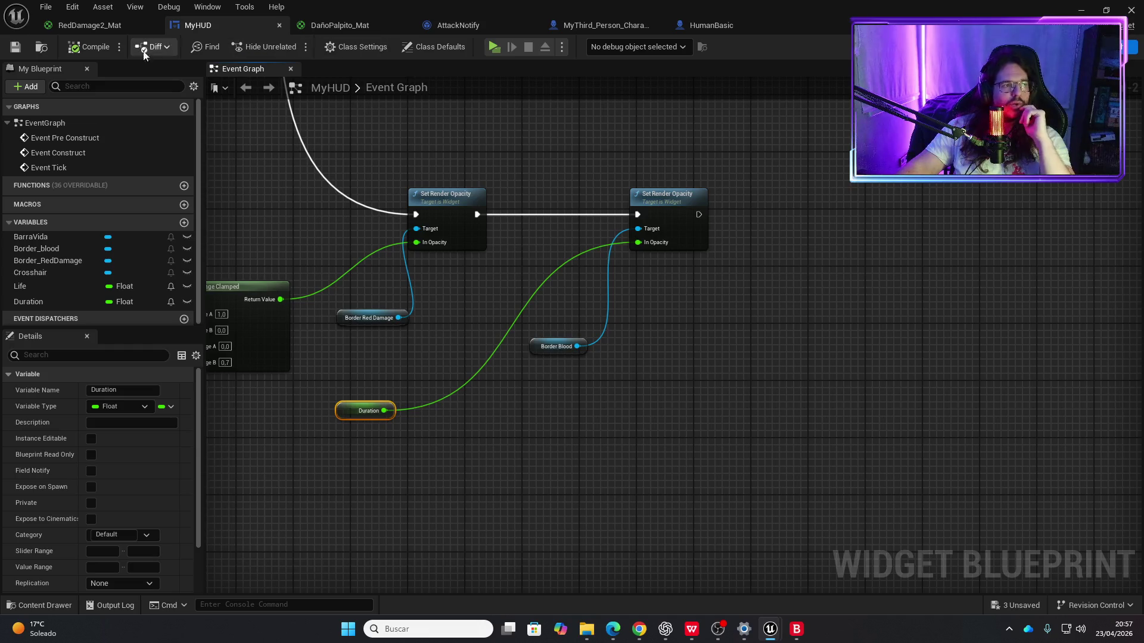
click(119, 29)
click(338, 25)
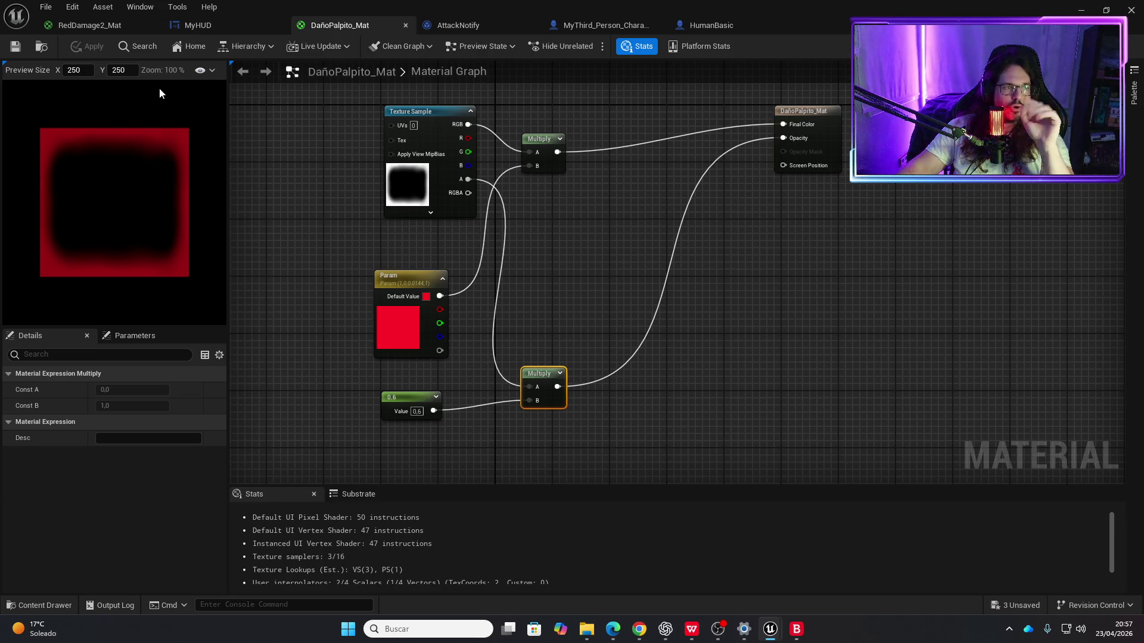
click(106, 27)
click(347, 25)
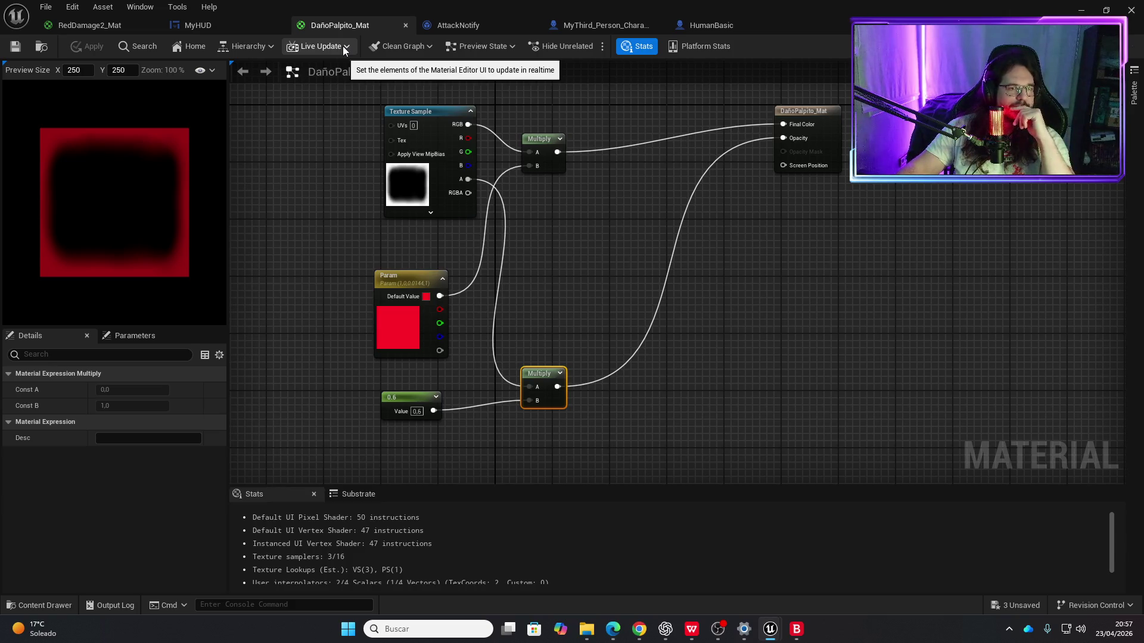
Step: Inspect HumanBasic's Timeline nodes, then return to AttackNotify's Received Notify graph
click(706, 26)
scroll(519, 190, up, 3)
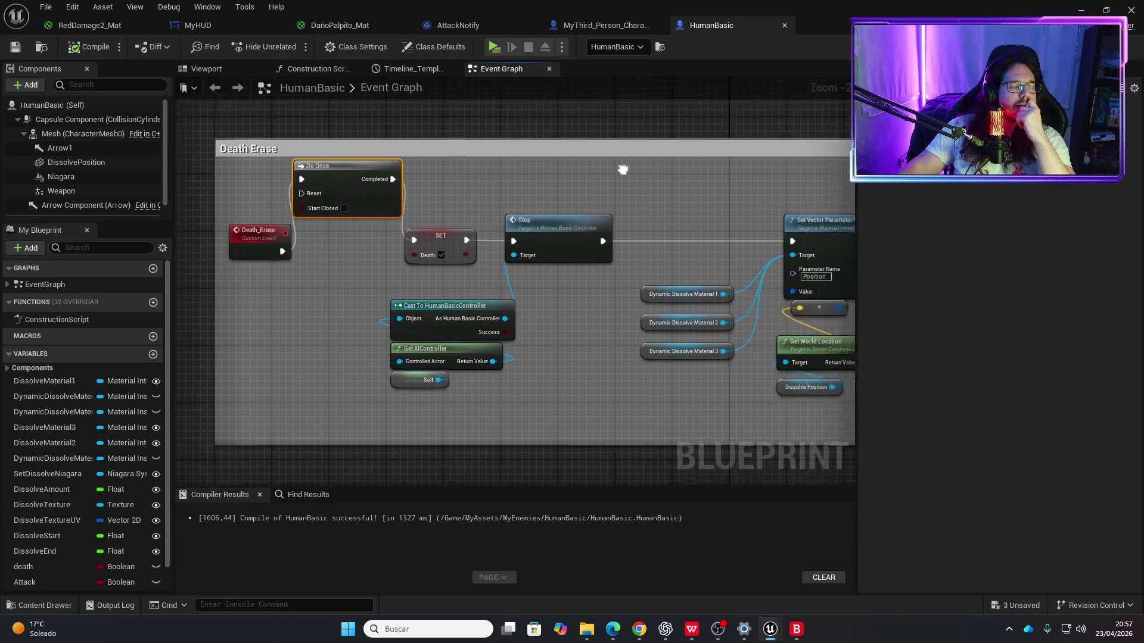
scroll(478, 179, down, 1)
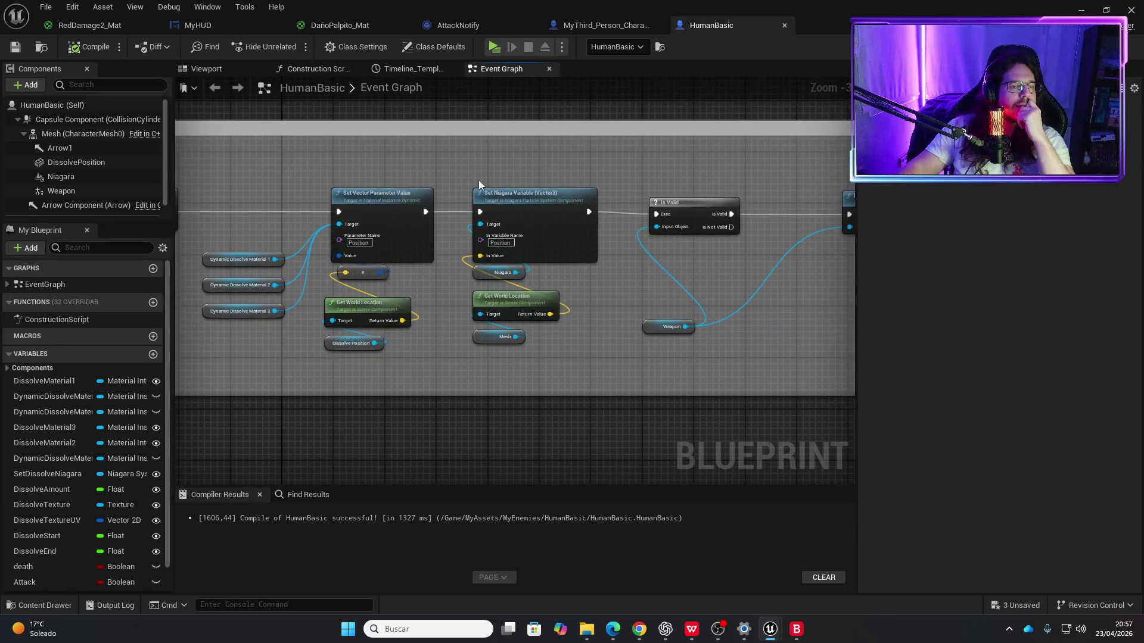
scroll(634, 172, down, 1)
drag(634, 172, 425, 148)
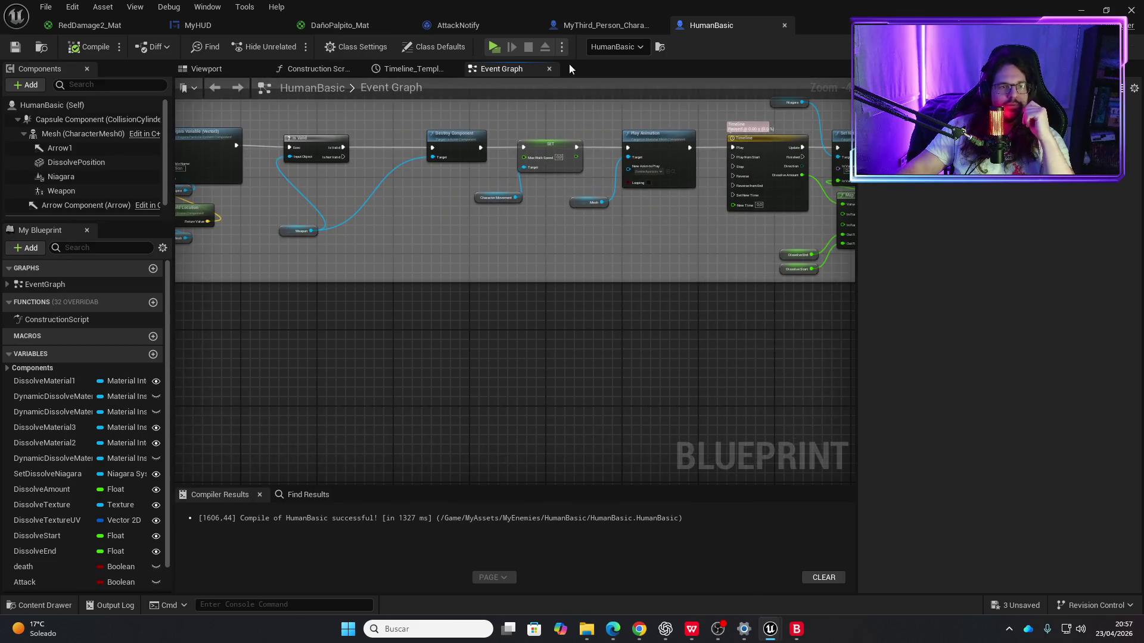
click(216, 21)
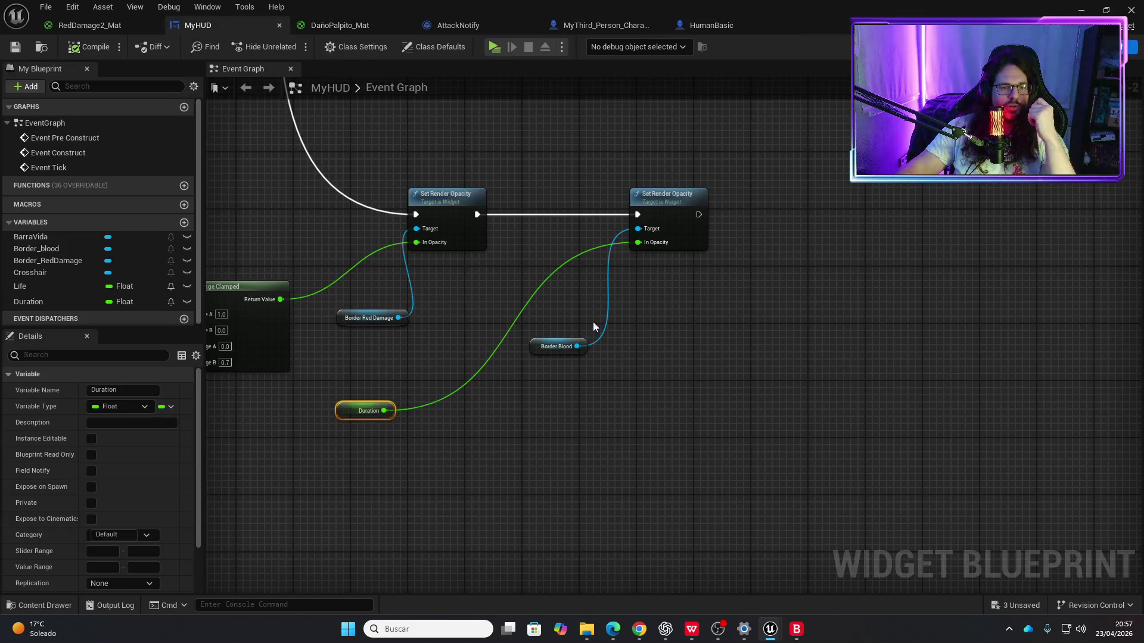
click(467, 28)
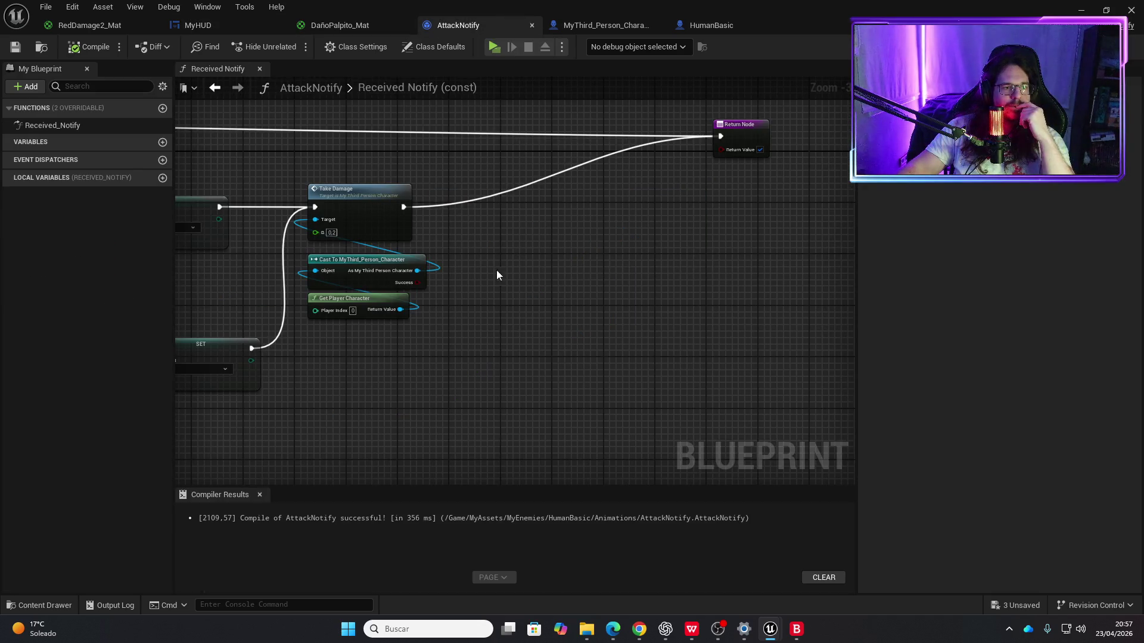
Step: Add Get My Hud and Get Border Blood nodes from the Cast output
drag(416, 271, 478, 259)
text(my hud)
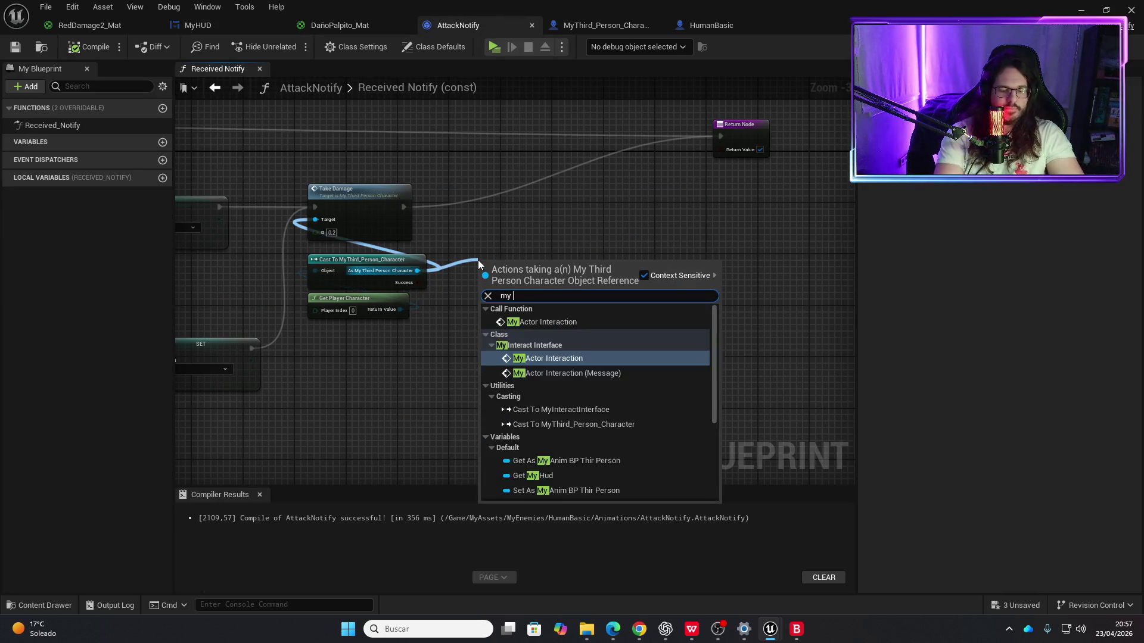
key(Return)
drag(540, 262, 582, 250)
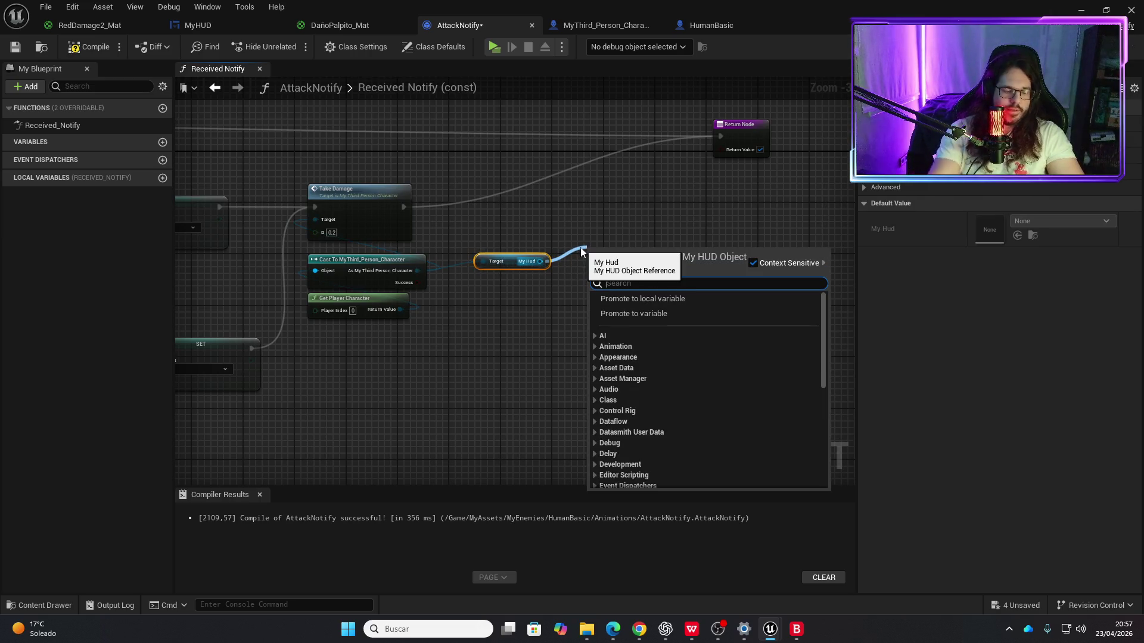
text(get)
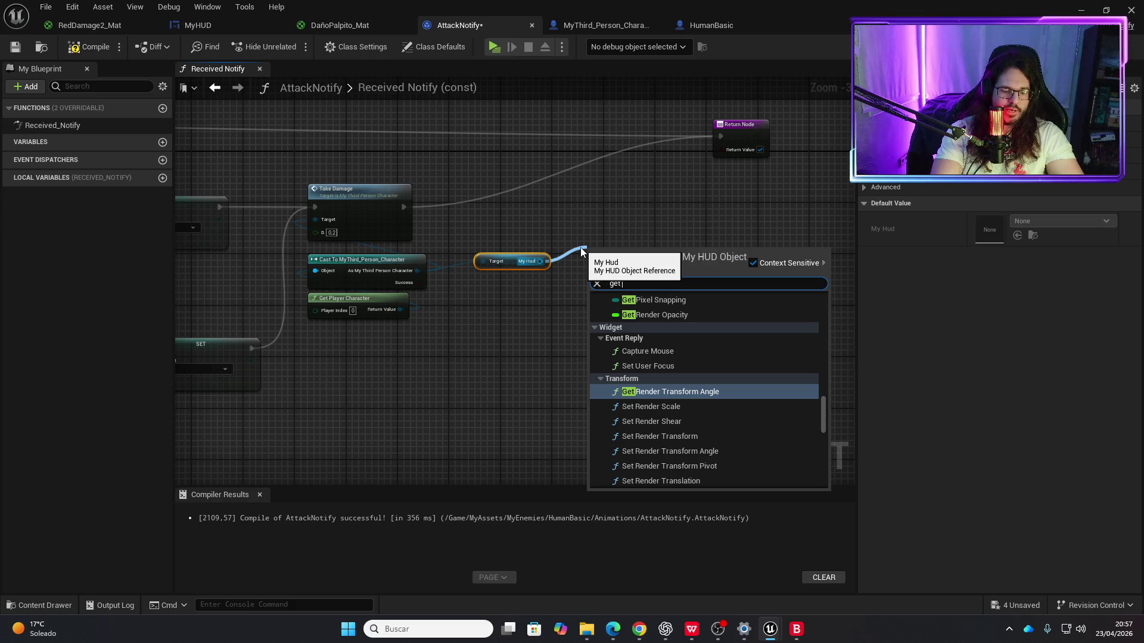
text( border)
key(Return)
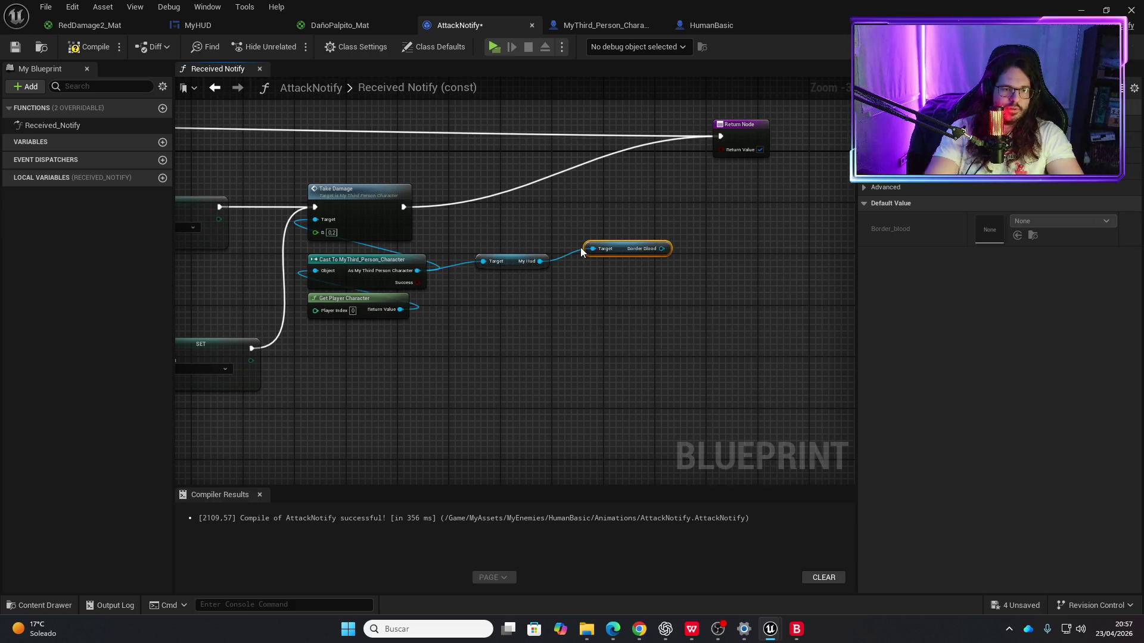
Step: Add a Set Render Opacity of 1,0 on Border Blood after Take Damage and compile
mouse_move(614, 254)
mouse_down()
mouse_move(606, 266)
mouse_move(678, 245)
mouse_up()
text(set ren)
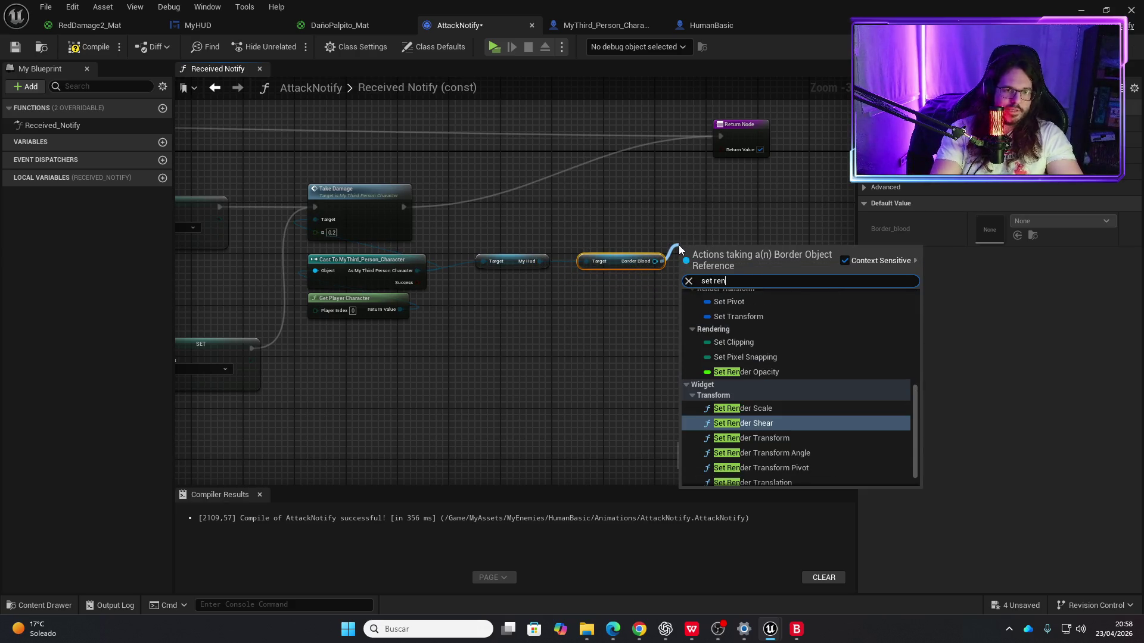
key(Up)
key(Up)
key(Up)
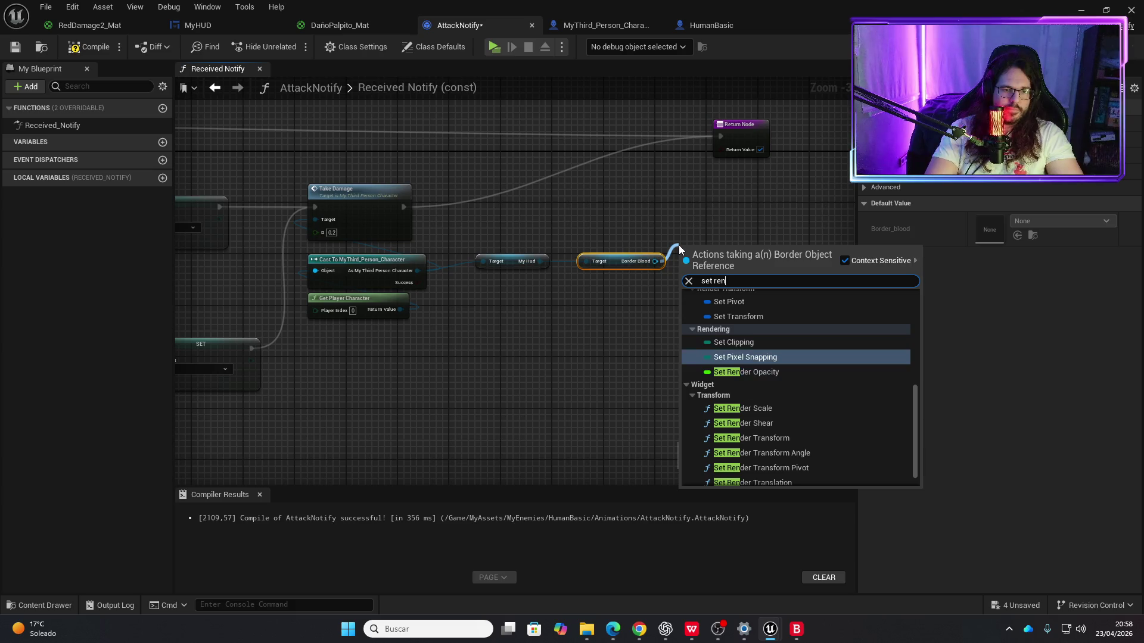
key(Down)
key(Down)
key(Down)
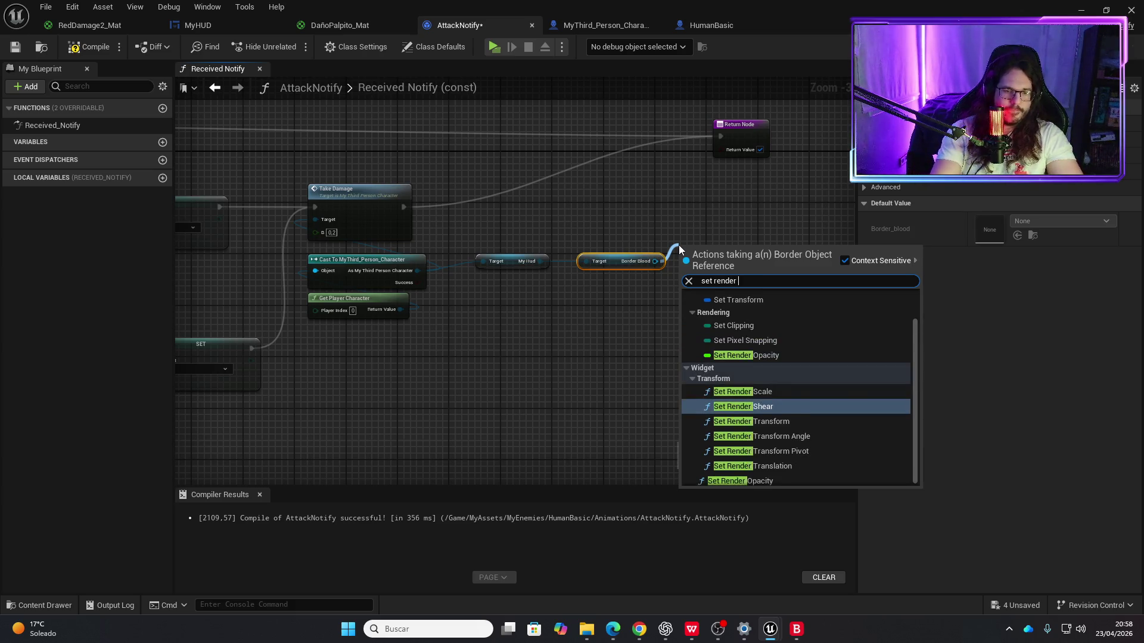
key(Escape)
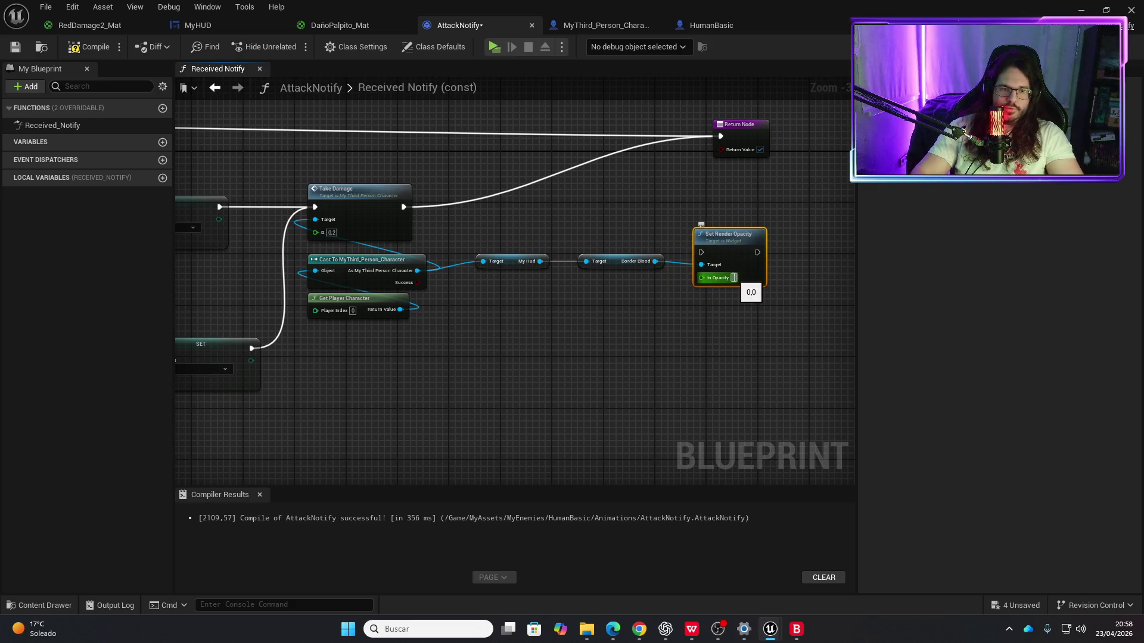
mouse_move(405, 207)
mouse_down()
mouse_move(695, 237)
mouse_move(700, 252)
mouse_move(756, 257)
mouse_move(720, 145)
mouse_up()
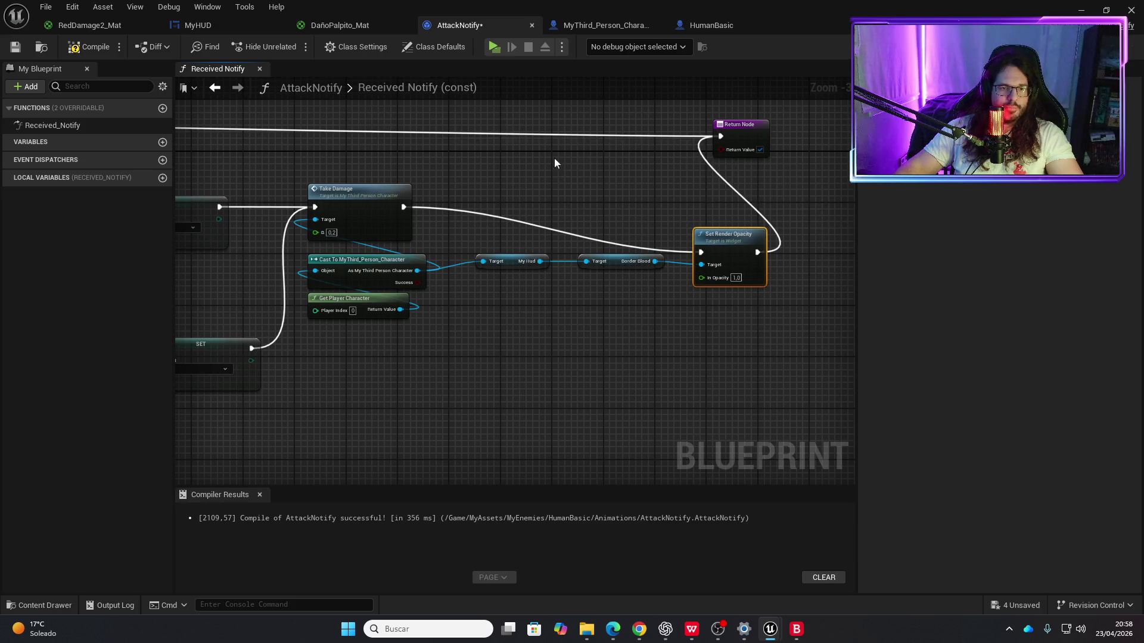
click(93, 52)
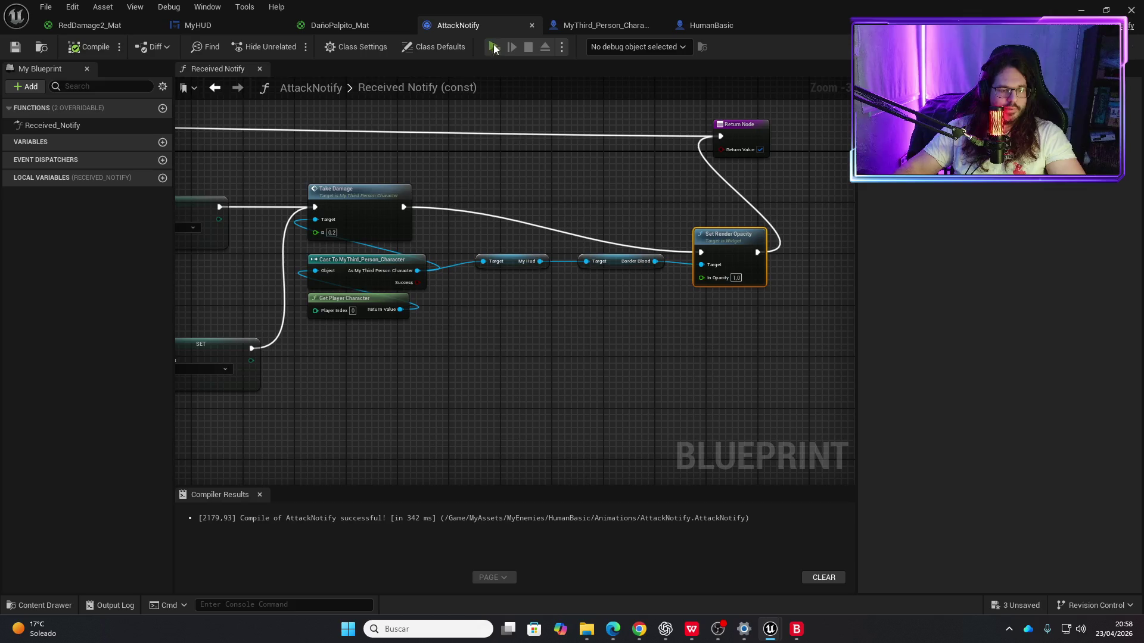
Step: Playtest the hit, then look over the RedDamage2_Mat and DañoPalpito_Mat materials
click(493, 47)
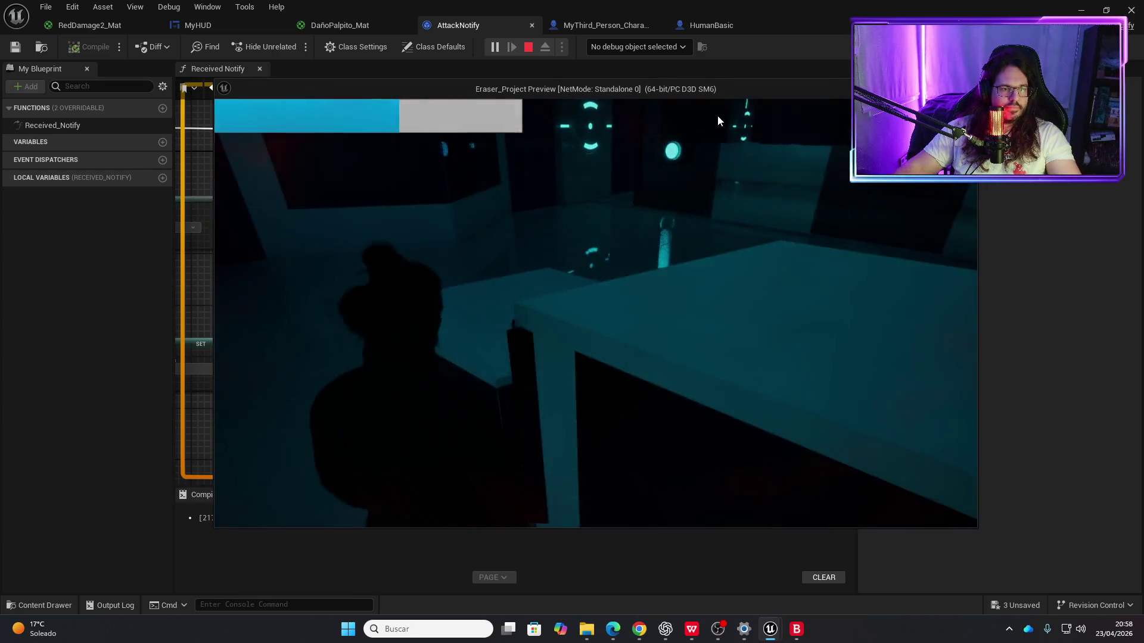
key(Escape)
click(102, 31)
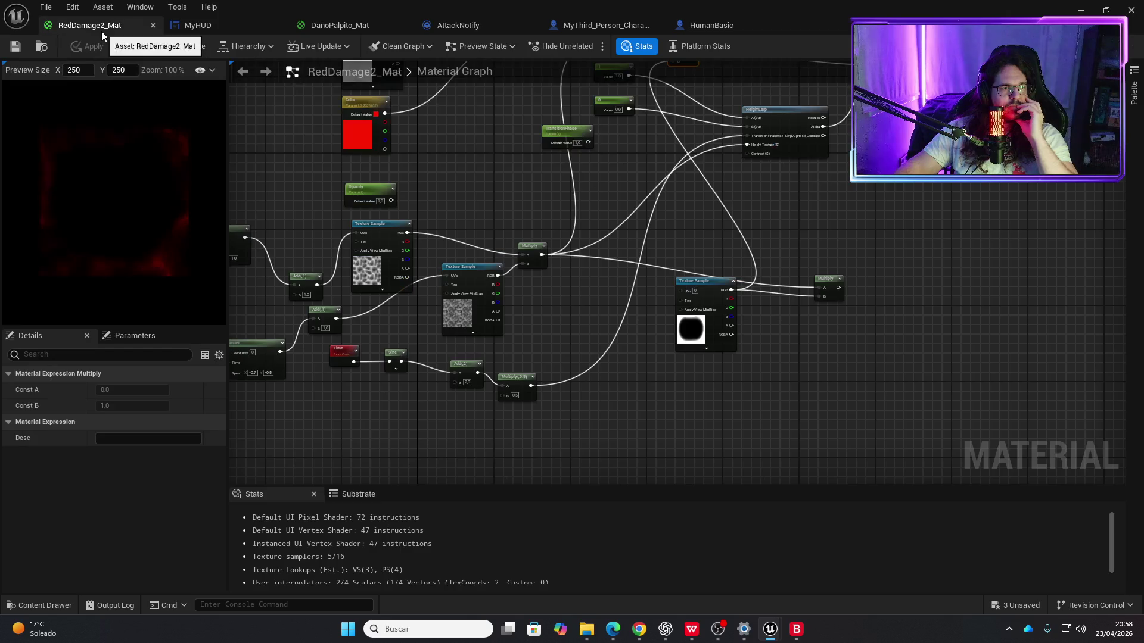
click(348, 29)
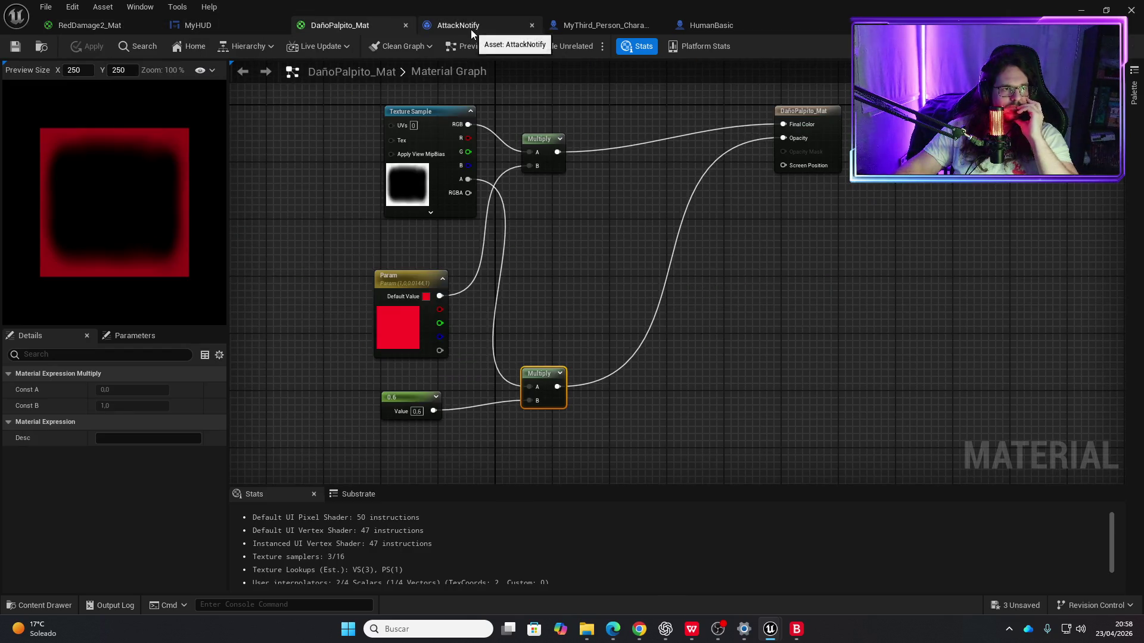
Step: Disconnect Duration from Border Blood's In Opacity in MyHUD so it starts at 0,0
click(205, 25)
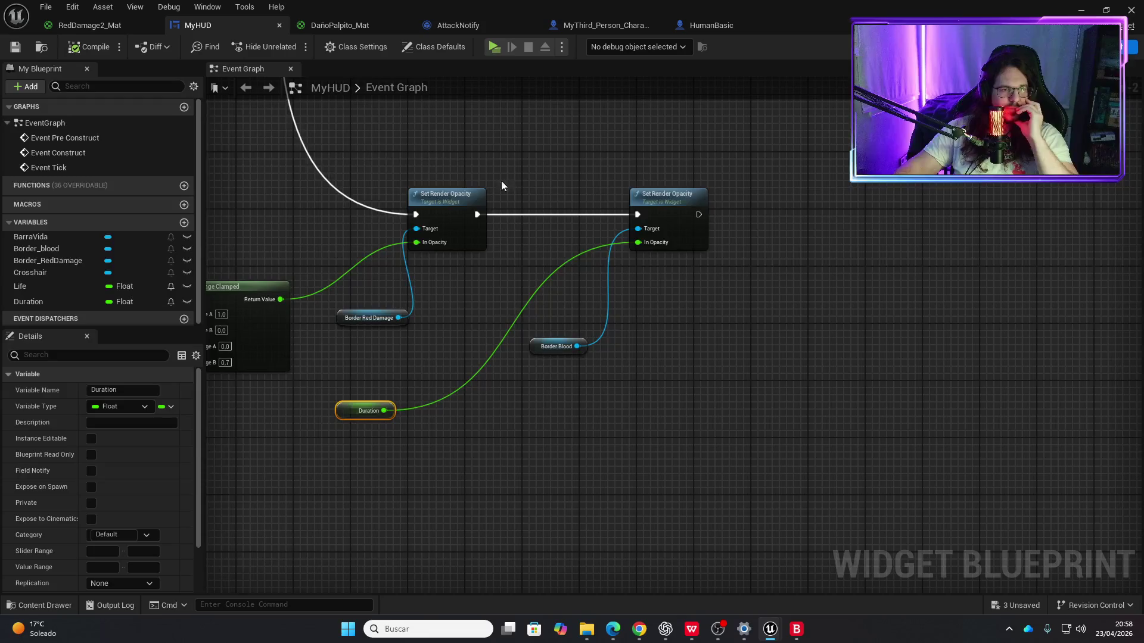
click(363, 416)
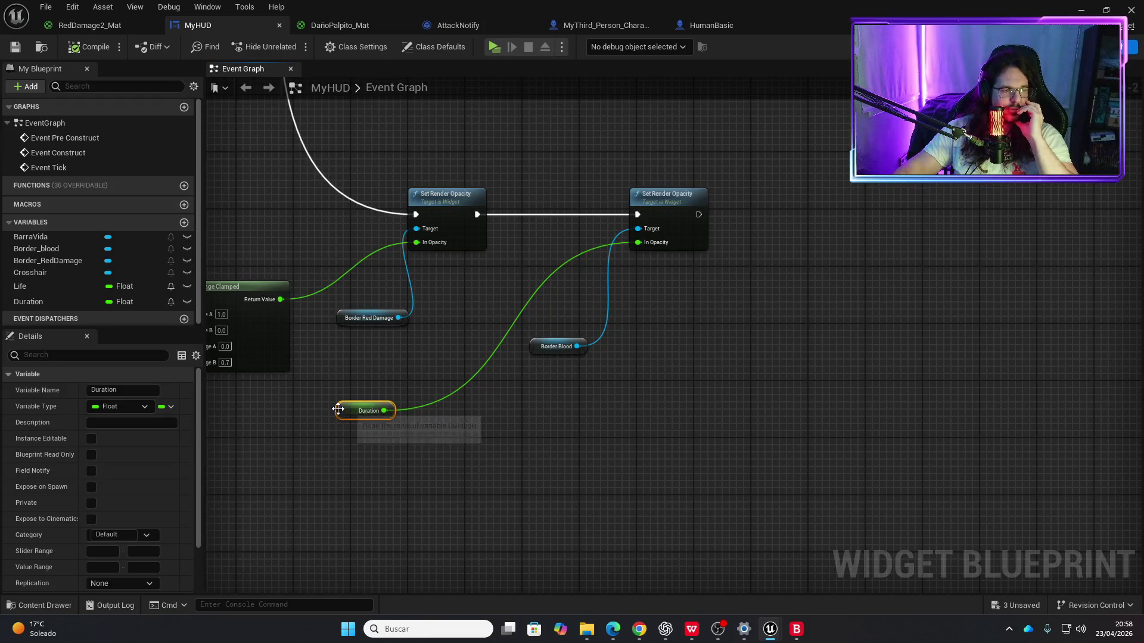
scroll(127, 484, down, 2)
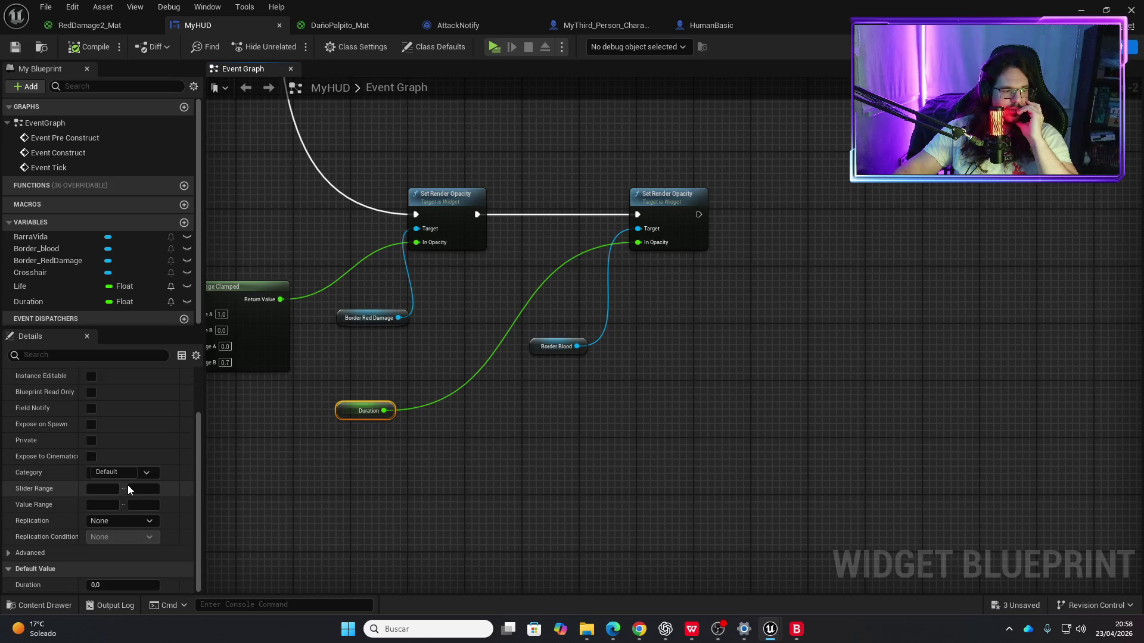
alt+click(384, 411)
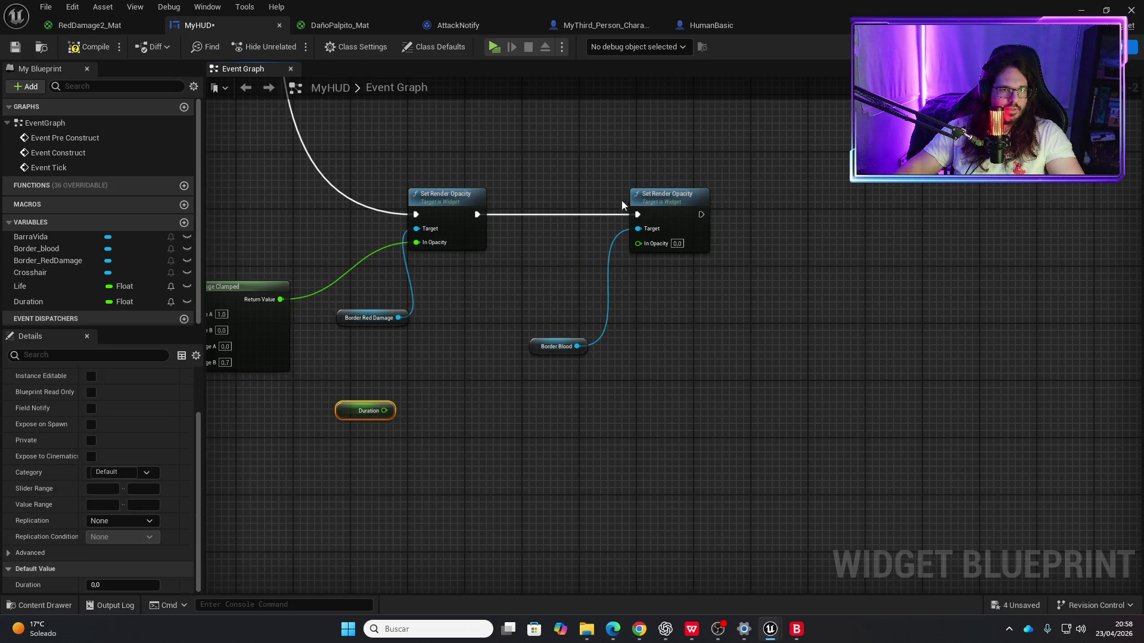
Step: Playtest again to see the red blood border flash on hit
click(496, 49)
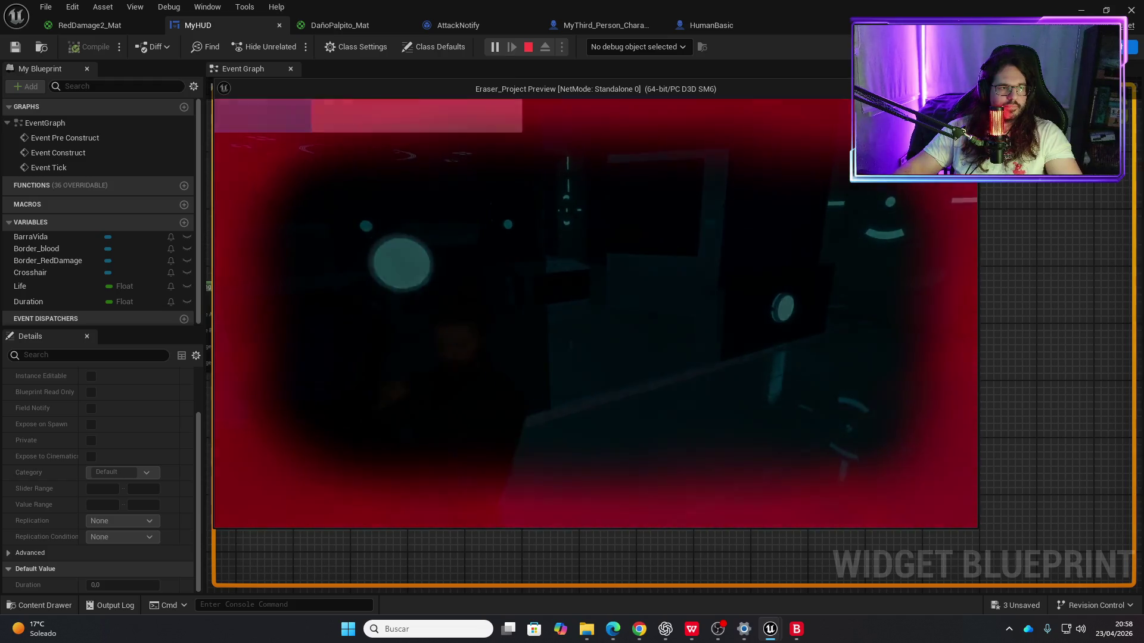
key(Escape)
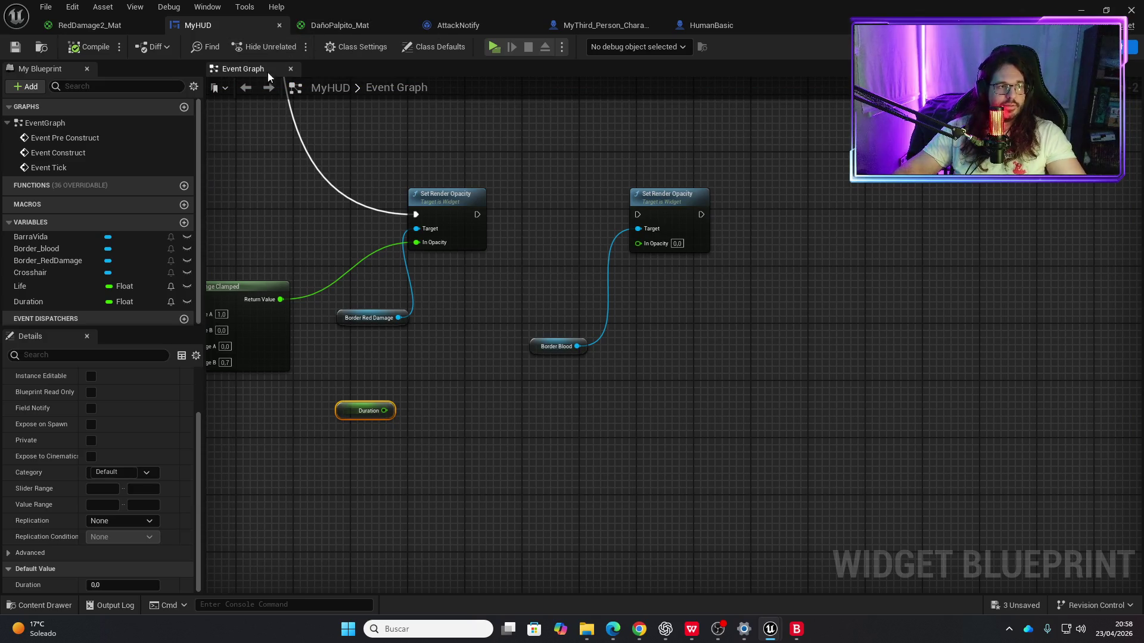
click(335, 26)
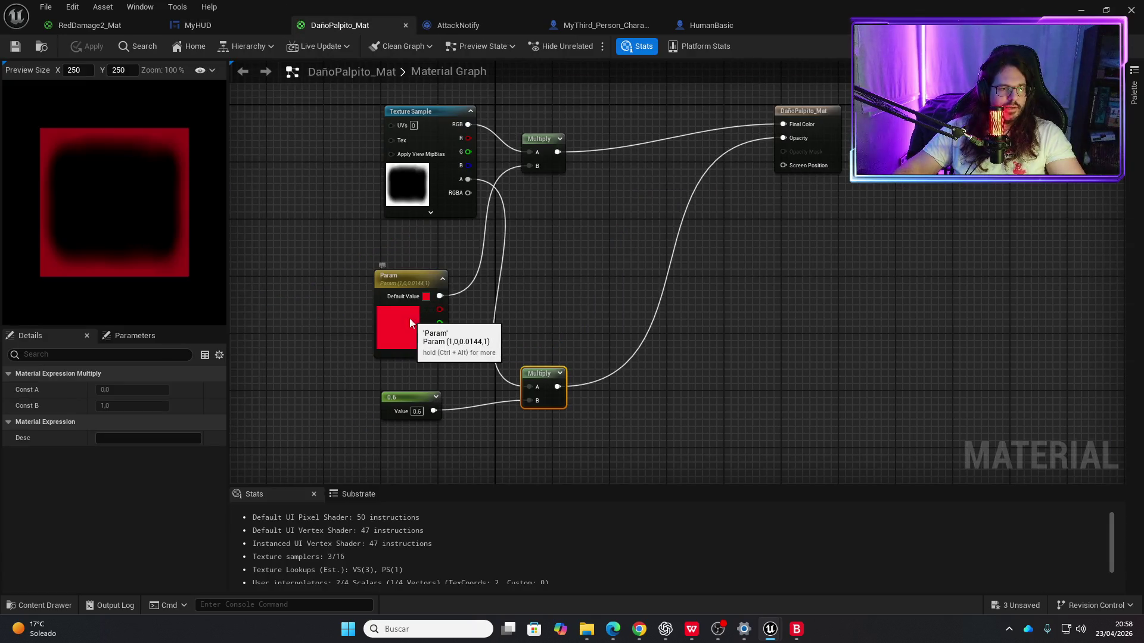
Step: Darken DañoPalpito_Mat's Param colour to sRGB BC0000 and apply the material
double_click(409, 318)
drag(589, 348, 588, 374)
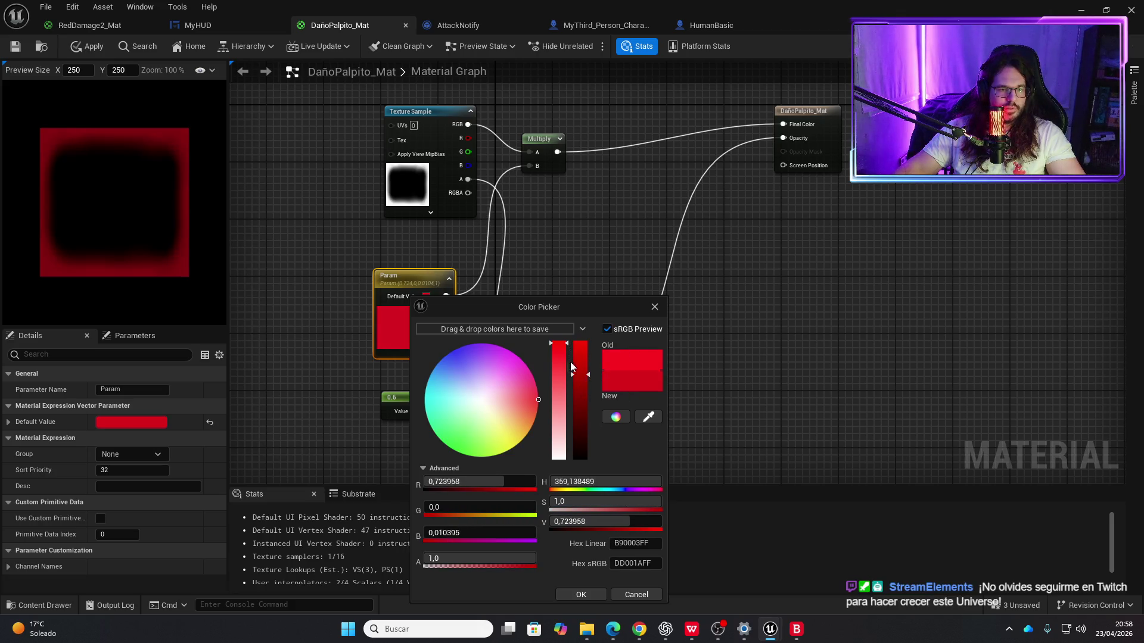
mouse_move(539, 401)
mouse_down()
mouse_move(544, 392)
mouse_move(551, 401)
mouse_move(588, 395)
mouse_up()
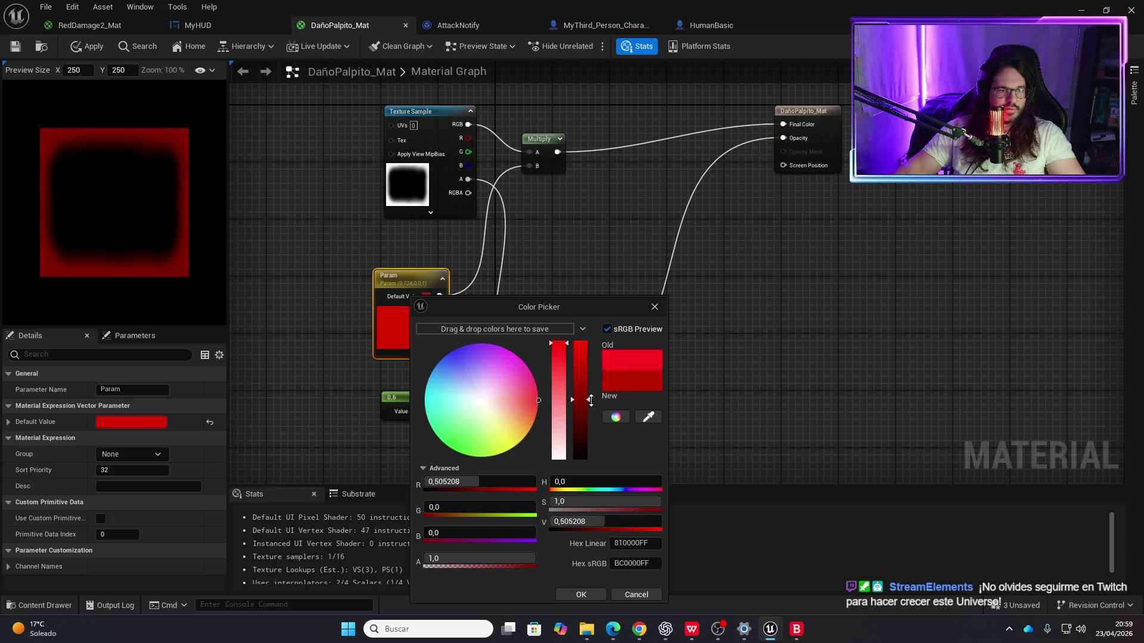
click(581, 595)
click(81, 47)
click(212, 26)
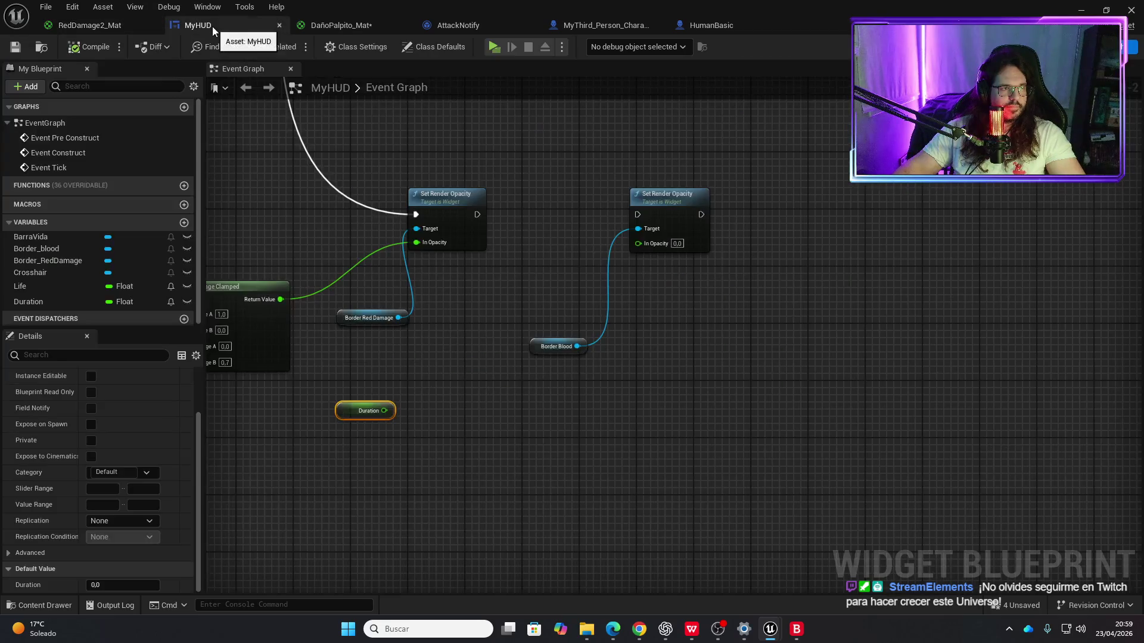
Step: Playtest the darker red border, then nudge AttackNotify's Set Render Opacity node right
click(497, 47)
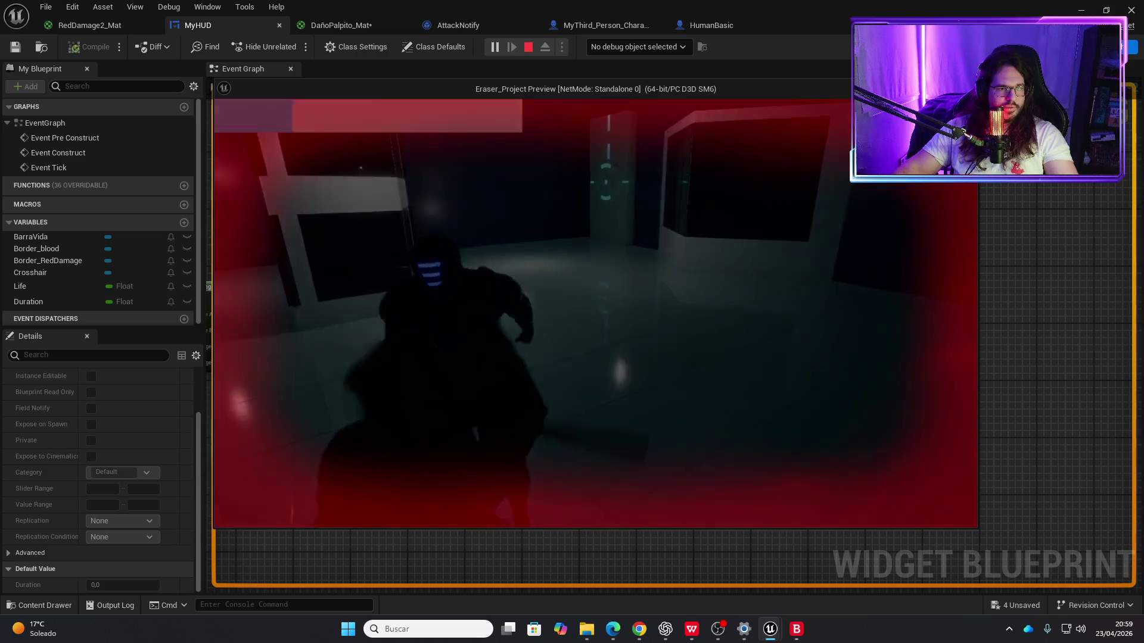
key(Escape)
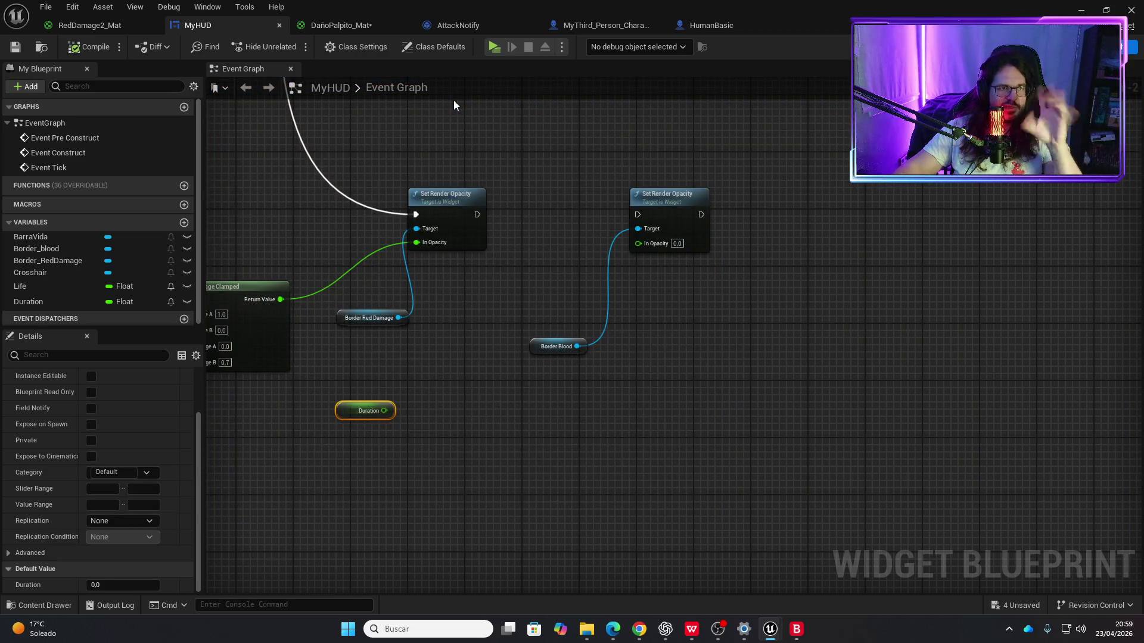
click(460, 30)
mouse_move(717, 241)
mouse_down()
mouse_move(768, 241)
mouse_move(713, 310)
mouse_up()
click(653, 302)
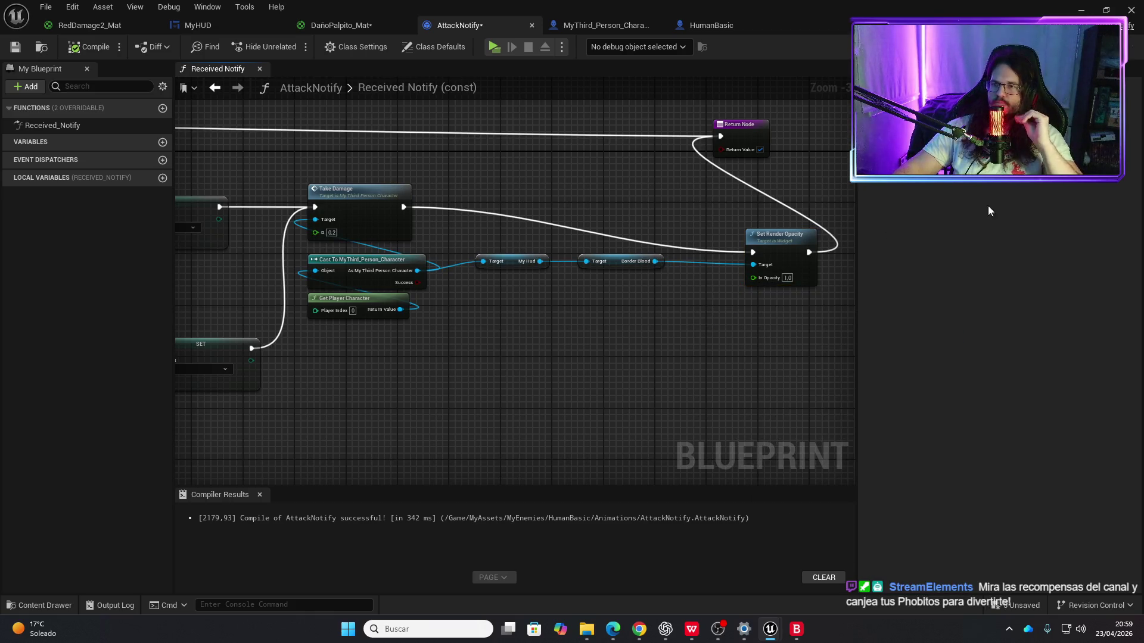
Step: Place AttackNotify's Return Node above-right of Set Render Opacity, then pan back to Take Damage
scroll(661, 302, up, 2)
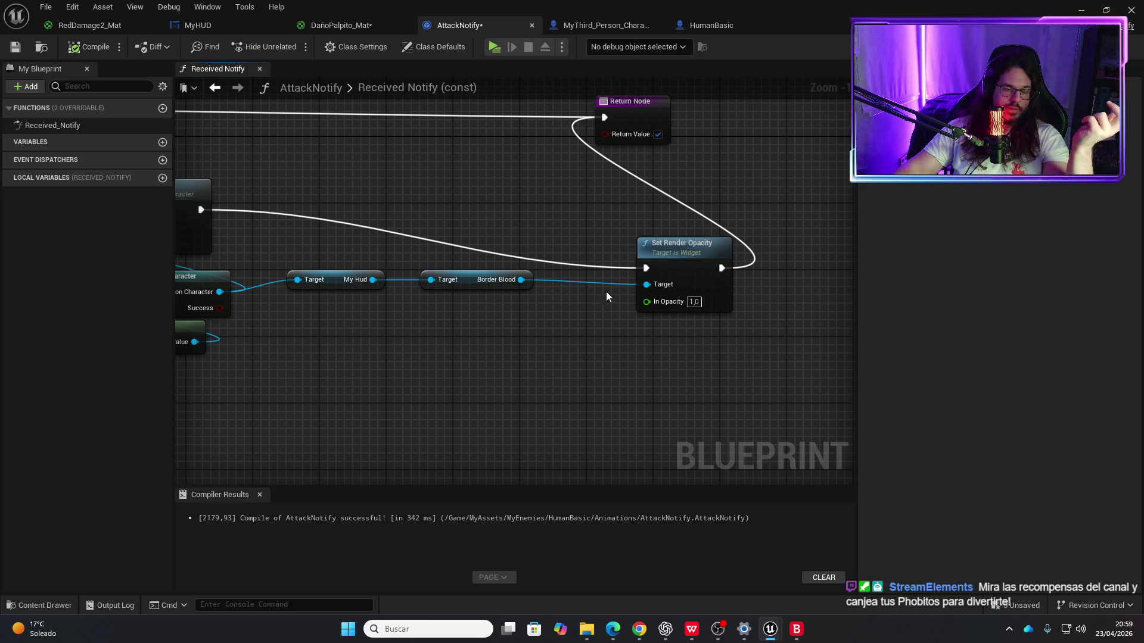
drag(646, 103, 837, 119)
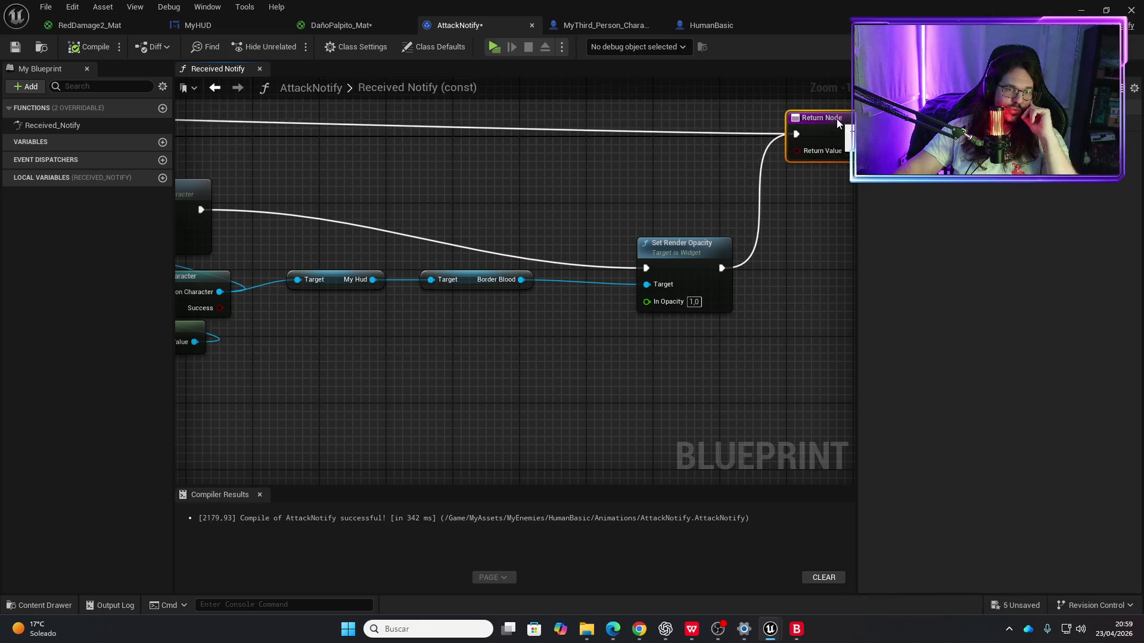
drag(741, 290, 594, 316)
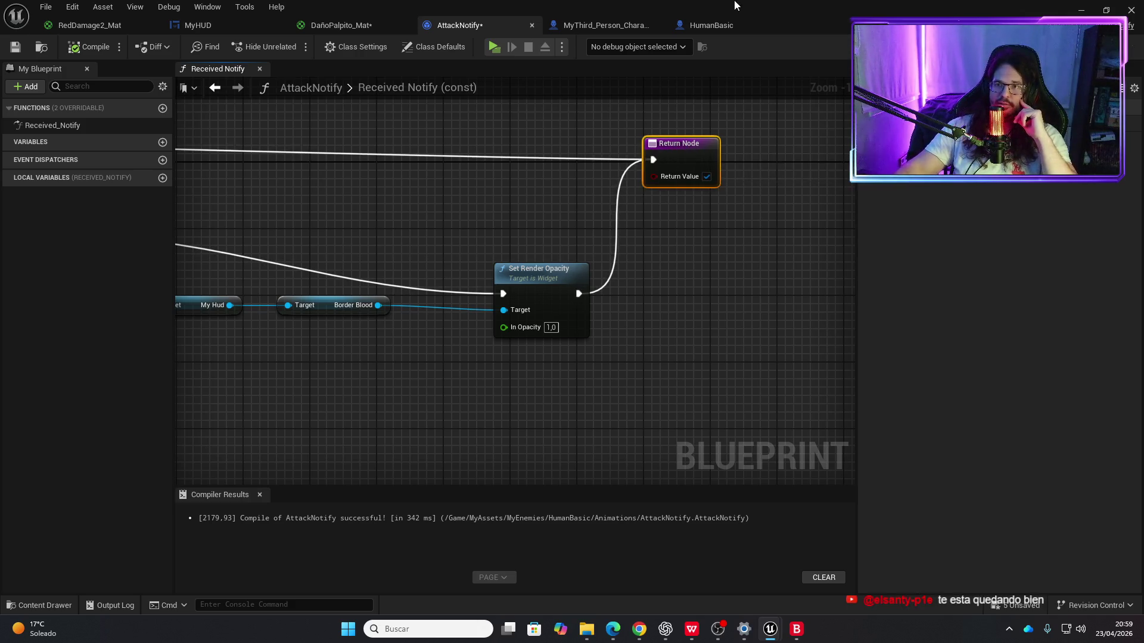
key(alt+Tab)
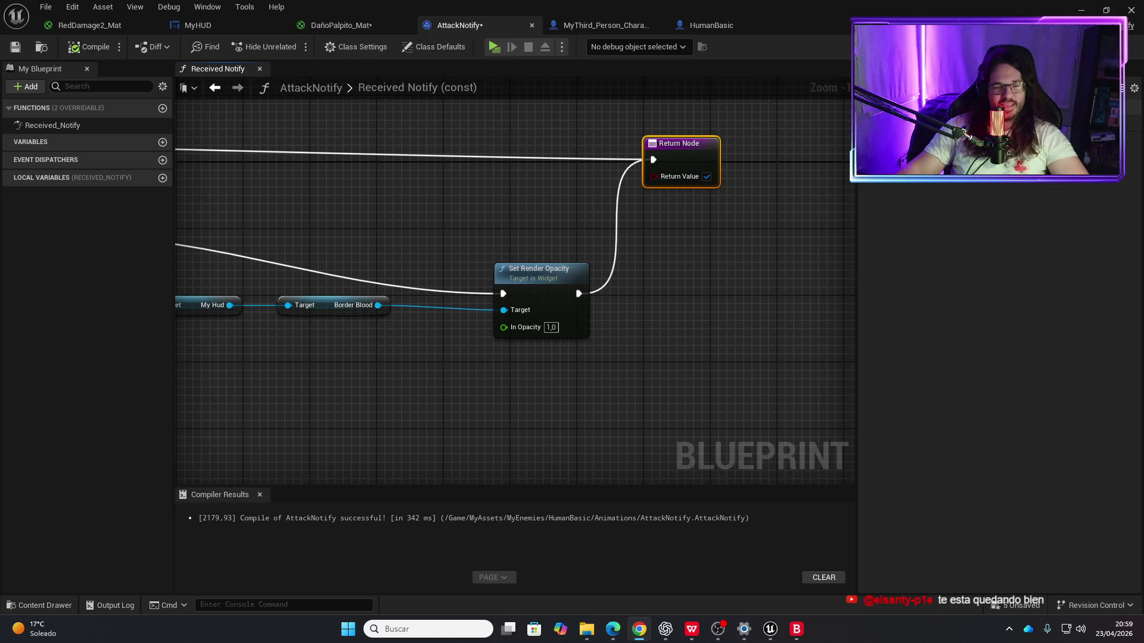
drag(675, 143, 676, 126)
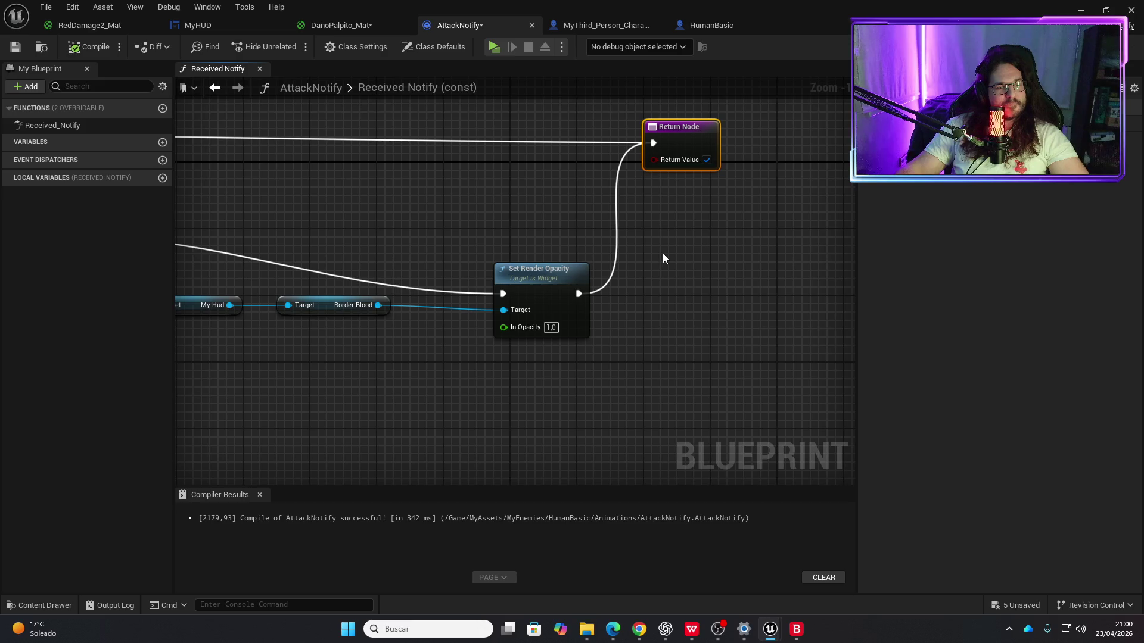
drag(685, 121, 736, 113)
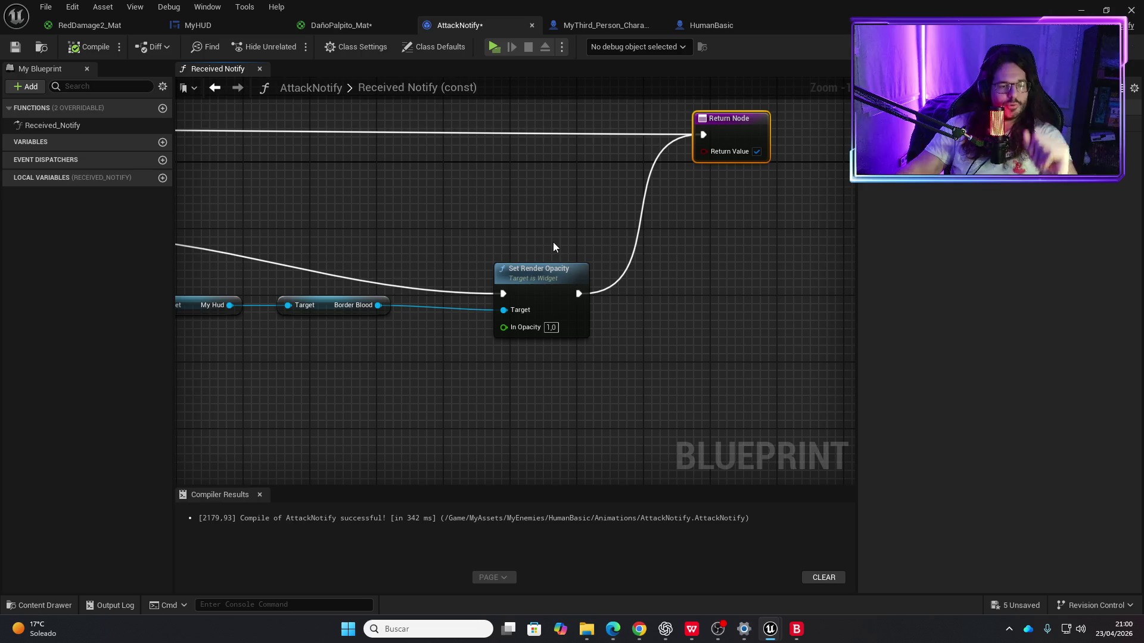
mouse_move(518, 238)
mouse_down()
mouse_move(717, 217)
mouse_move(659, 216)
mouse_up()
mouse_move(460, 107)
mouse_down()
mouse_move(404, 146)
mouse_move(513, 141)
mouse_move(457, 107)
mouse_up()
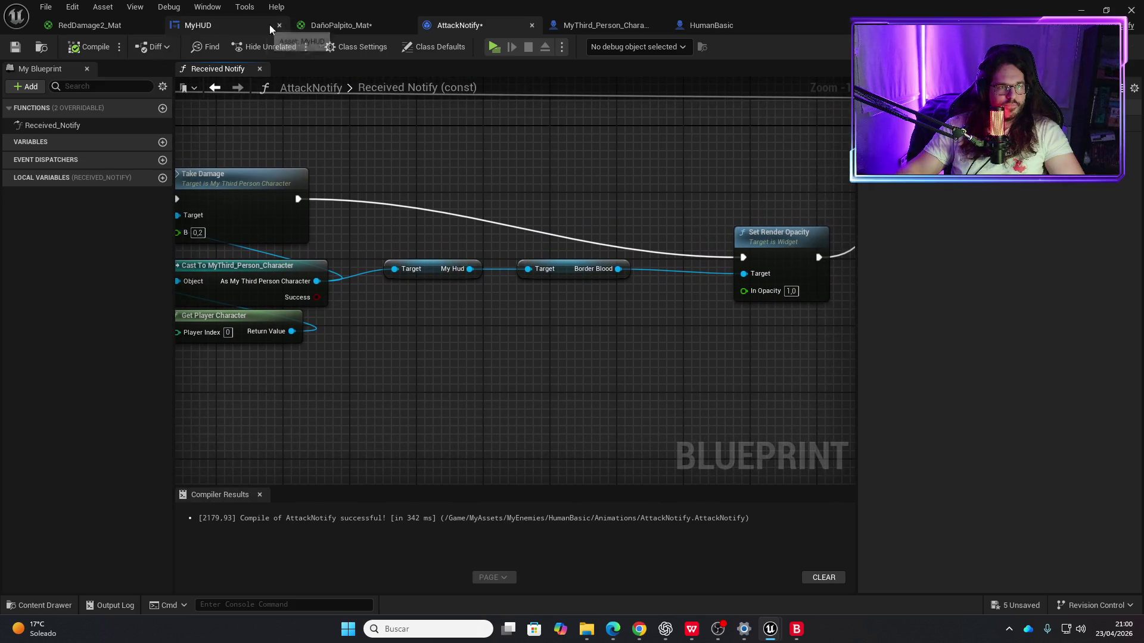
click(618, 26)
Step: Shift the Retriggerable Delay, Branch and SET nodes to the right
scroll(421, 363, down, 5)
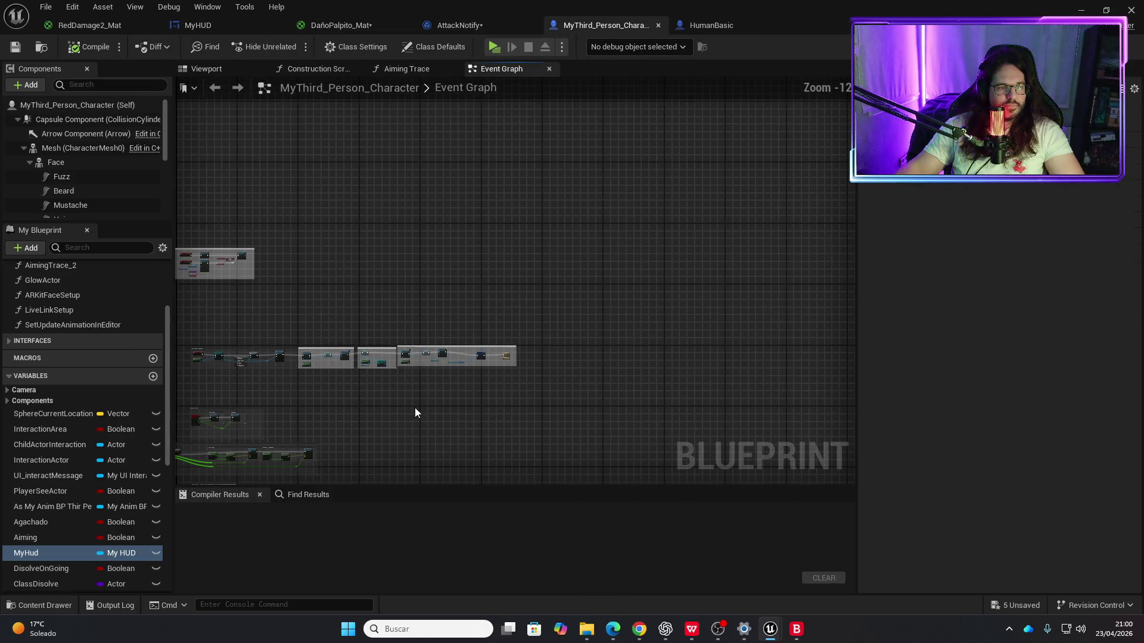
scroll(512, 304, up, 3)
scroll(519, 313, up, 2)
scroll(512, 300, up, 3)
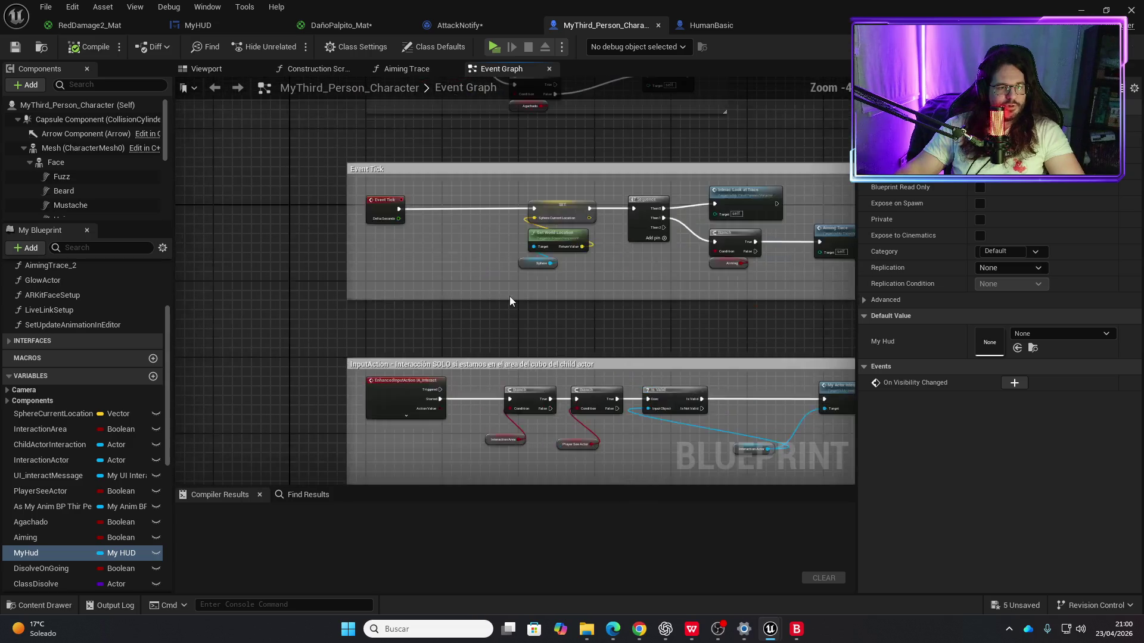
scroll(509, 296, down, 4)
scroll(494, 199, up, 3)
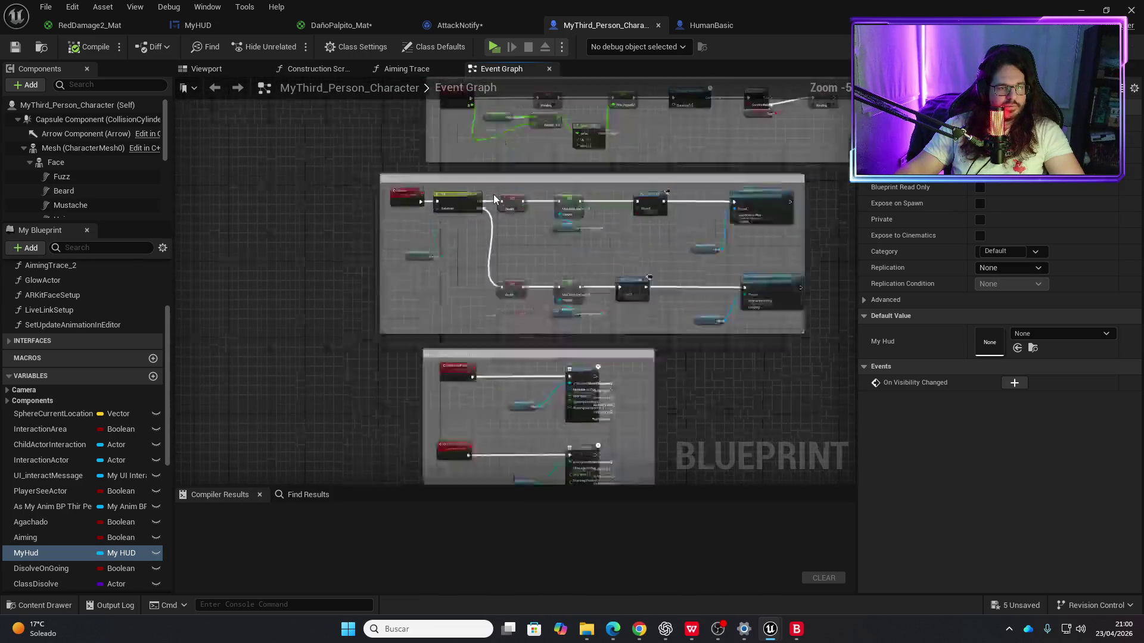
scroll(494, 199, up, 2)
scroll(506, 268, down, 4)
scroll(508, 277, up, 6)
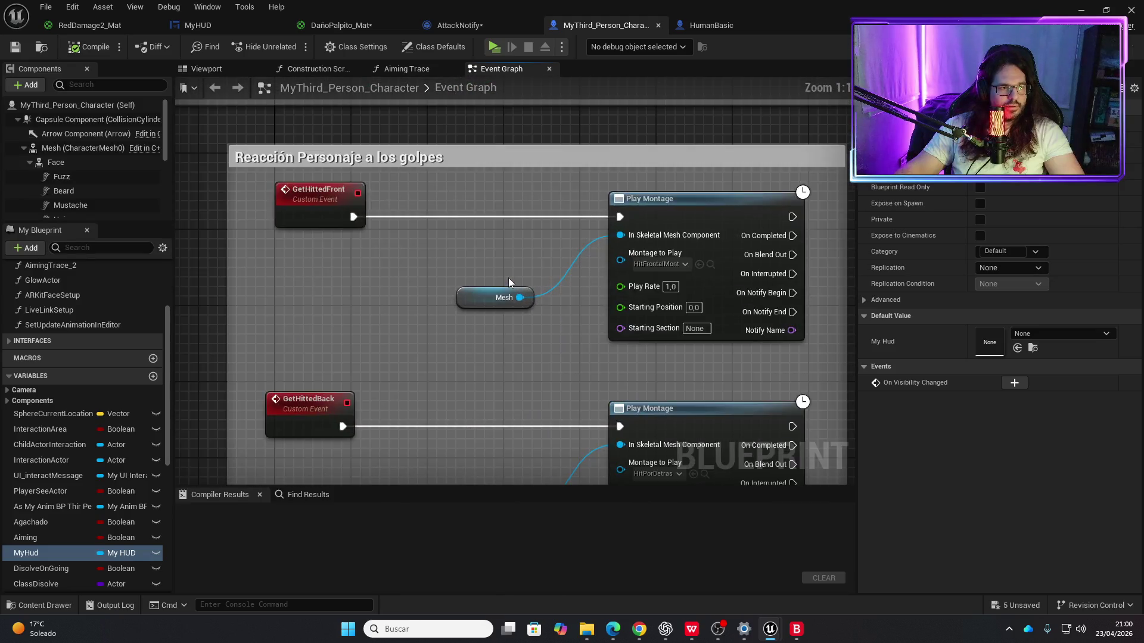
scroll(508, 277, down, 4)
scroll(486, 192, up, 5)
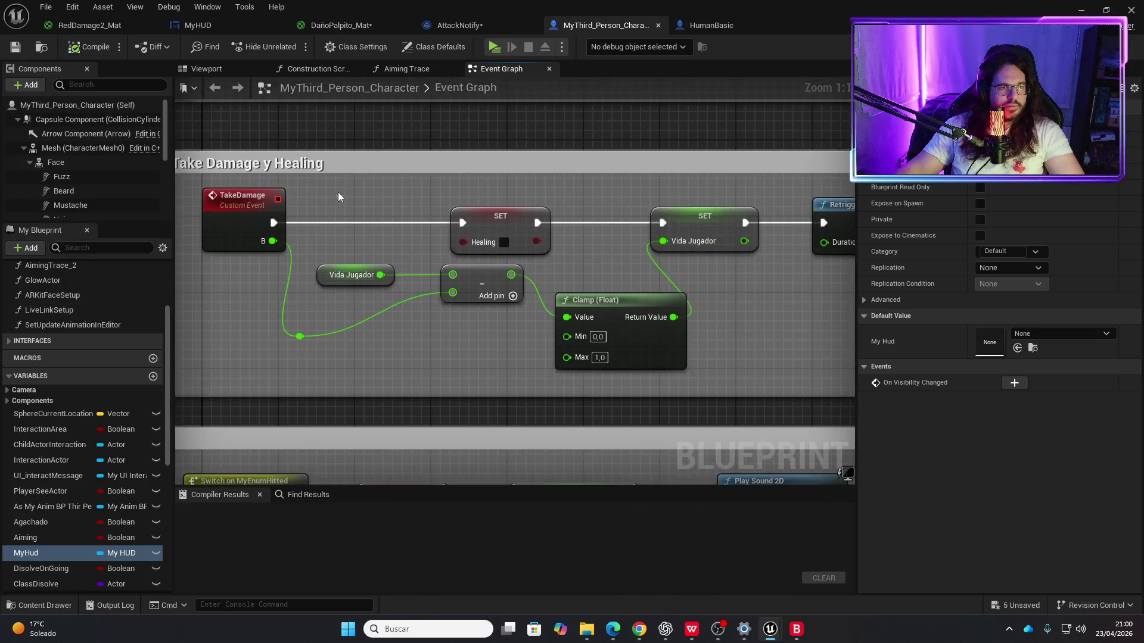
scroll(338, 191, down, 4)
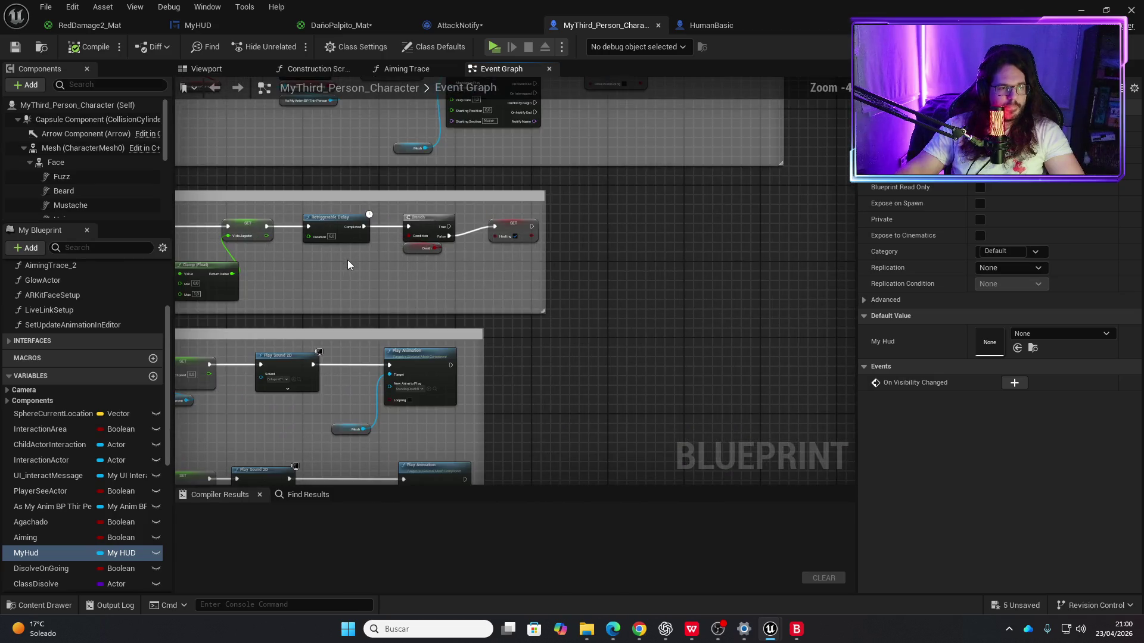
drag(354, 250, 769, 256)
drag(518, 230, 704, 230)
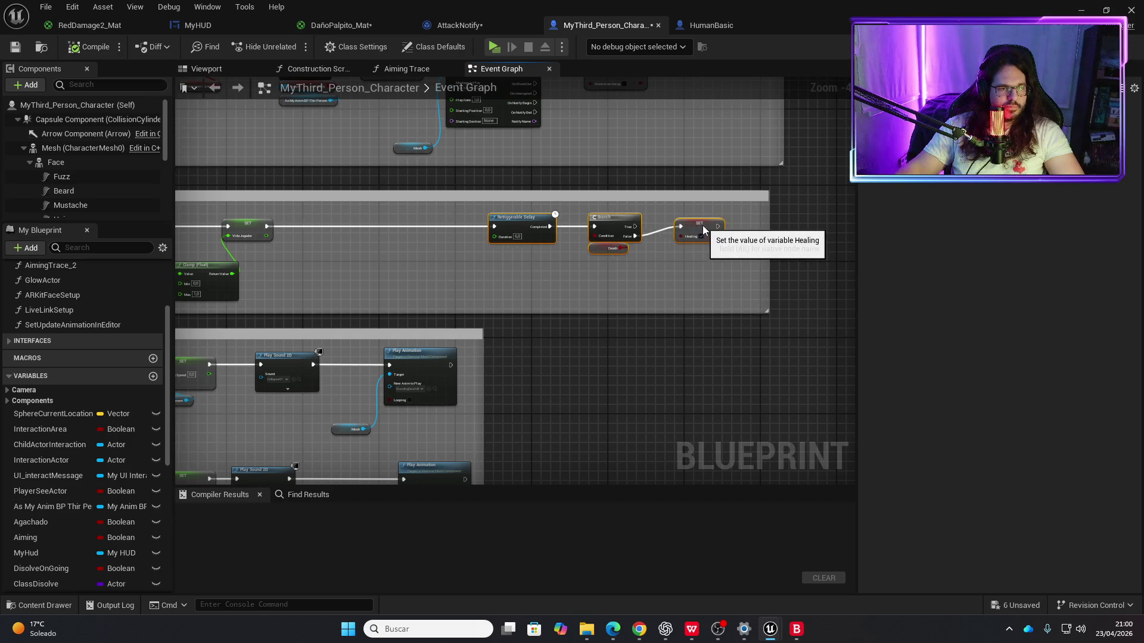
mouse_move(269, 228)
mouse_down()
mouse_move(310, 221)
mouse_move(323, 232)
mouse_up()
click(265, 264)
Step: Move the two Muerte comment boxes lower and slightly right
scroll(266, 263, down, 3)
scroll(524, 81, up, 2)
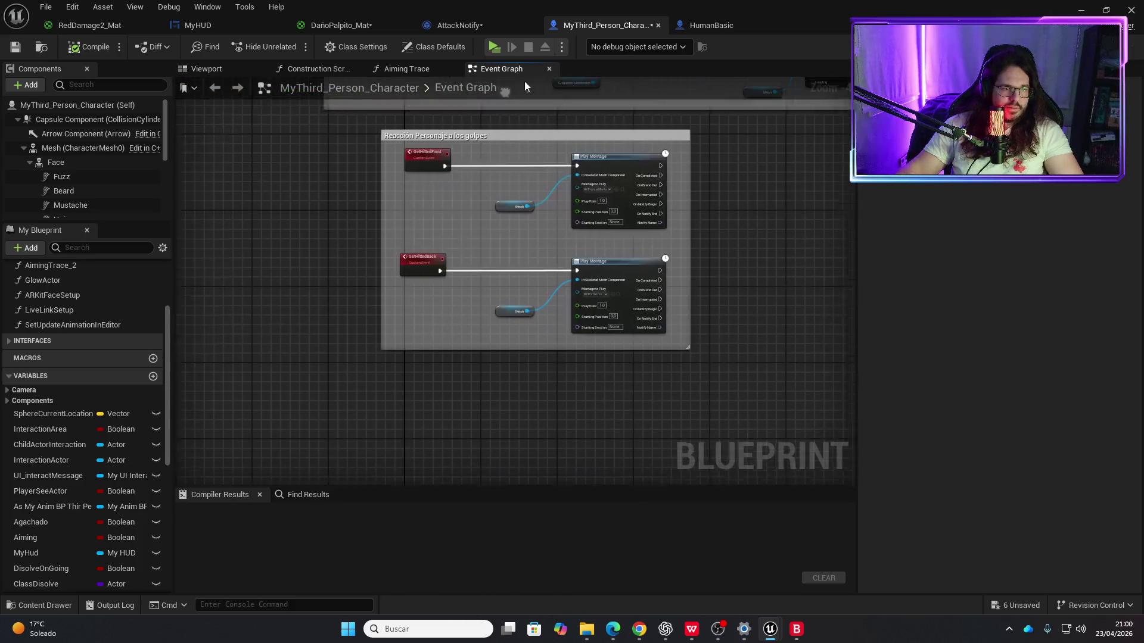
scroll(427, 322, down, 2)
scroll(638, 474, down, 4)
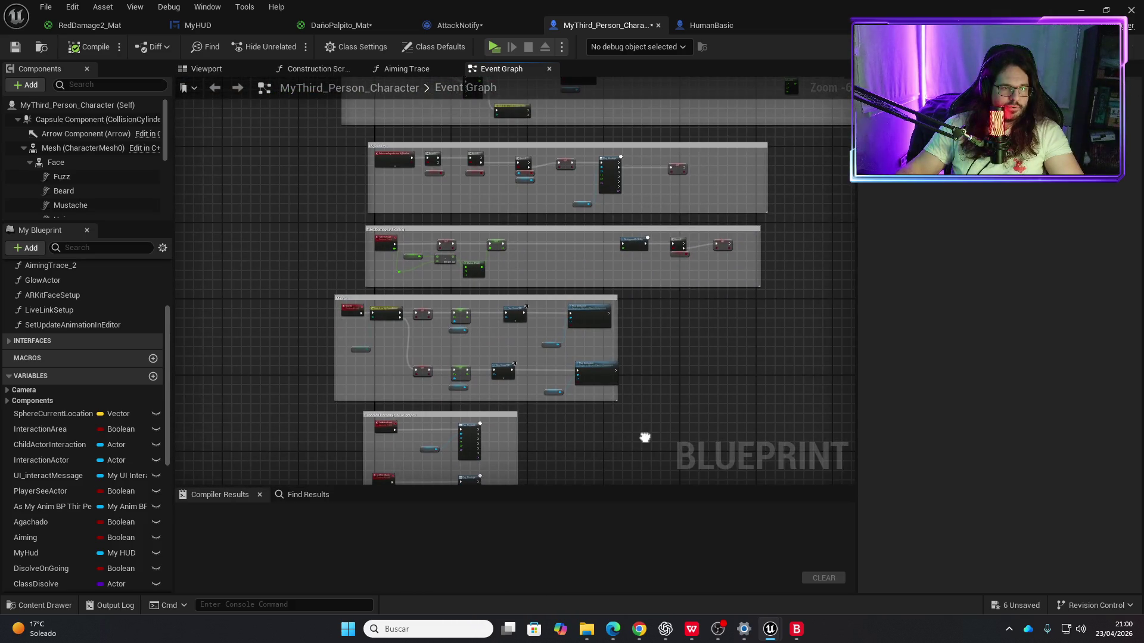
scroll(402, 232, up, 5)
scroll(505, 322, down, 6)
drag(505, 322, 505, 242)
mouse_move(543, 289)
mouse_down()
mouse_move(422, 200)
mouse_move(311, 141)
mouse_up()
drag(412, 141, 429, 193)
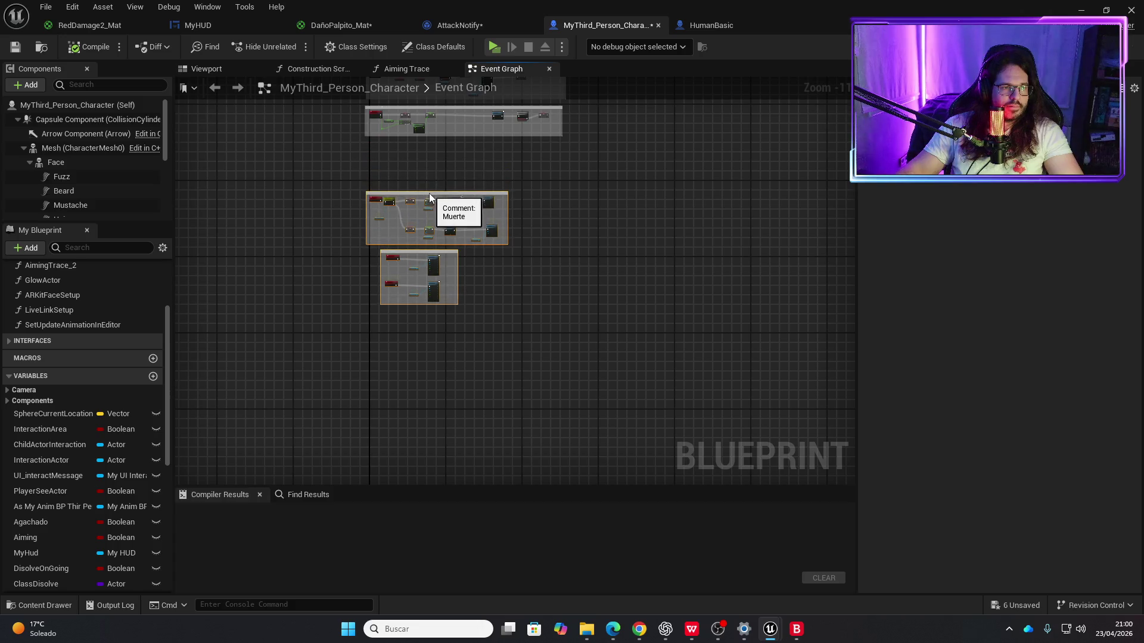
scroll(408, 294, up, 7)
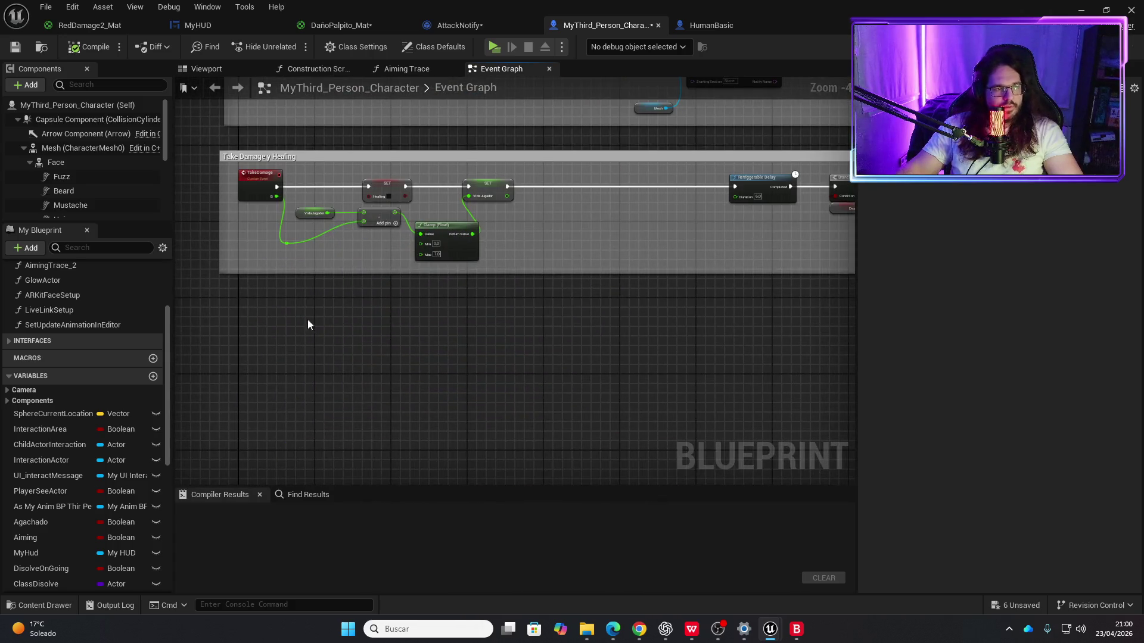
right_click(254, 356)
Step: Add a custom event named ScreenHit and nudge it up-left
text(custom even)
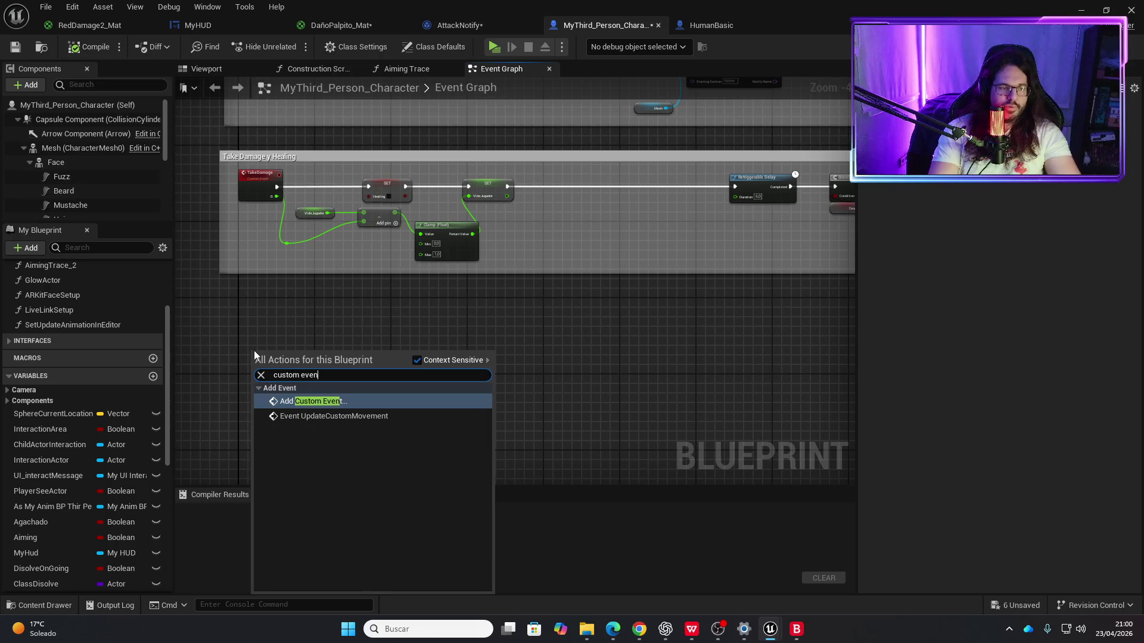
key(Escape)
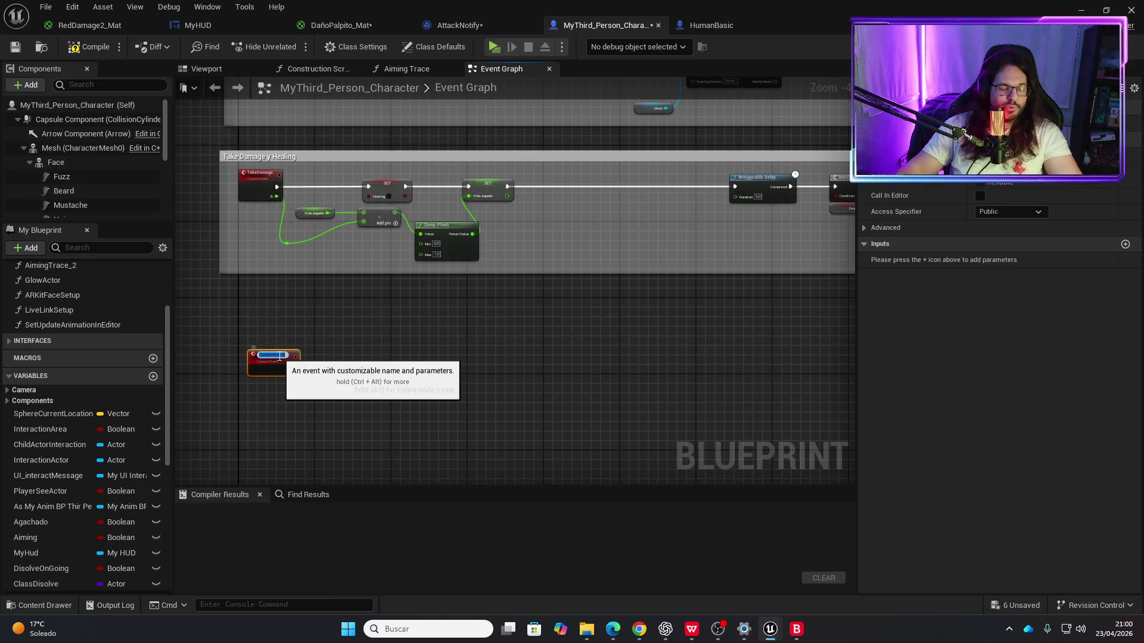
text(g)
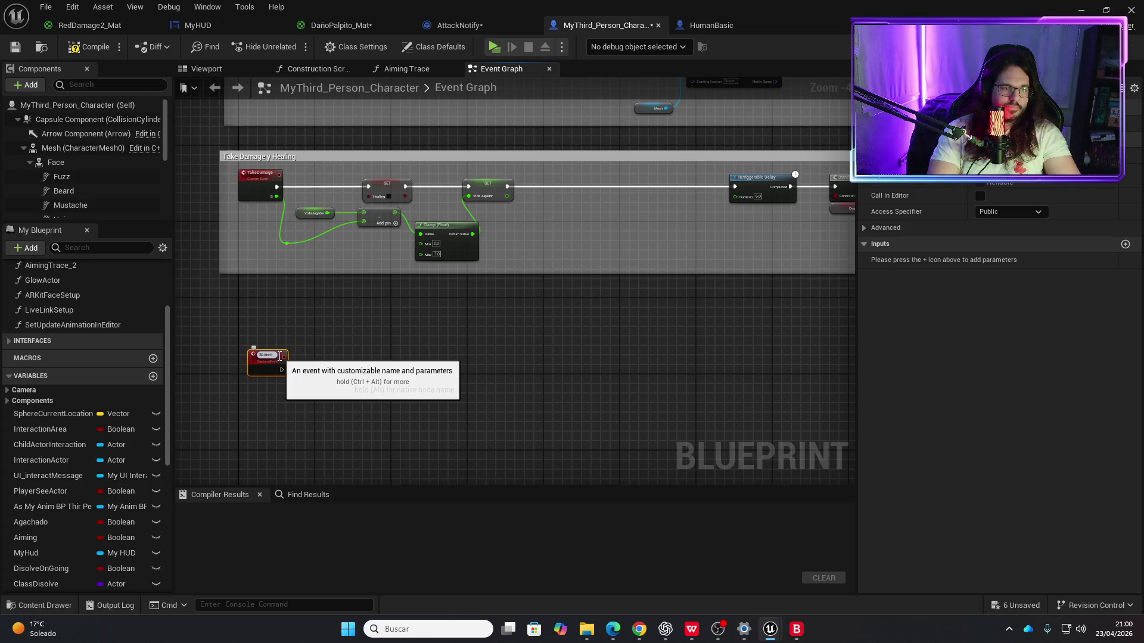
key(Return)
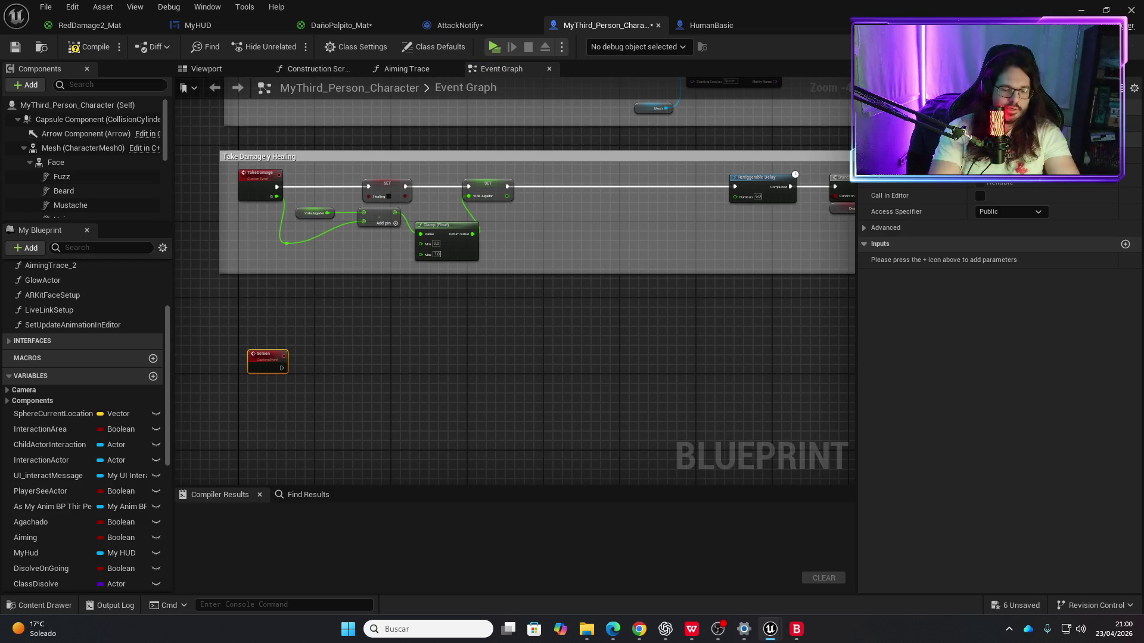
drag(270, 357, 260, 334)
Step: Place a My Hud getter beside ScreenHit and pull Get Border Blood from it
scroll(334, 345, up, 2)
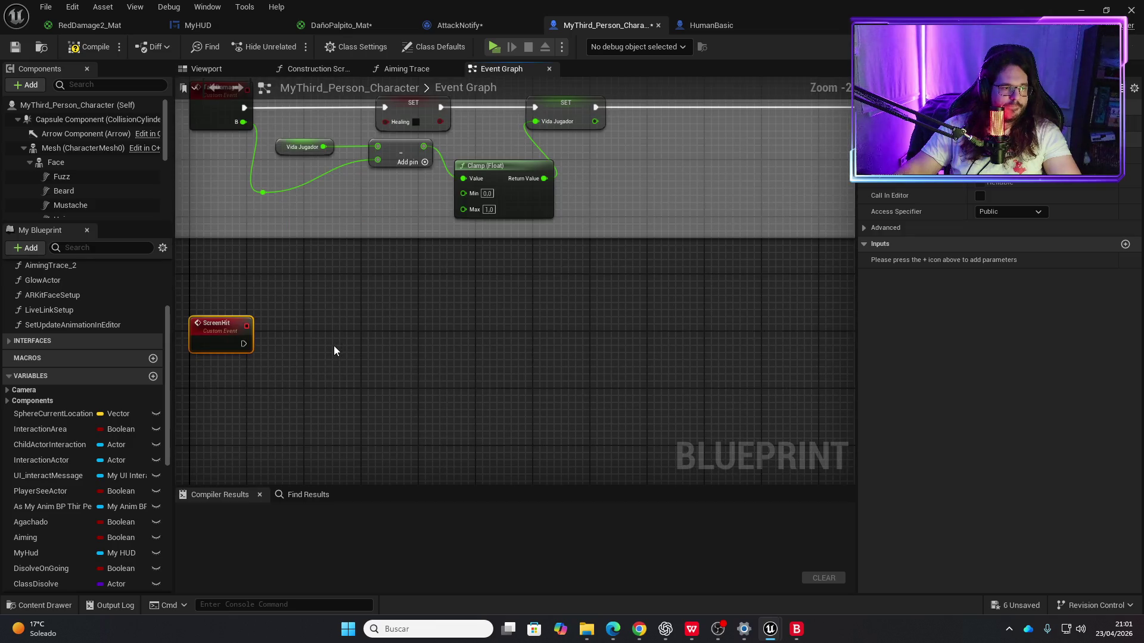
click(37, 554)
mouse_move(38, 558)
mouse_down()
mouse_move(266, 408)
mouse_move(301, 424)
mouse_move(327, 377)
mouse_up()
click(307, 427)
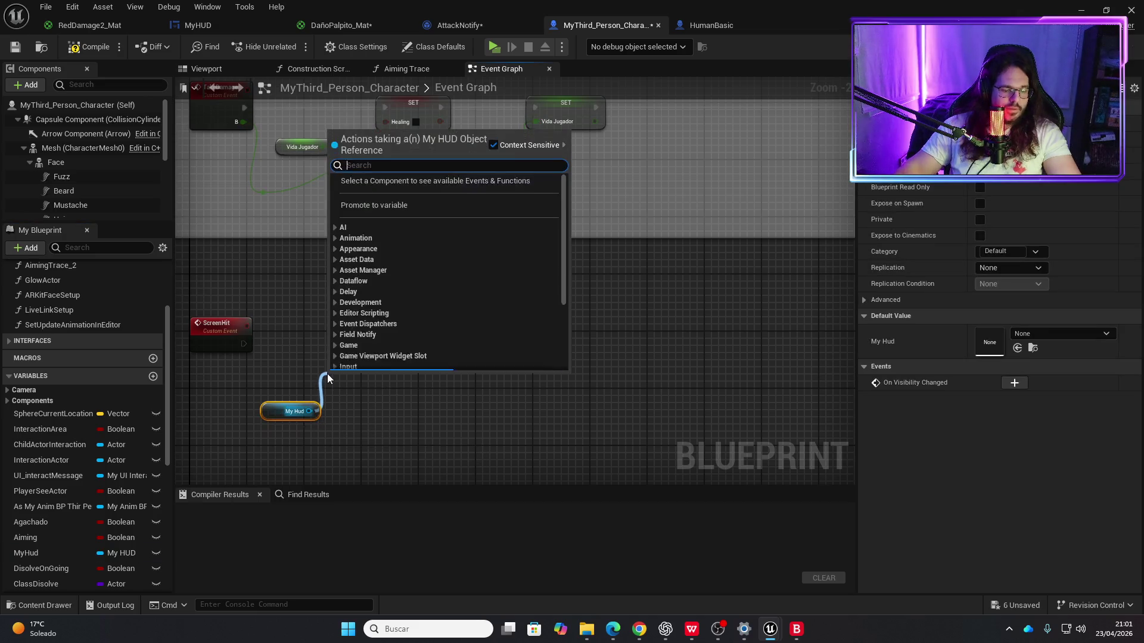
text(get bllo)
key(BackSpace)
key(BackSpace)
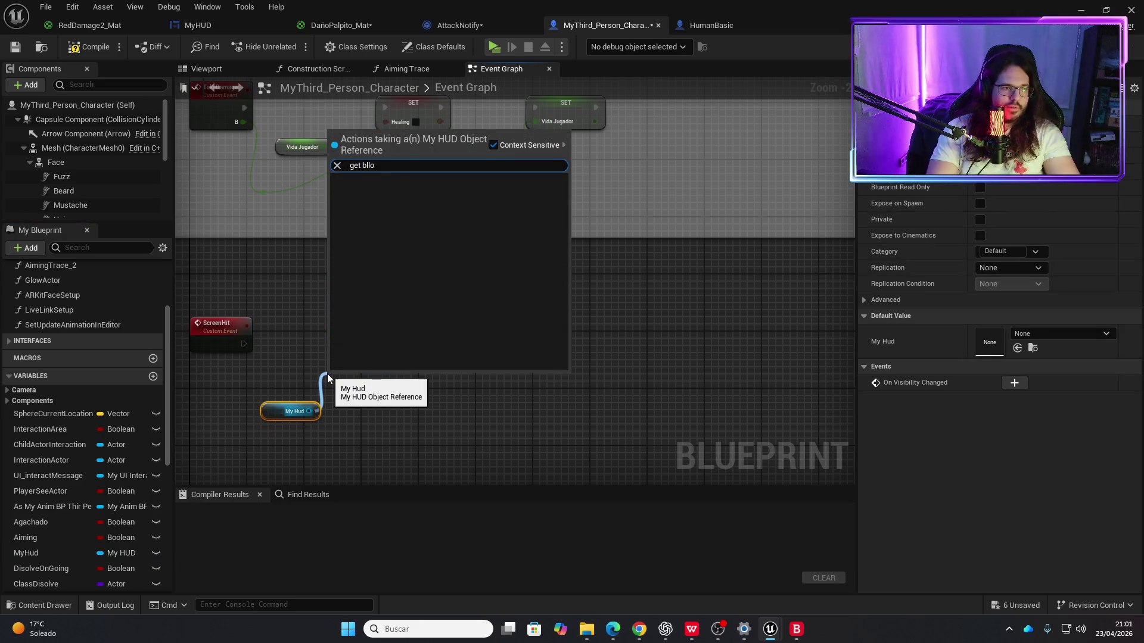
text(o)
key(Return)
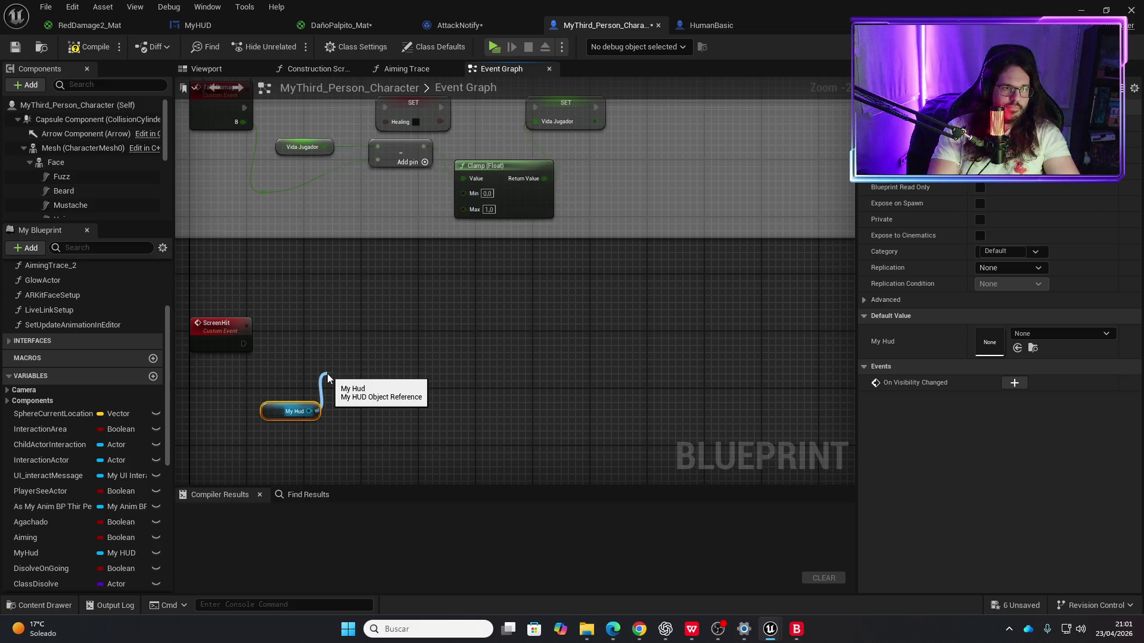
Step: Feed Border Blood into a new Set Render Opacity node
mouse_move(380, 392)
mouse_down()
mouse_move(401, 427)
mouse_move(513, 376)
mouse_up()
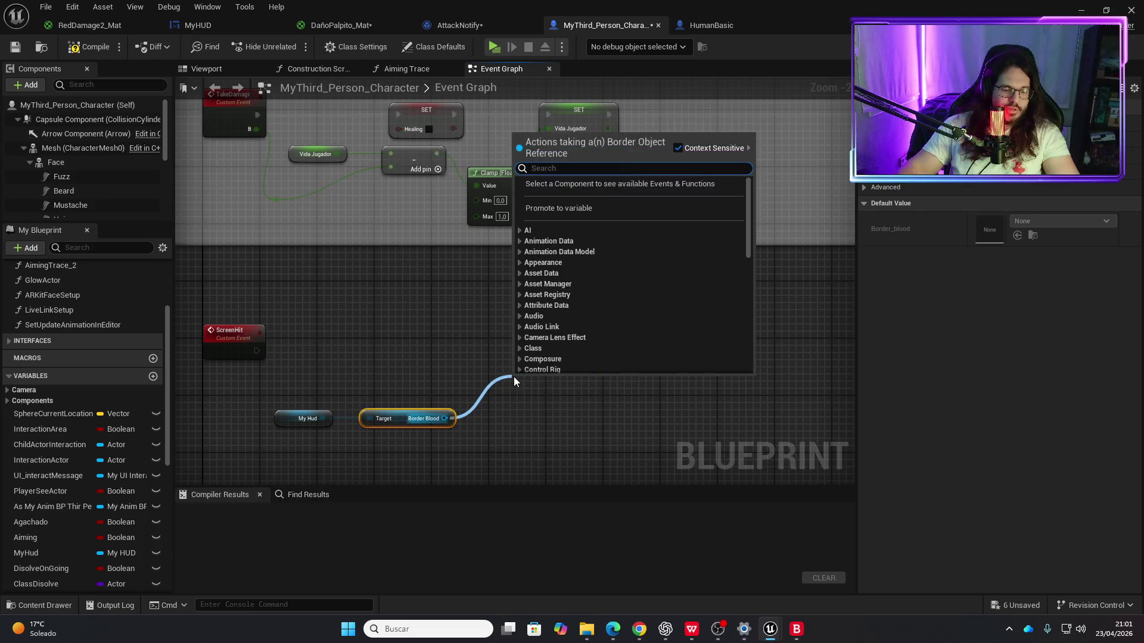
text(set rende)
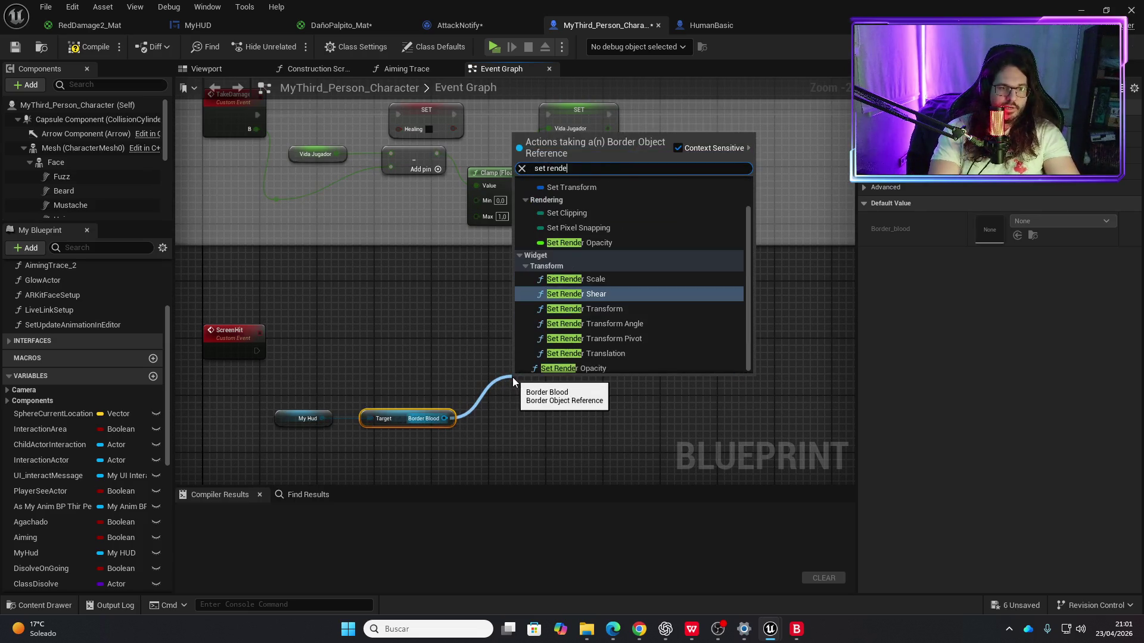
text(r opa)
key(Return)
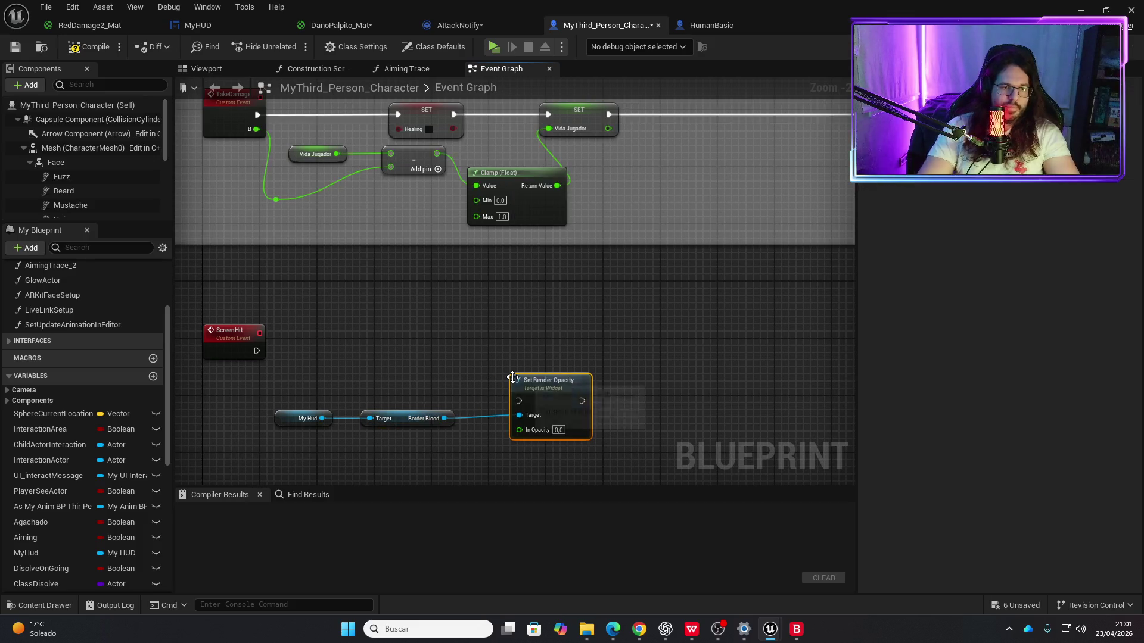
drag(539, 386, 657, 324)
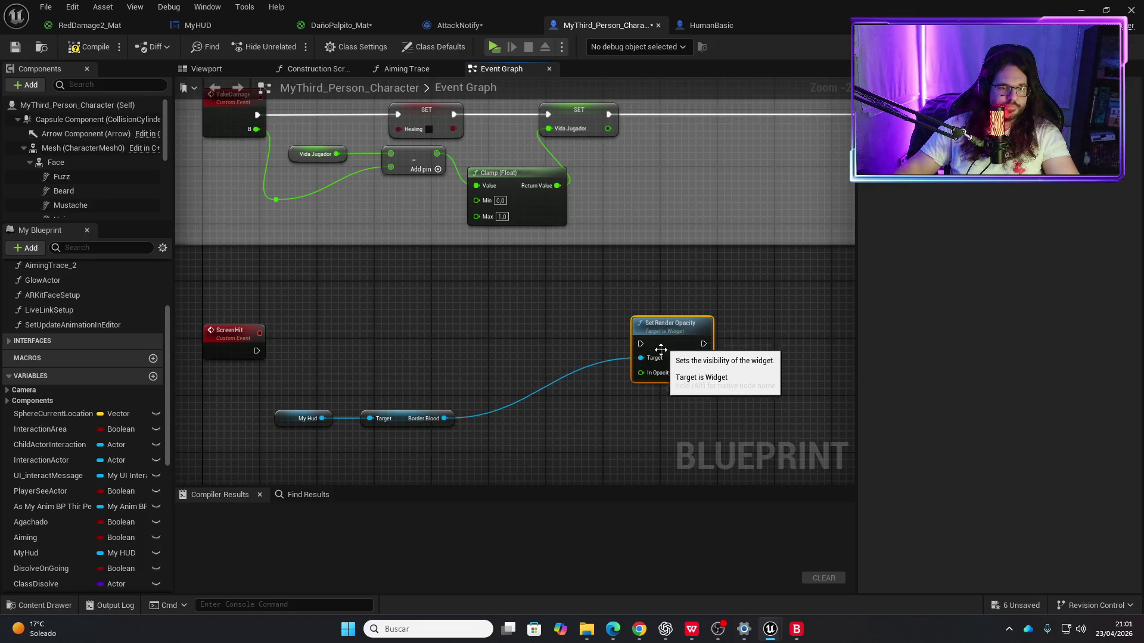
Step: Add a Timeline node named Timeline_2 and rearrange it beside the My Hud nodes
right_click(413, 342)
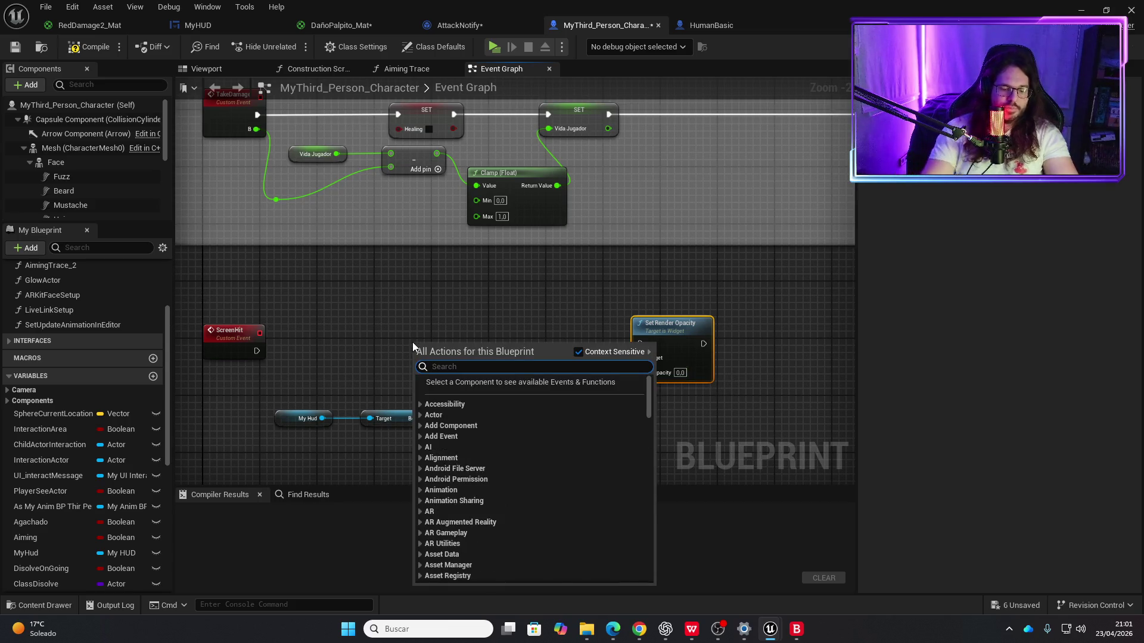
text(time li)
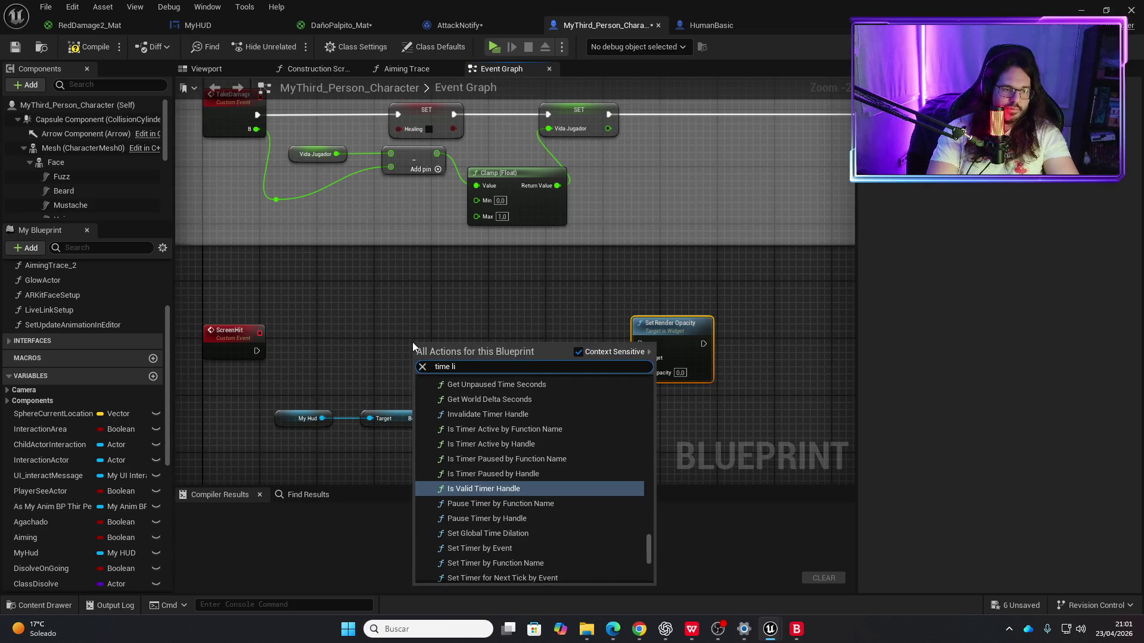
key(BackSpace)
key(BackSpace)
key(BackSpace)
text(lin)
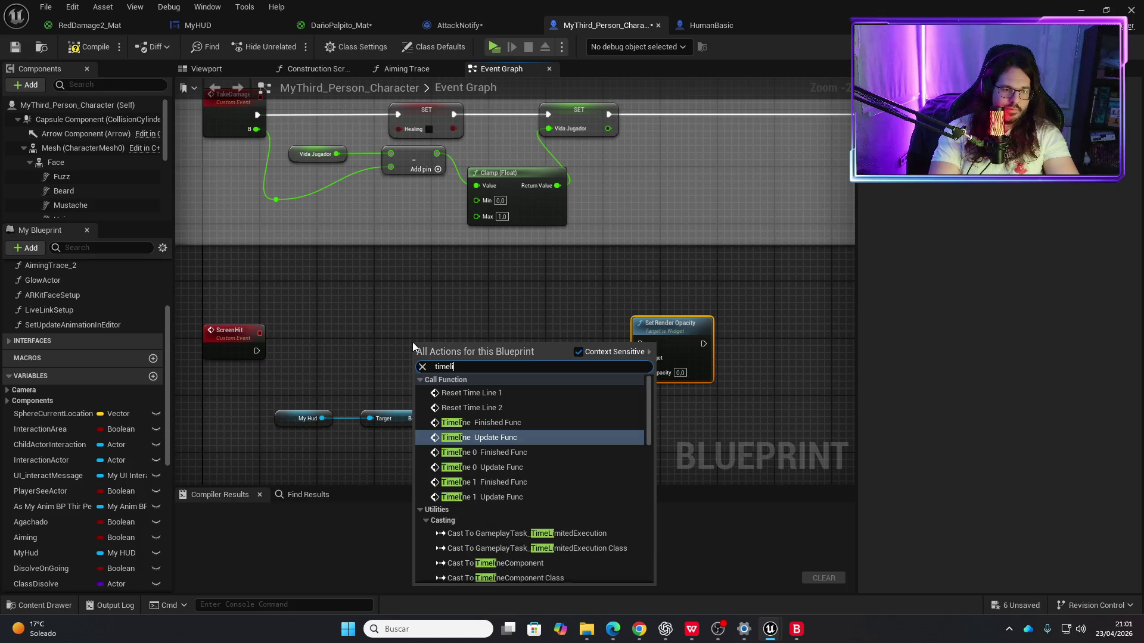
scroll(458, 458, down, 10)
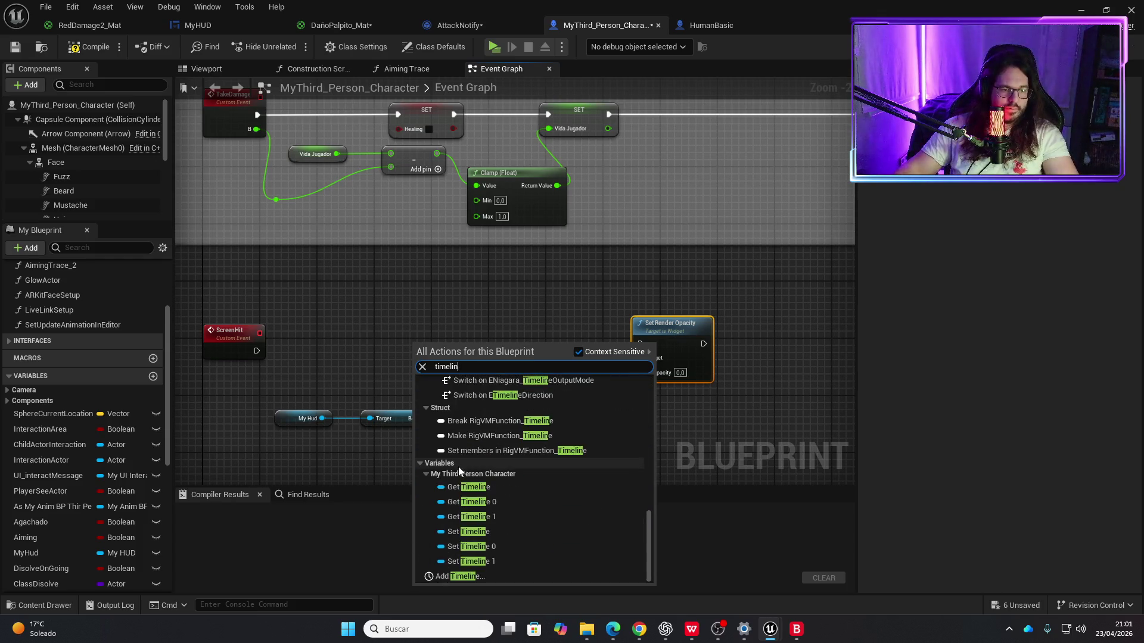
click(477, 580)
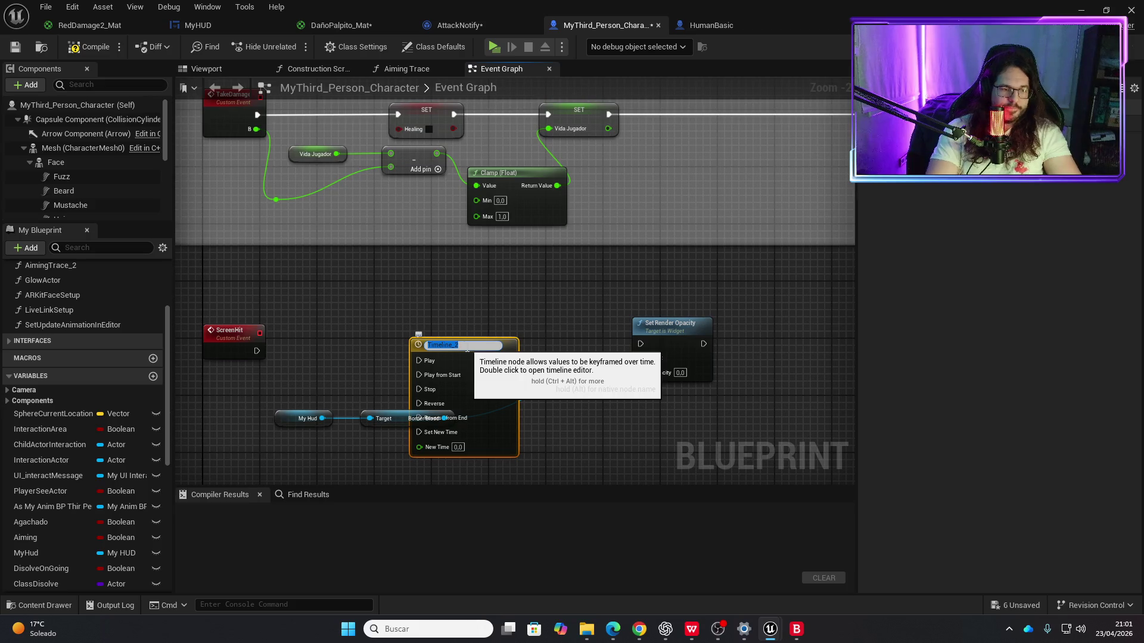
key(Return)
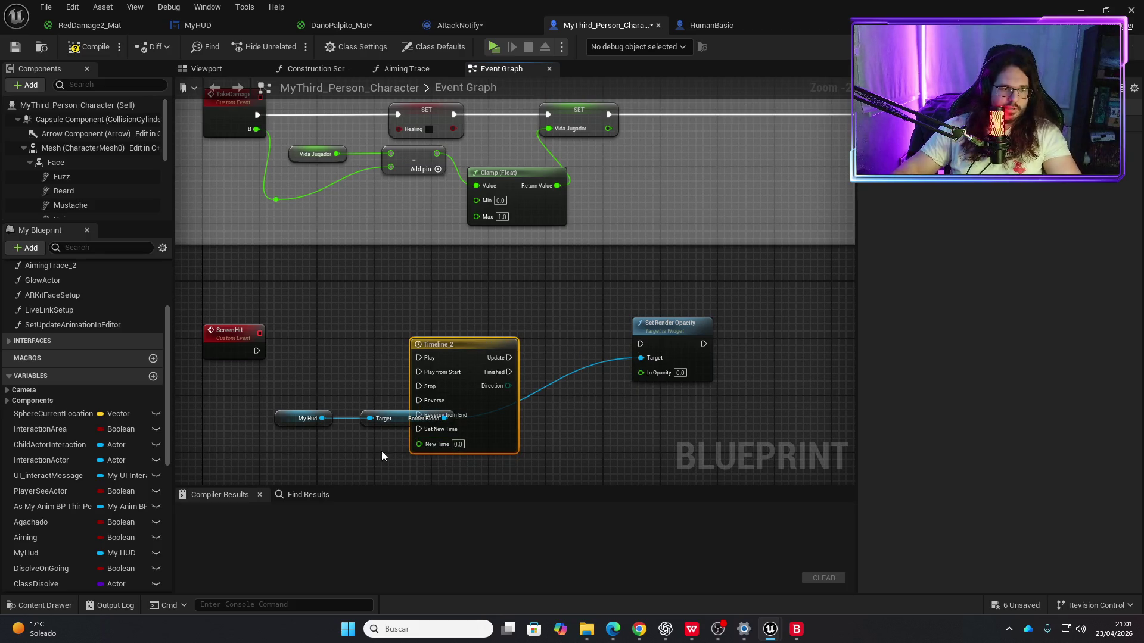
mouse_move(373, 452)
mouse_down()
mouse_move(271, 408)
mouse_move(590, 417)
mouse_move(582, 424)
mouse_up()
drag(459, 347, 384, 339)
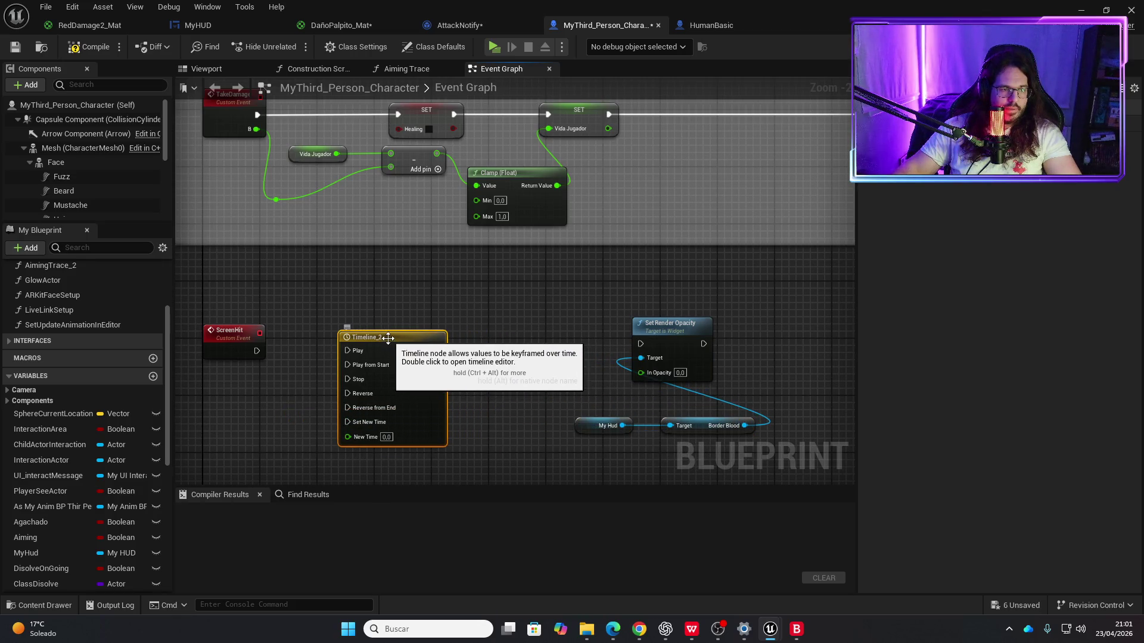
Step: Set Timeline_2's length to 0.5 and add a float track
double_click(388, 339)
click(203, 103)
click(289, 104)
text(0.5)
click(206, 106)
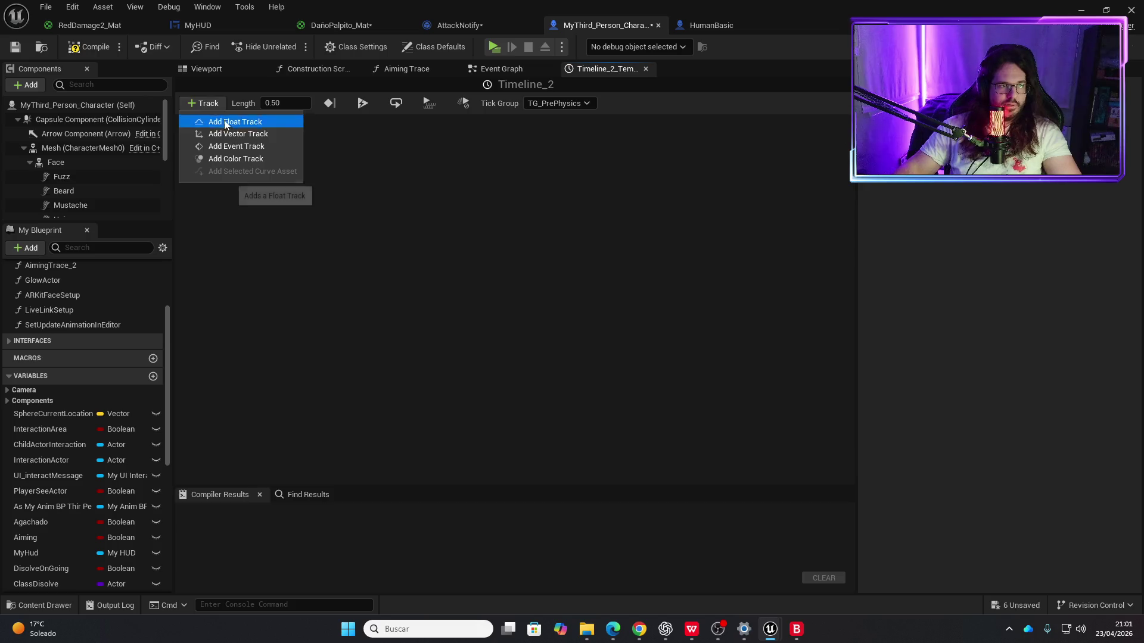
click(225, 121)
Step: Add three keys to the float track's curve
right_click(288, 220)
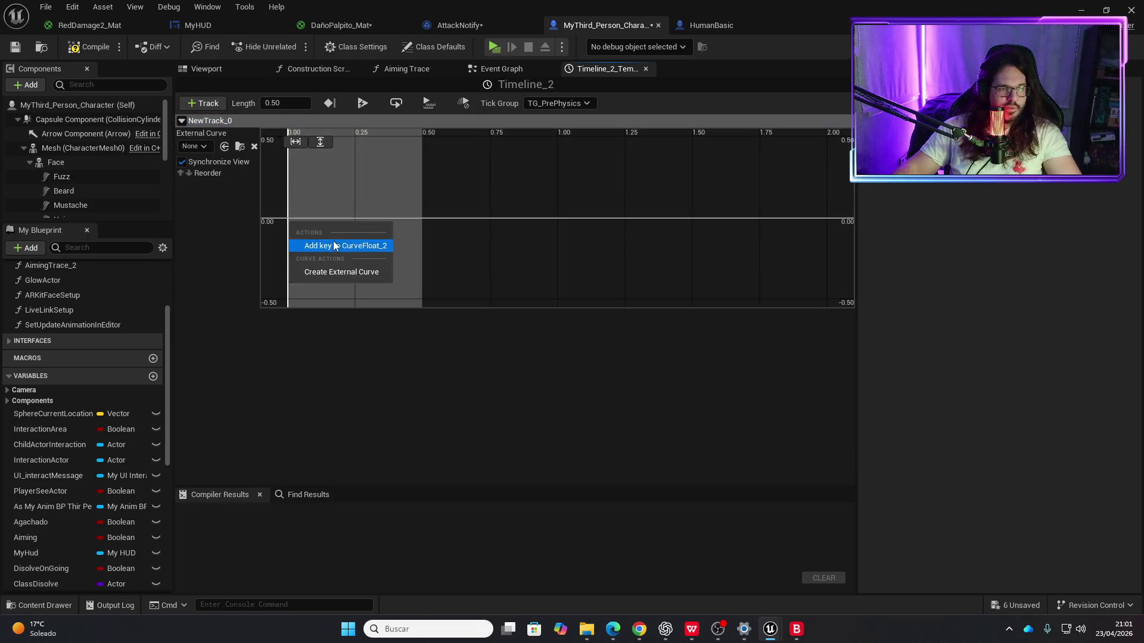
click(333, 243)
right_click(349, 178)
click(365, 199)
right_click(402, 210)
click(417, 236)
Step: Keep the first key at time 0 and move the middle key to 0.25 with value 1
click(290, 219)
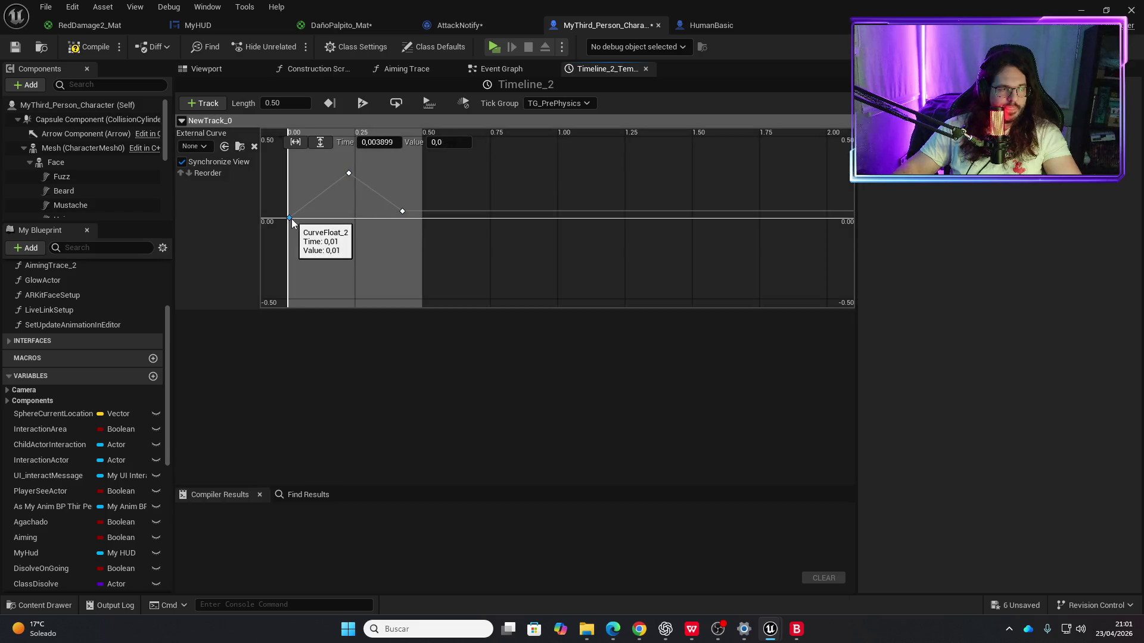
click(369, 142)
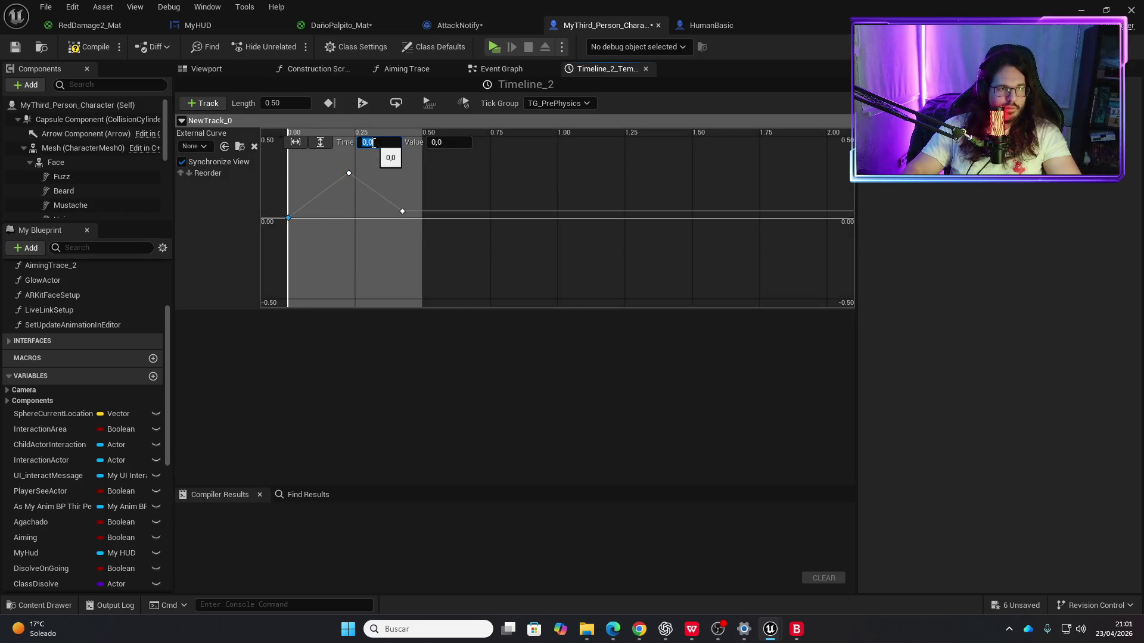
click(349, 173)
click(380, 142)
text(5)
key(Tab)
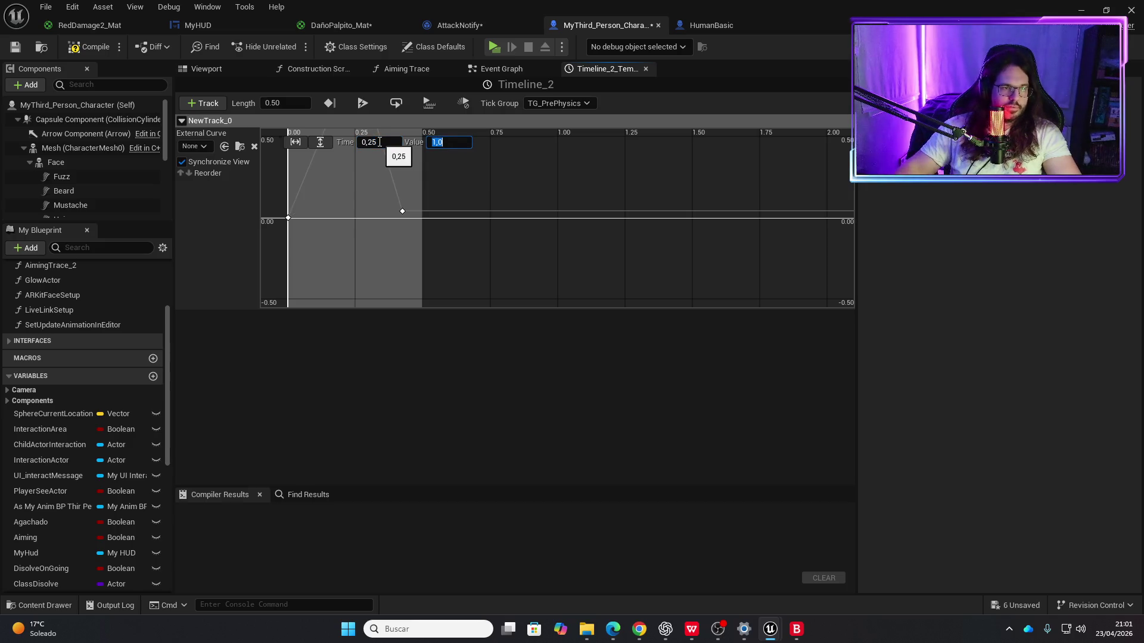
Step: Set the last key to time 0.5 with value 0 and save the character blueprint
click(404, 209)
click(379, 144)
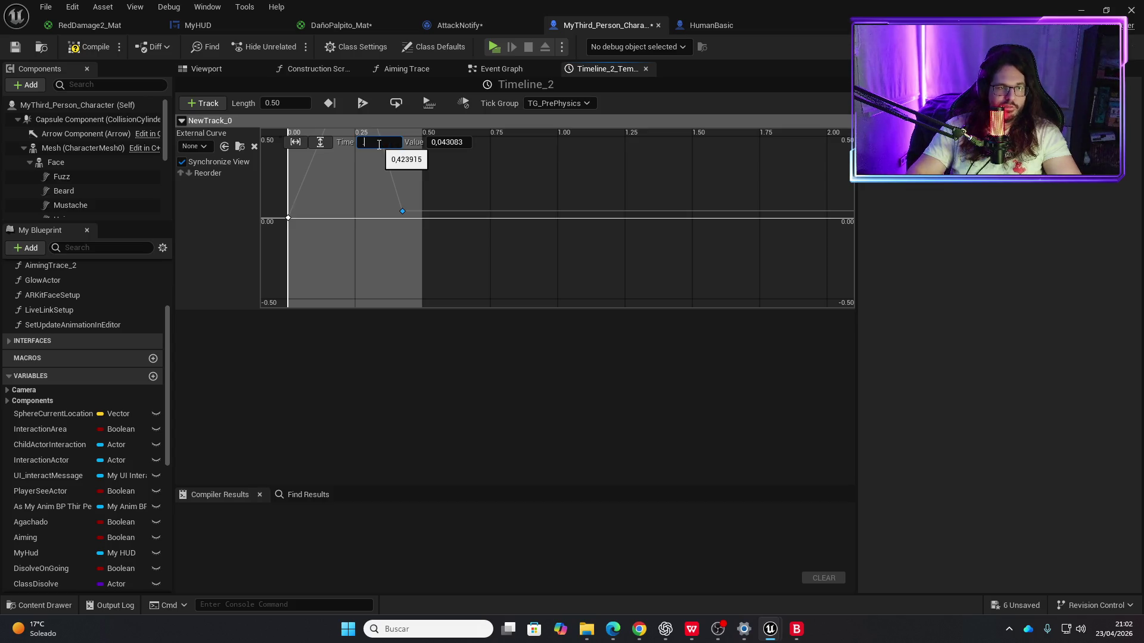
text(.5)
key(Tab)
text(1)
key(BackSpace)
text(0)
key(Return)
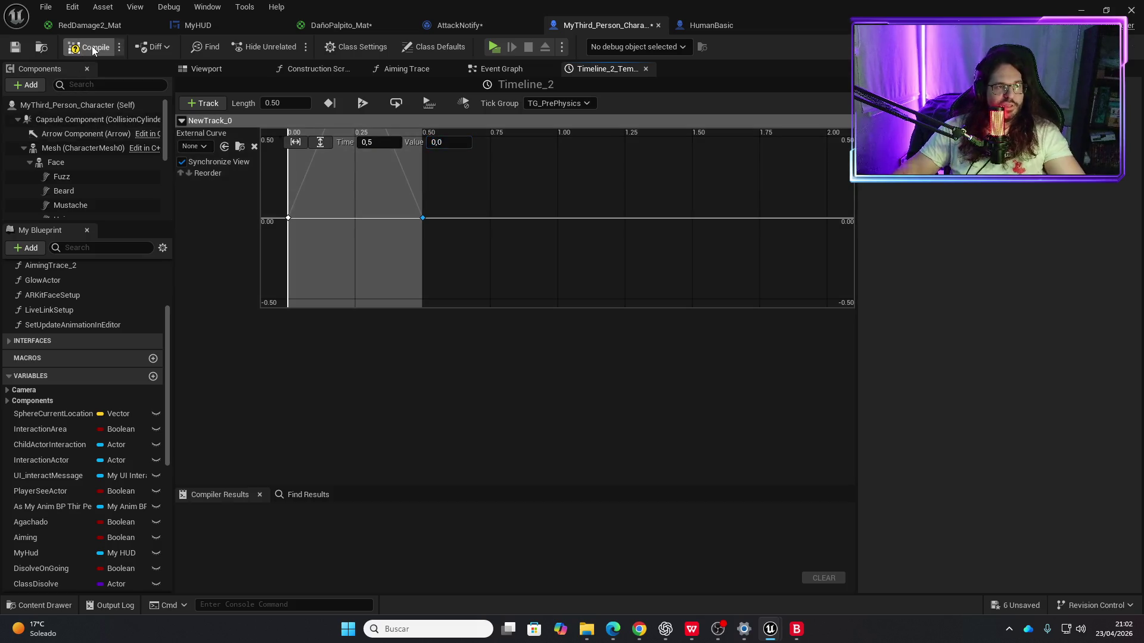
key(ctrl+s)
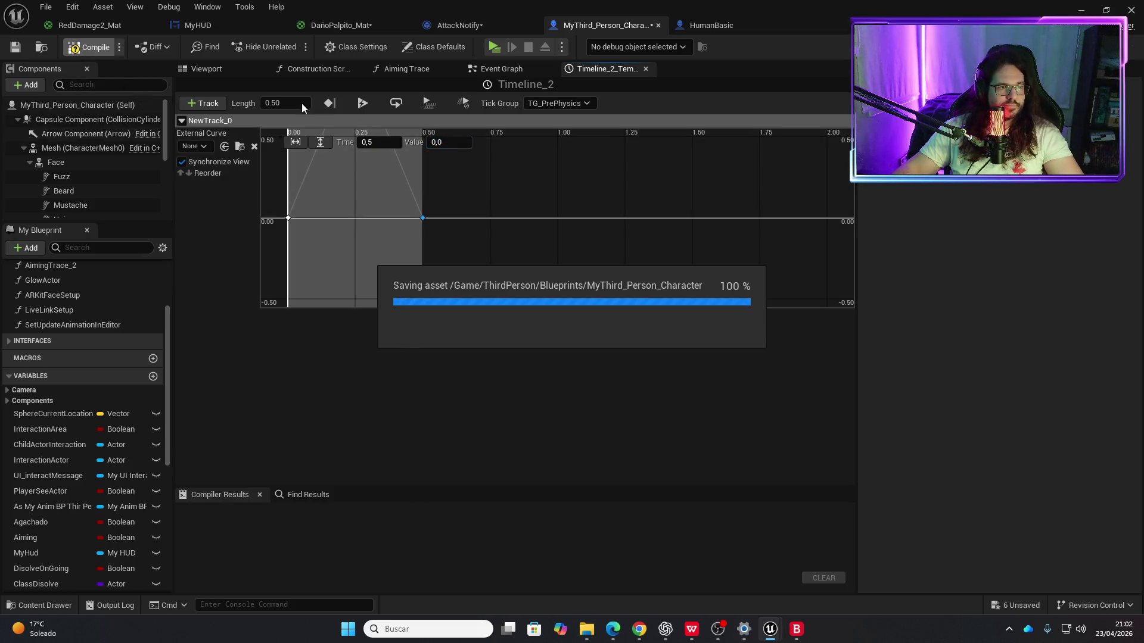
Step: Wire ScreenHit to Play from Start, Update to Set Render Opacity, and New Track 0 to In Opacity
click(645, 69)
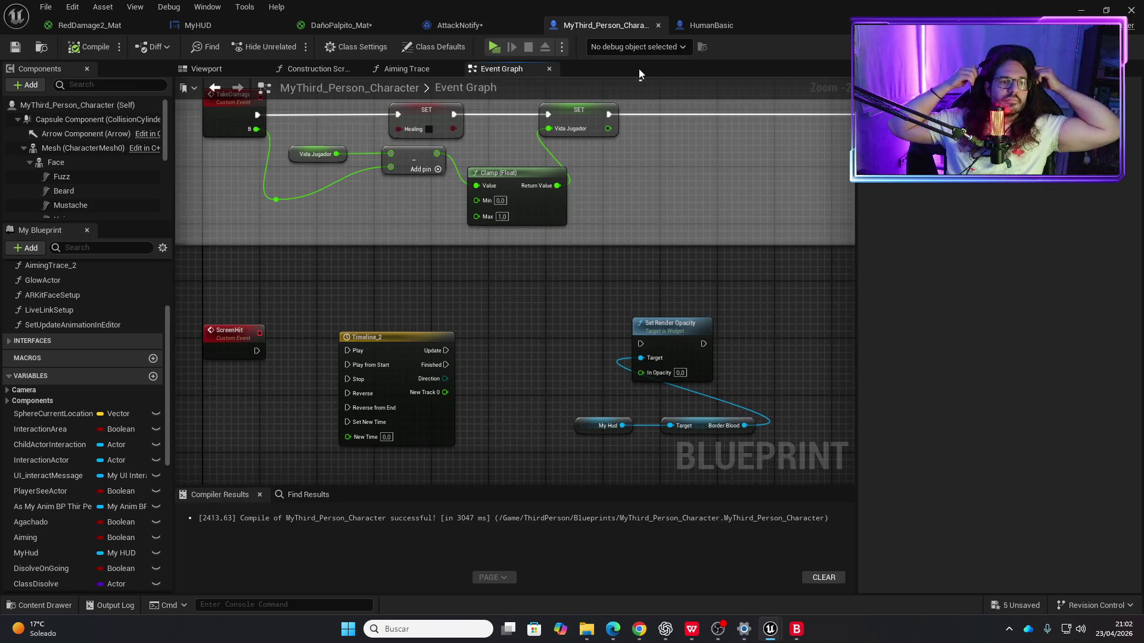
mouse_move(256, 352)
mouse_down()
mouse_move(352, 353)
mouse_move(346, 365)
mouse_up()
drag(446, 351, 639, 344)
mouse_move(447, 392)
mouse_down()
mouse_move(628, 380)
mouse_move(602, 397)
mouse_move(640, 372)
mouse_up()
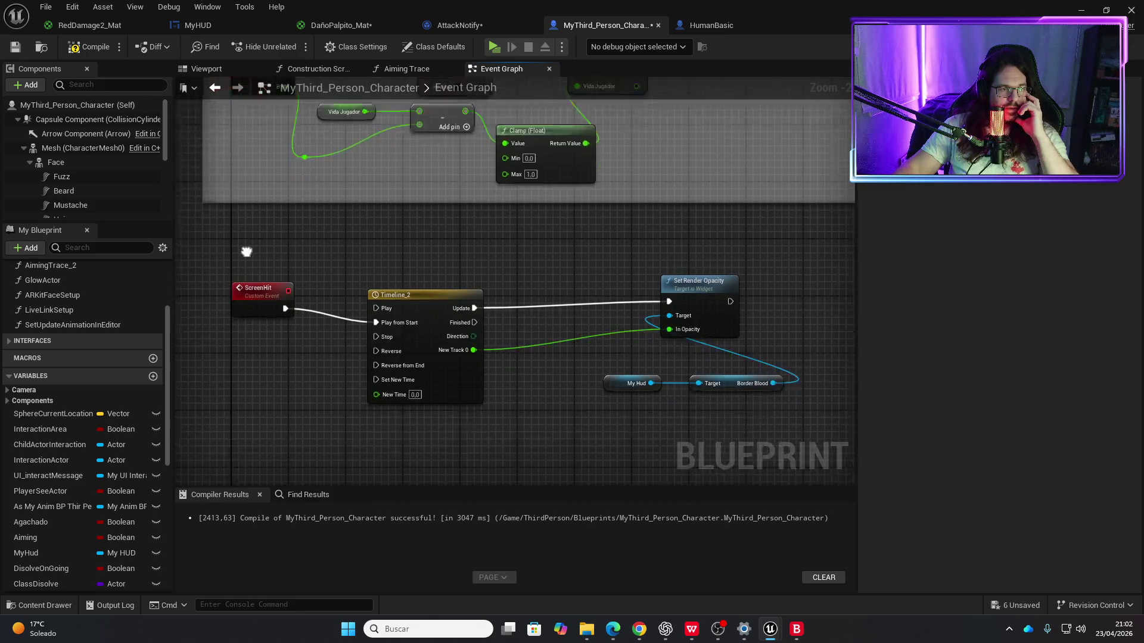
Step: Wrap the five hit-flash nodes in a comment titled 'Palpito Hit'
drag(231, 210, 762, 401)
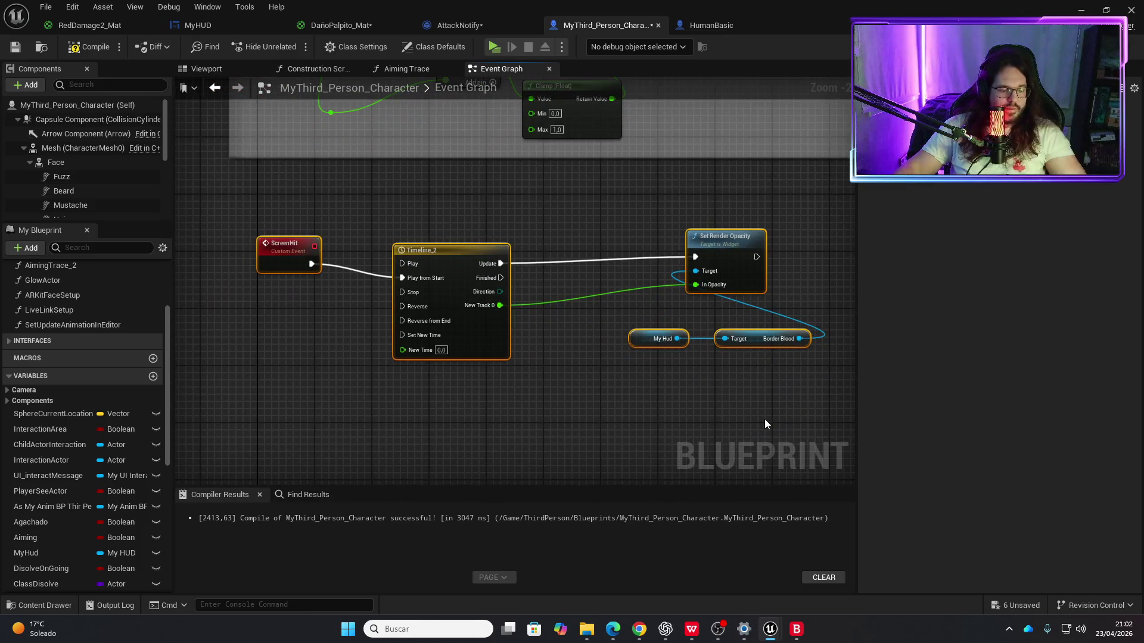
text(c)
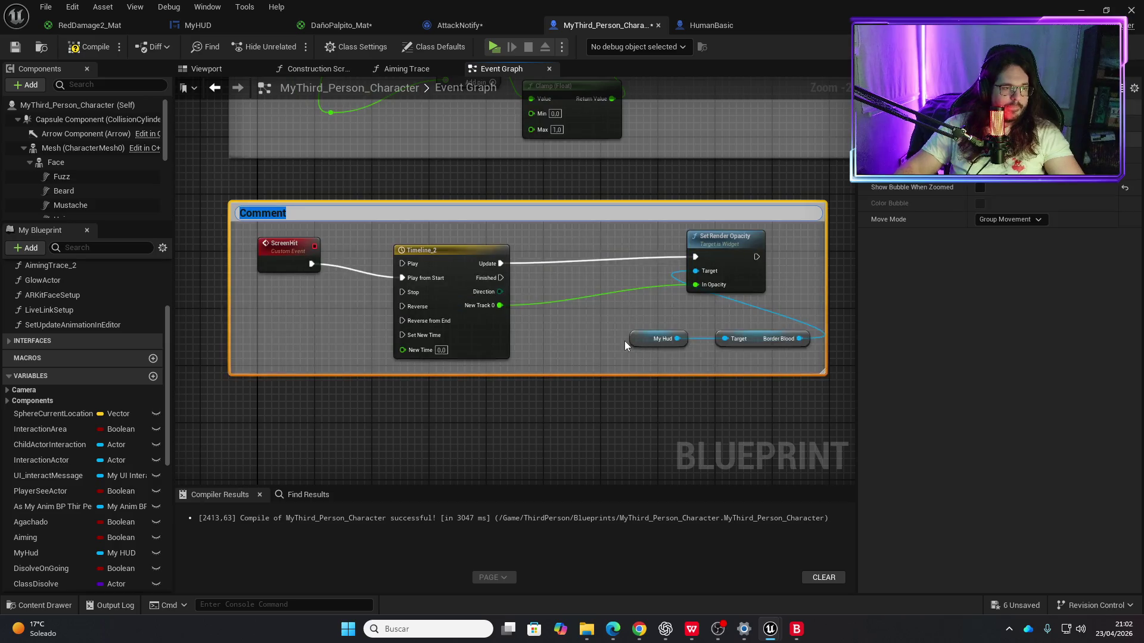
text(Pálp)
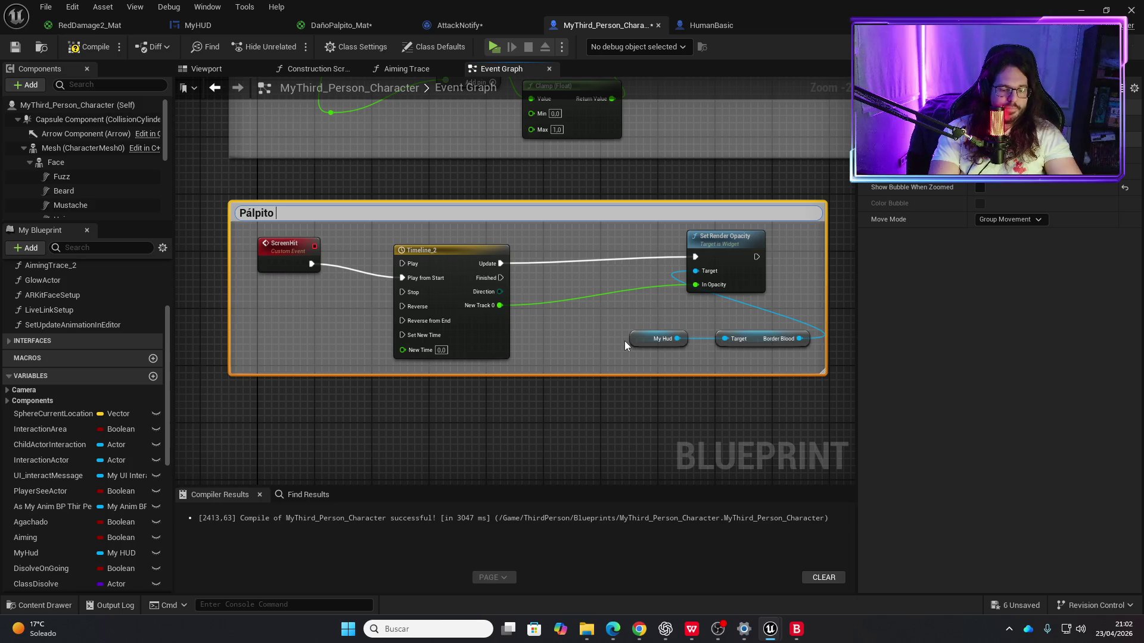
text(it)
key(Return)
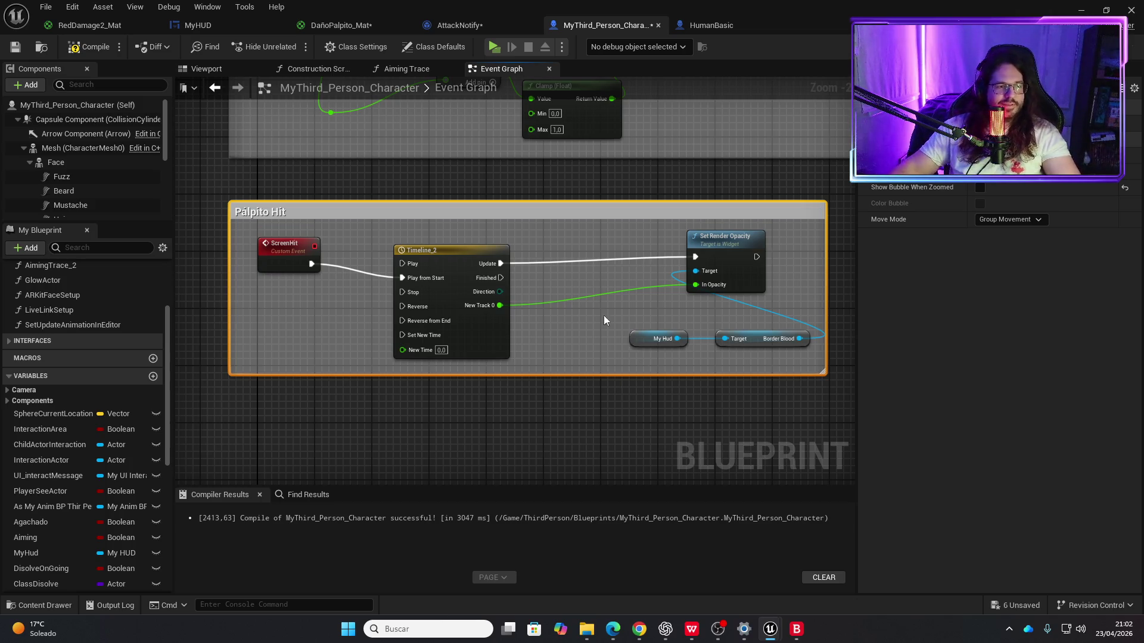
Step: Add a Screen Hit call after the health SET node, then compile and save
scroll(602, 315, down, 3)
scroll(403, 291, up, 3)
drag(392, 241, 453, 250)
text(screen)
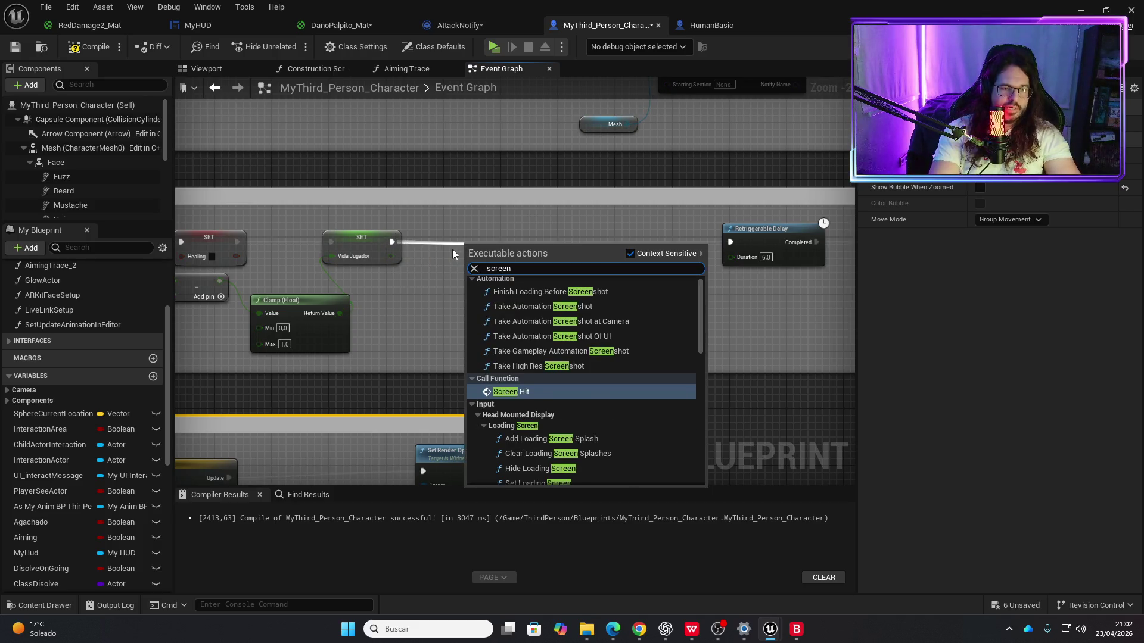
key(Return)
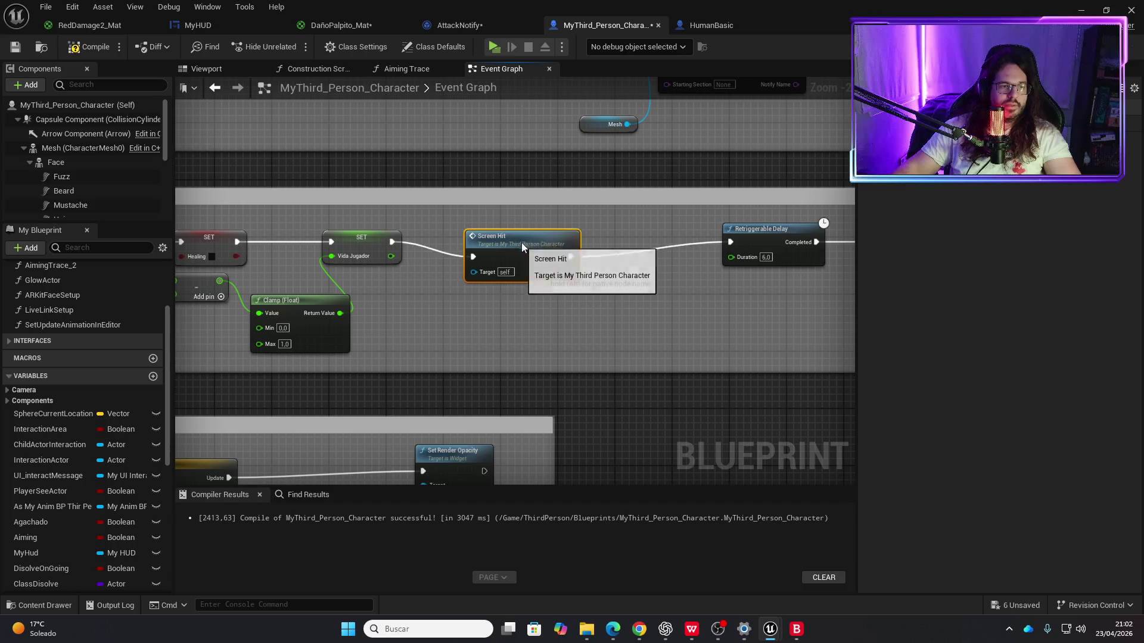
drag(529, 231, 536, 224)
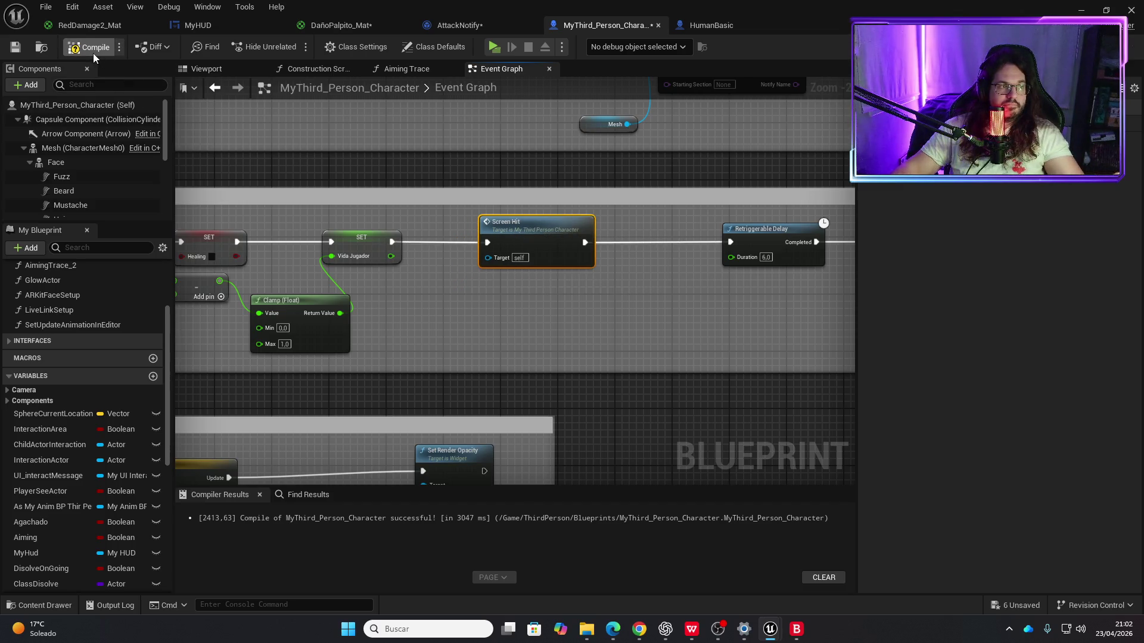
key(ctrl+s)
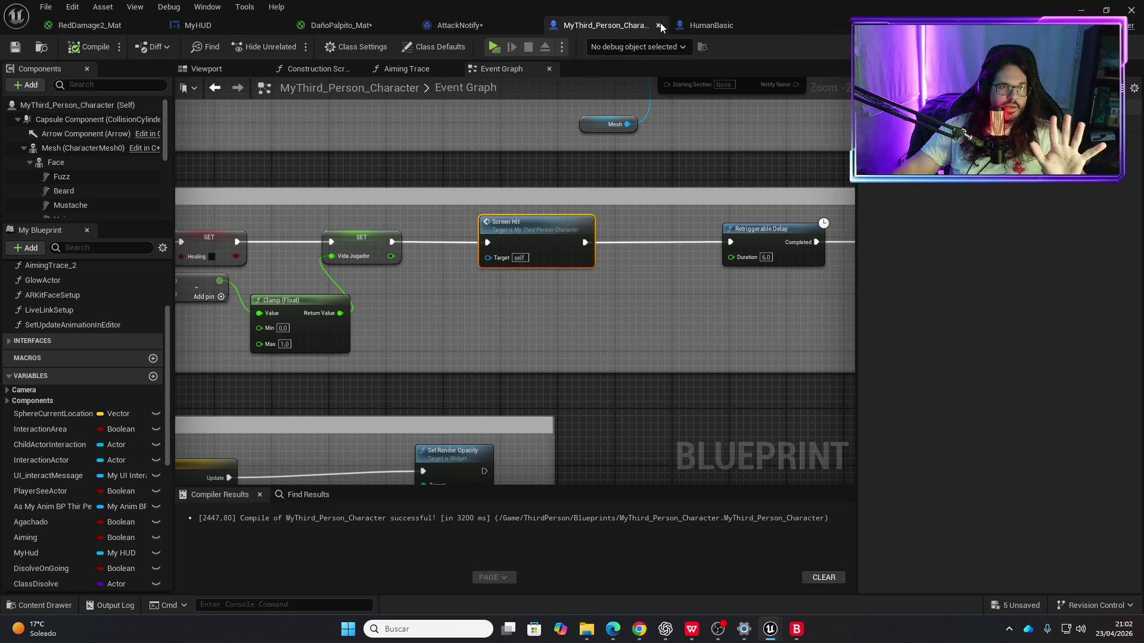
Step: In MyHUD, delete the Set Render Opacity, Border Blood and Duration nodes plus the Duration variable, then save
click(249, 30)
drag(540, 148, 708, 387)
key(Delete)
click(365, 410)
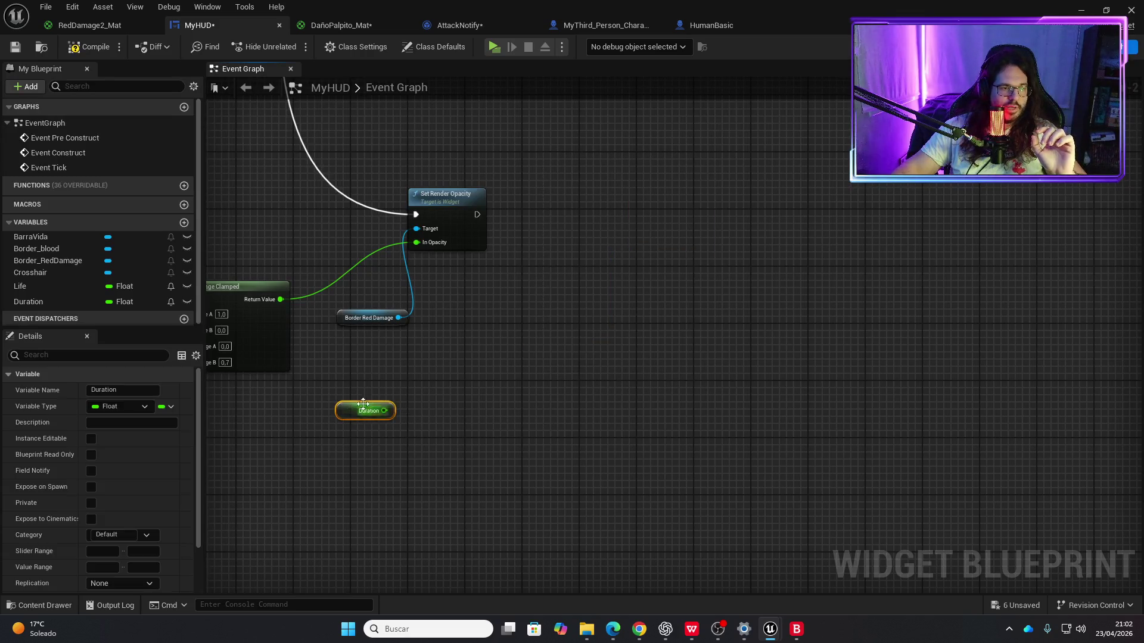
scroll(369, 407, down, 2)
key(Delete)
click(31, 302)
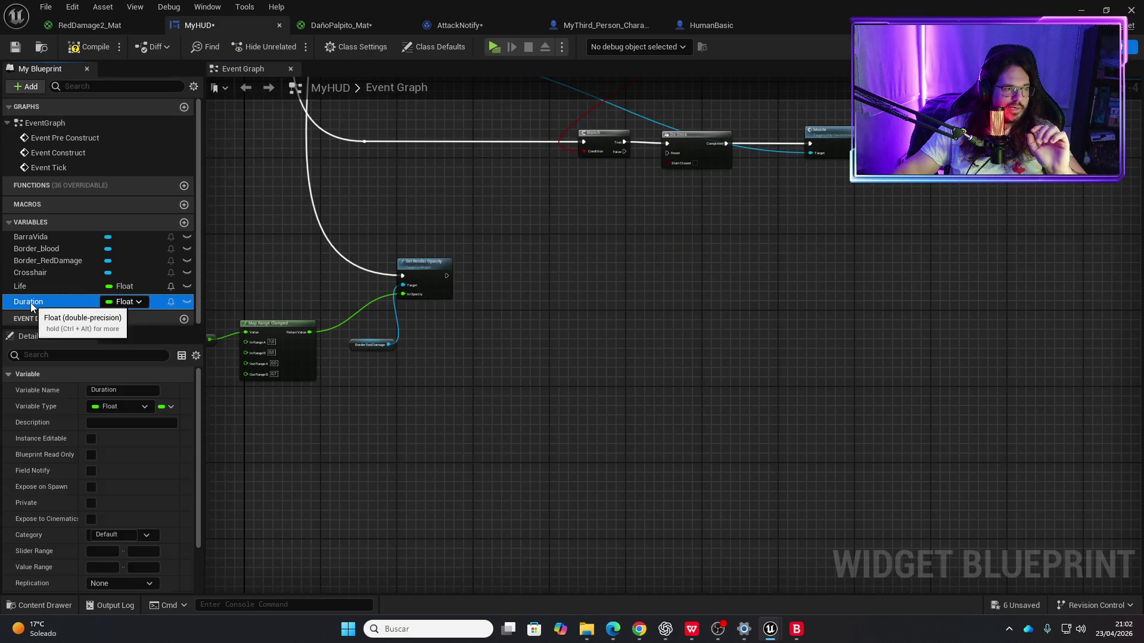
key(Delete)
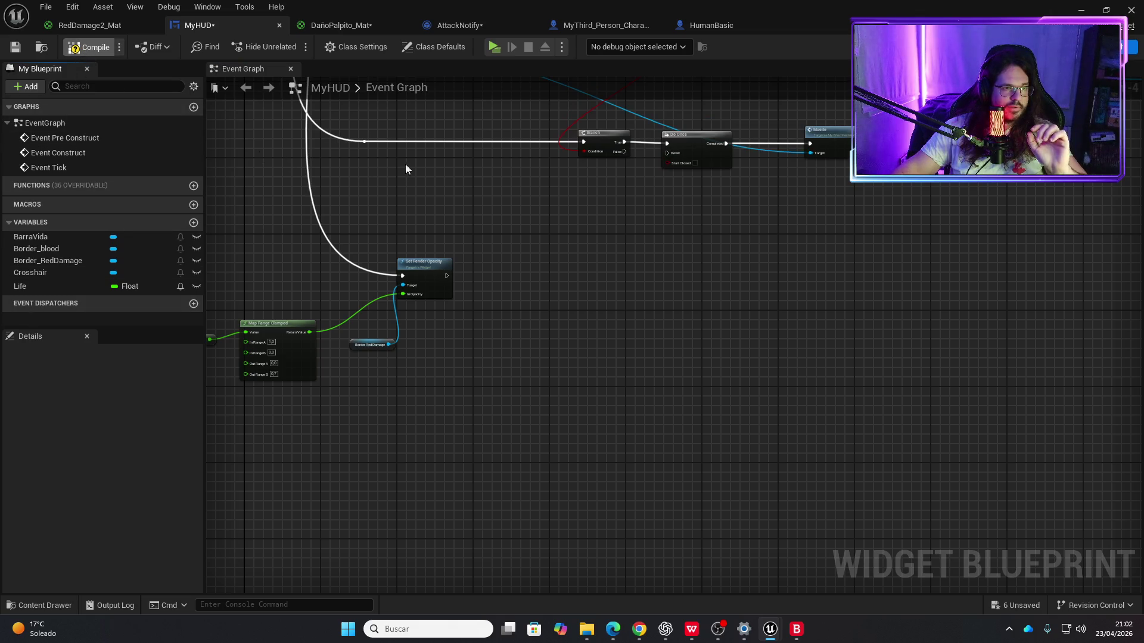
key(ctrl+s)
Step: In AttackNotify, remove the opacity chain, connect Take Damage to Return Node, then compile and save
click(483, 27)
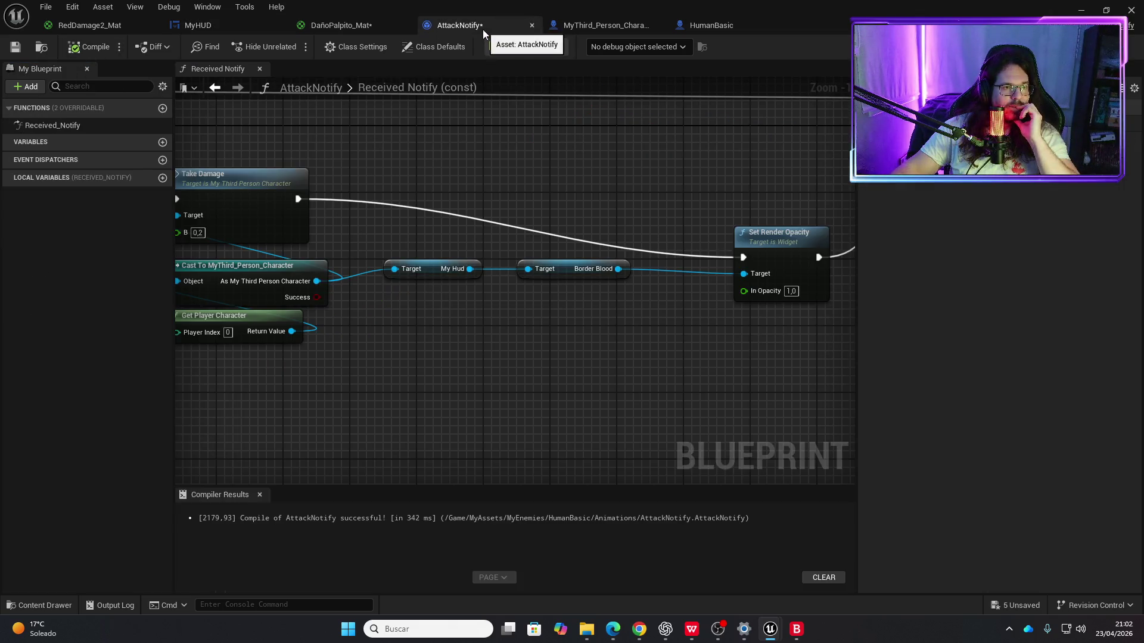
scroll(611, 212, down, 1)
drag(612, 213, 449, 213)
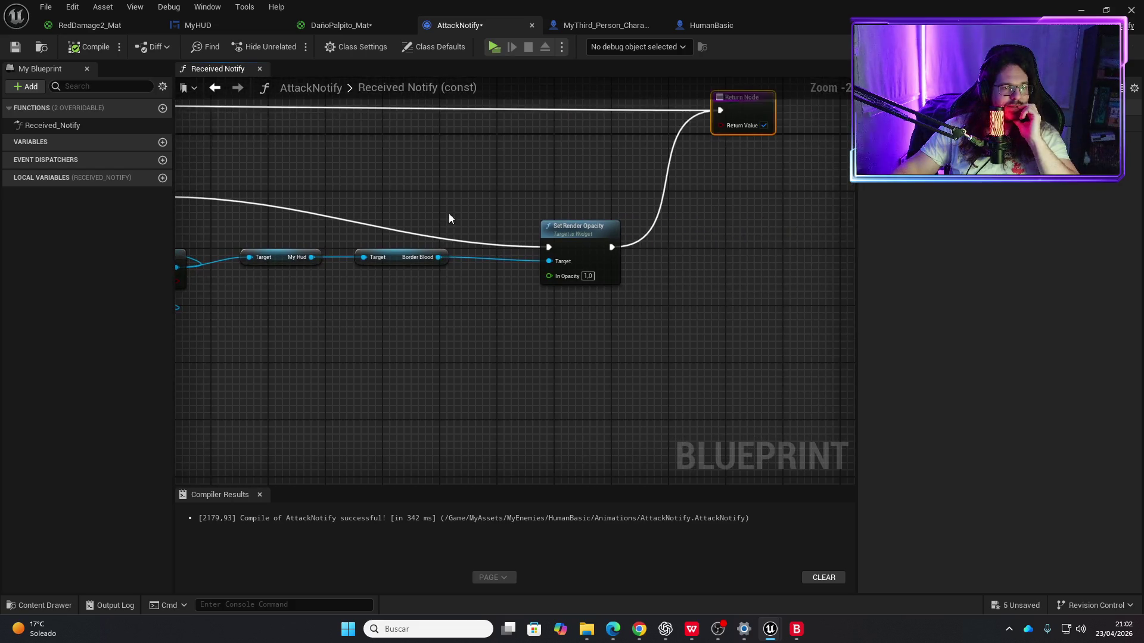
mouse_move(280, 192)
mouse_down()
mouse_move(461, 186)
mouse_move(807, 330)
mouse_up()
key(Delete)
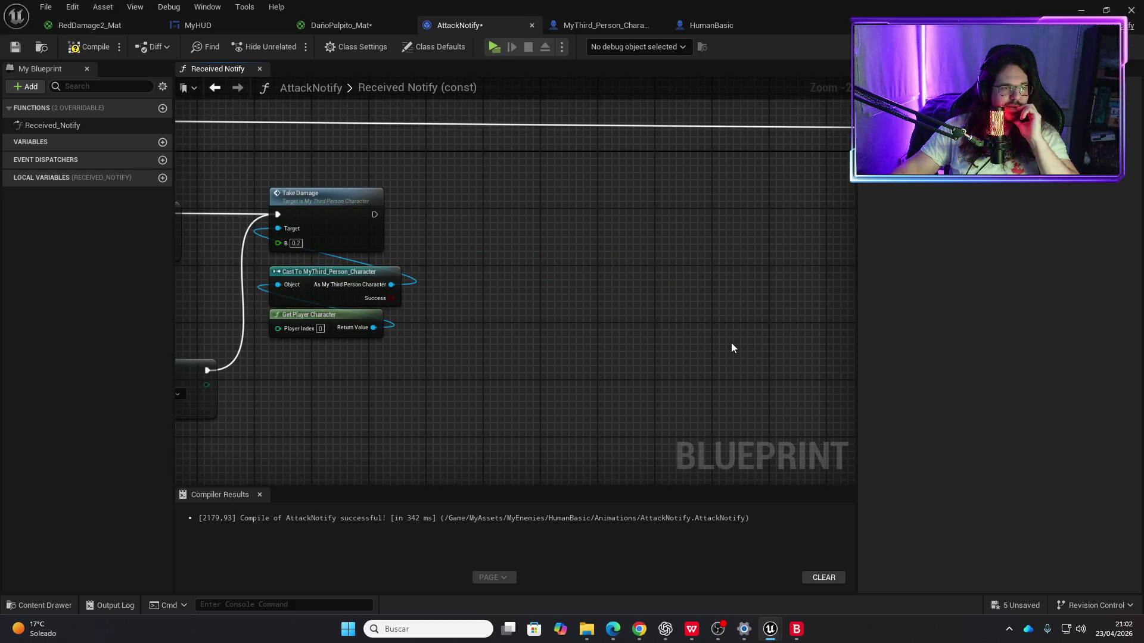
drag(731, 342, 548, 377)
drag(815, 167, 358, 167)
drag(232, 254, 334, 167)
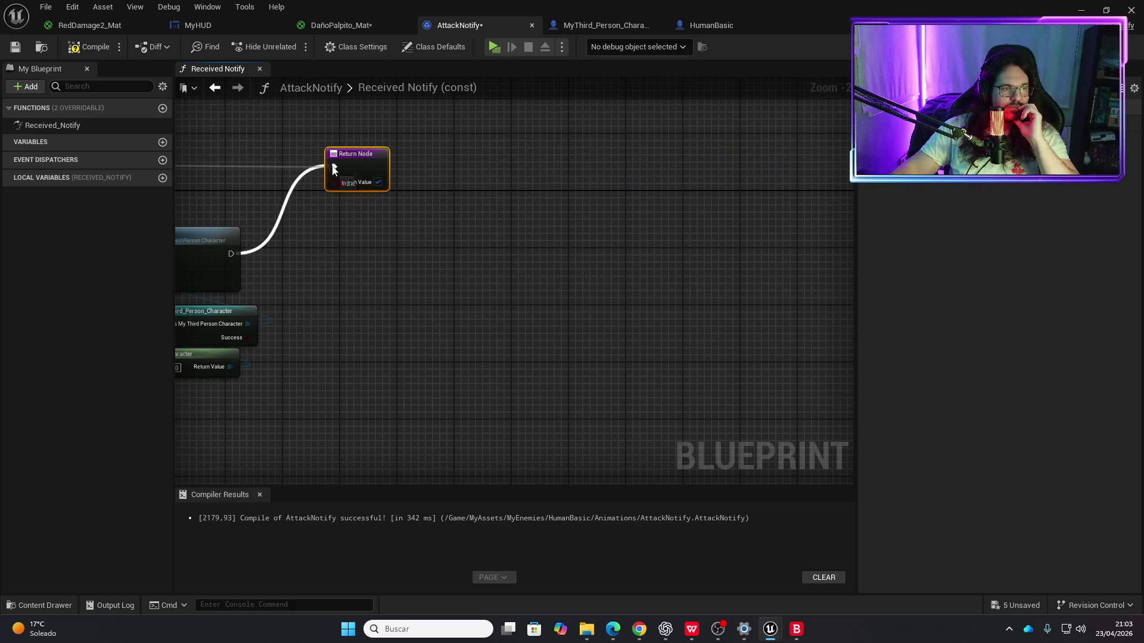
key(ctrl+s)
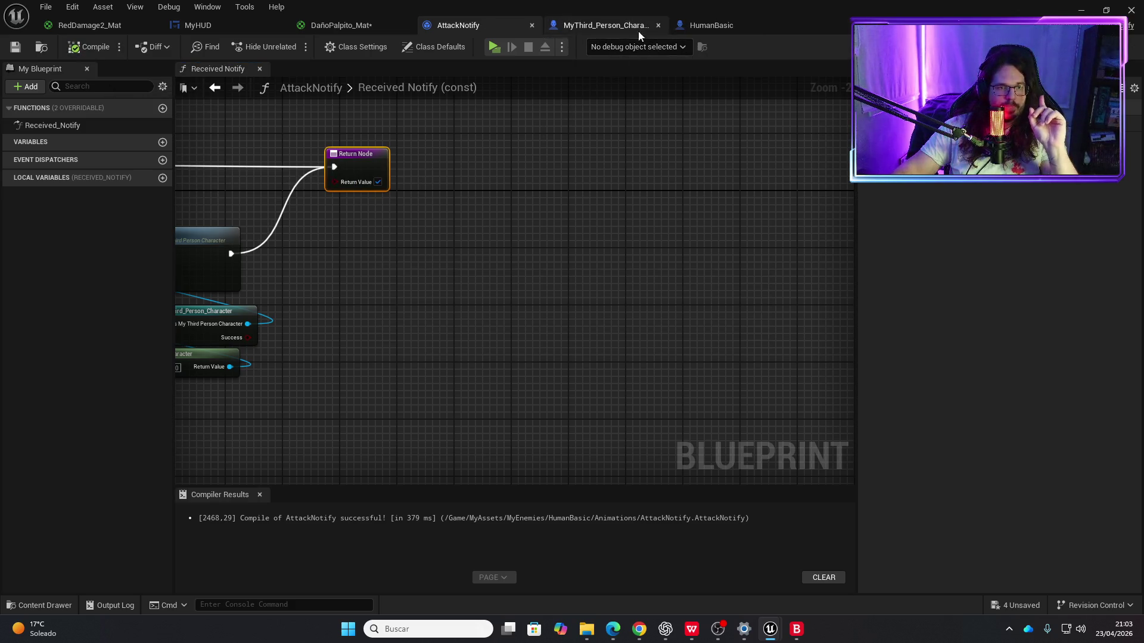
Step: Inspect MyHUD's Life variable, then bring up the DañoPalpito_Mat material
click(220, 27)
scroll(434, 272, up, 3)
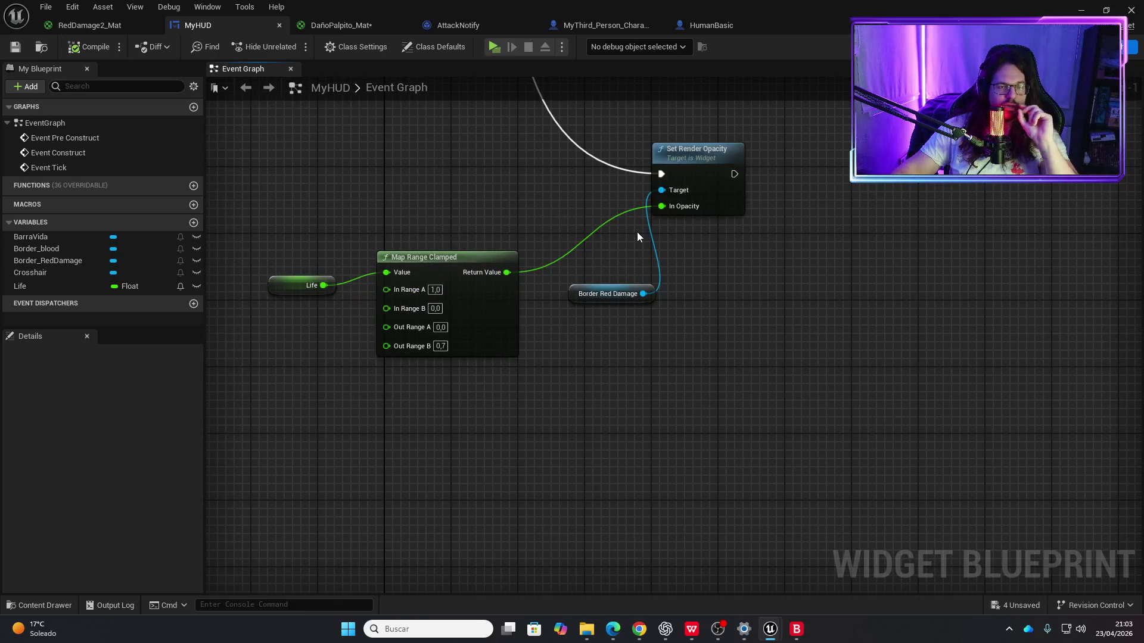
scroll(637, 237, down, 4)
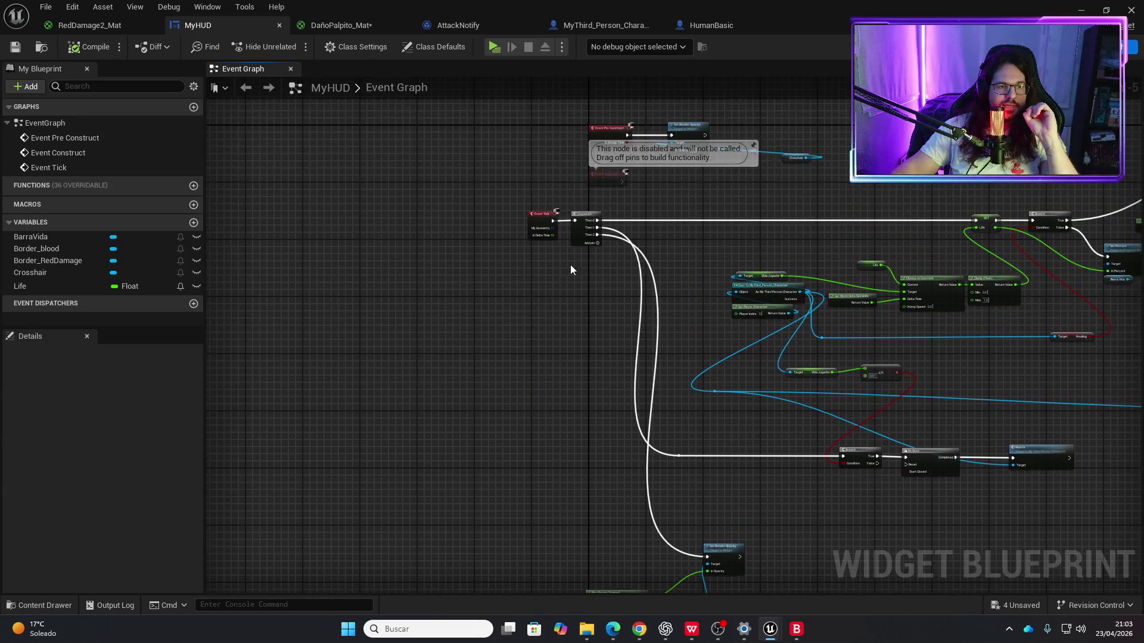
scroll(576, 374, up, 3)
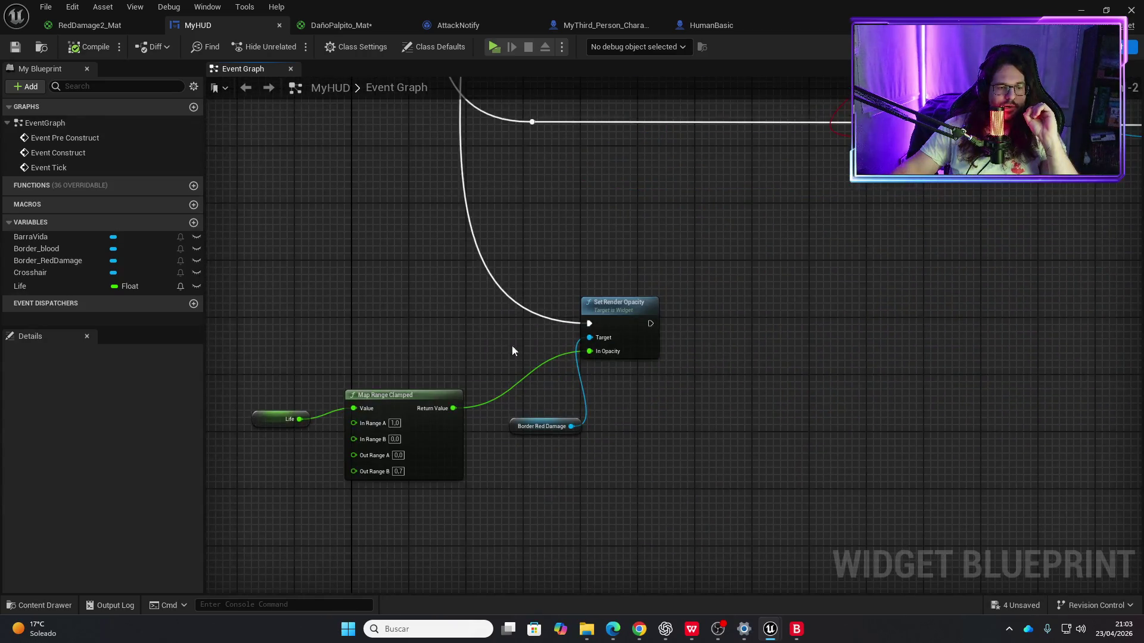
click(269, 421)
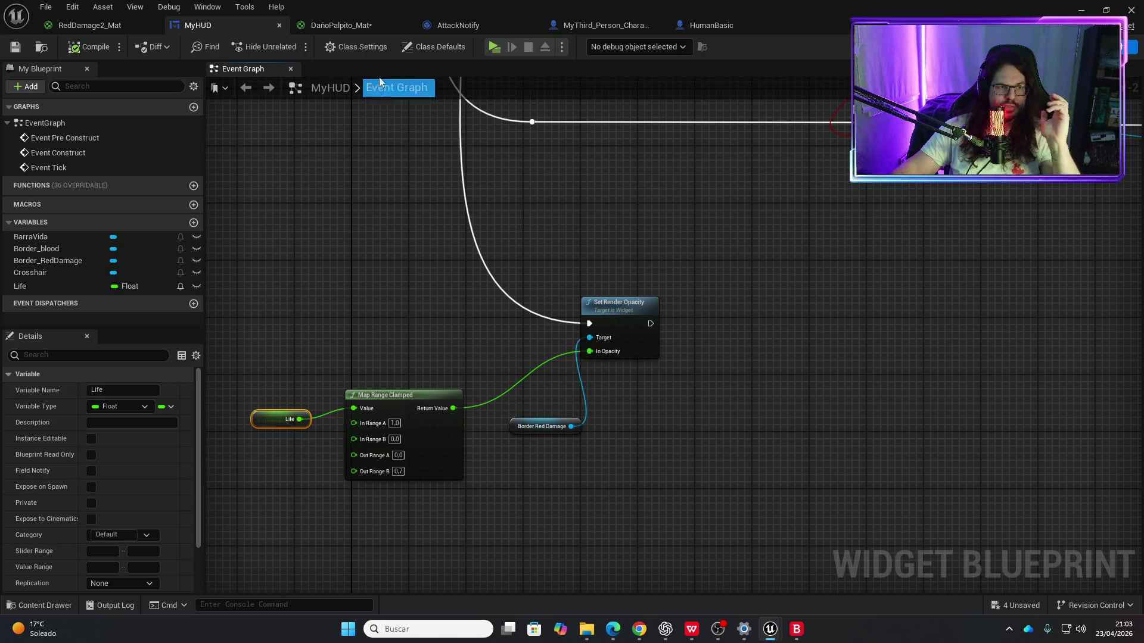
click(359, 27)
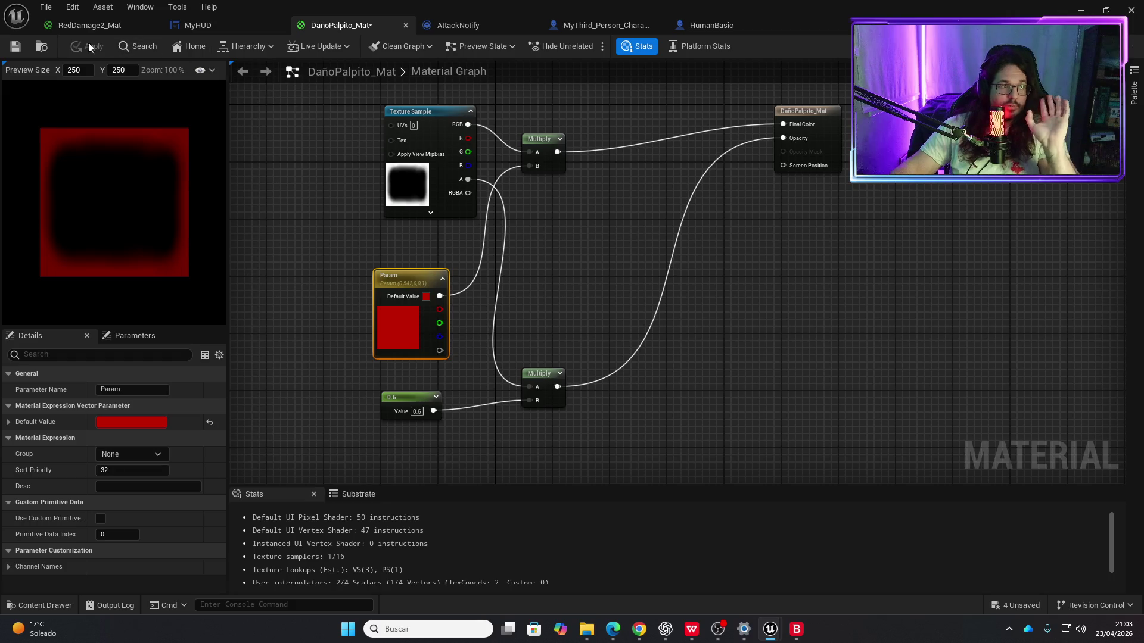
Step: Save DañoPalpito_Mat and playtest the level to check the hit flash
click(22, 52)
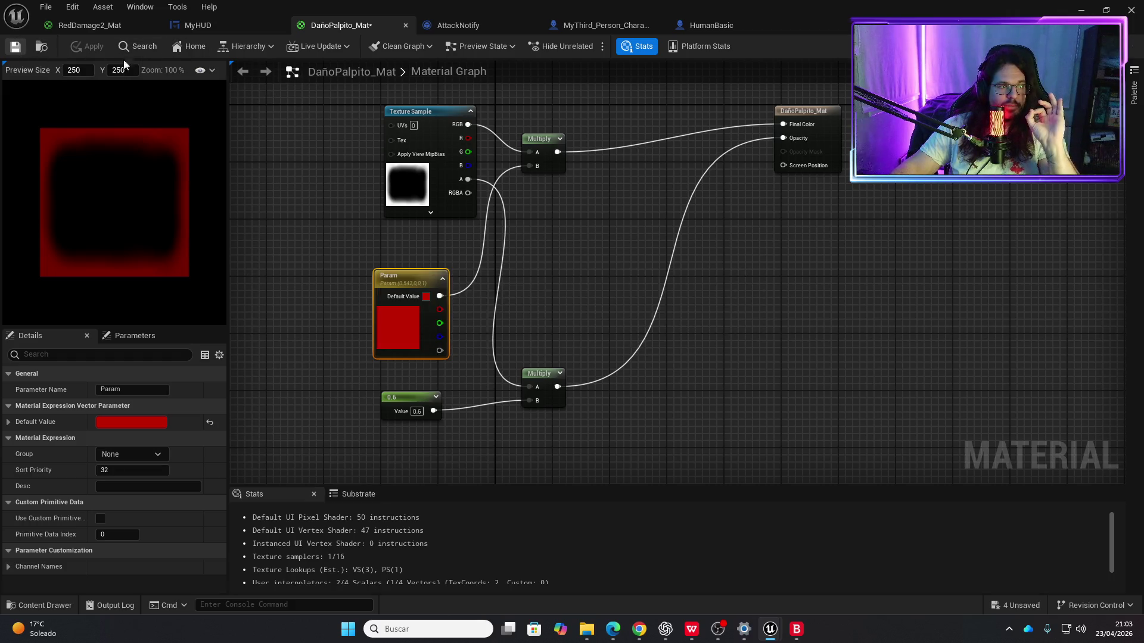
click(1078, 11)
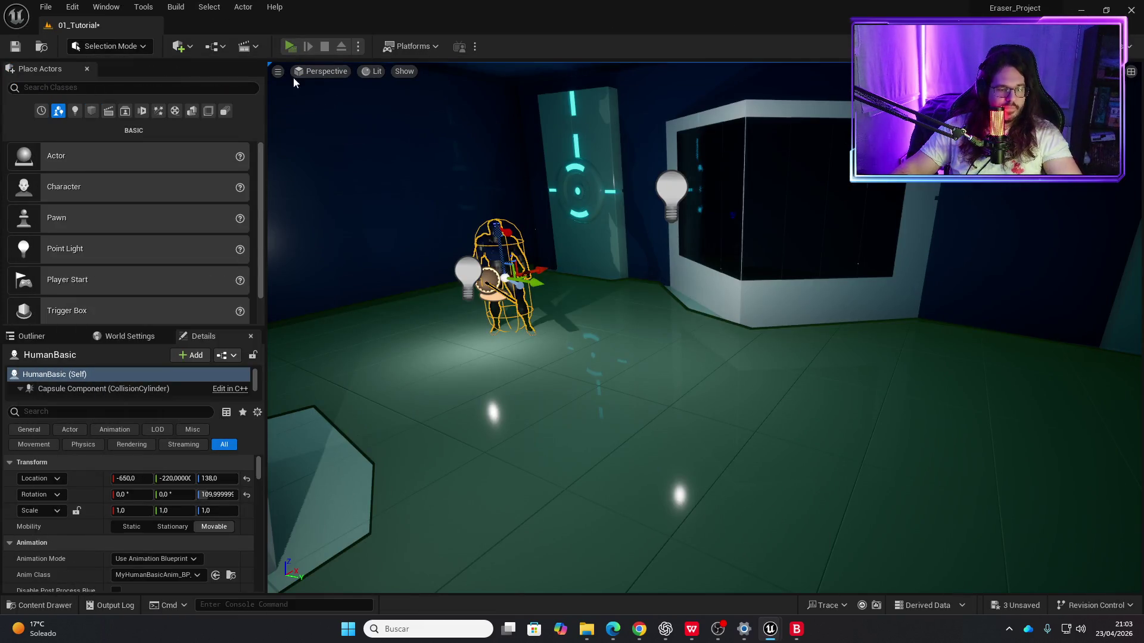
click(290, 46)
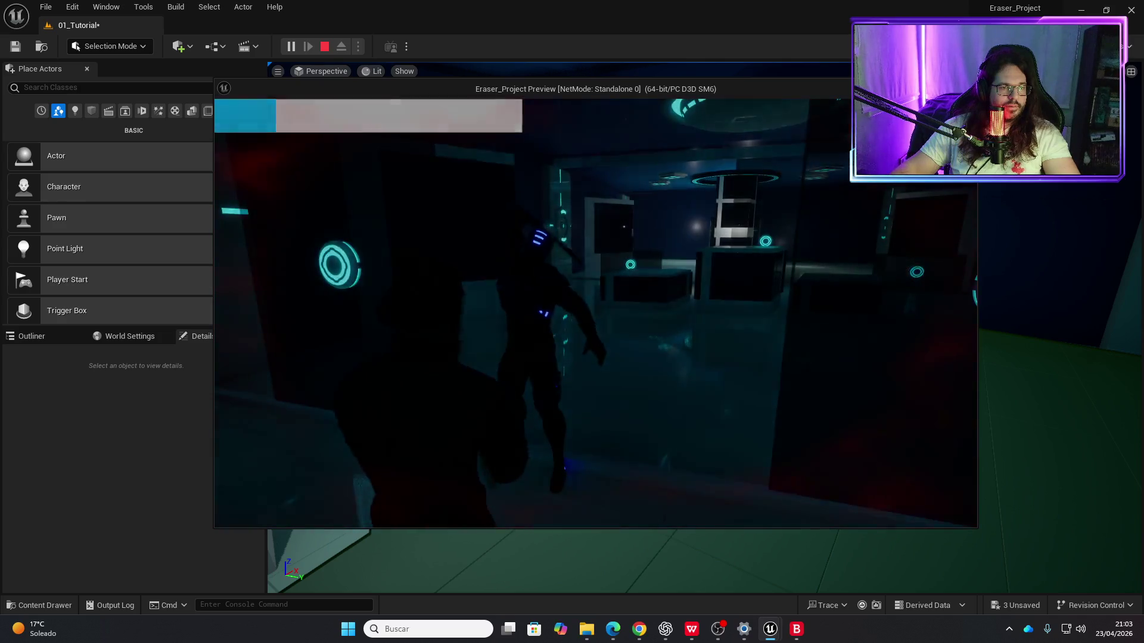
key(Escape)
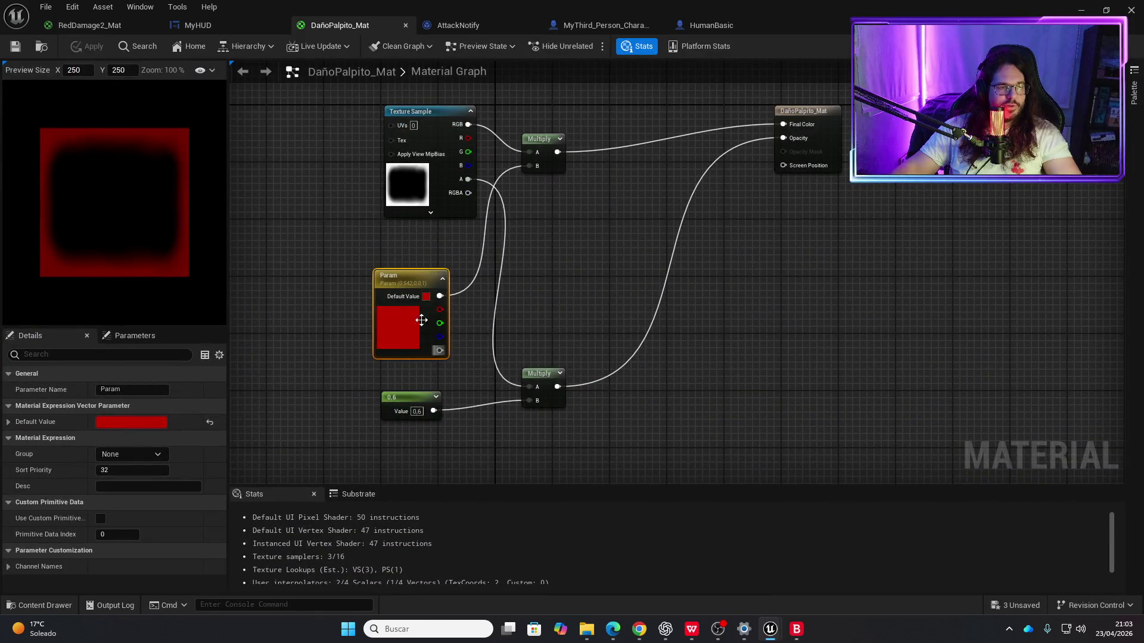
Step: Change the opacity constant from 0.6 to 1, apply and save the material
click(418, 411)
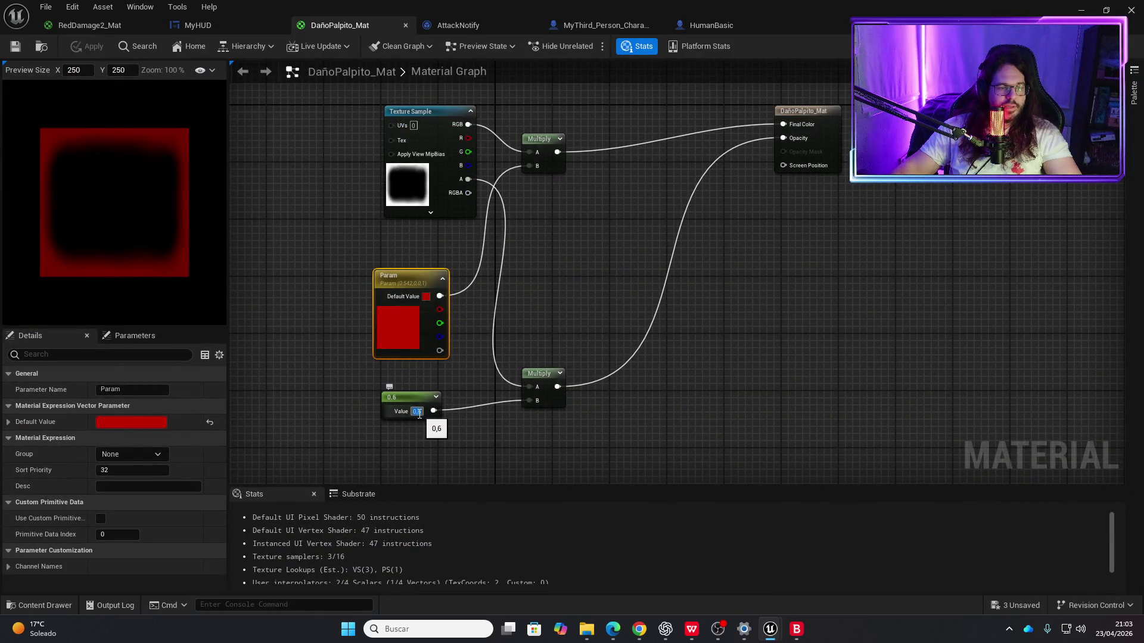
text(1)
key(Return)
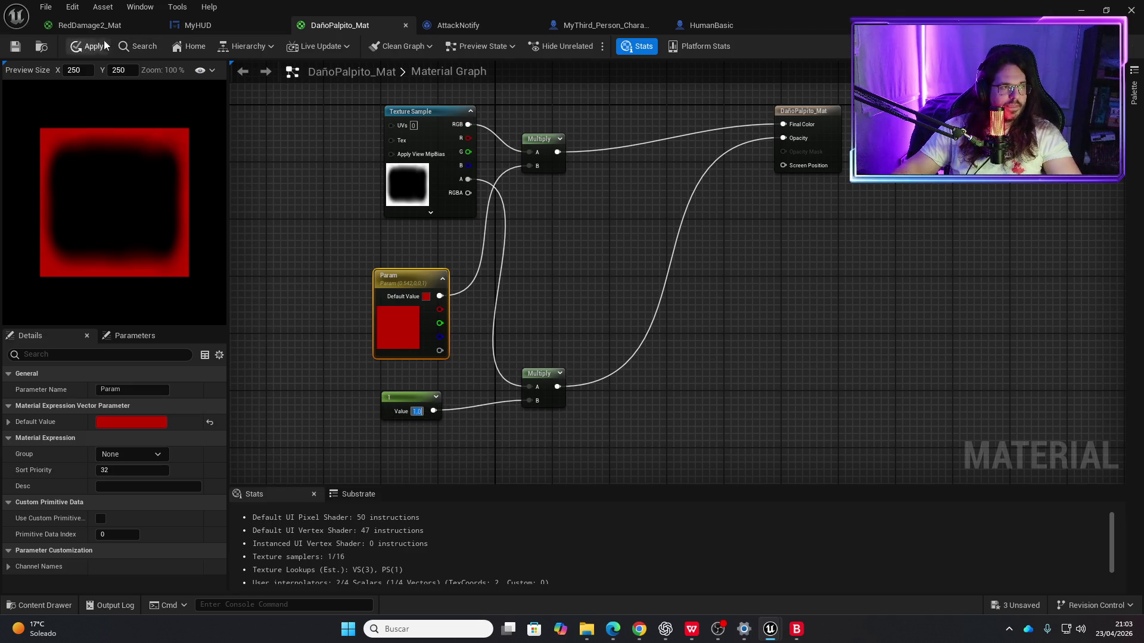
click(15, 49)
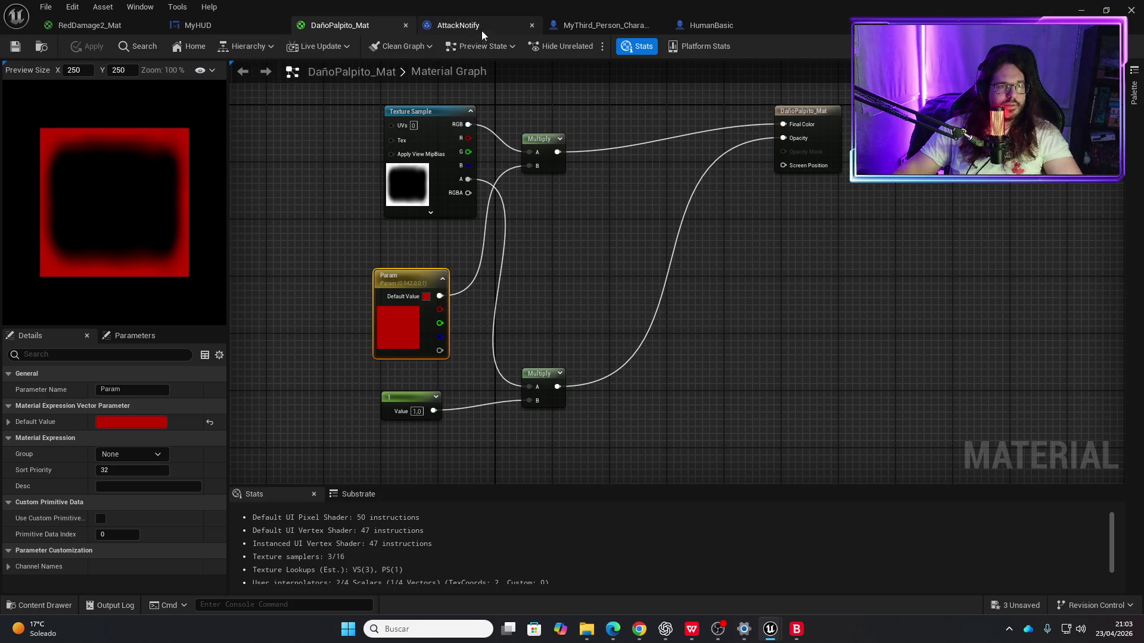
click(706, 29)
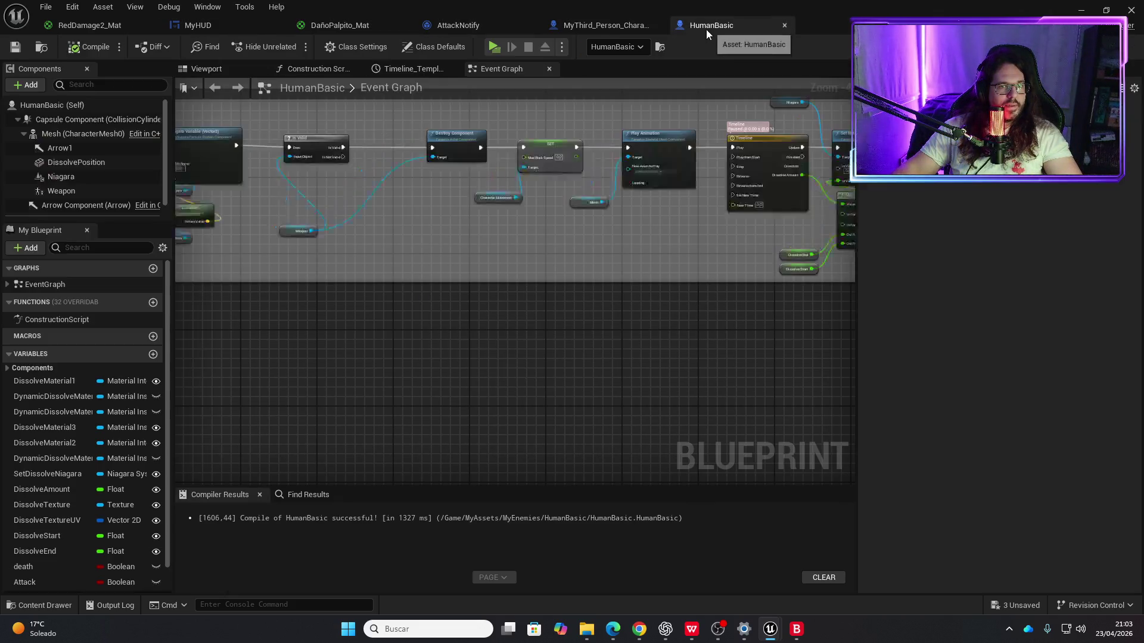
Step: Shorten Timeline_2 to 0.25 seconds with the peak key moved to 0.12
click(619, 27)
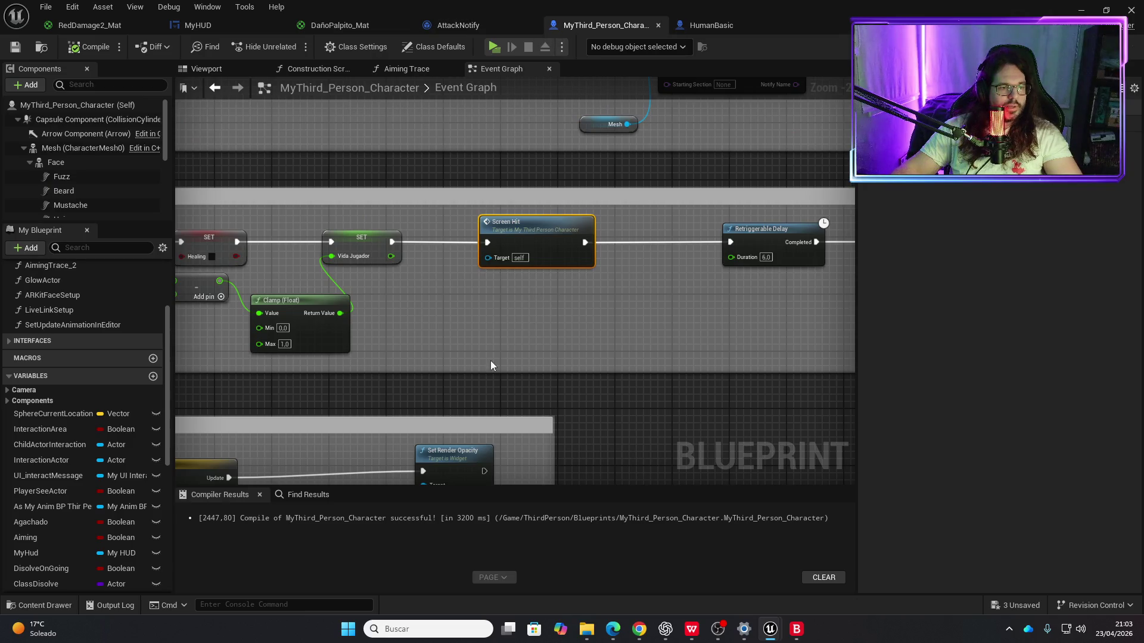
double_click(494, 235)
double_click(367, 172)
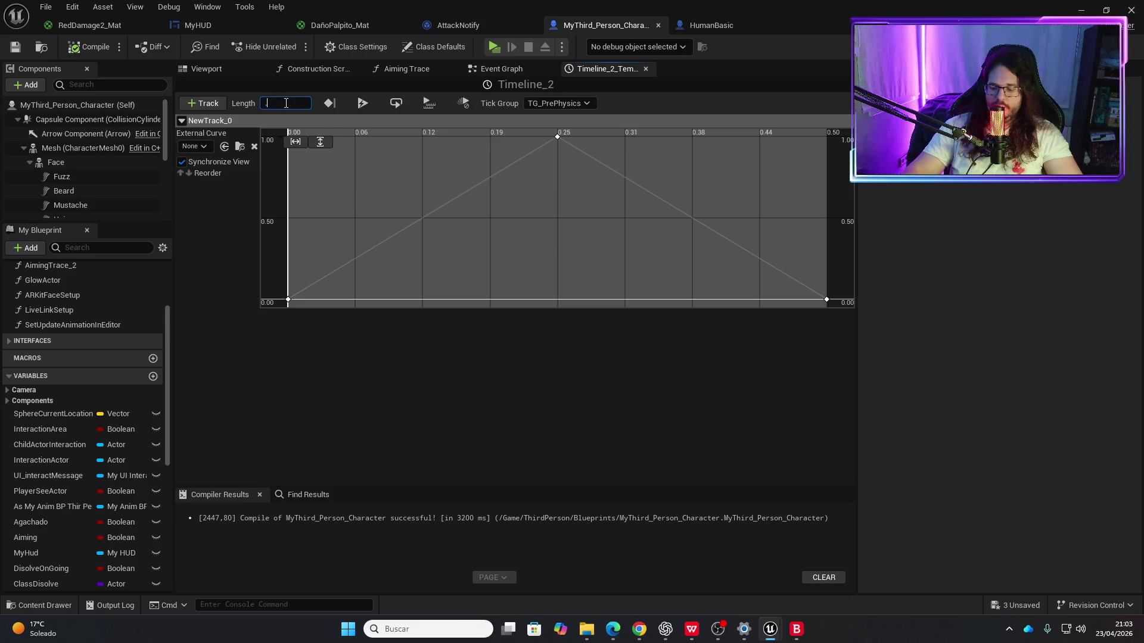
text(.245)
key(Return)
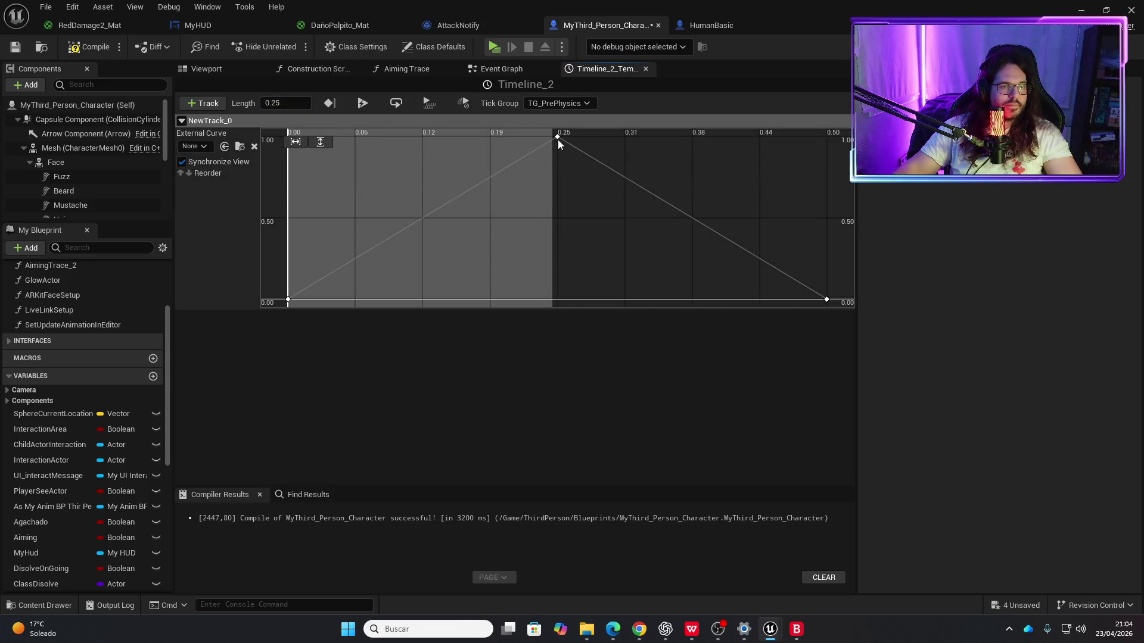
click(558, 138)
click(289, 103)
text(.12)
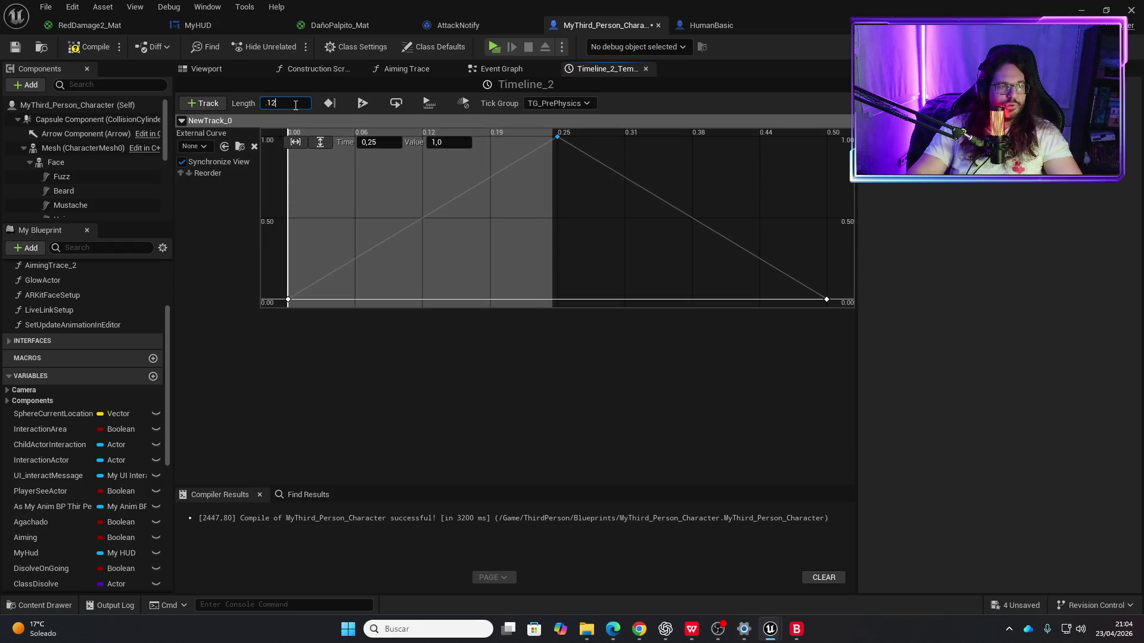
key(Return)
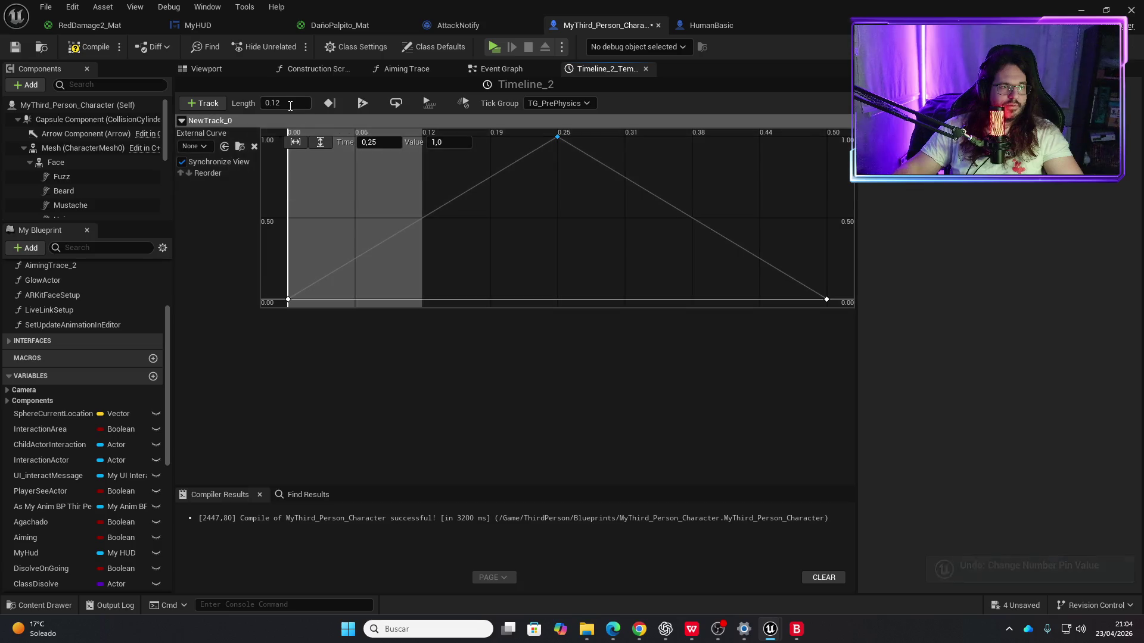
text(5)
key(Return)
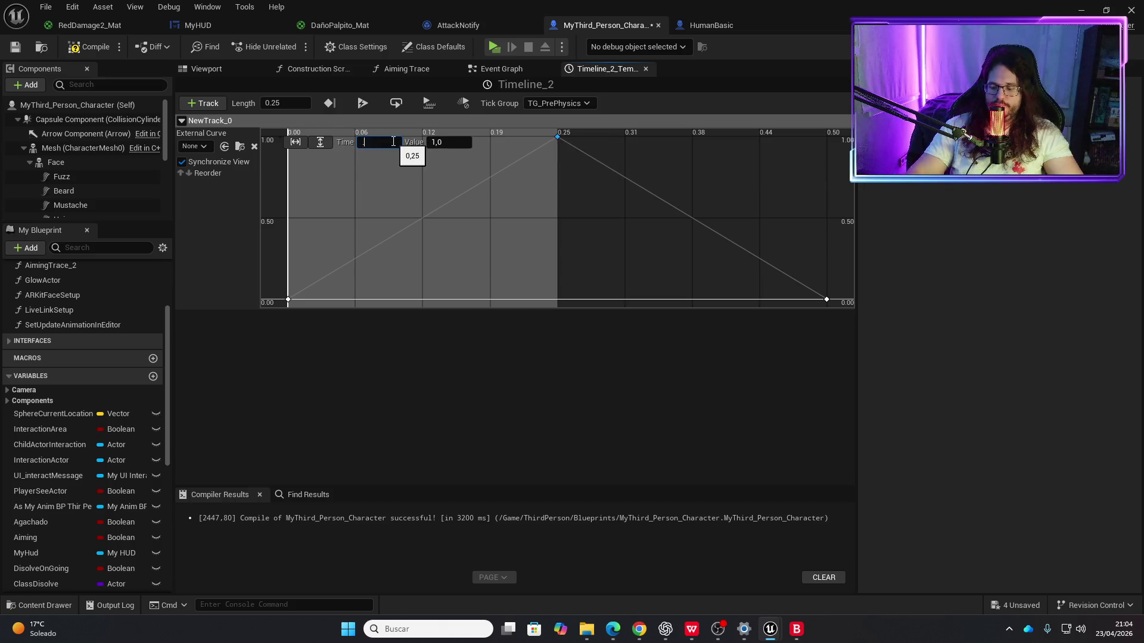
text(.1252)
key(Return)
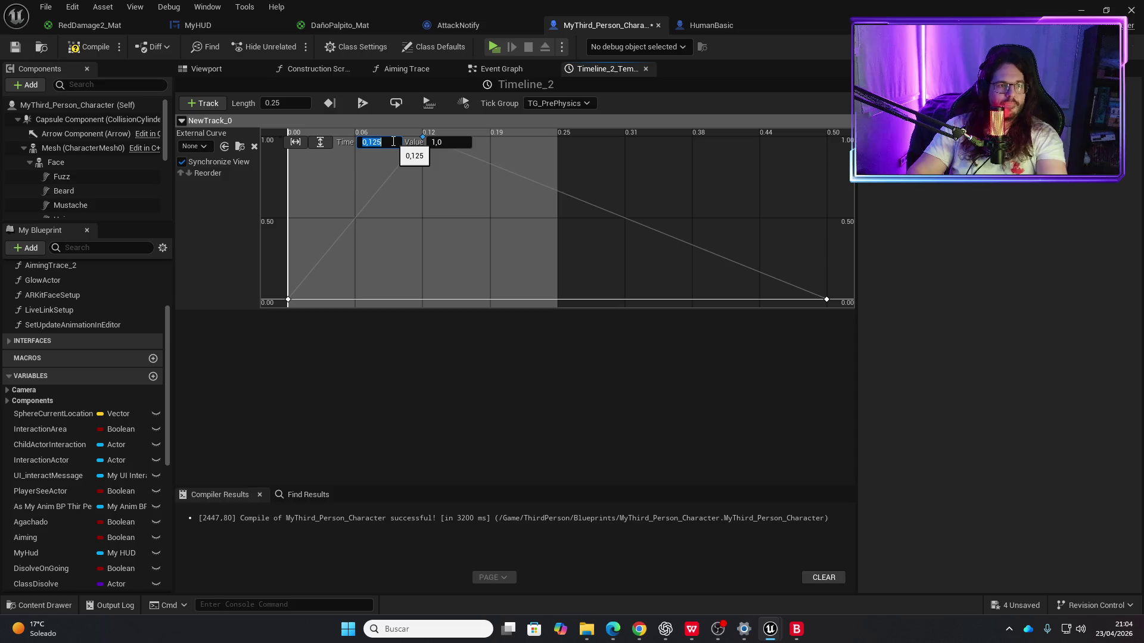
click(826, 299)
text(0,25)
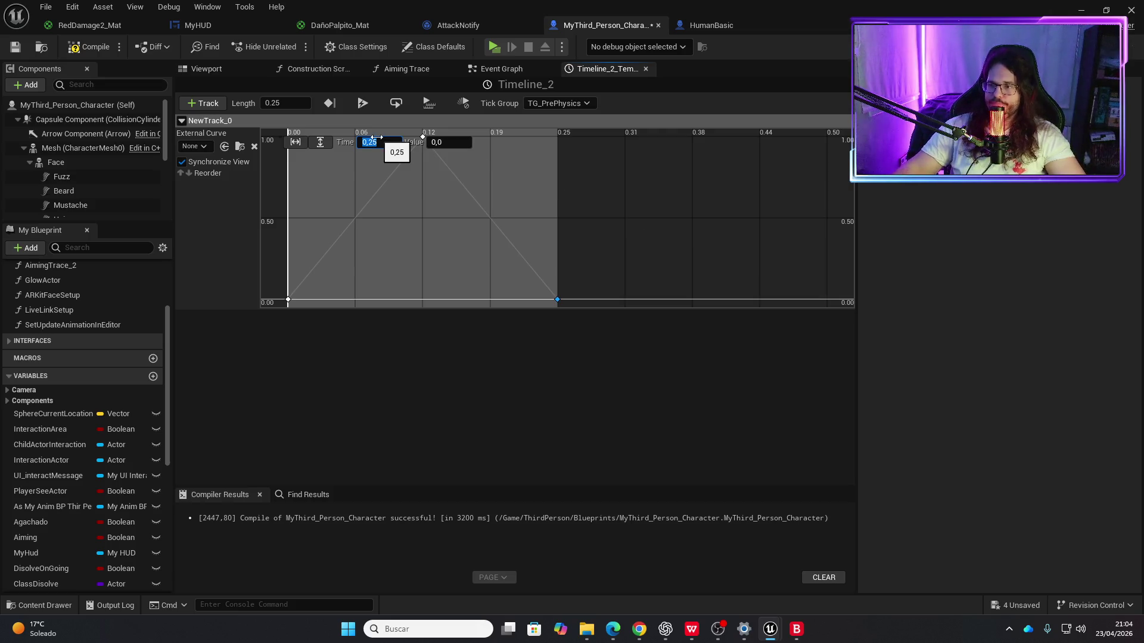
Step: Compile and save the character blueprint, then start a test play
click(96, 47)
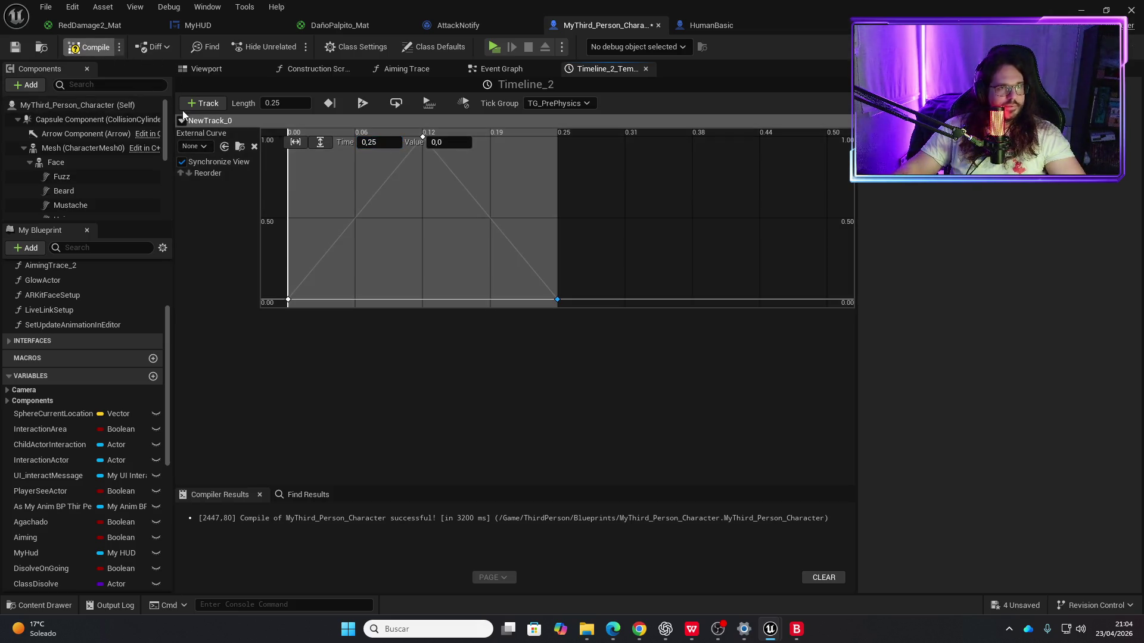
key(ctrl+s)
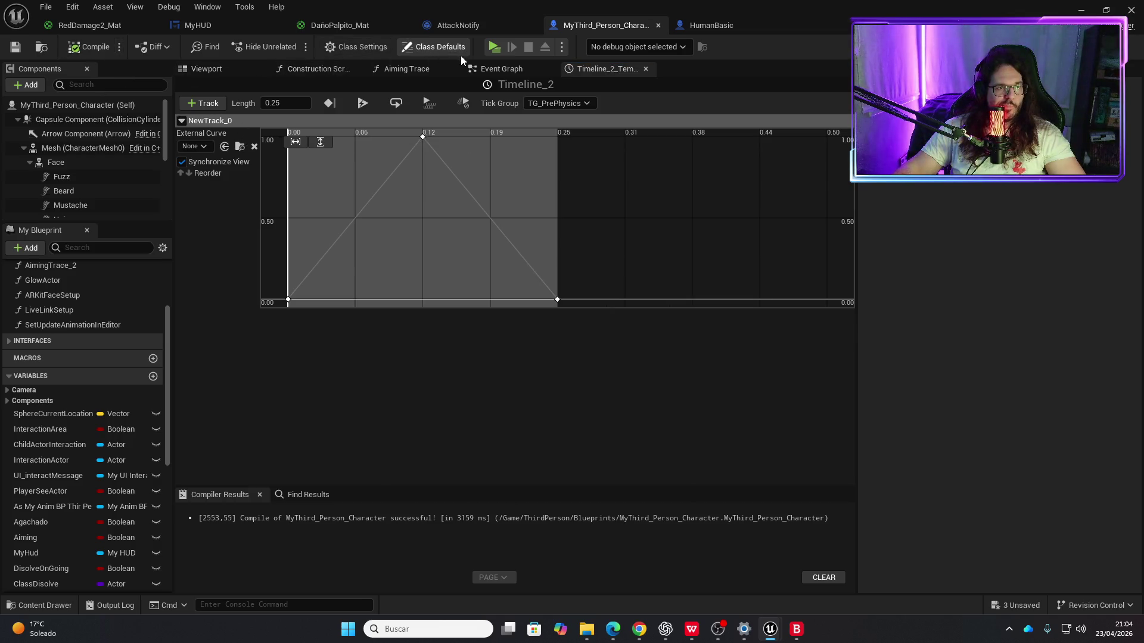
click(494, 47)
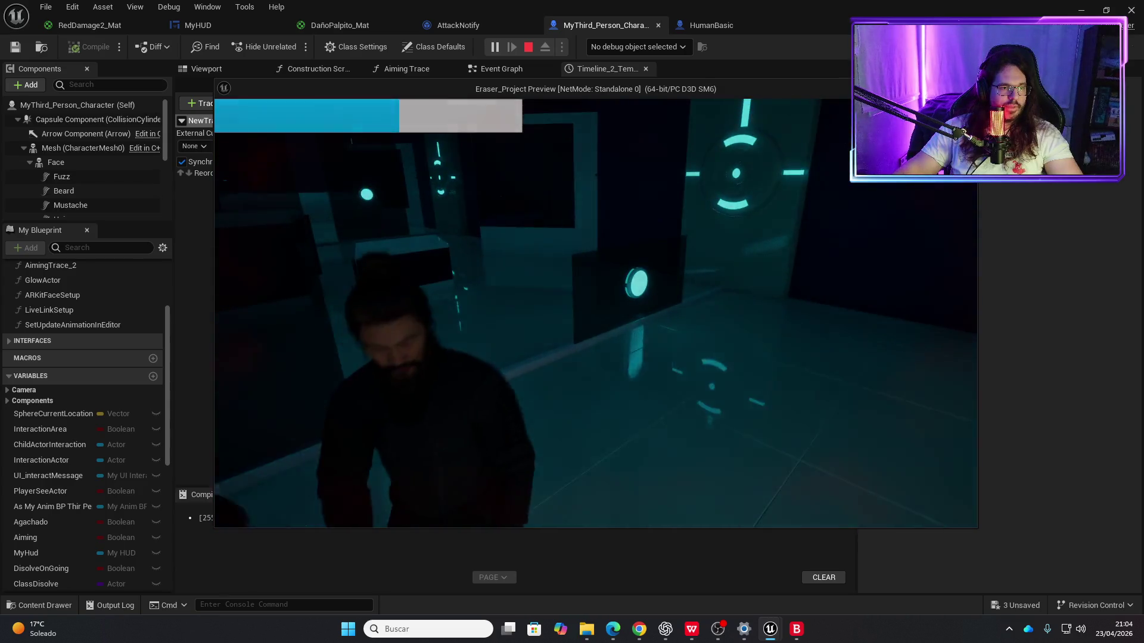
Step: Stop the playtest and run the hit flash test twice more
key(Escape)
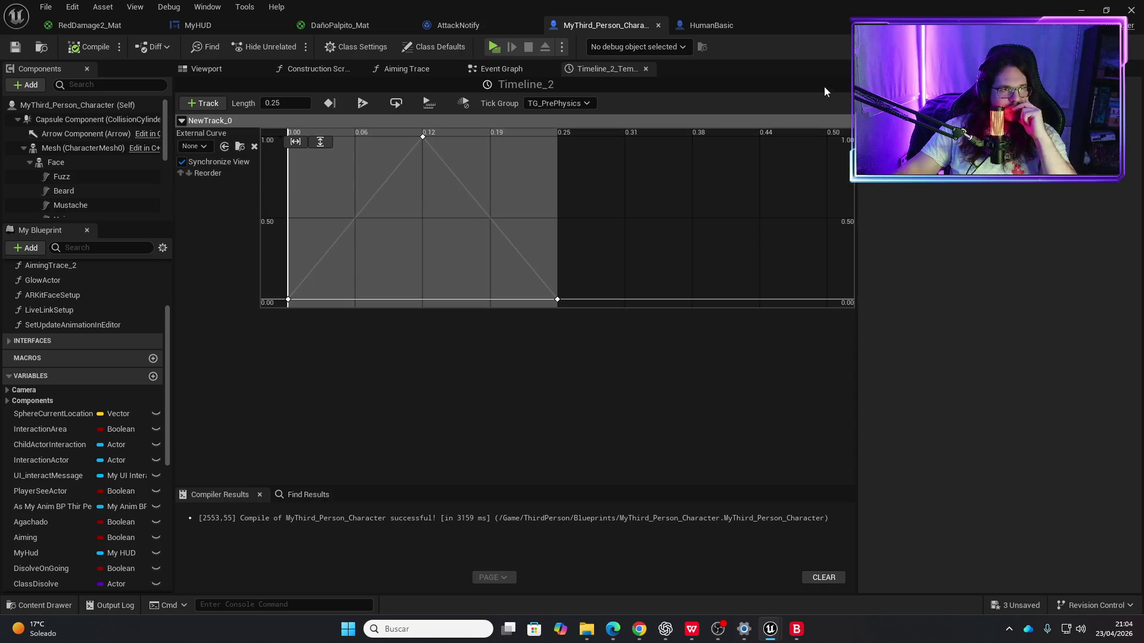
click(495, 46)
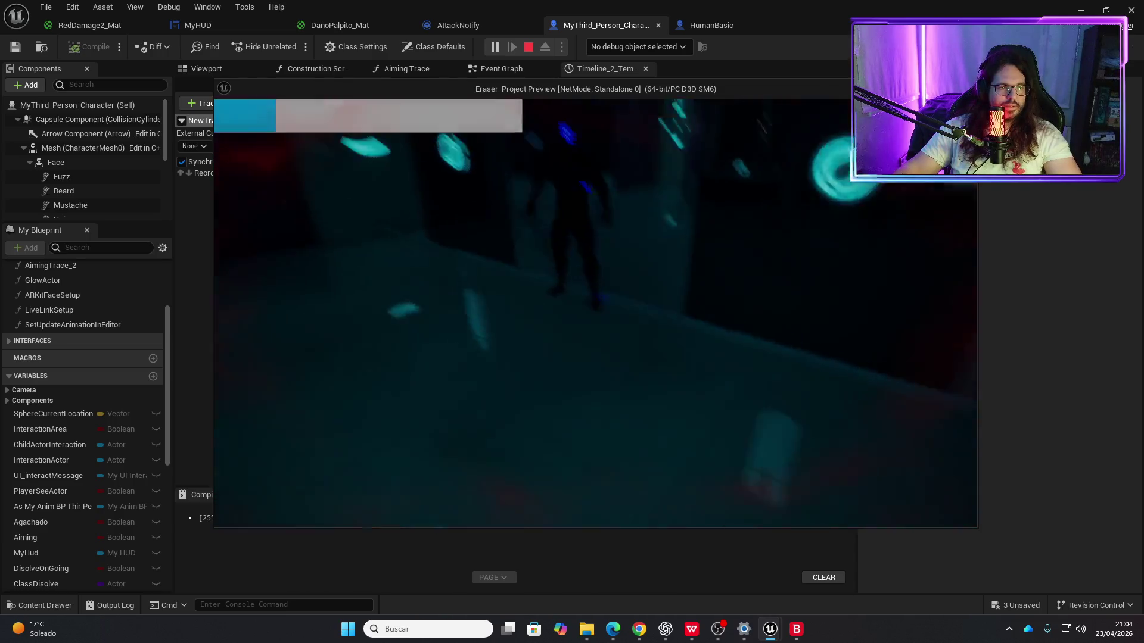
key(Escape)
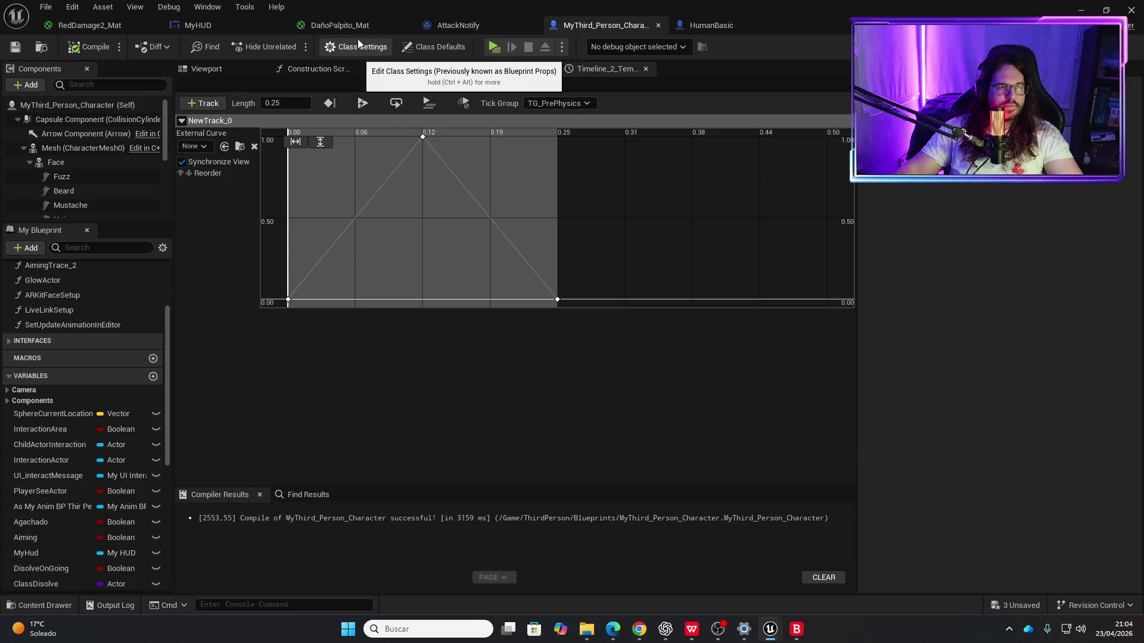
click(495, 47)
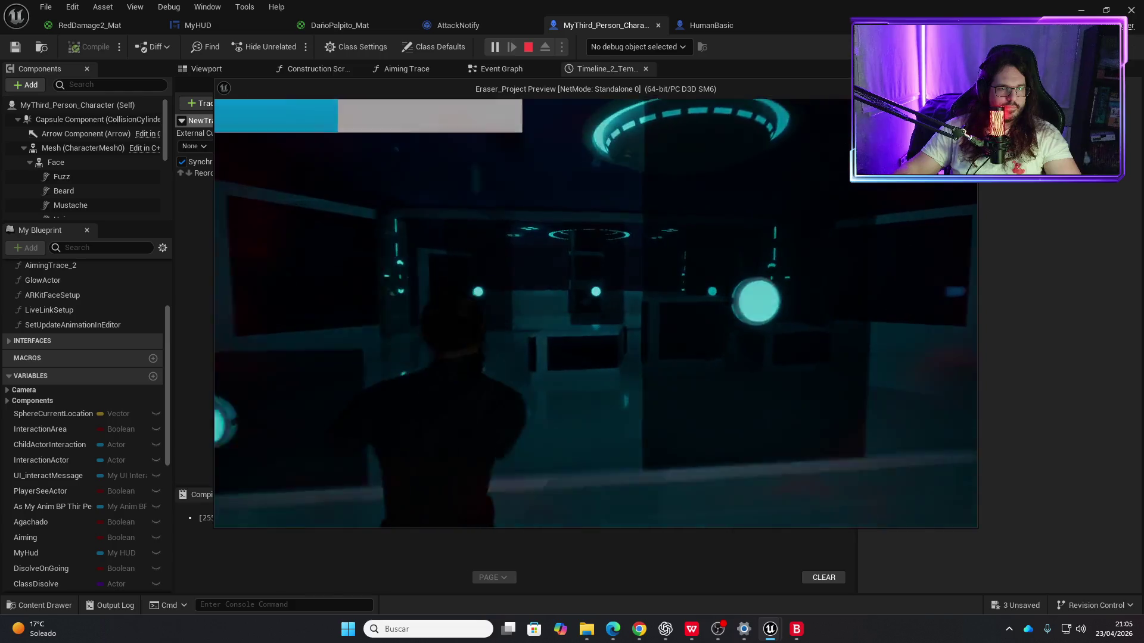
Step: End the playtest and move Timeline_2's peak key from 0.12 to about 0.03
key(Escape)
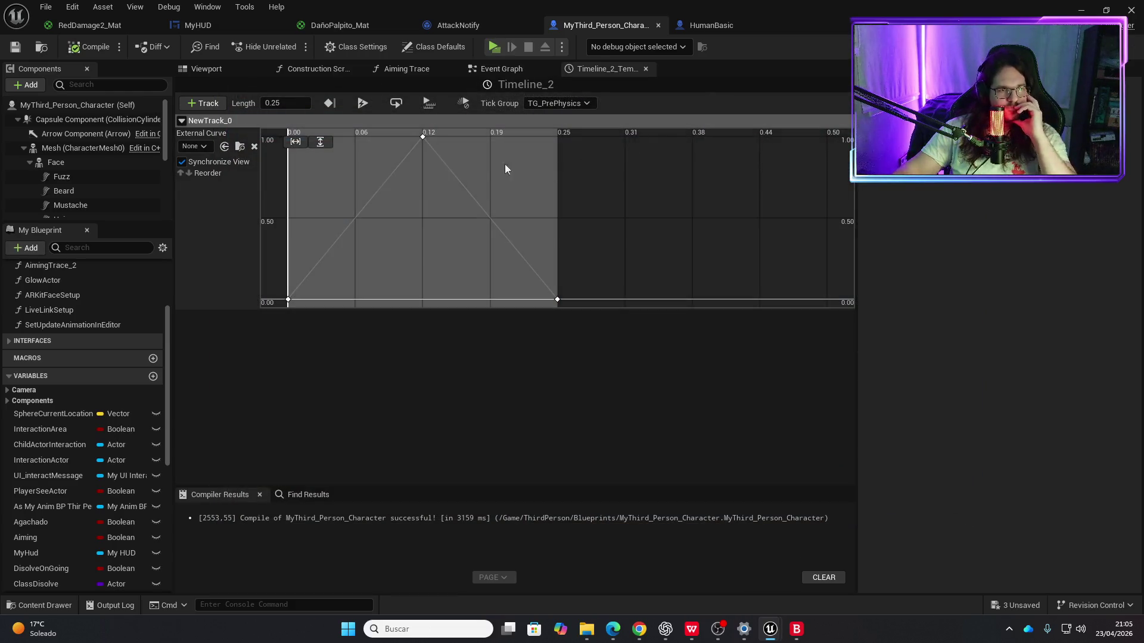
mouse_move(424, 138)
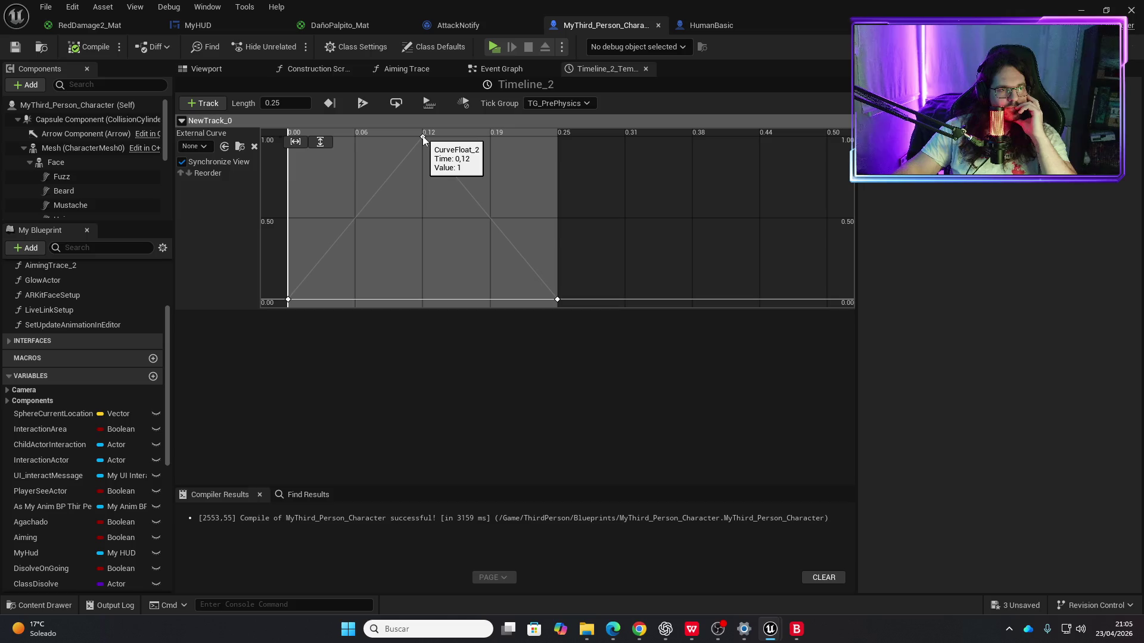
drag(423, 139, 319, 140)
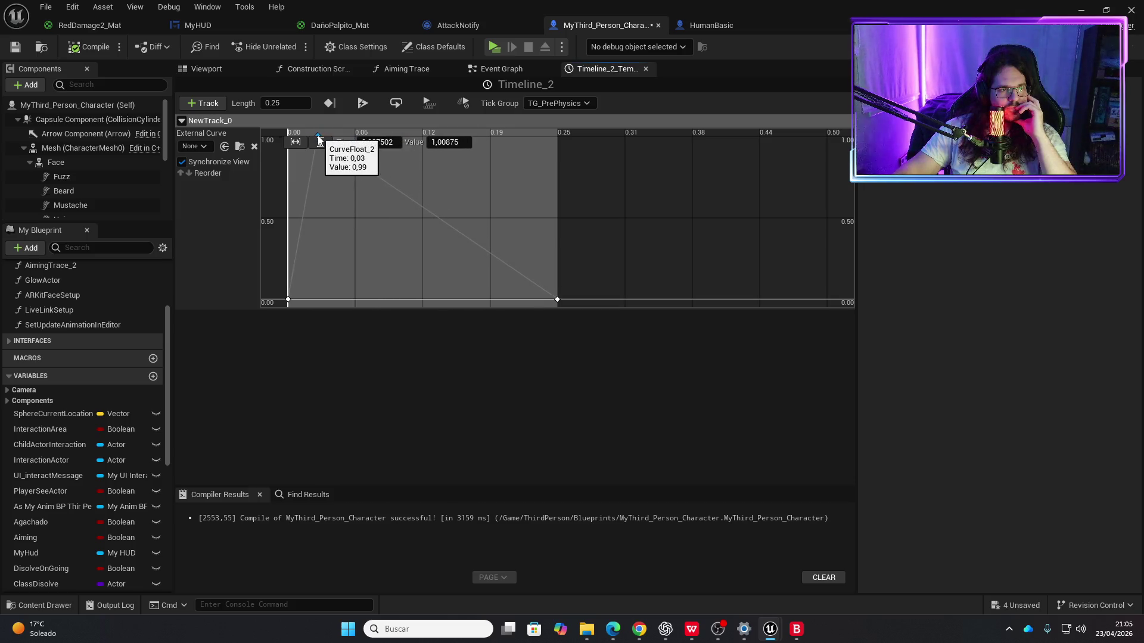
Step: Pull the fade-out key much earlier, save, and test the shorter flash
drag(553, 301, 338, 298)
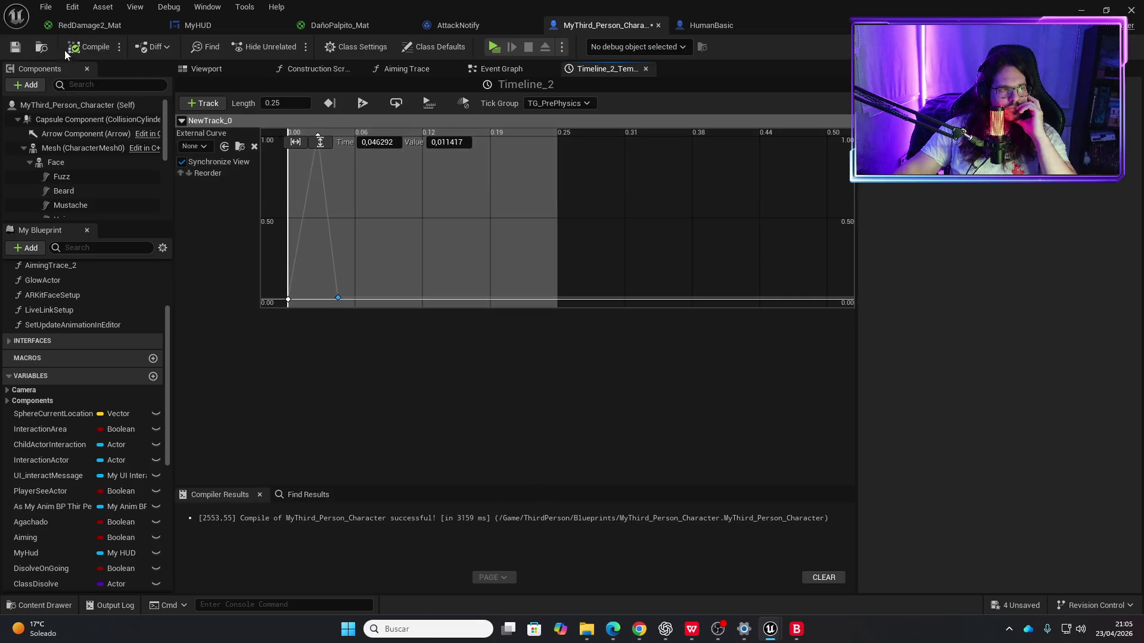
key(ctrl+s)
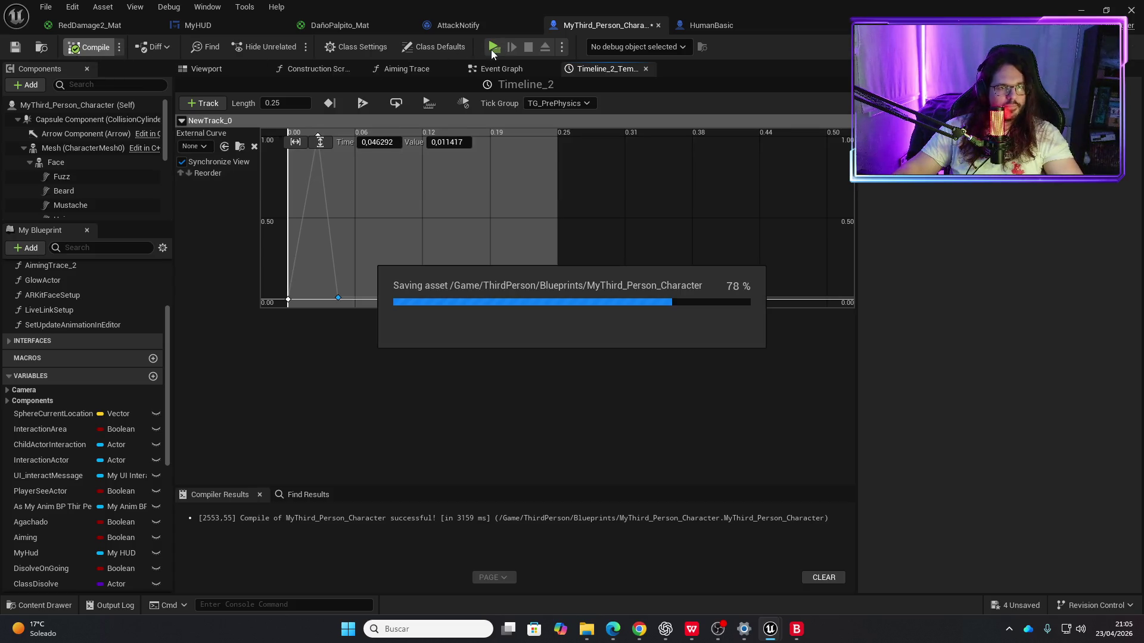
click(491, 49)
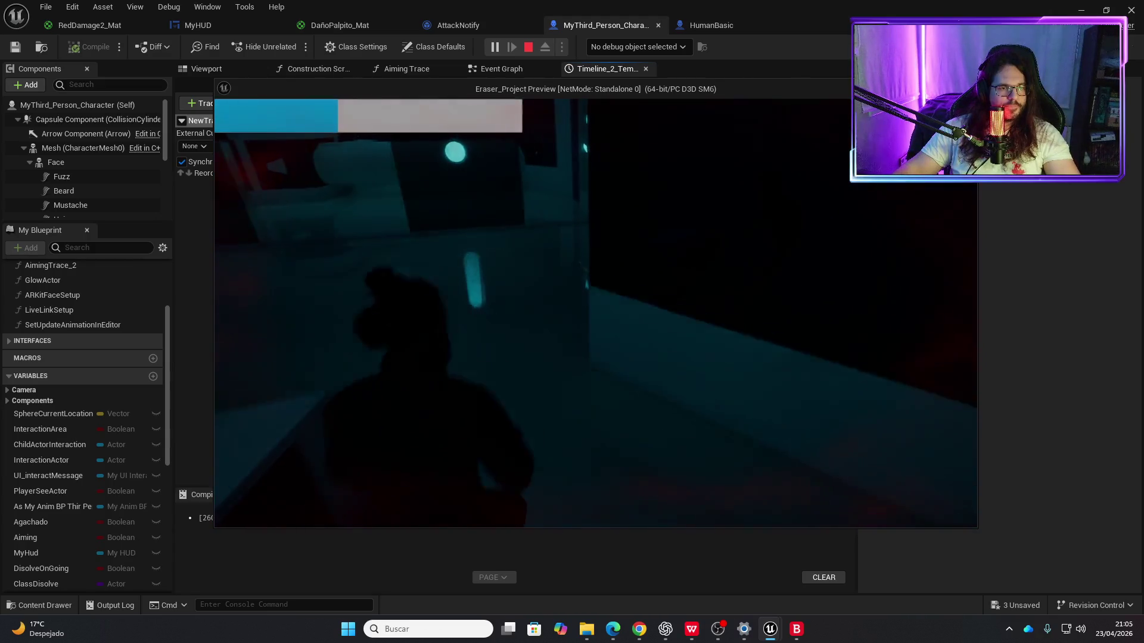
key(Escape)
Step: Nudge the peak key toward the start and the fade-out key close behind it, then save and test
drag(337, 298, 353, 303)
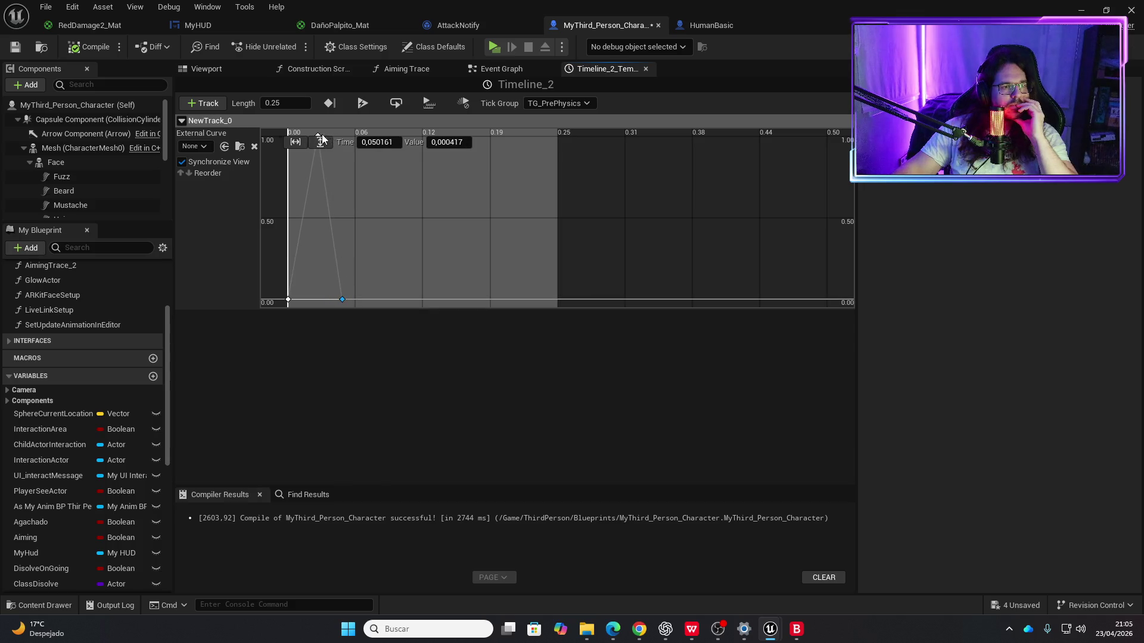
drag(302, 131, 298, 136)
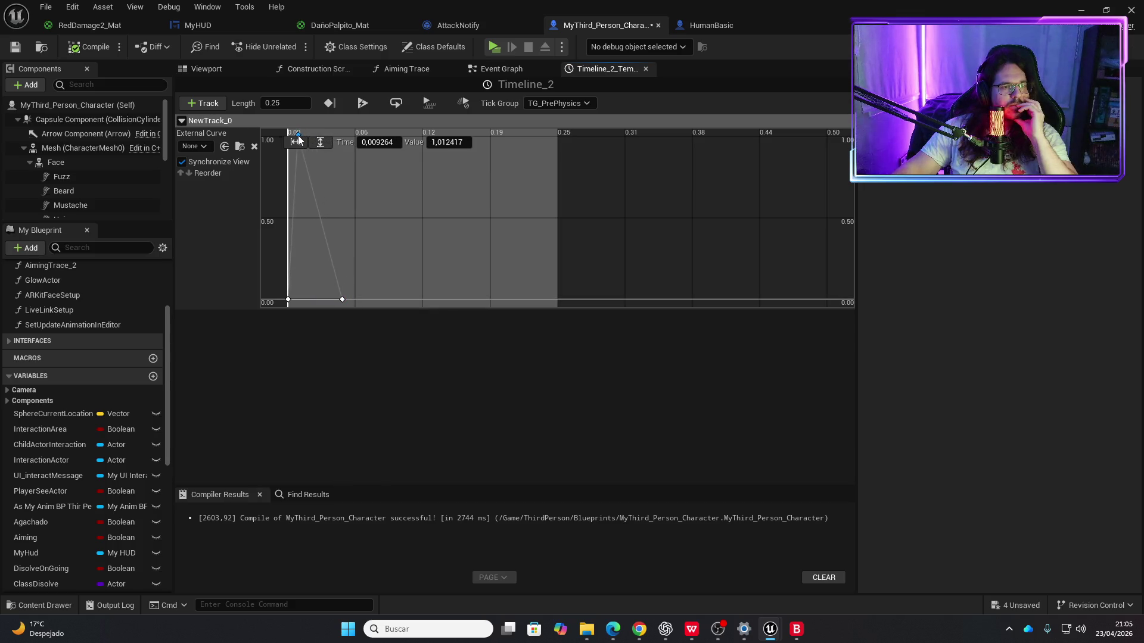
drag(343, 300, 321, 302)
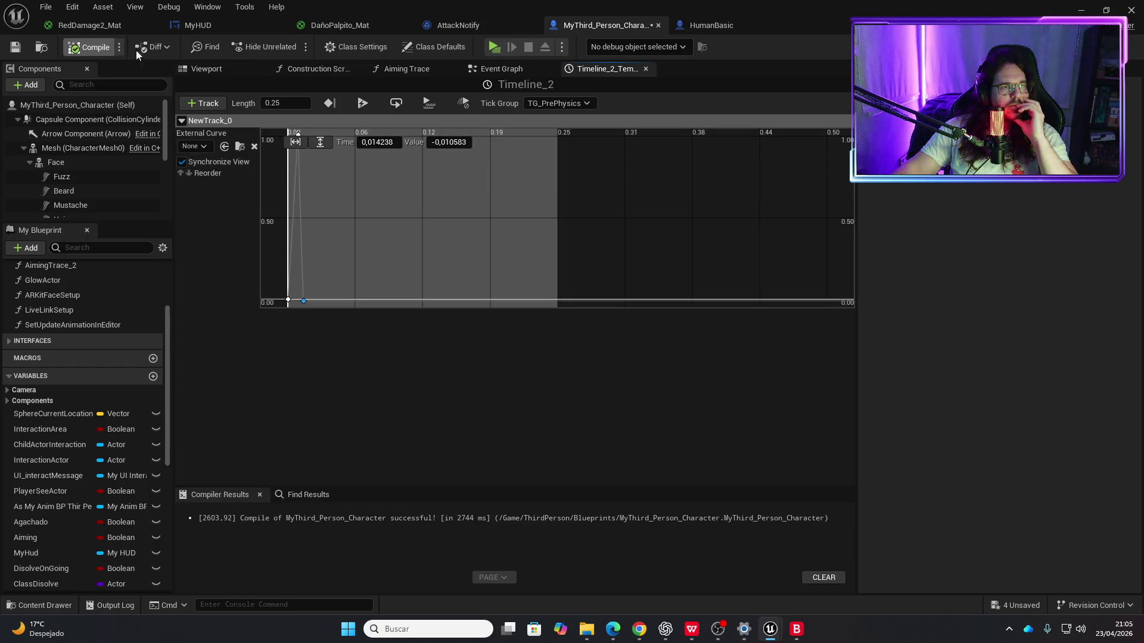
key(ctrl+s)
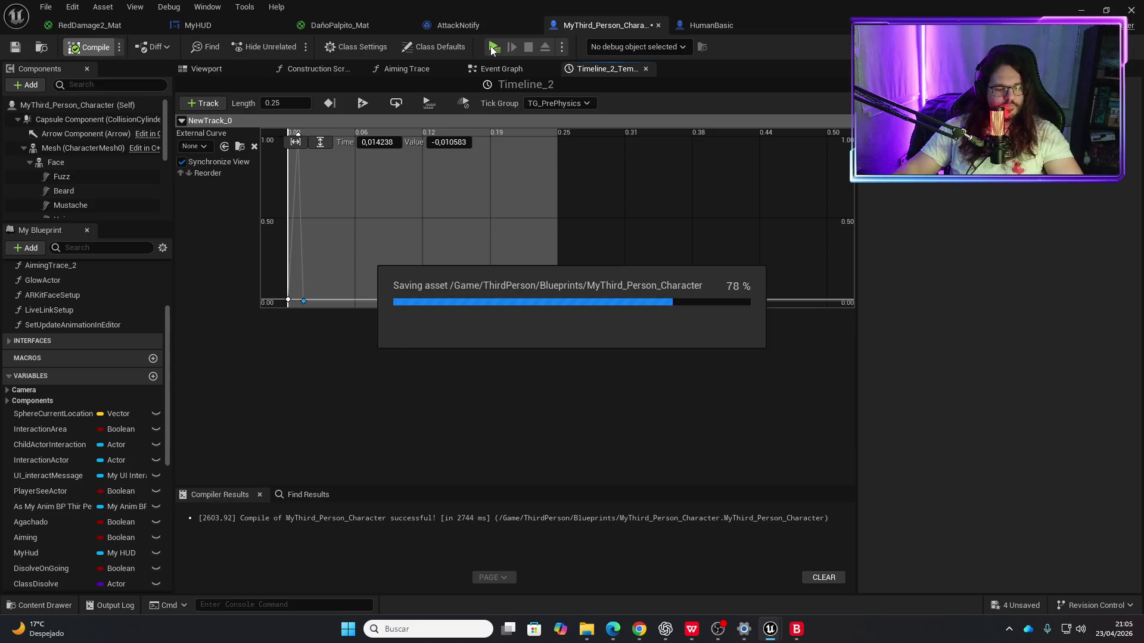
click(494, 48)
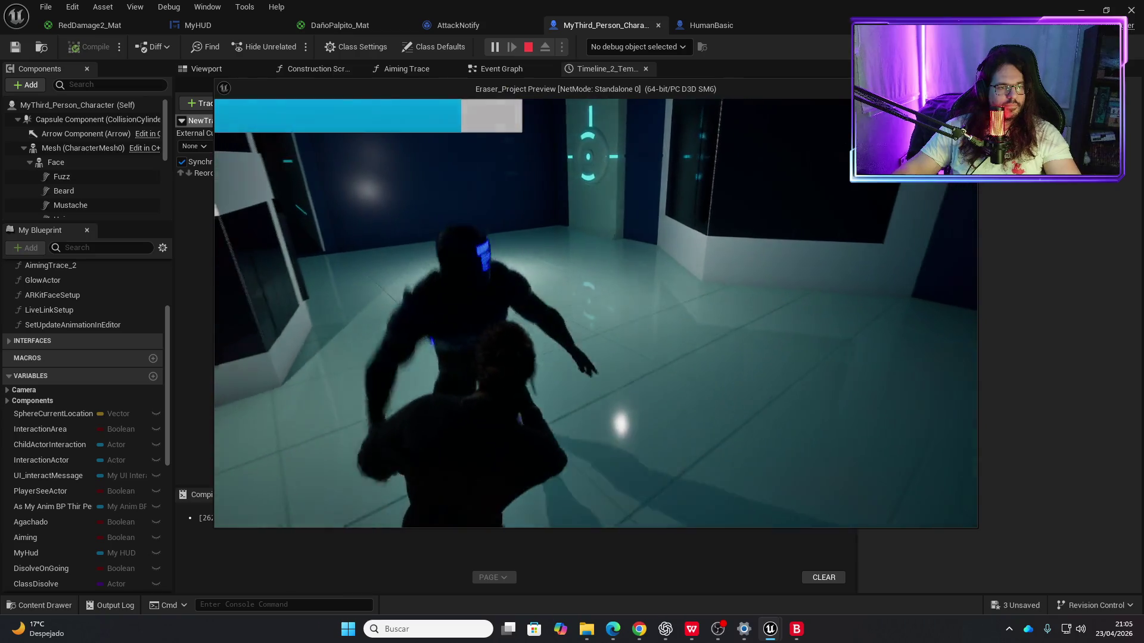
key(Escape)
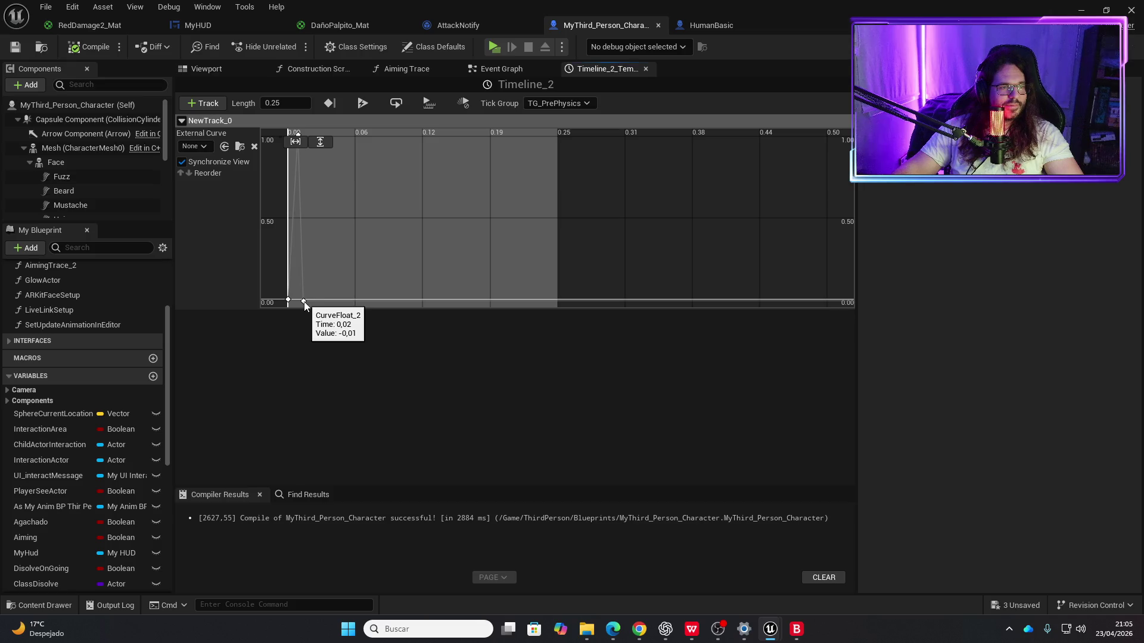
Step: Set the fade-out key to about 0.0275, save, and playtest the flash
drag(305, 302, 317, 302)
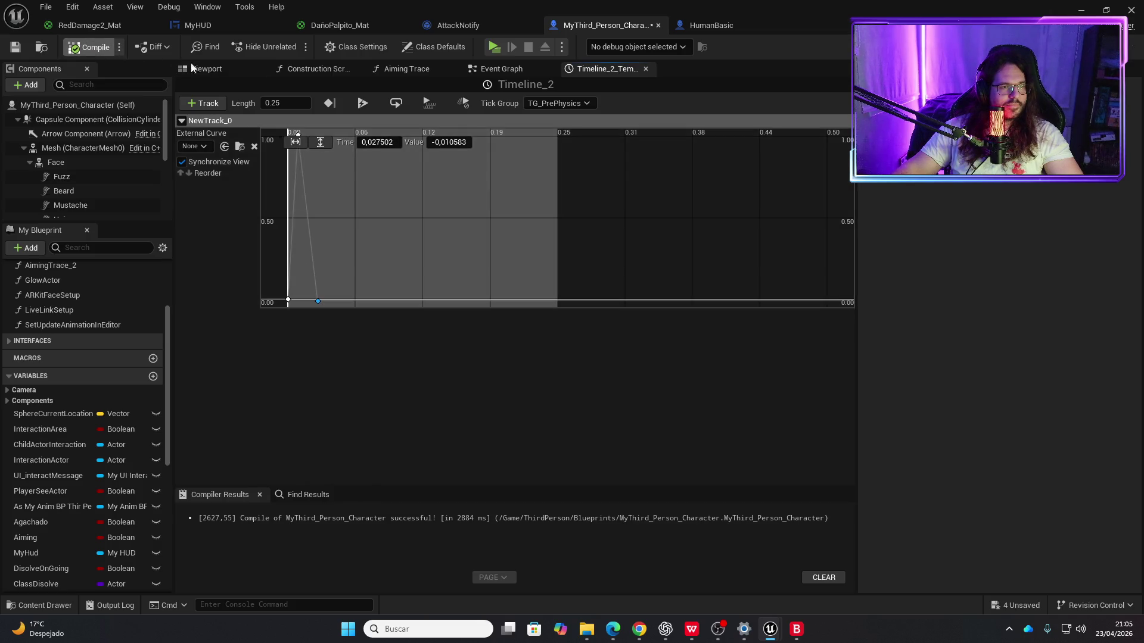
key(ctrl+s)
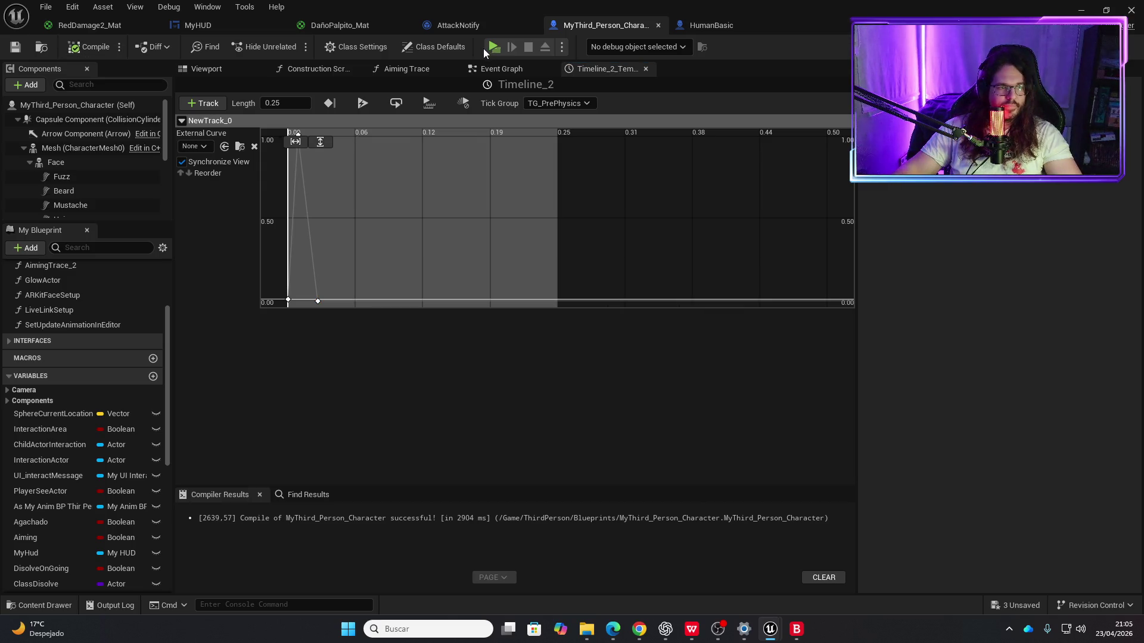
click(493, 48)
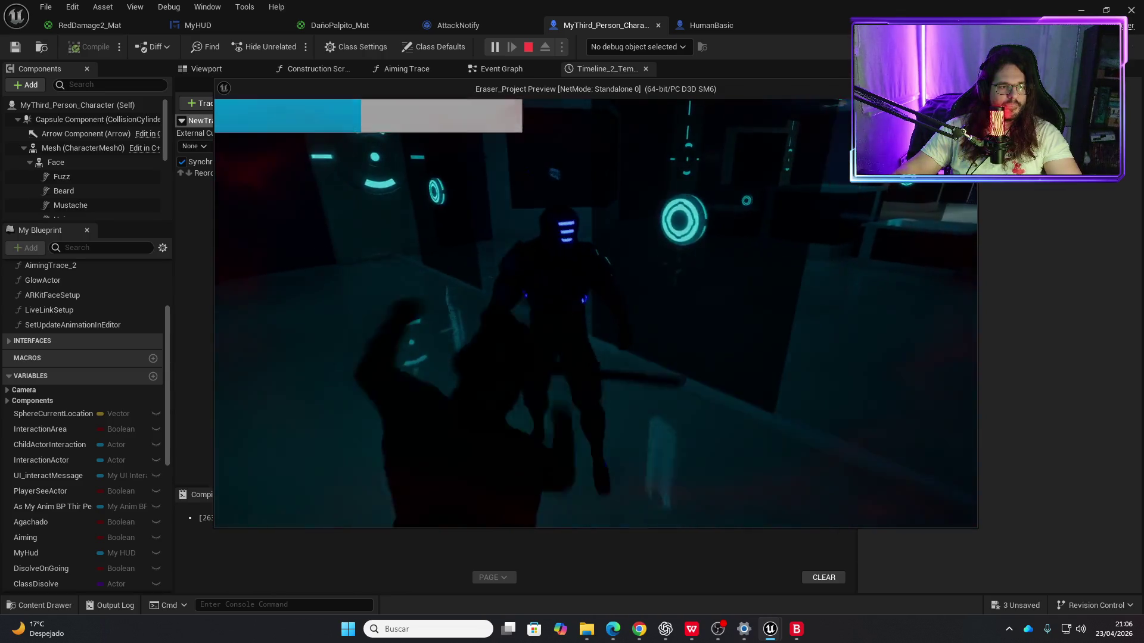
key(Escape)
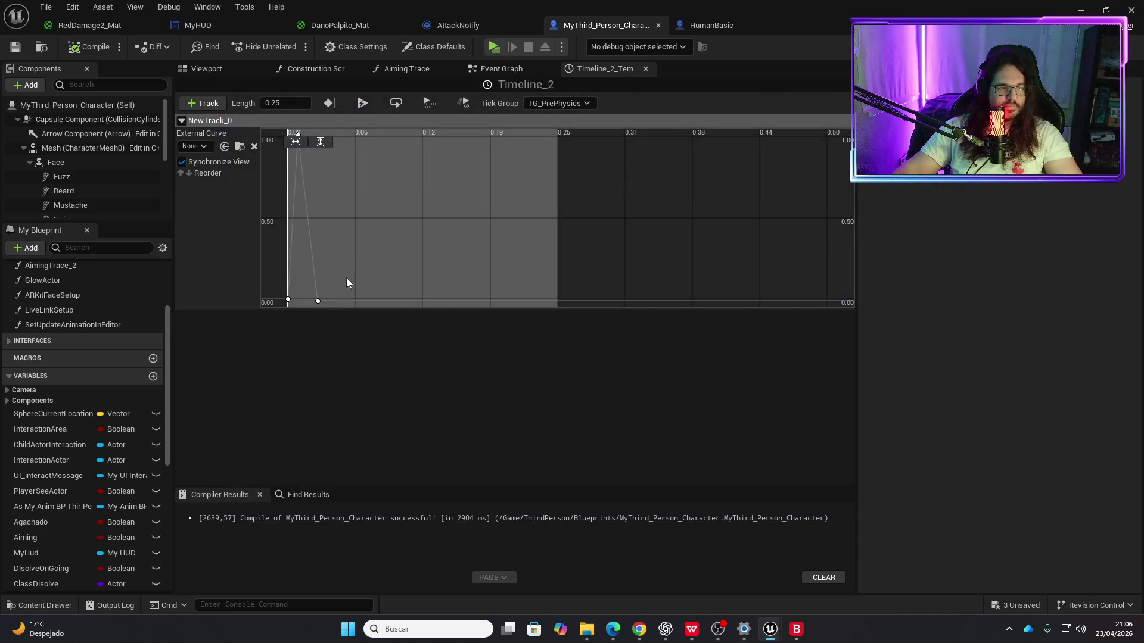
Step: Move the fade-out key to about 0.04 and set the peak key's time to 0.05
drag(318, 301, 330, 295)
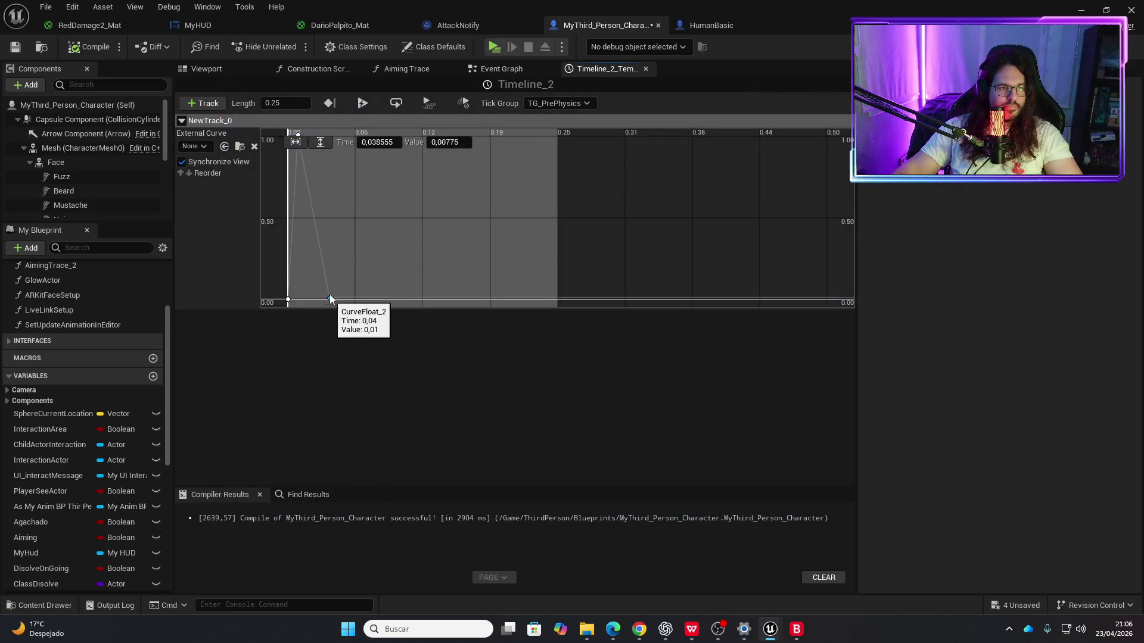
drag(295, 136, 312, 135)
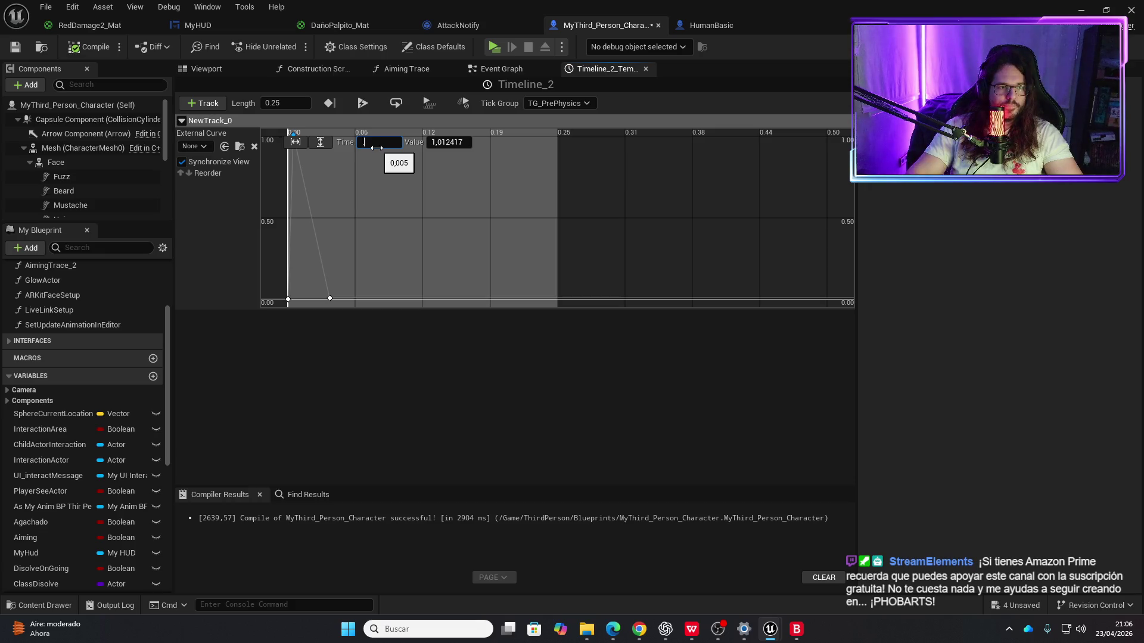
text(0,05)
key(Return)
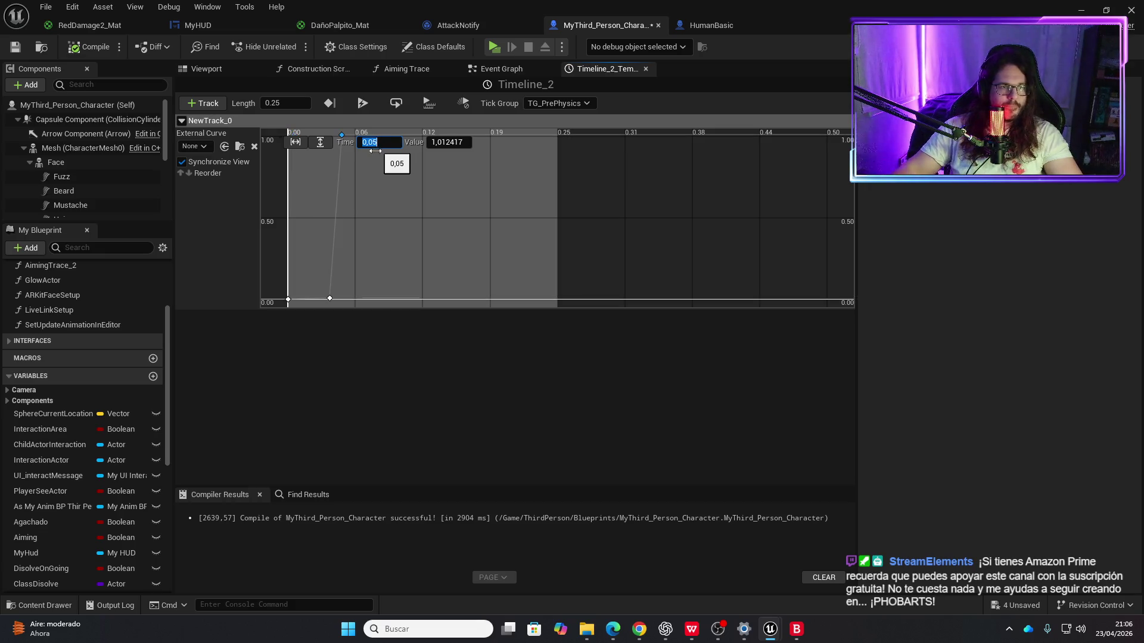
Step: Push the fade-out key past the peak, save, and playtest the revised flash
mouse_move(331, 299)
mouse_down()
mouse_move(389, 296)
mouse_move(354, 301)
mouse_up()
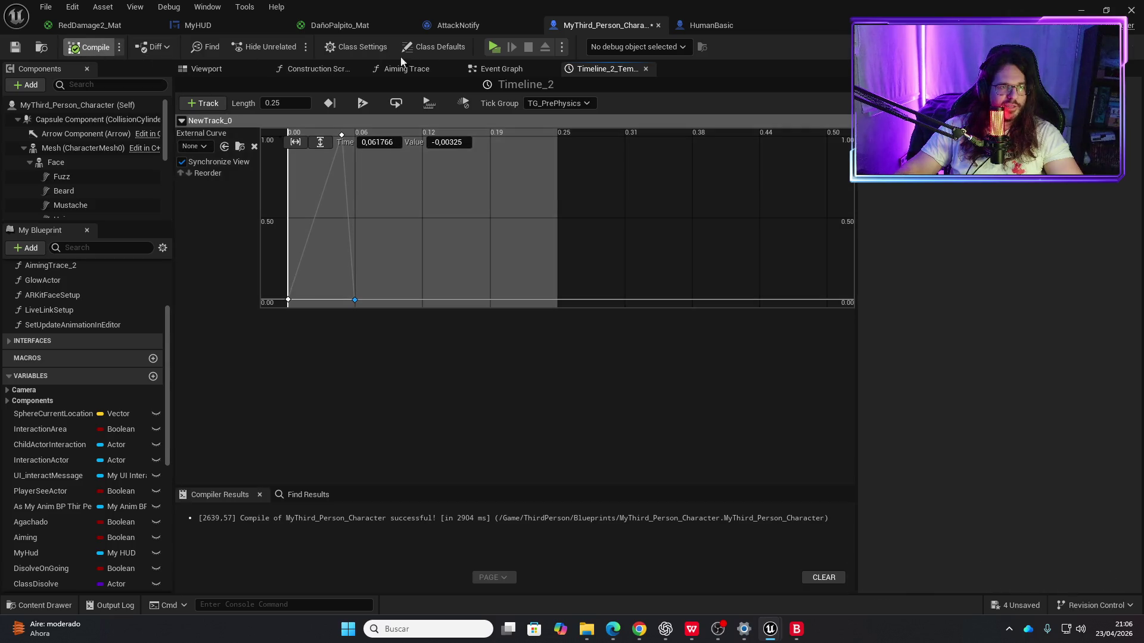
key(ctrl+s)
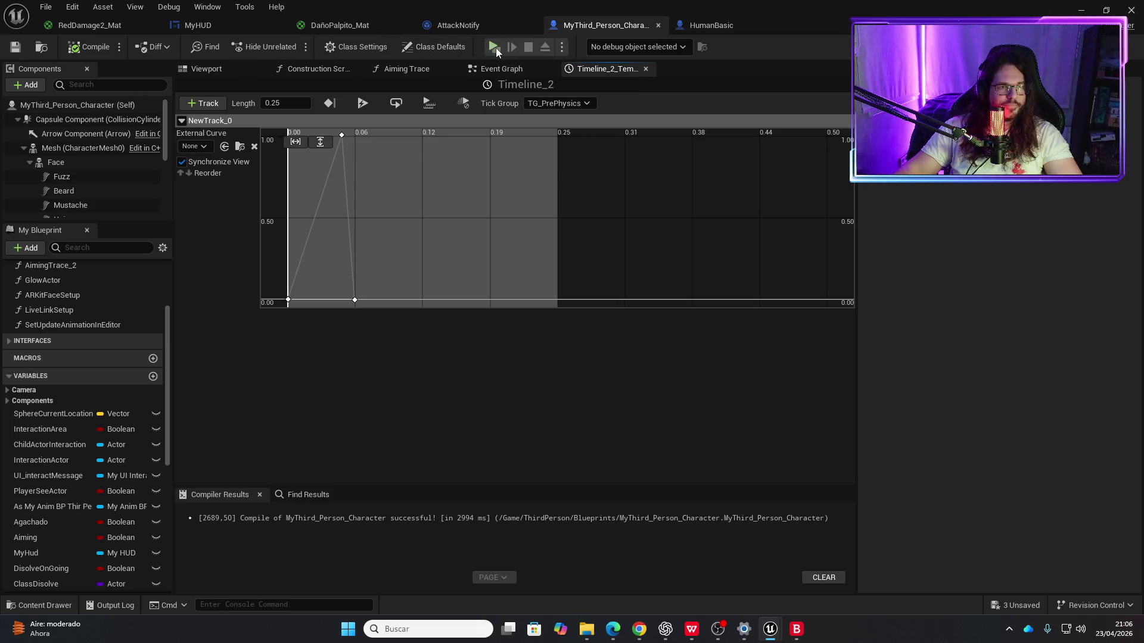
click(492, 48)
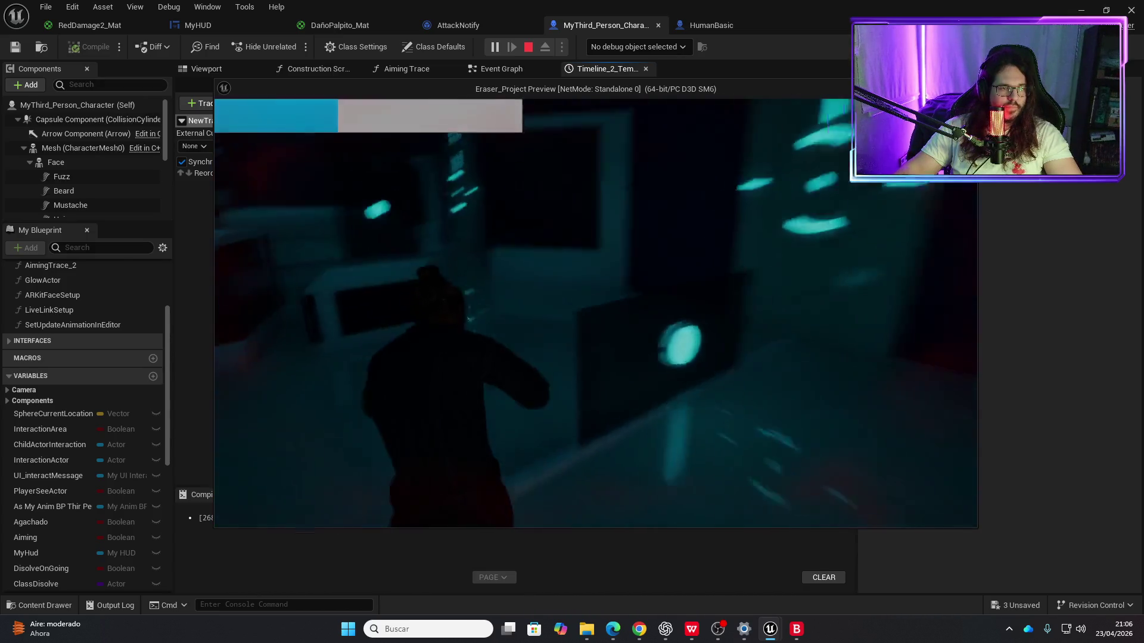
key(Escape)
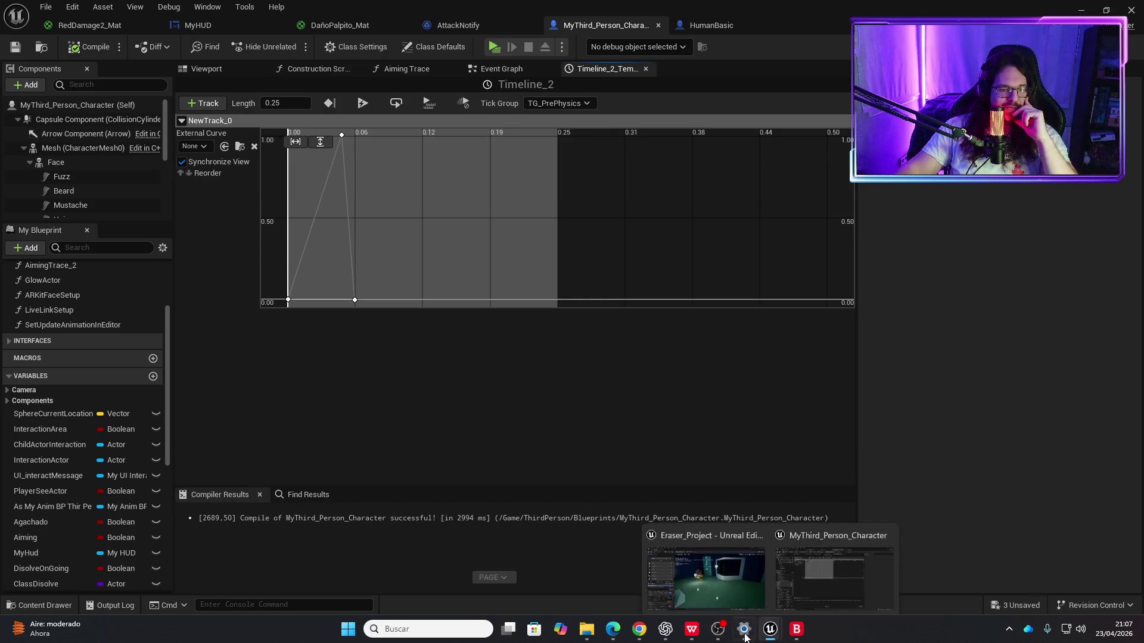
mouse_move(736, 636)
mouse_move(607, 631)
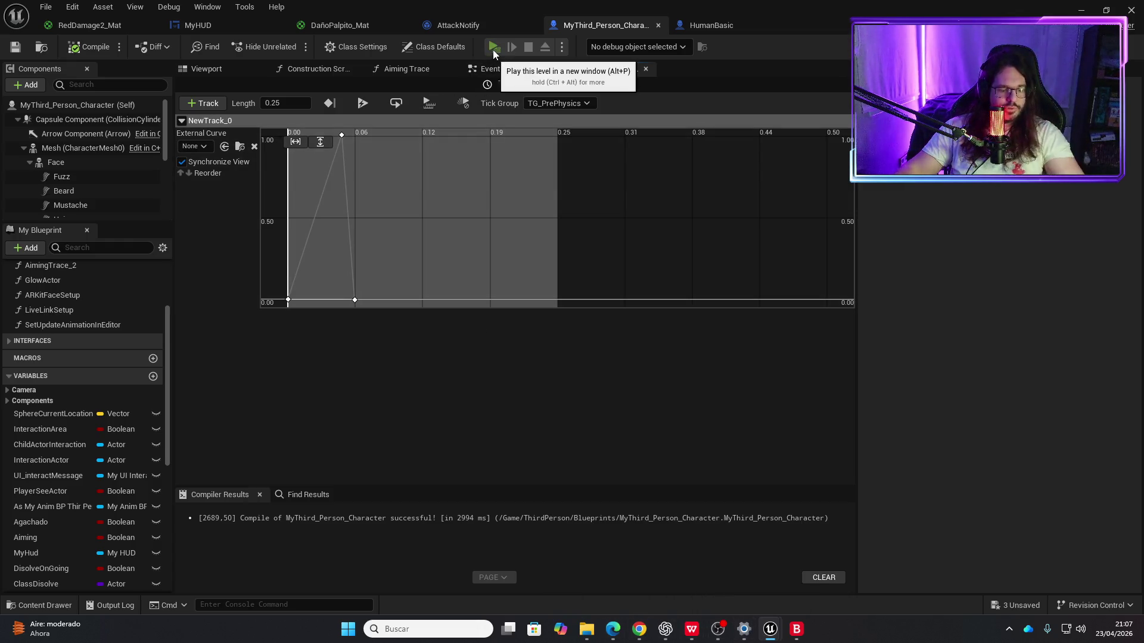
Step: Run a quick playtest of the level, then restart the game preview
click(492, 49)
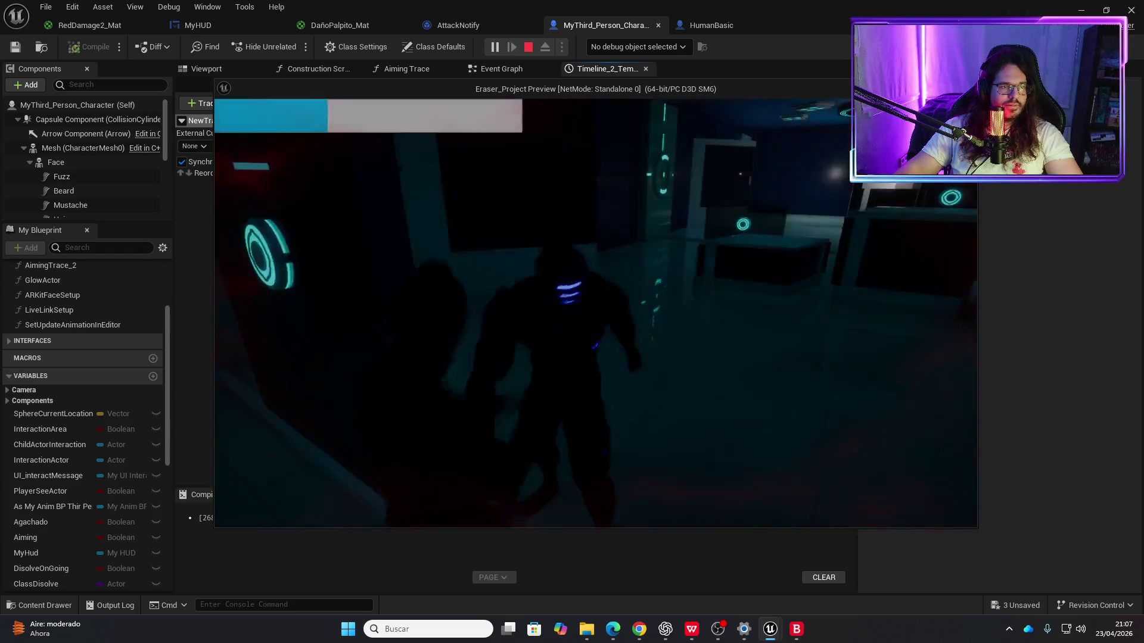
key(Escape)
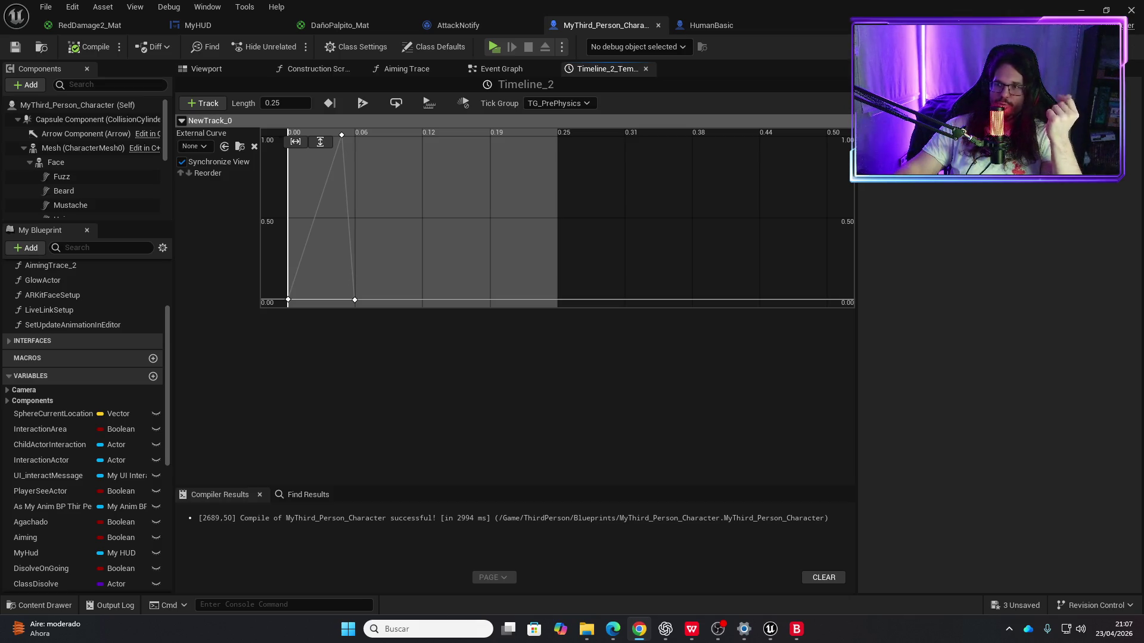
click(495, 48)
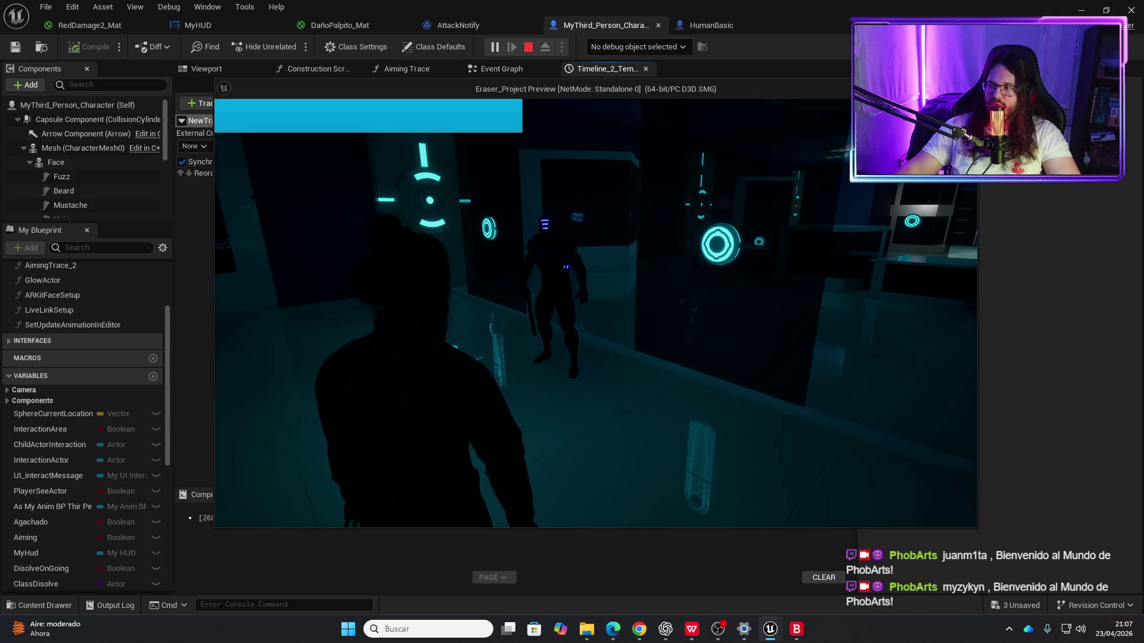
Step: Walk the character into the enemy to take hits, then stop and view MyHUD's Event Graph
key(w)
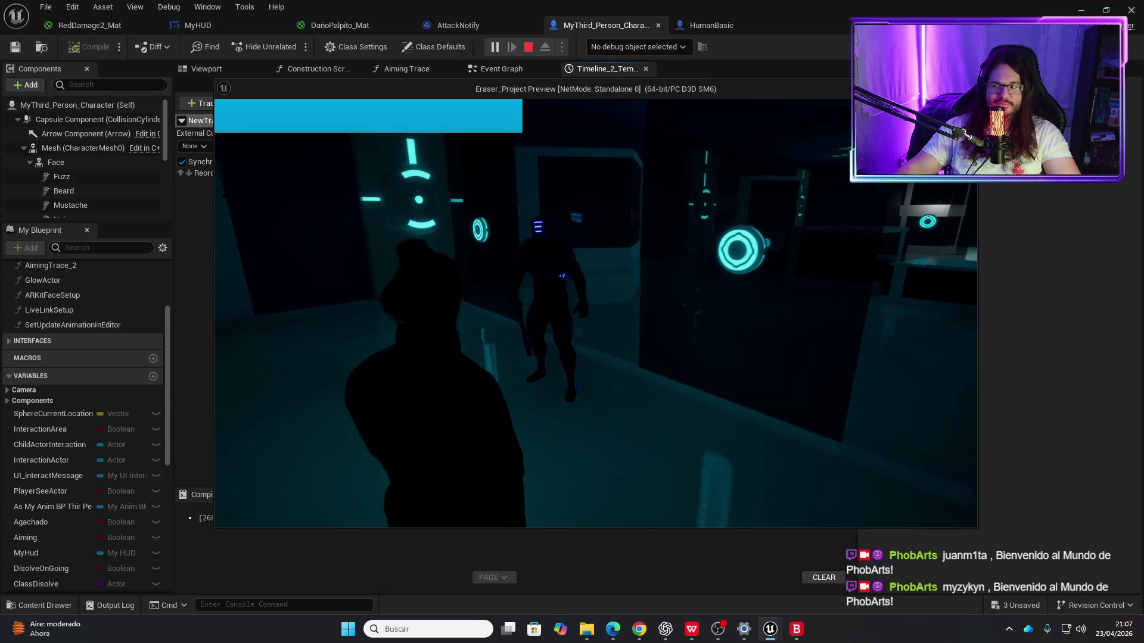
key(w)
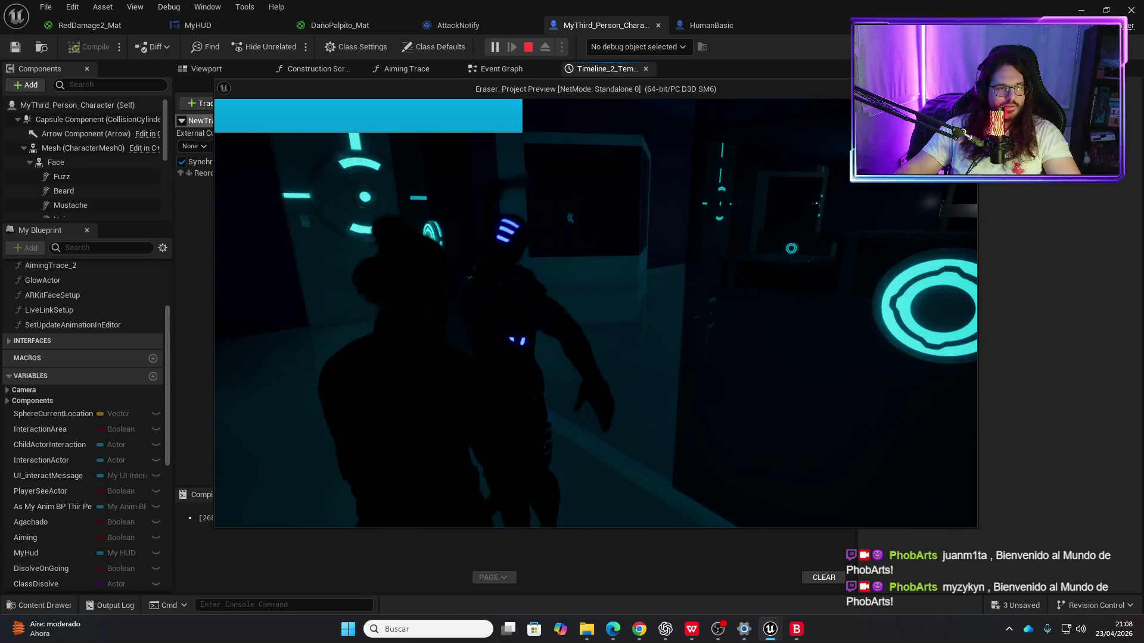
key(w)
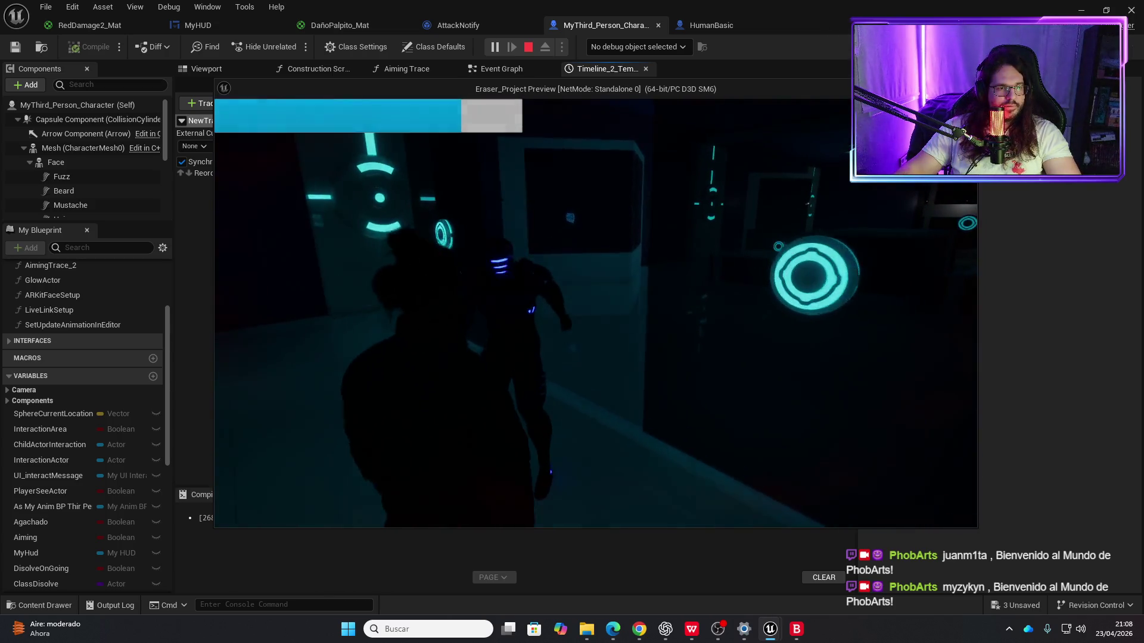
key(w)
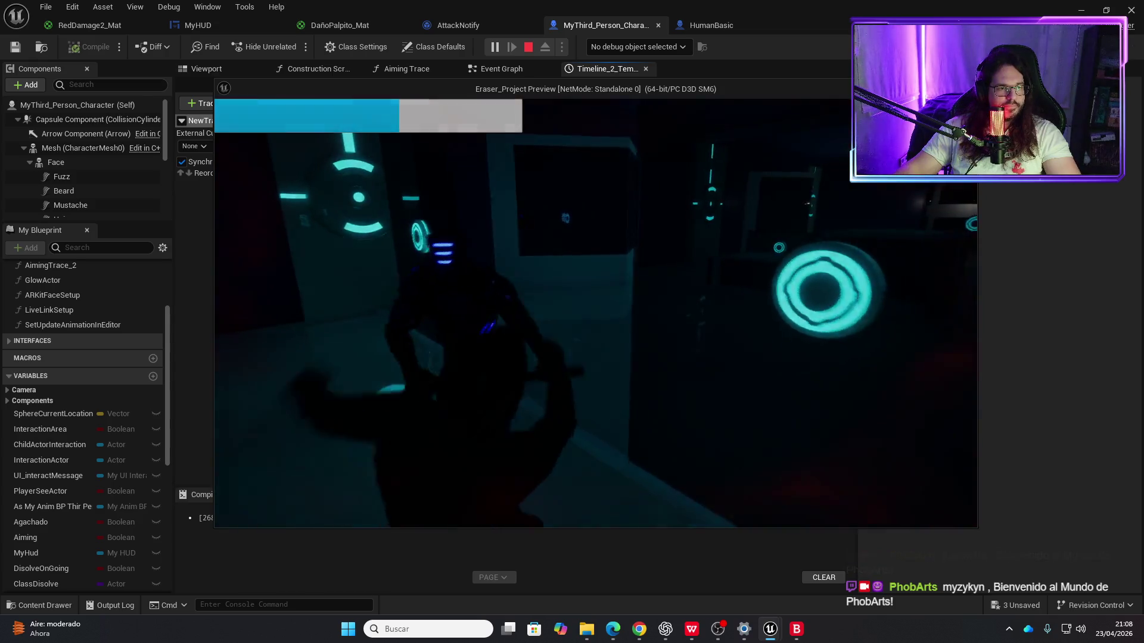
key(w)
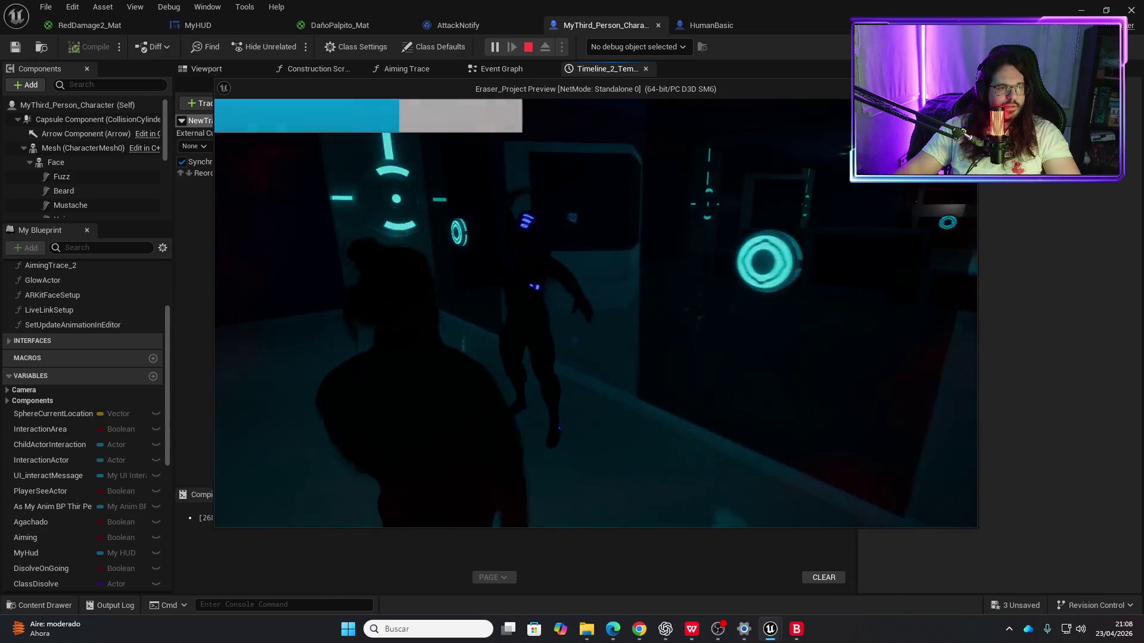
key(w)
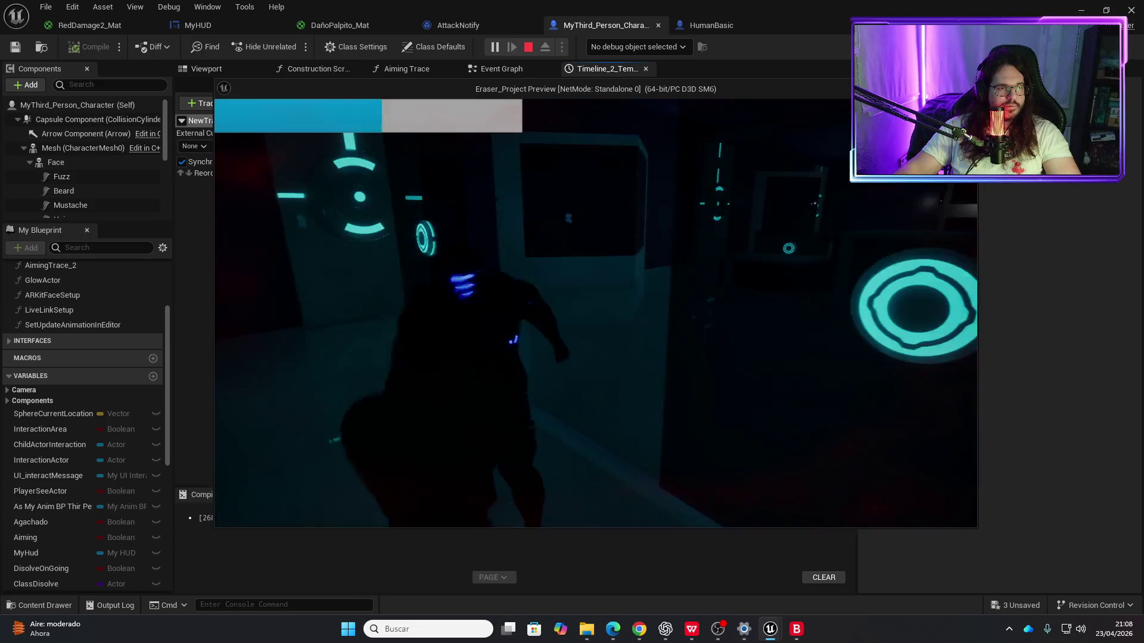
key(w)
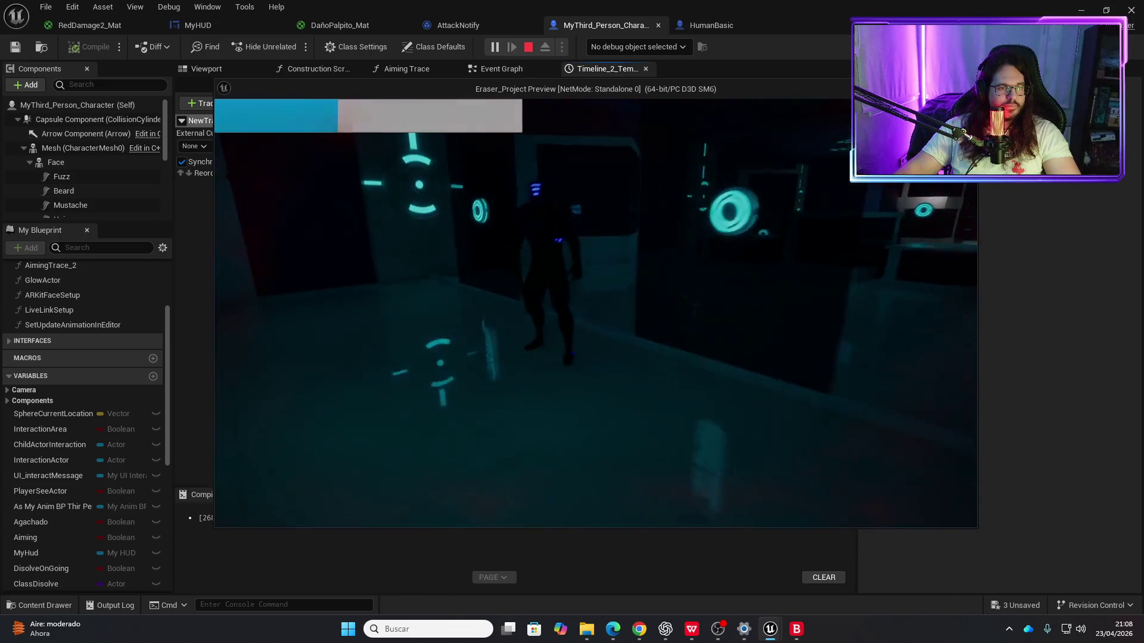
key(w)
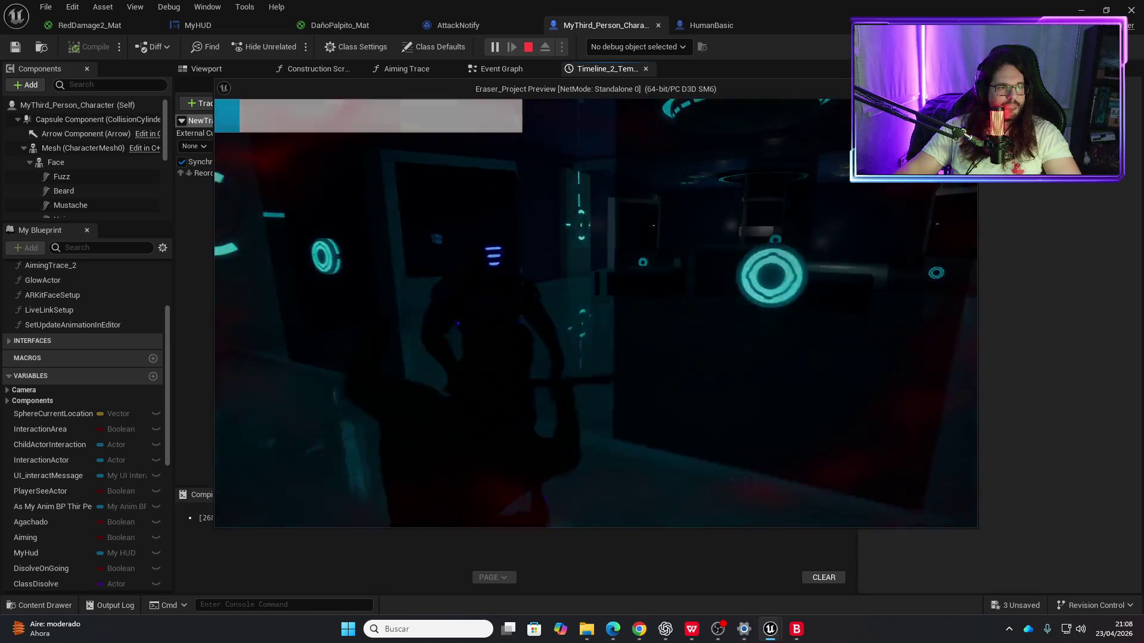
key(Escape)
click(237, 26)
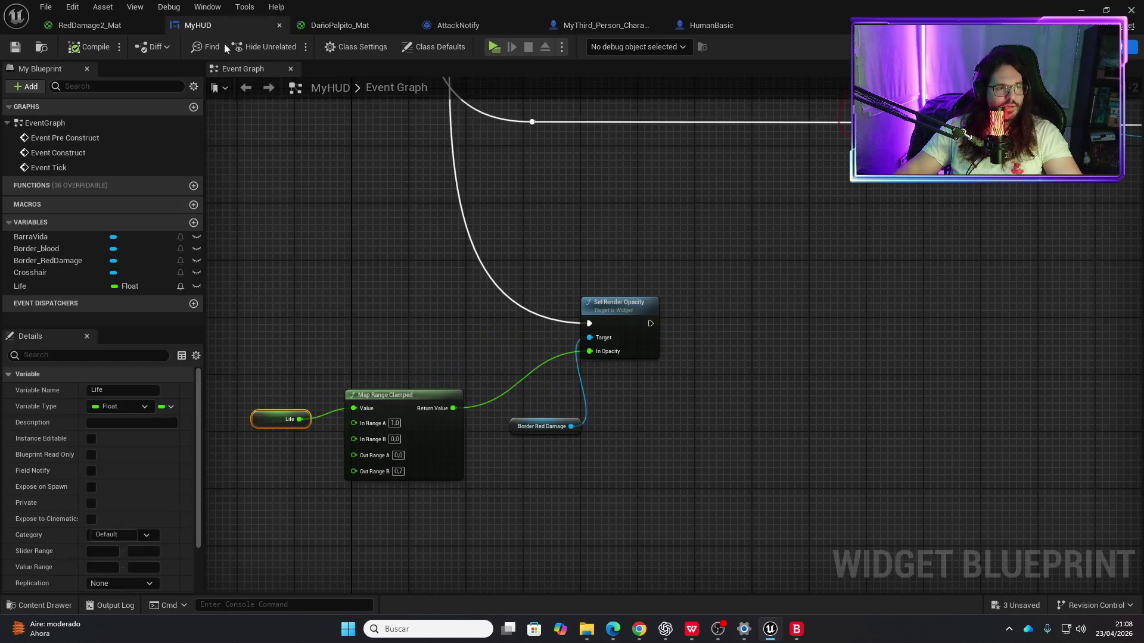
Step: Inspect Border_RedDamage in MyHUD's Designer and view the RedDamage2_Mat material
click(1132, 46)
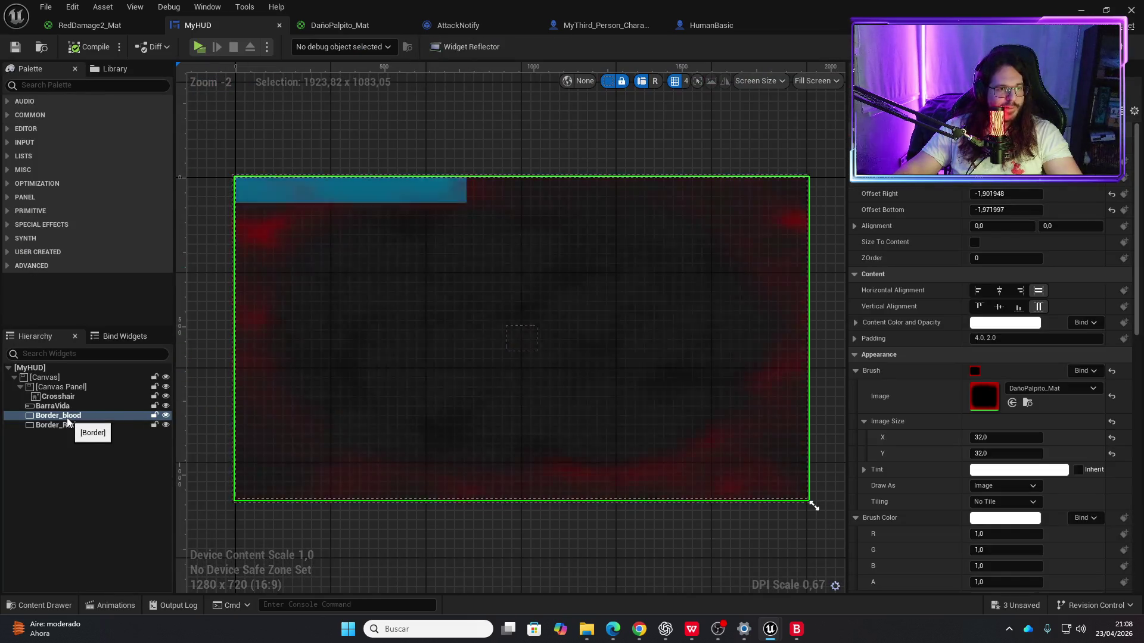
click(84, 427)
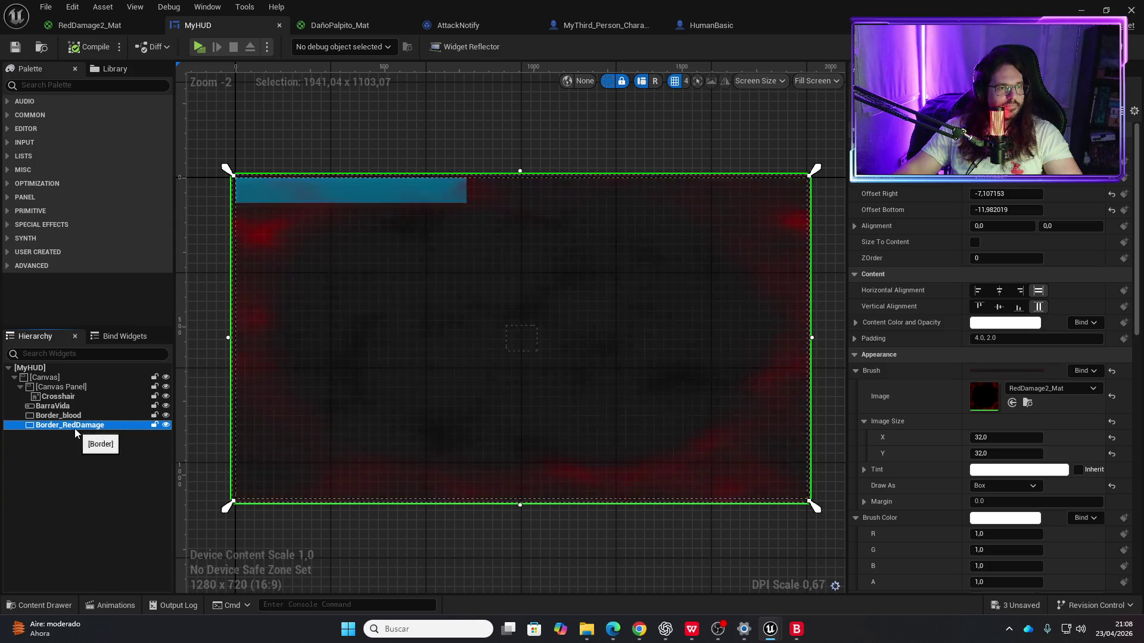
click(100, 26)
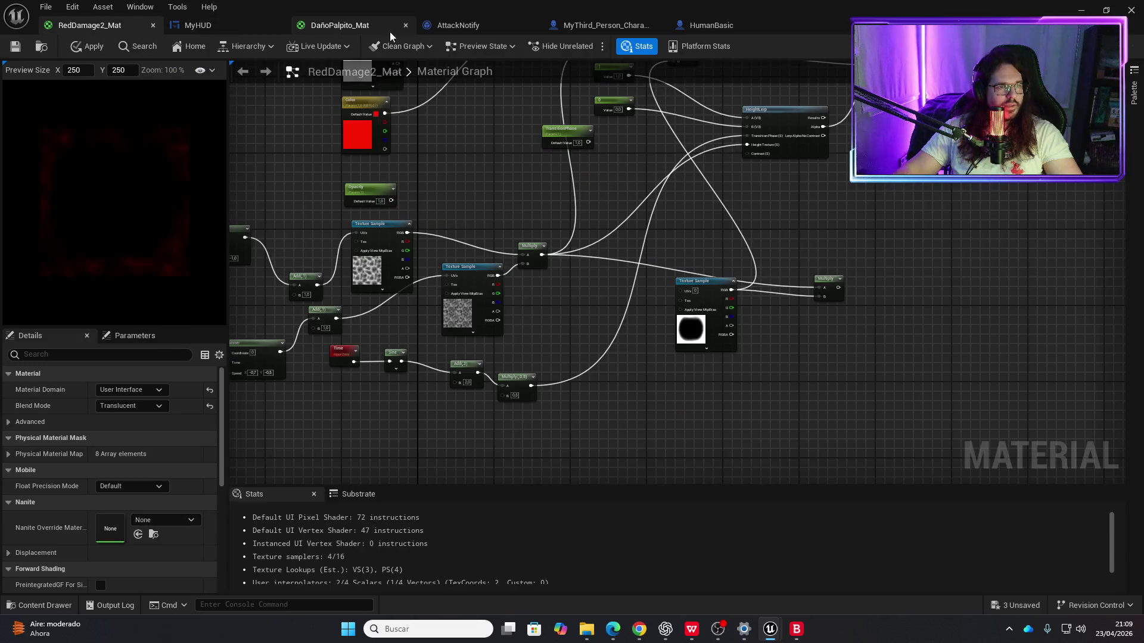
Step: Apply and save DañoPalpito_Mat, then return to the AttackNotify blueprint
click(369, 26)
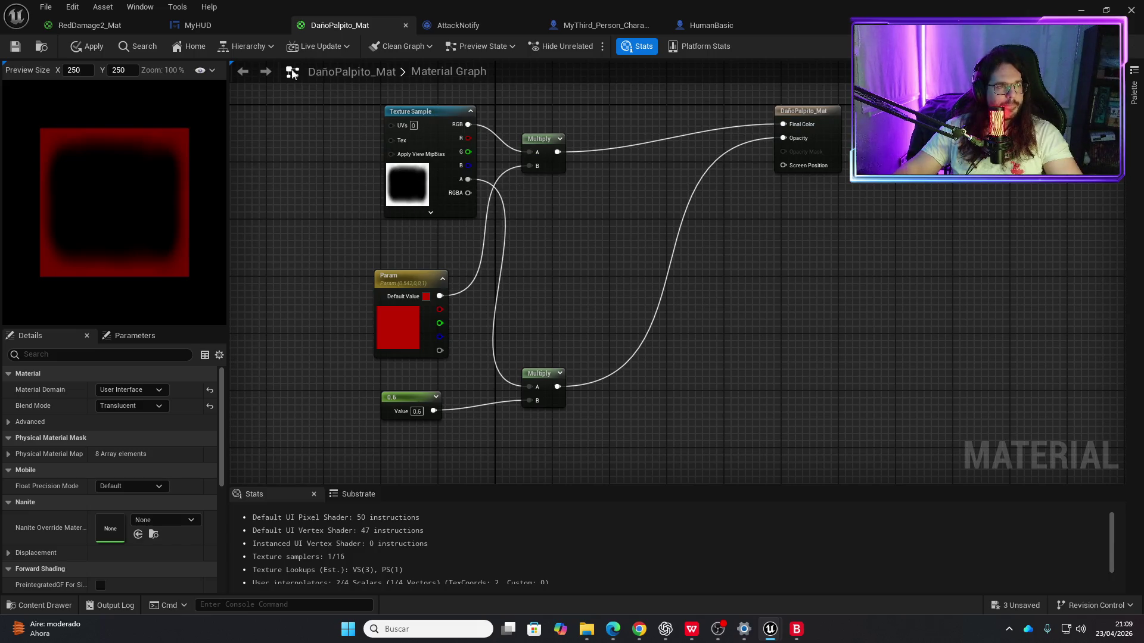
click(85, 49)
click(14, 46)
click(524, 25)
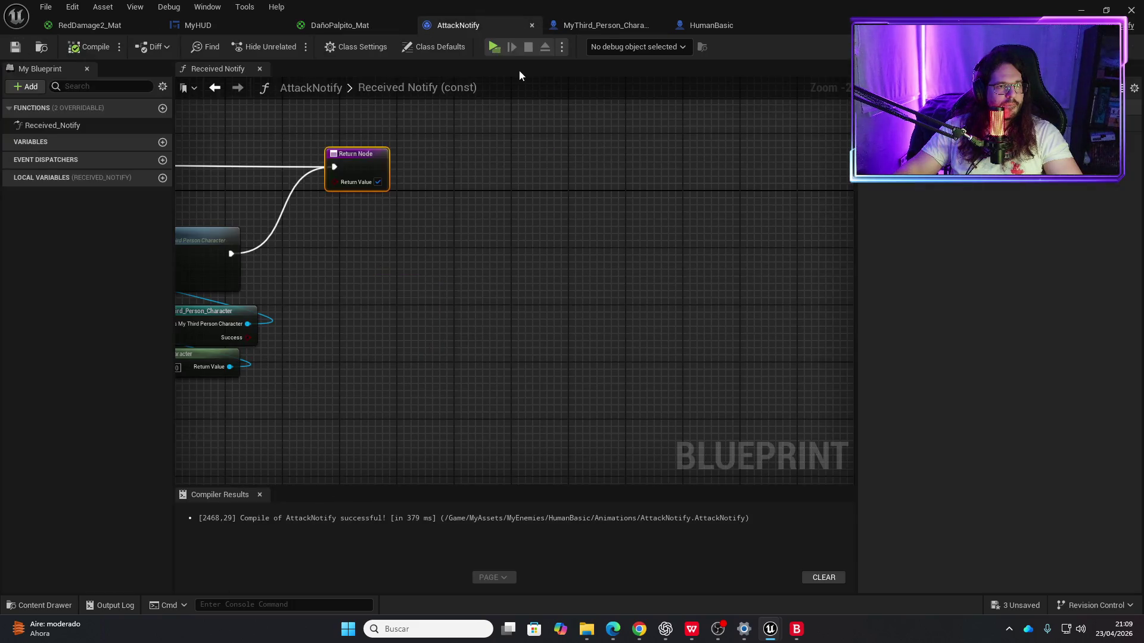
Step: Playtest enemy attacks draining the health bar, stop, and restart the standalone preview
click(493, 47)
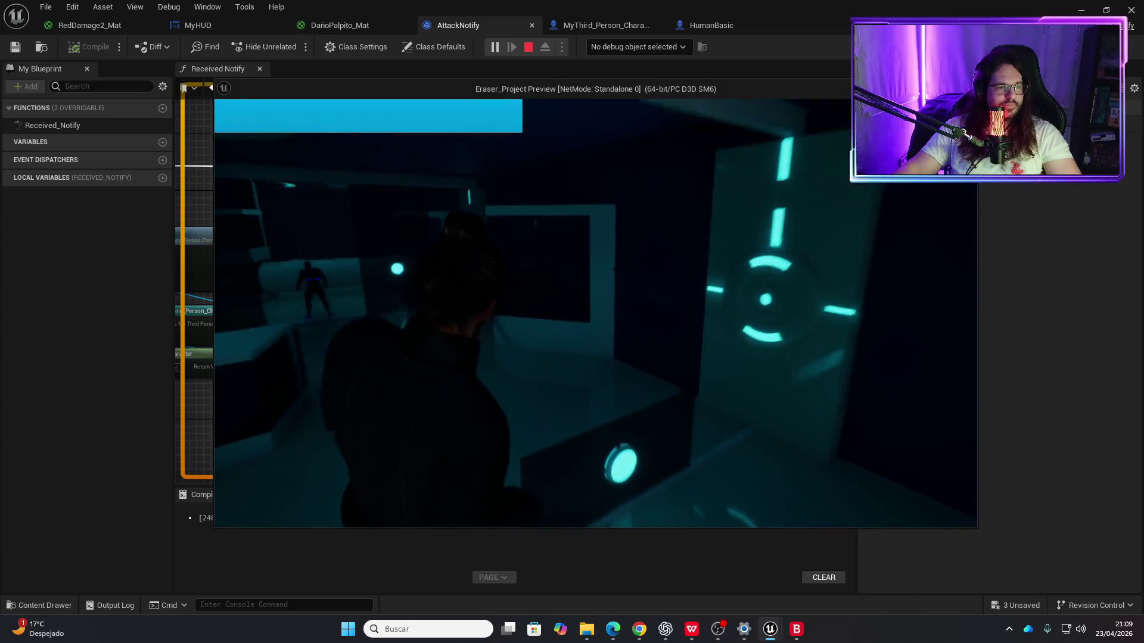
key(Escape)
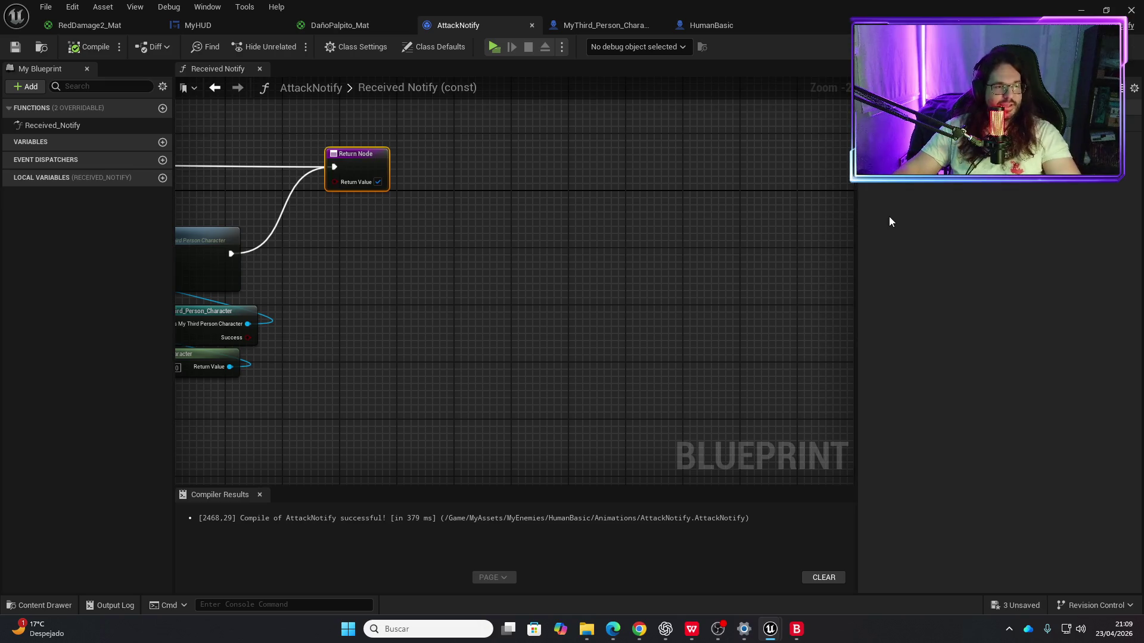
click(495, 48)
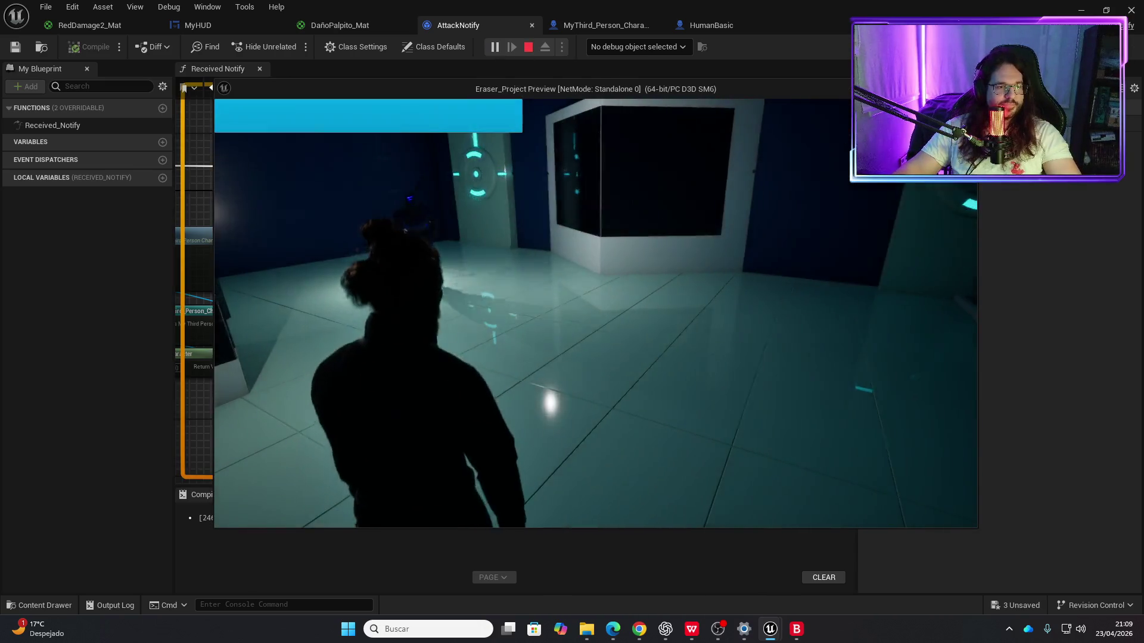